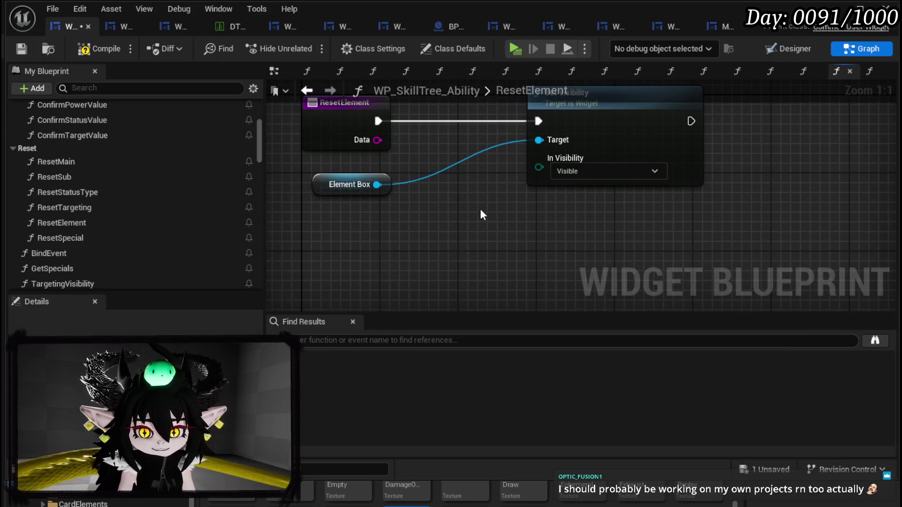
# Step: Paste the Is Visible/Branch/Set Visibility nodes into ResetElement and wire Element Box and ResetElement's exec into them
pyautogui.hotkey('ctrl', 'v')
pyautogui.moveTo(434, 147)
pyautogui.mouseDown()
pyautogui.moveTo(275, 152)
pyautogui.moveTo(321, 225)
pyautogui.mouseUp()
pyautogui.moveTo(315, 151)
pyautogui.mouseDown()
pyautogui.moveTo(651, 245)
pyautogui.moveTo(599, 168)
pyautogui.moveTo(637, 158)
pyautogui.moveTo(641, 266)
pyautogui.mouseUp()
pyautogui.click(641, 258)
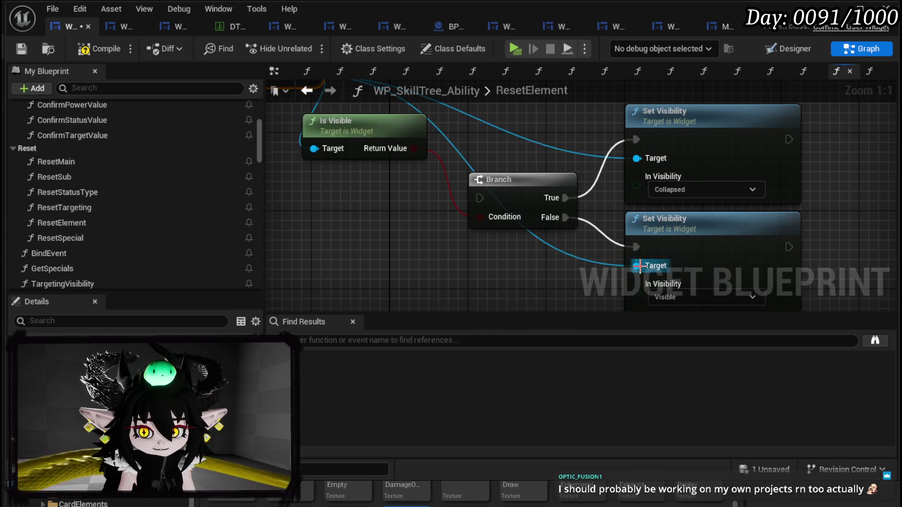
pyautogui.scroll(-3, 544, 212)
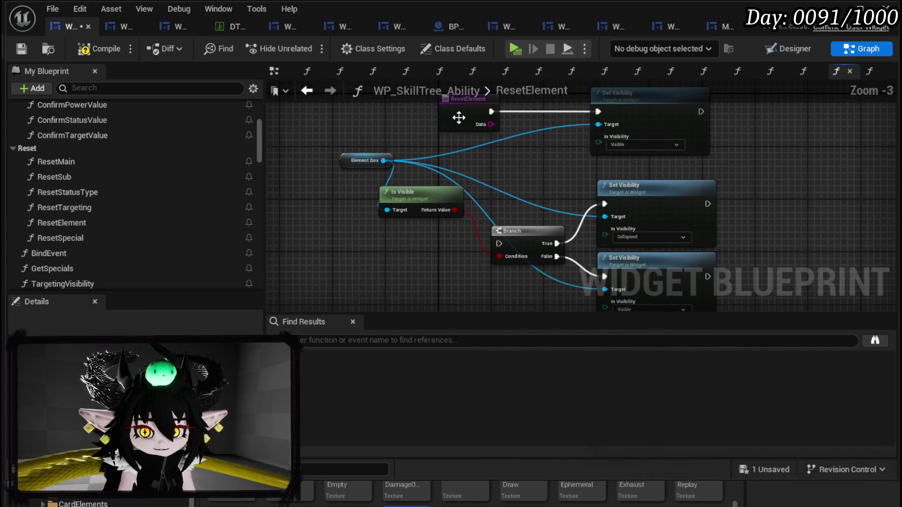
pyautogui.moveTo(491, 112)
pyautogui.mouseDown()
pyautogui.moveTo(461, 209)
pyautogui.moveTo(419, 259)
pyautogui.moveTo(499, 243)
pyautogui.mouseUp()
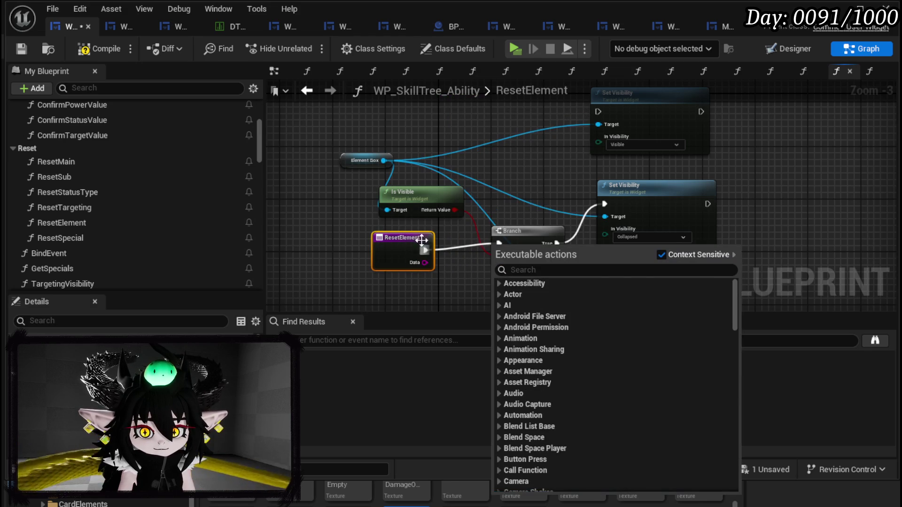
pyautogui.click(420, 245)
# Step: Delete the old Set Visibility node, compile and save, then open the ResetTargeting function
pyautogui.click(587, 141)
pyautogui.press('Delete')
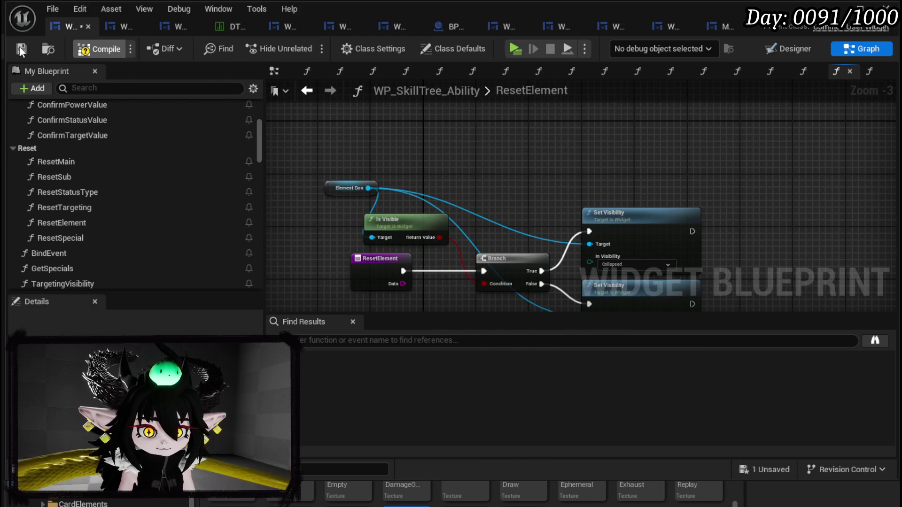
pyautogui.click(18, 47)
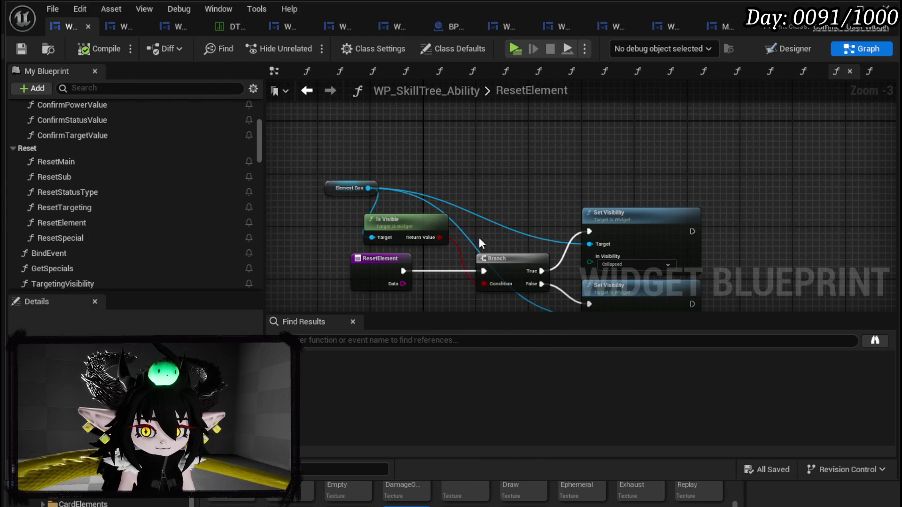
pyautogui.moveTo(425, 196)
pyautogui.mouseDown()
pyautogui.moveTo(557, 294)
pyautogui.moveTo(634, 289)
pyautogui.mouseUp()
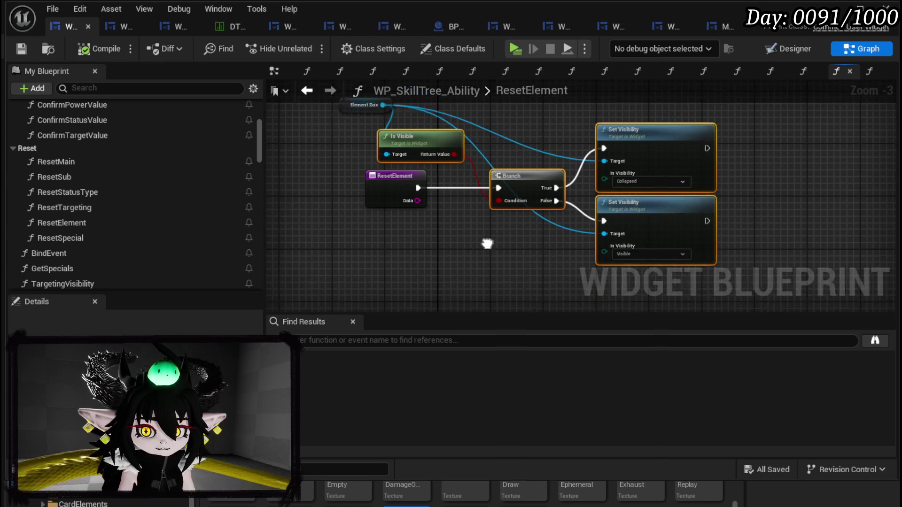
pyautogui.doubleClick(85, 204)
pyautogui.moveTo(473, 245)
pyautogui.mouseDown()
pyautogui.moveTo(617, 166)
pyautogui.moveTo(530, 252)
pyautogui.mouseUp()
# Step: Replace ResetTargeting's old Set Visibility node with the pasted toggle nodes and wire its exec into the Branch
pyautogui.click(657, 174)
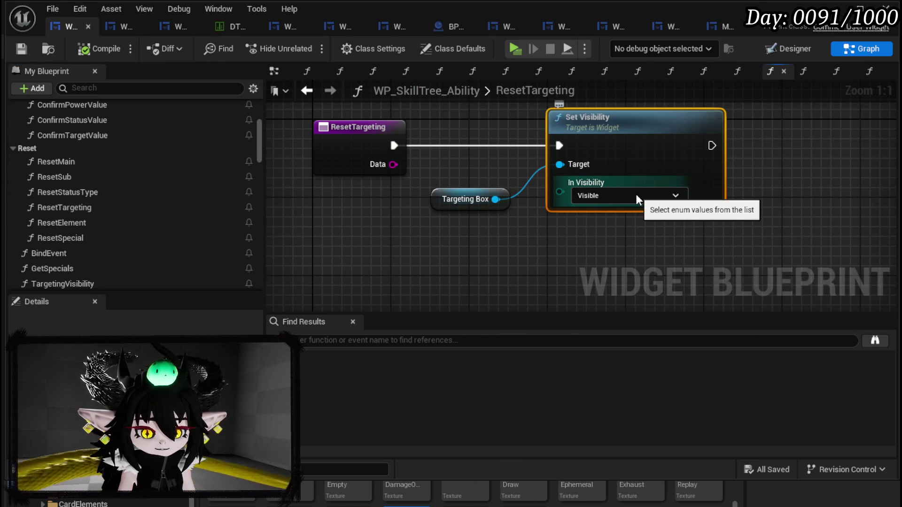
pyautogui.press('Delete')
pyautogui.hotkey('ctrl', 'v')
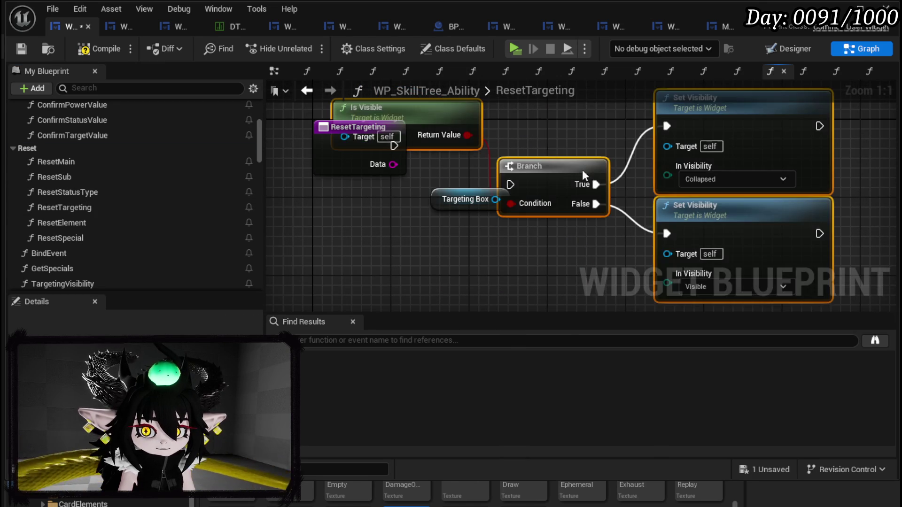
pyautogui.moveTo(576, 172); pyautogui.dragTo(548, 133)
pyautogui.moveTo(394, 145); pyautogui.dragTo(480, 146)
# Step: Wire Targeting Box to Is Visible and both Set Visibility Targets, compile and save, then open ResetStatusType
pyautogui.moveTo(495, 199)
pyautogui.mouseDown()
pyautogui.moveTo(638, 107)
pyautogui.moveTo(629, 208)
pyautogui.moveTo(637, 215)
pyautogui.mouseUp()
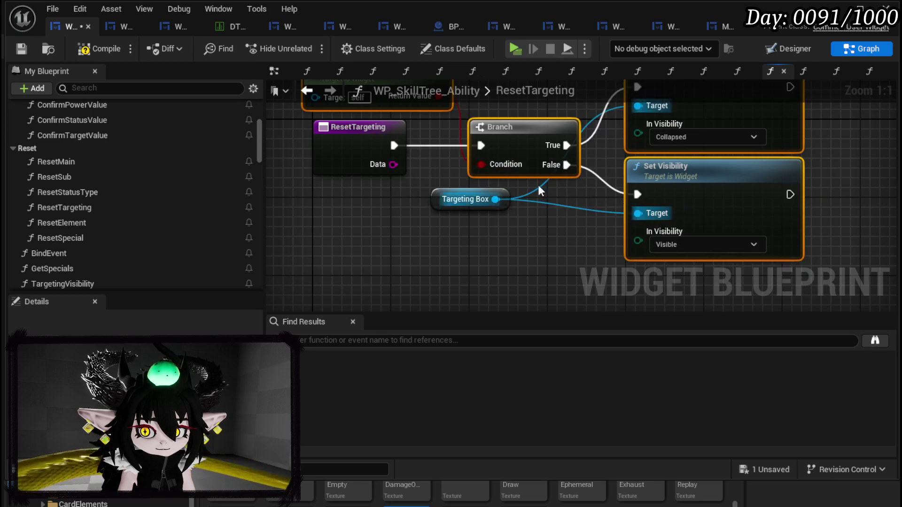
pyautogui.scroll(-2, 527, 225)
pyautogui.moveTo(523, 238); pyautogui.dragTo(400, 168)
pyautogui.click(100, 49)
pyautogui.click(21, 49)
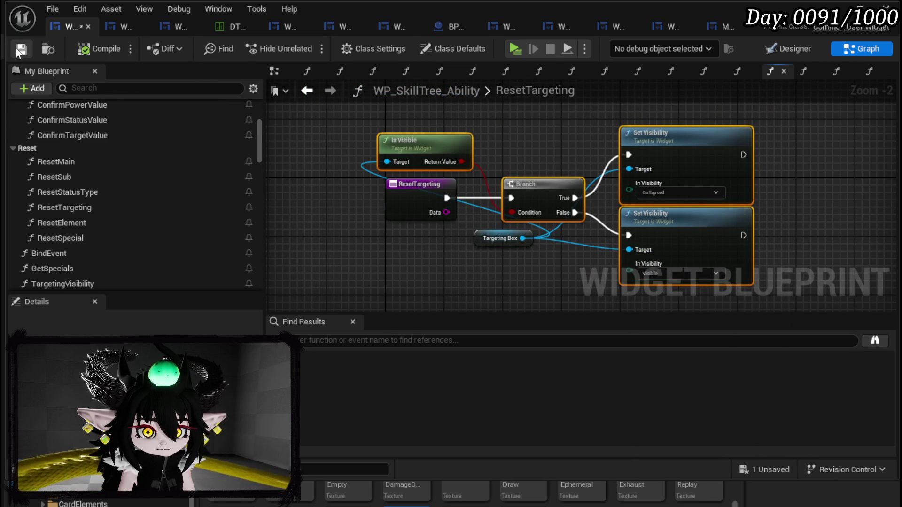
pyautogui.click(307, 91)
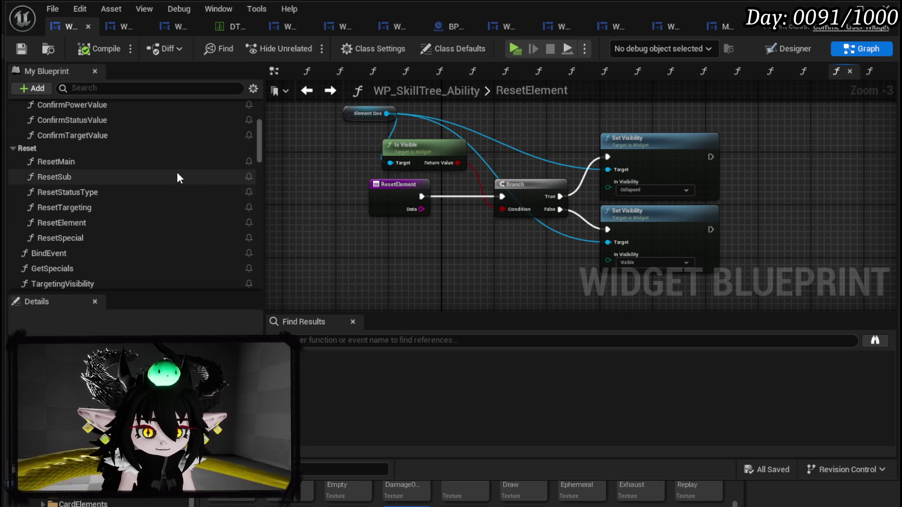
pyautogui.doubleClick(92, 195)
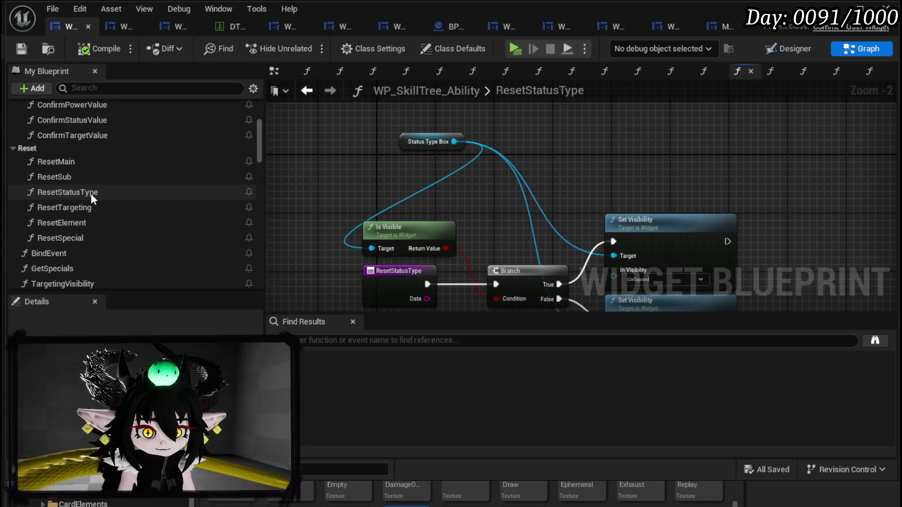
# Step: In ResetSub, replace the old Set Visibility node with the pasted toggle nodes and wire the exec into the Branch
pyautogui.doubleClick(89, 178)
pyautogui.click(590, 225)
pyautogui.press('Delete')
pyautogui.hotkey('ctrl', 'v')
pyautogui.moveTo(595, 194)
pyautogui.mouseDown()
pyautogui.moveTo(515, 195)
pyautogui.moveTo(525, 205)
pyautogui.mouseUp()
pyautogui.moveTo(446, 214); pyautogui.dragTo(497, 213)
# Step: Connect Sub Box to Is Visible and both Set Visibility Targets, compile and save, then open ResetMain
pyautogui.click(501, 155)
pyautogui.moveTo(437, 139)
pyautogui.mouseDown()
pyautogui.moveTo(399, 118)
pyautogui.moveTo(311, 194)
pyautogui.moveTo(321, 233)
pyautogui.moveTo(329, 176)
pyautogui.mouseUp()
pyautogui.moveTo(315, 228)
pyautogui.mouseDown()
pyautogui.moveTo(657, 208)
pyautogui.moveTo(652, 185)
pyautogui.mouseUp()
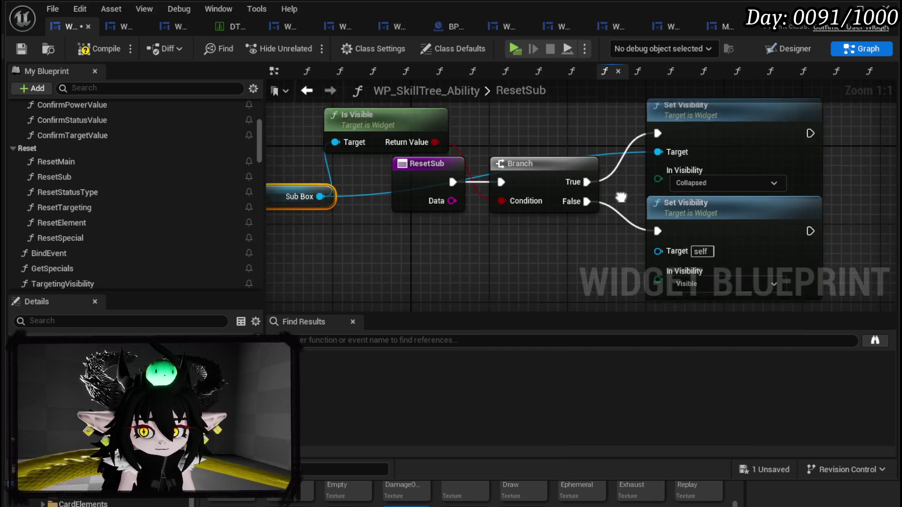
pyautogui.moveTo(329, 177)
pyautogui.mouseDown()
pyautogui.moveTo(696, 233)
pyautogui.moveTo(664, 231)
pyautogui.mouseUp()
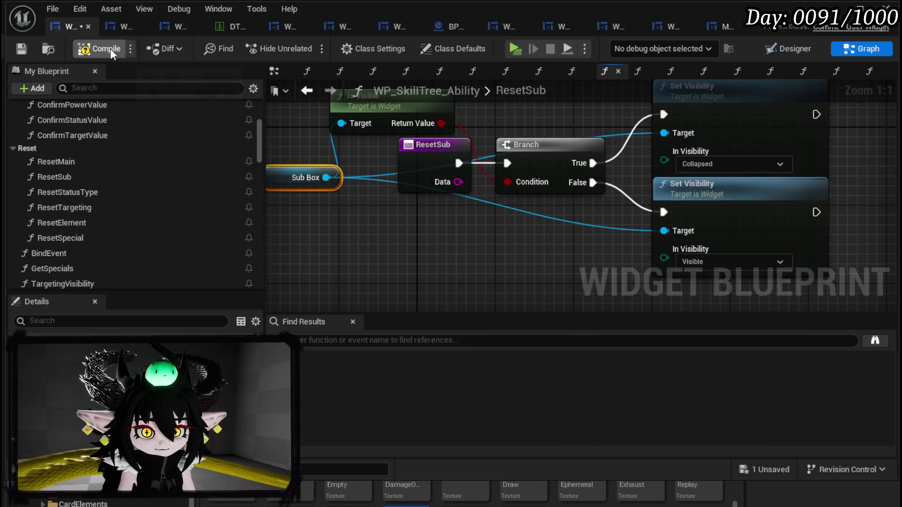
pyautogui.click(21, 49)
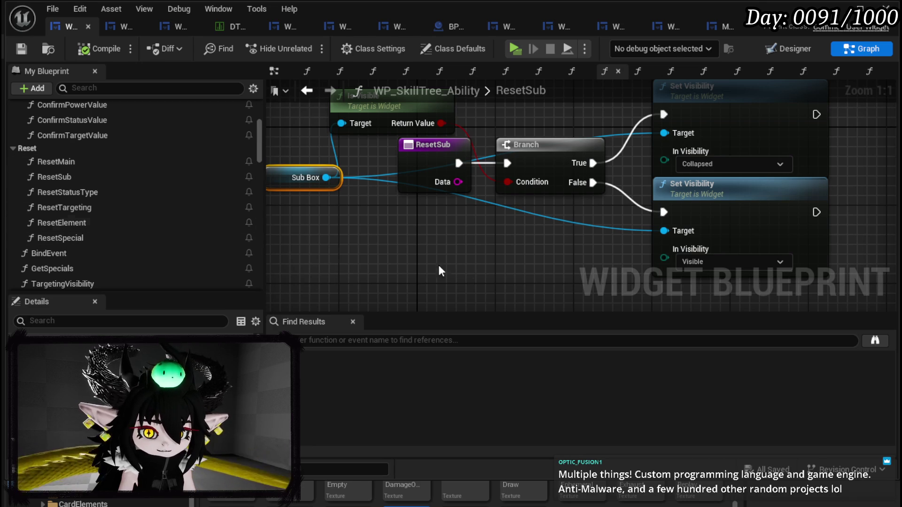
pyautogui.doubleClick(69, 162)
# Step: In ResetMain, replace the old Set Visibility node with the pasted toggle nodes and wire the exec into the Branch
pyautogui.moveTo(404, 221)
pyautogui.mouseDown()
pyautogui.moveTo(413, 244)
pyautogui.moveTo(305, 243)
pyautogui.mouseUp()
pyautogui.click(605, 161)
pyautogui.press('Delete')
pyautogui.hotkey('ctrl', 'v')
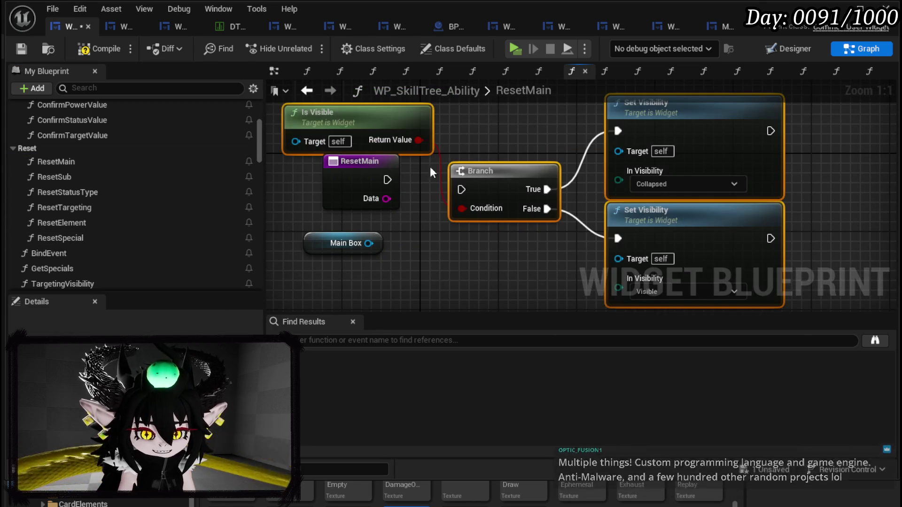
pyautogui.moveTo(387, 180); pyautogui.dragTo(462, 190)
# Step: Connect Main Box to Is Visible and both Set Visibility Targets, then compile and save
pyautogui.moveTo(361, 162); pyautogui.dragTo(362, 171)
pyautogui.moveTo(370, 245); pyautogui.dragTo(296, 142)
pyautogui.moveTo(413, 250)
pyautogui.mouseDown()
pyautogui.moveTo(358, 202)
pyautogui.moveTo(409, 181)
pyautogui.moveTo(346, 201)
pyautogui.moveTo(310, 200)
pyautogui.moveTo(701, 171)
pyautogui.mouseUp()
pyautogui.moveTo(344, 214)
pyautogui.mouseDown()
pyautogui.moveTo(703, 259)
pyautogui.moveTo(701, 278)
pyautogui.mouseUp()
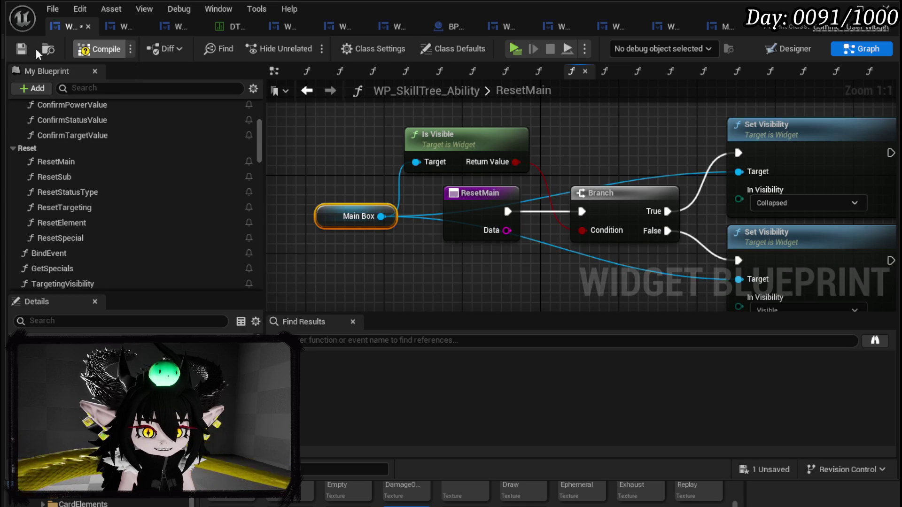
pyautogui.click(21, 48)
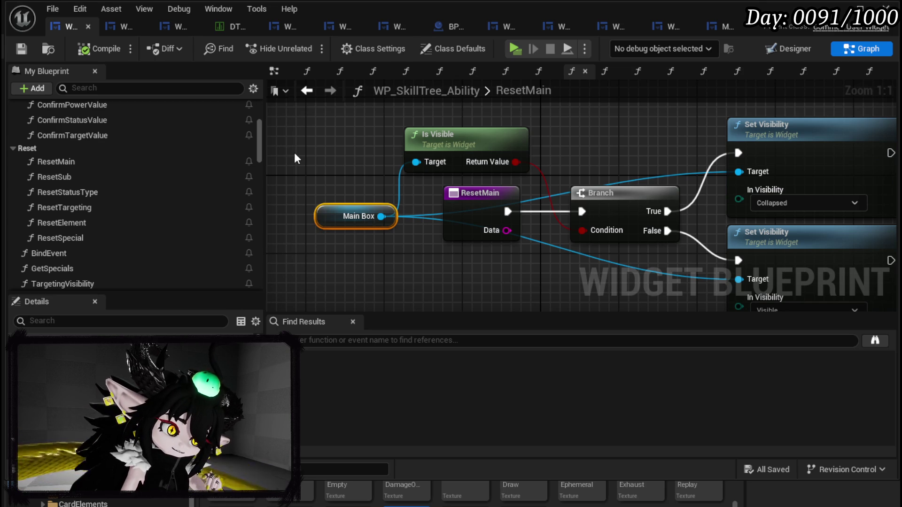
pyautogui.moveTo(357, 160); pyautogui.dragTo(294, 126)
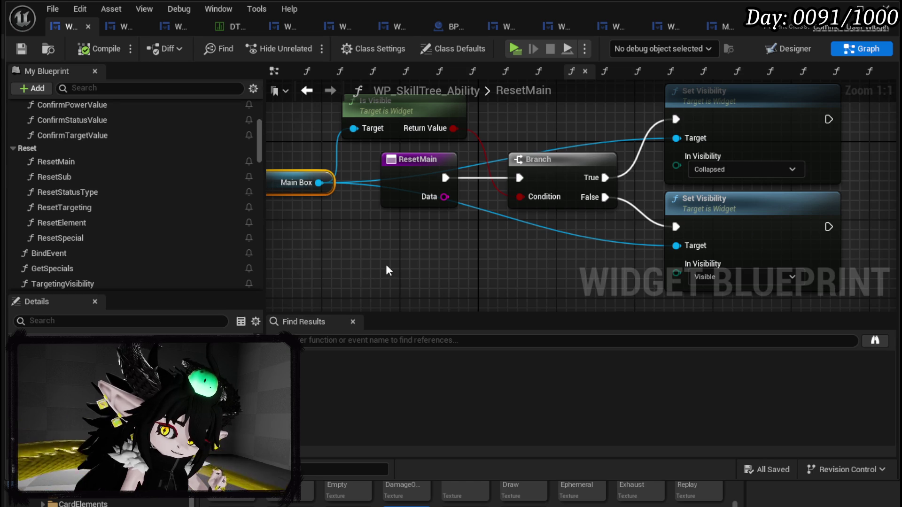
pyautogui.scroll(-1, 375, 242)
pyautogui.moveTo(376, 242)
pyautogui.mouseDown()
pyautogui.moveTo(457, 260)
pyautogui.moveTo(439, 257)
pyautogui.mouseUp()
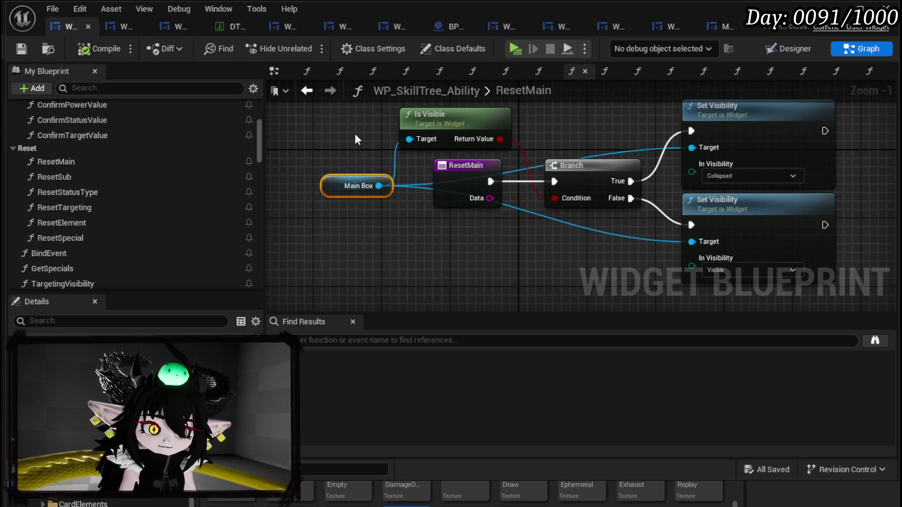
pyautogui.moveTo(334, 124); pyautogui.dragTo(323, 148)
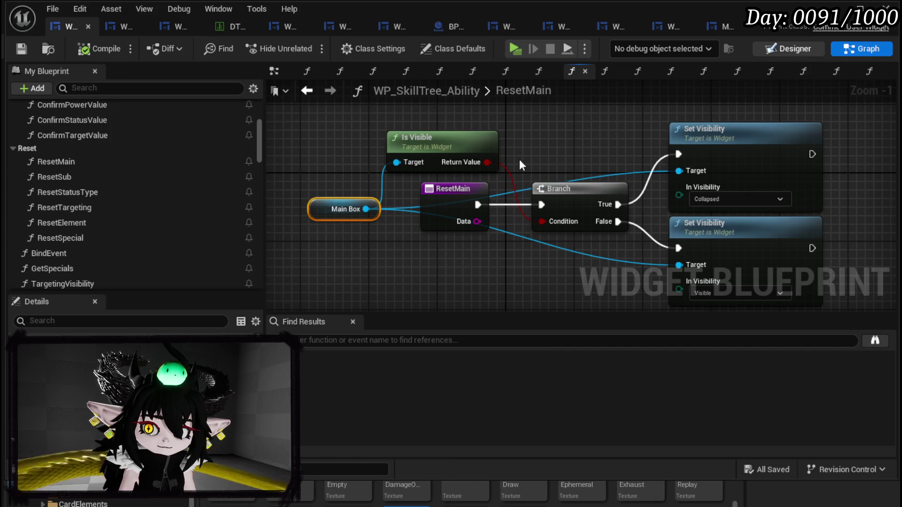
# Step: In the Designer, select the COST row widget WP_SetSlot_Special_1
pyautogui.click(780, 52)
pyautogui.scroll(-3, 380, 235)
pyautogui.moveTo(380, 235)
pyautogui.mouseDown()
pyautogui.moveTo(323, 203)
pyautogui.moveTo(330, 194)
pyautogui.mouseUp()
pyautogui.click(330, 195)
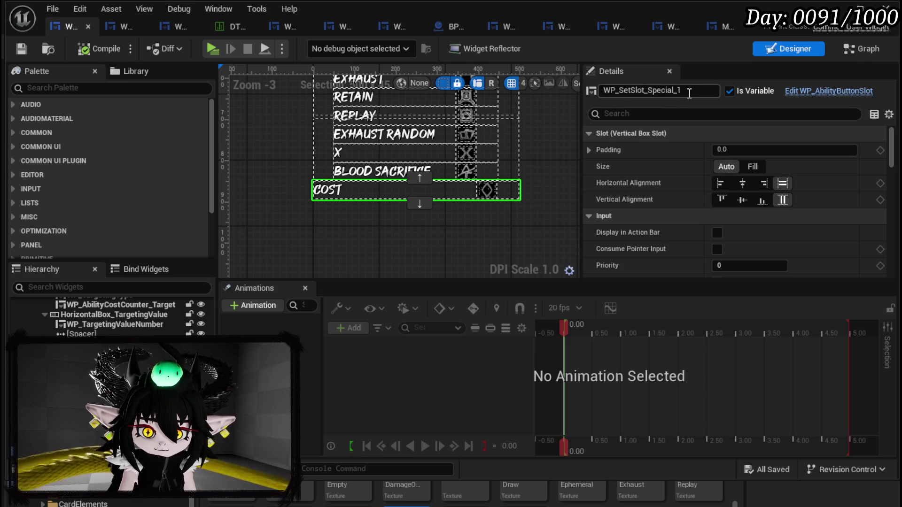
# Step: Rename the COST row widget to WP_SetSlot_Cost and save the widget blueprint
pyautogui.click(648, 90)
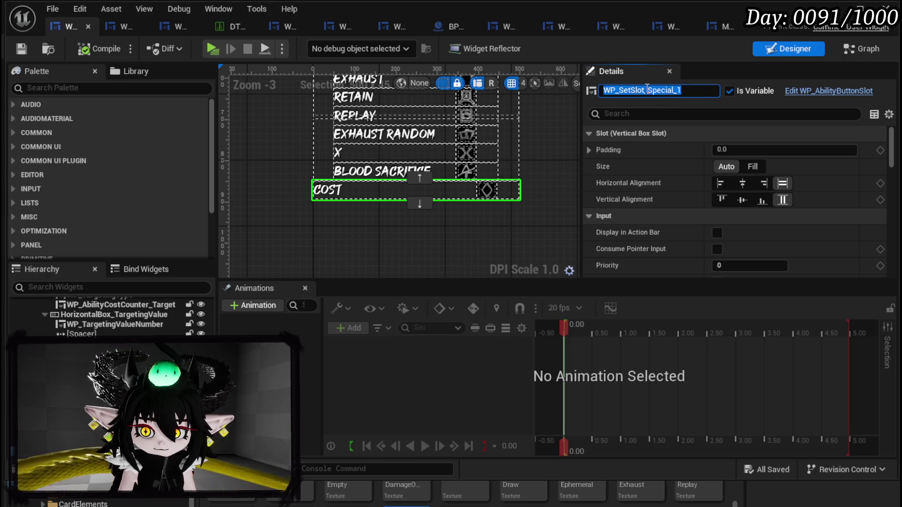
pyautogui.press('End')
pyautogui.press('BackSpace')
pyautogui.press('BackSpace')
pyautogui.press('BackSpace')
pyautogui.write('C')
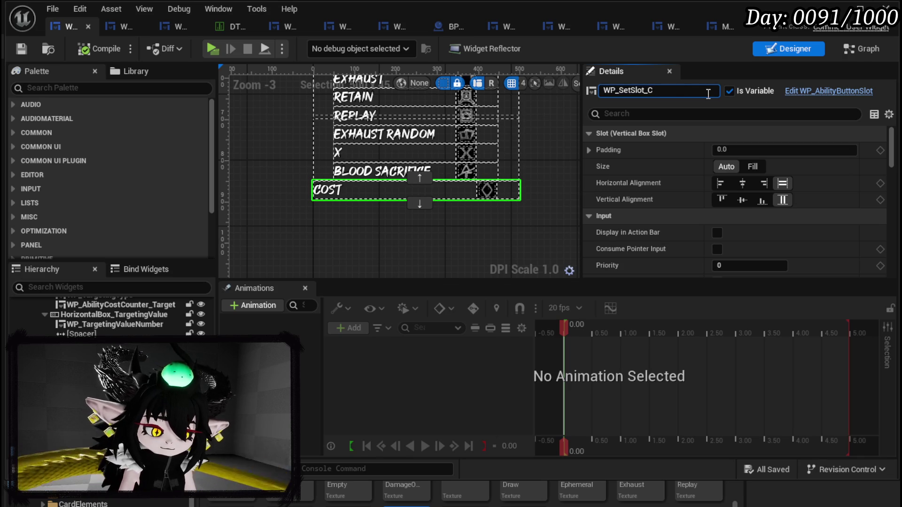
pyautogui.write('ost')
pyautogui.press('Return')
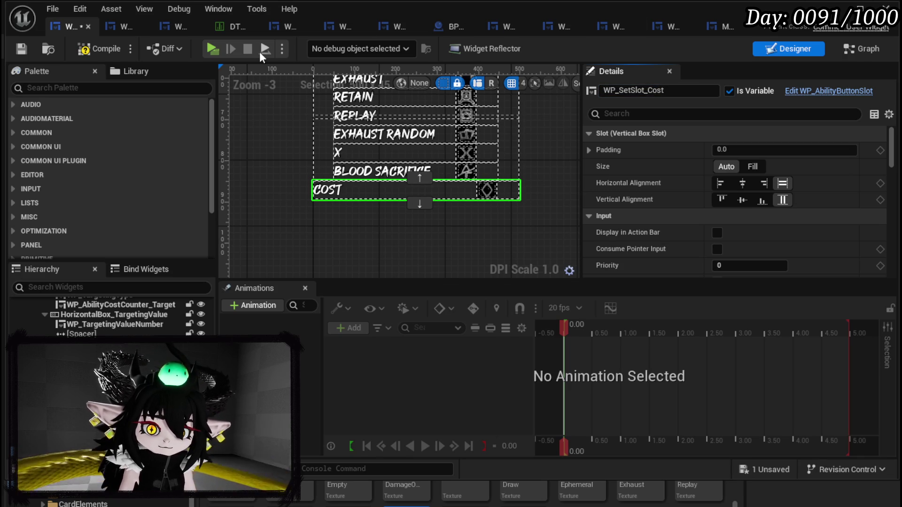
pyautogui.click(23, 49)
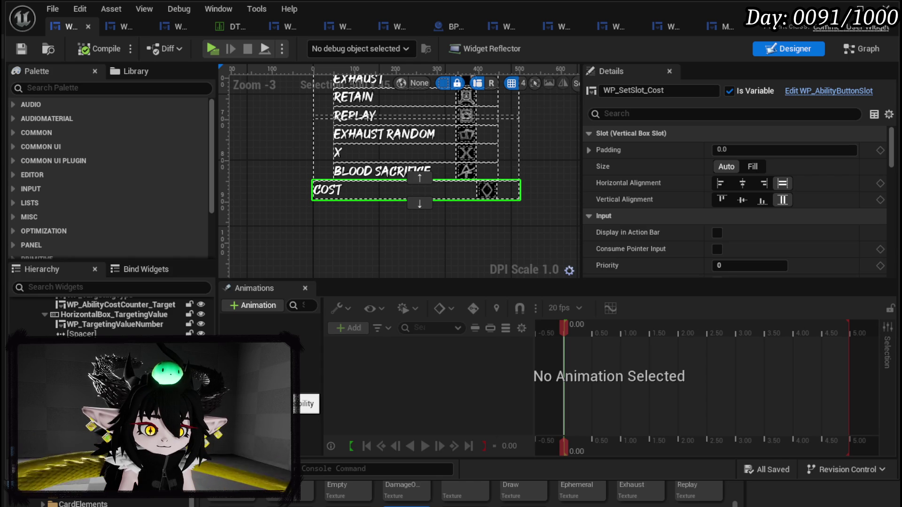
pyautogui.scroll(10, 108, 315)
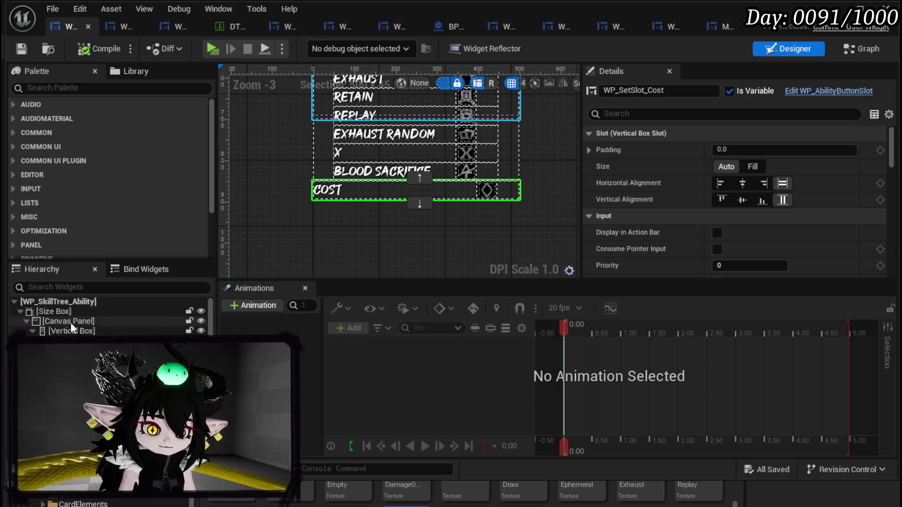
pyautogui.scroll(-5, 71, 322)
pyautogui.scroll(-1, 108, 315)
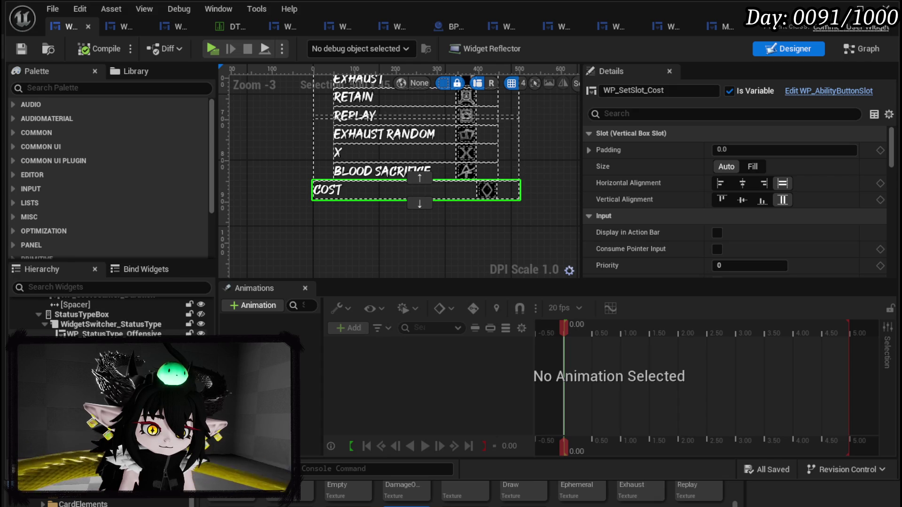
pyautogui.scroll(-3, 108, 320)
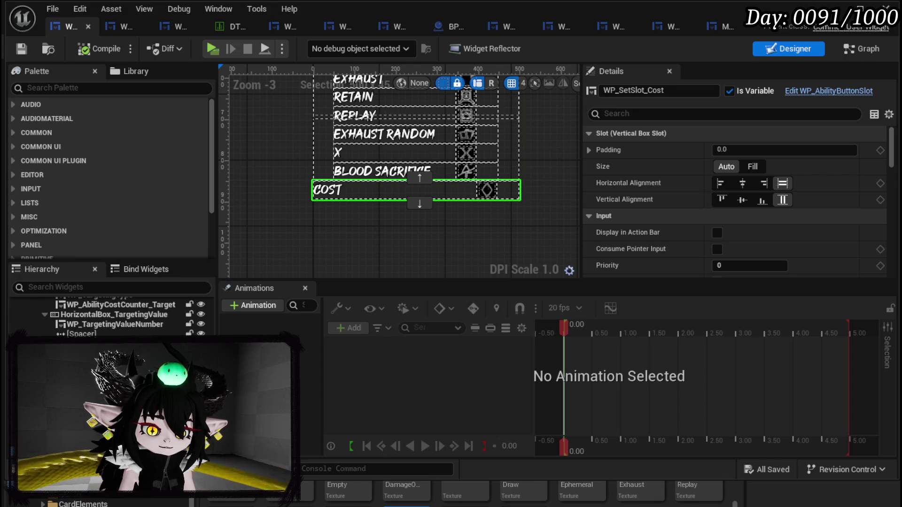
pyautogui.click(80, 87)
# Step: Add a Vertical Box from the Palette into the widget hierarchy
pyautogui.write('Vert')
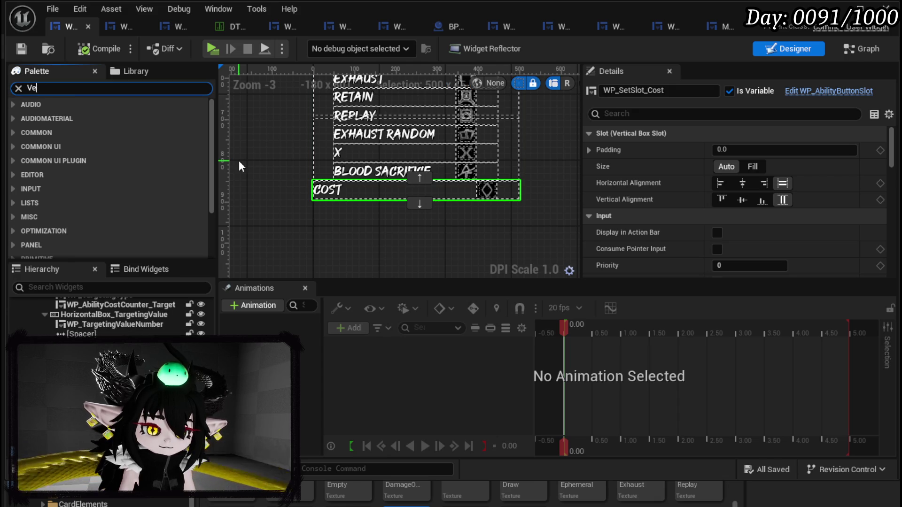
pyautogui.moveTo(49, 116)
pyautogui.mouseDown()
pyautogui.moveTo(210, 257)
pyautogui.moveTo(270, 275)
pyautogui.mouseUp()
pyautogui.scroll(10, 108, 315)
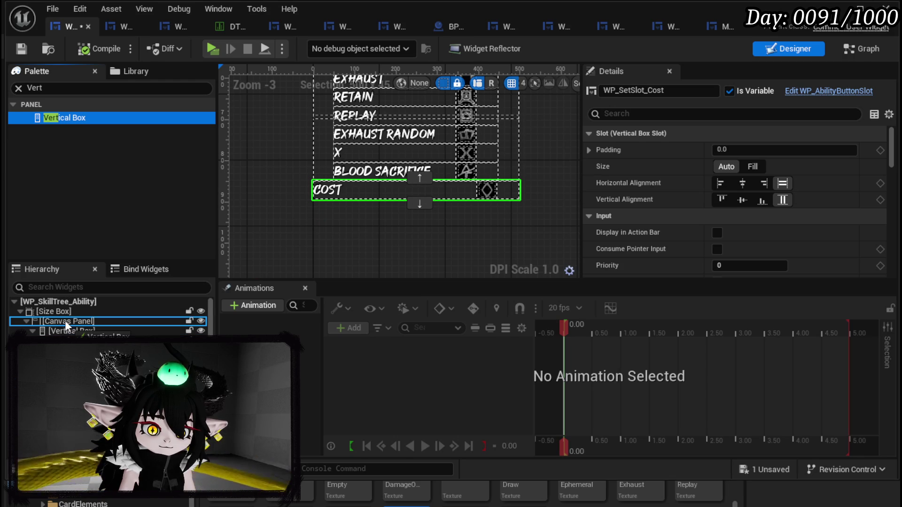
pyautogui.scroll(-5, 70, 329)
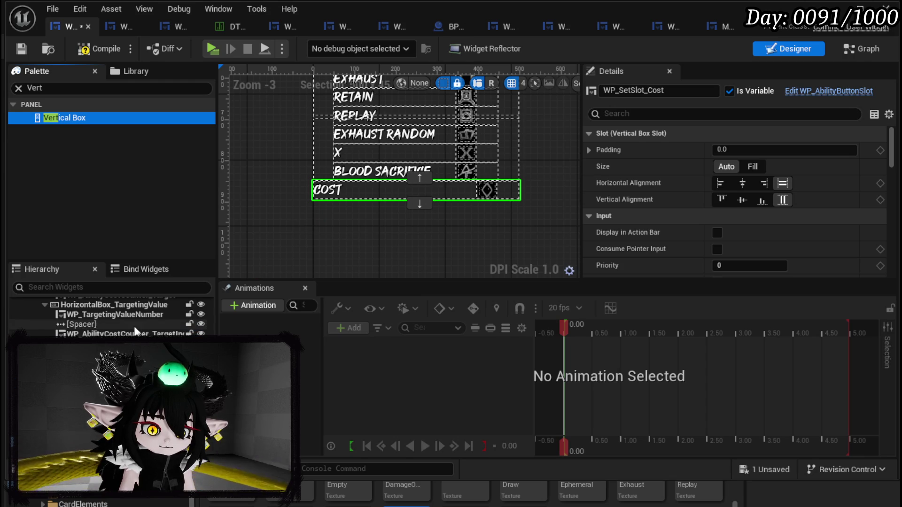
pyautogui.click(85, 346)
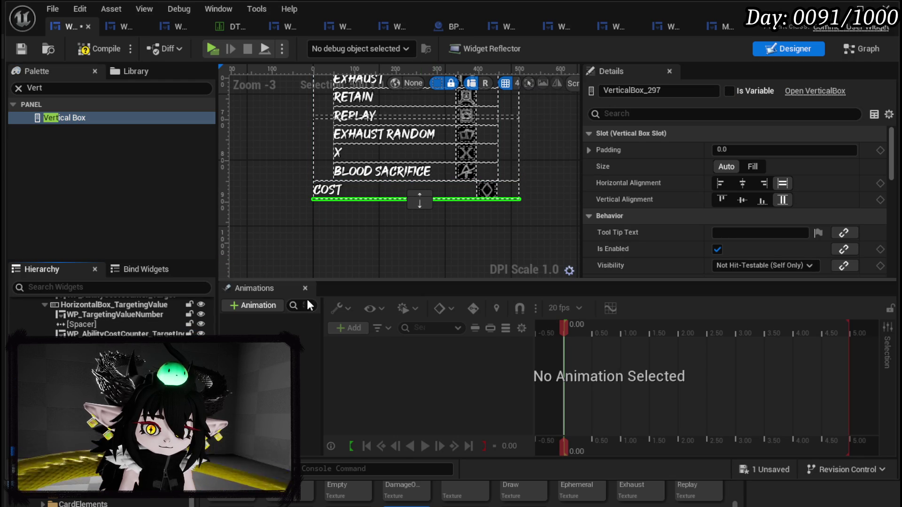
# Step: Paste two copies of the COST slot into the Vertical Box and rename one WP_SetSlot_Ap
pyautogui.click(84, 353)
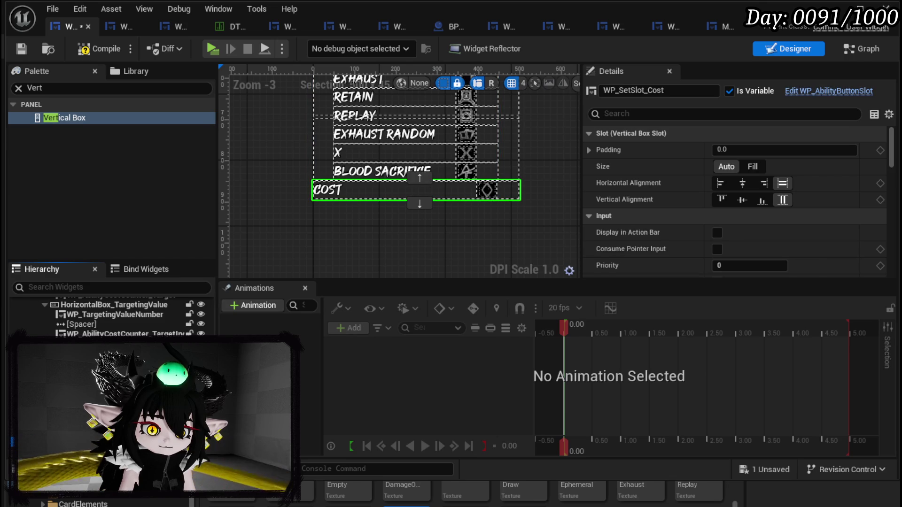
pyautogui.click(85, 345)
pyautogui.hotkey('ctrl', 'v')
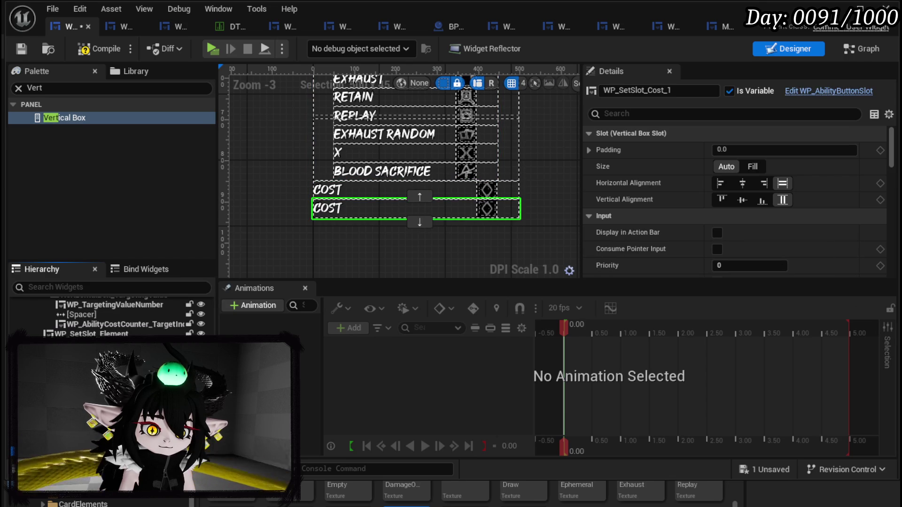
pyautogui.click(85, 345)
pyautogui.hotkey('ctrl', 'v')
pyautogui.click(84, 353)
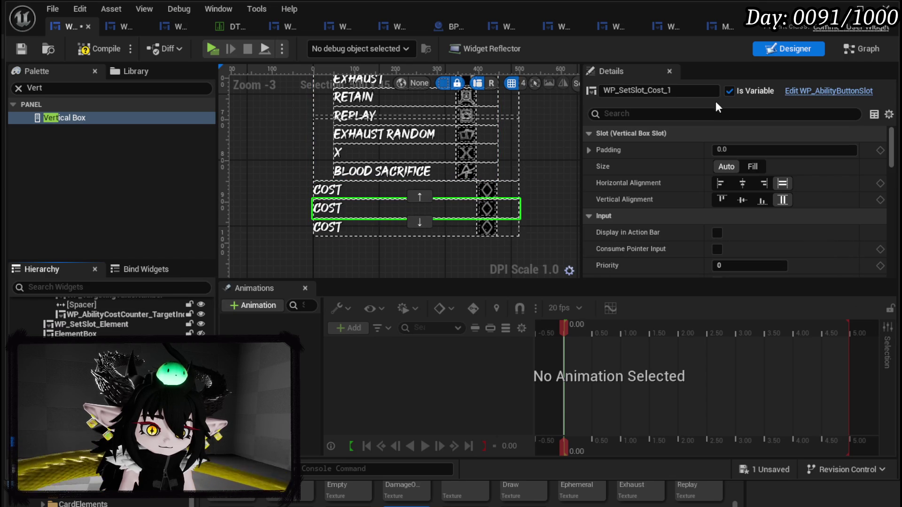
pyautogui.moveTo(648, 90); pyautogui.dragTo(679, 94)
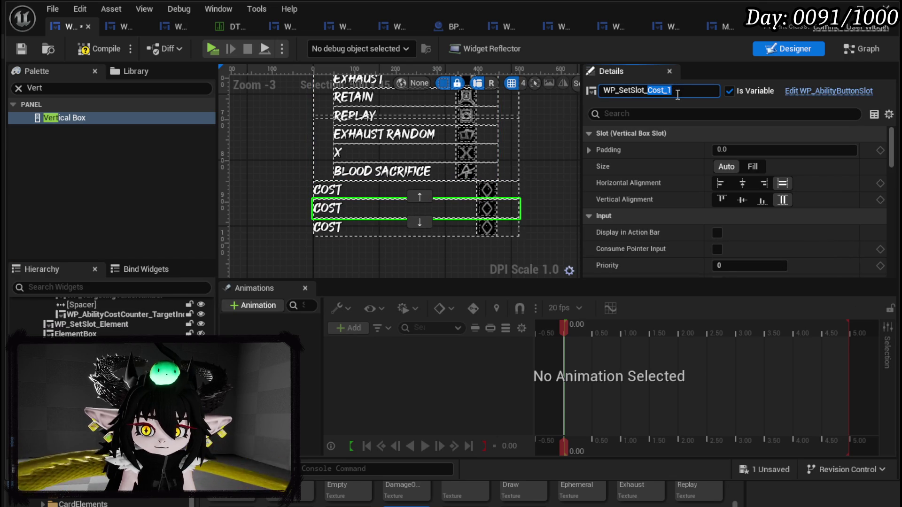
pyautogui.write('Ap')
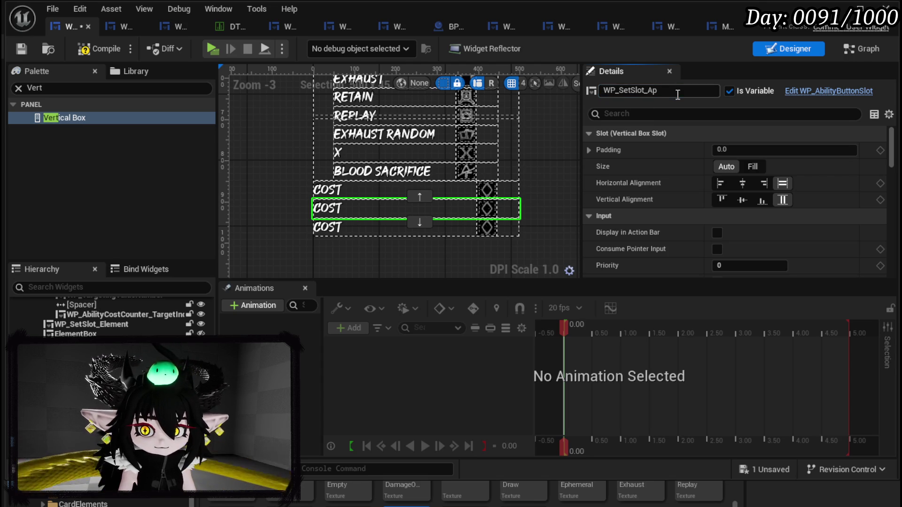
pyautogui.press('Return')
# Step: Delete the two extra COST slot copies
pyautogui.click(314, 229)
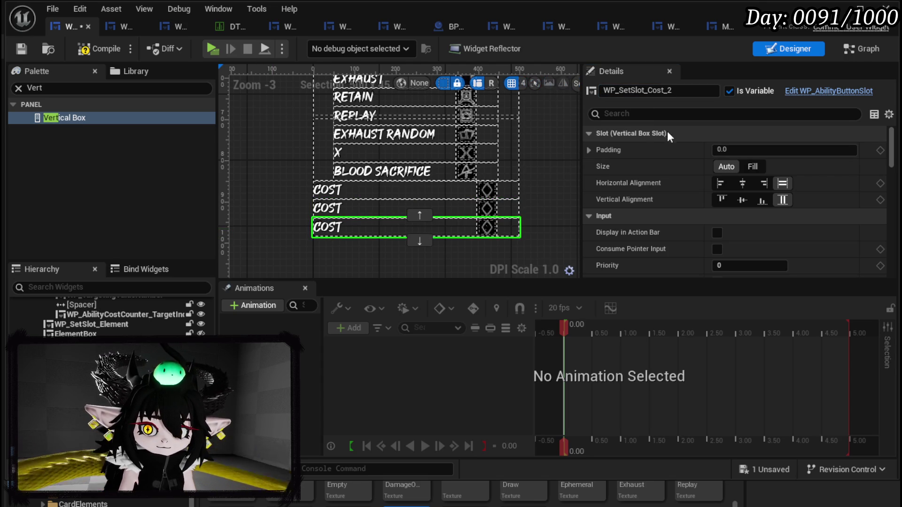
pyautogui.click(335, 216)
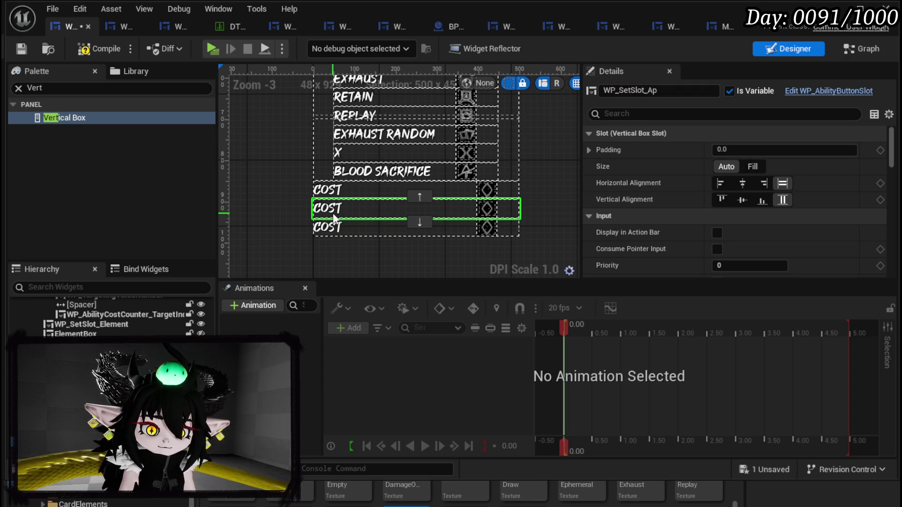
pyautogui.press('Delete')
pyautogui.click(332, 213)
pyautogui.press('Delete')
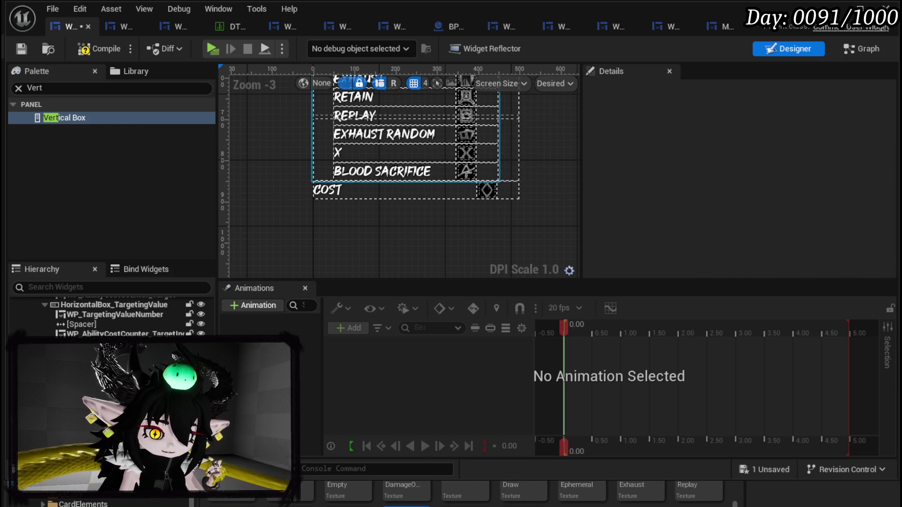
# Step: Select the COST row grid widget WP_UsedSpecials_Grid_1
pyautogui.click(118, 348)
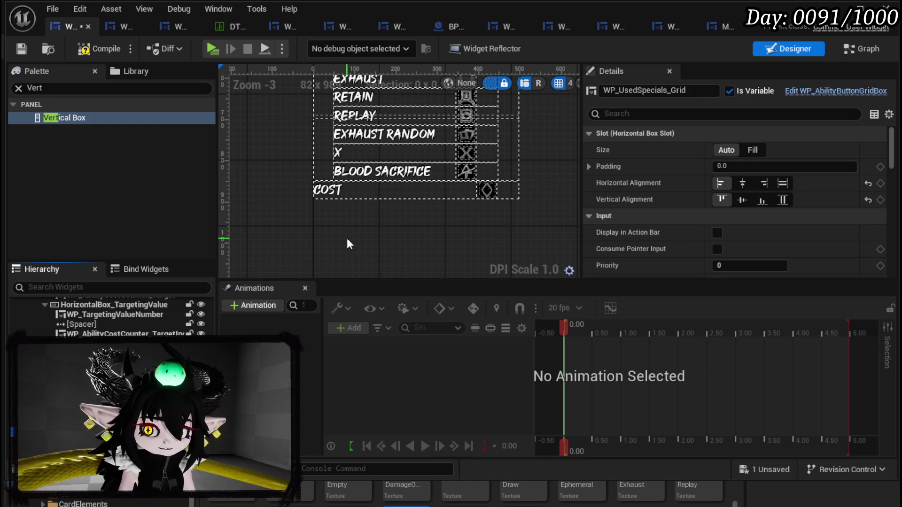
pyautogui.click(419, 198)
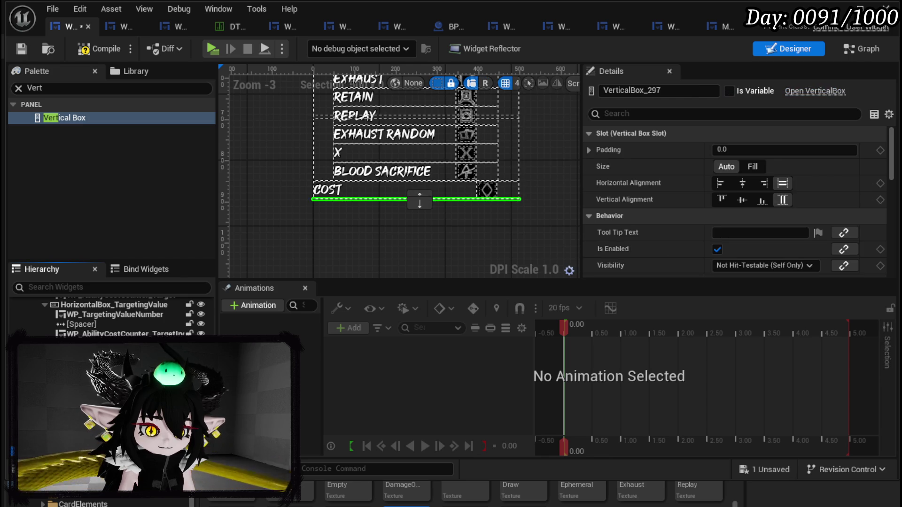
pyautogui.click(328, 191)
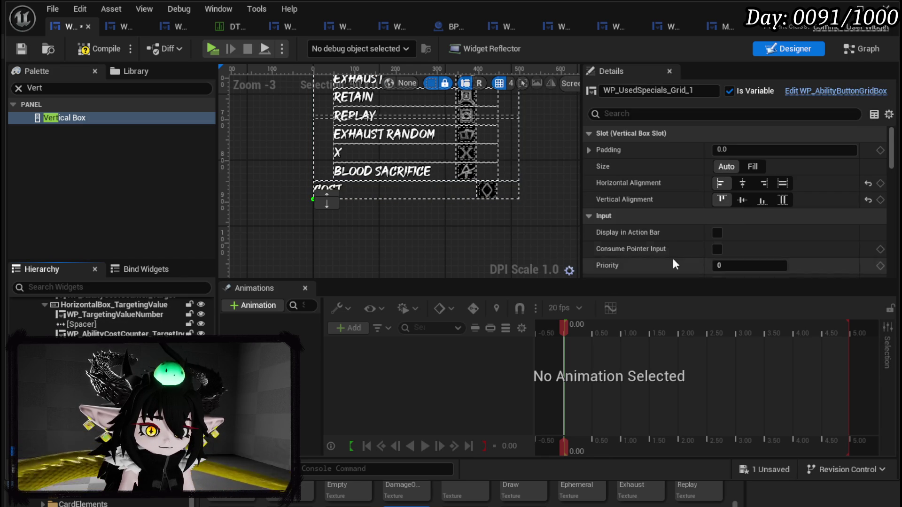
pyautogui.scroll(-15, 738, 212)
pyautogui.scroll(-10, 738, 212)
pyautogui.scroll(8, 738, 213)
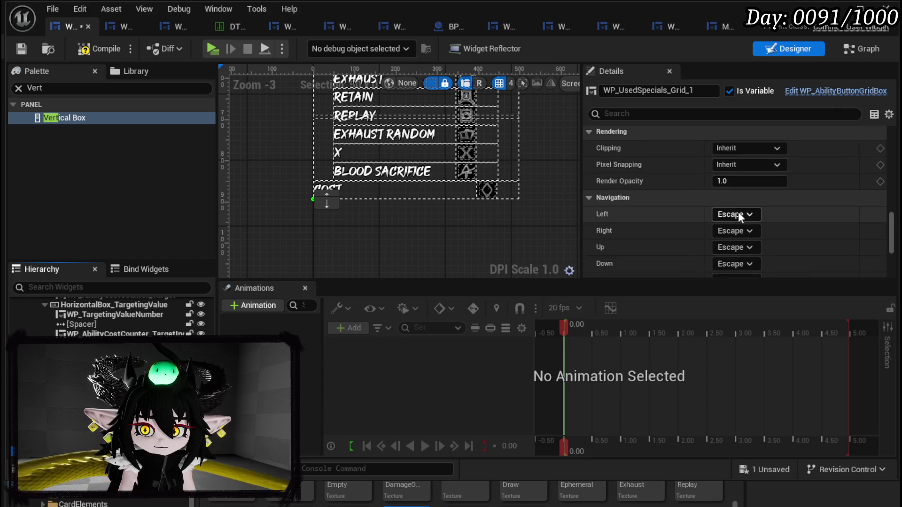
pyautogui.scroll(3, 738, 212)
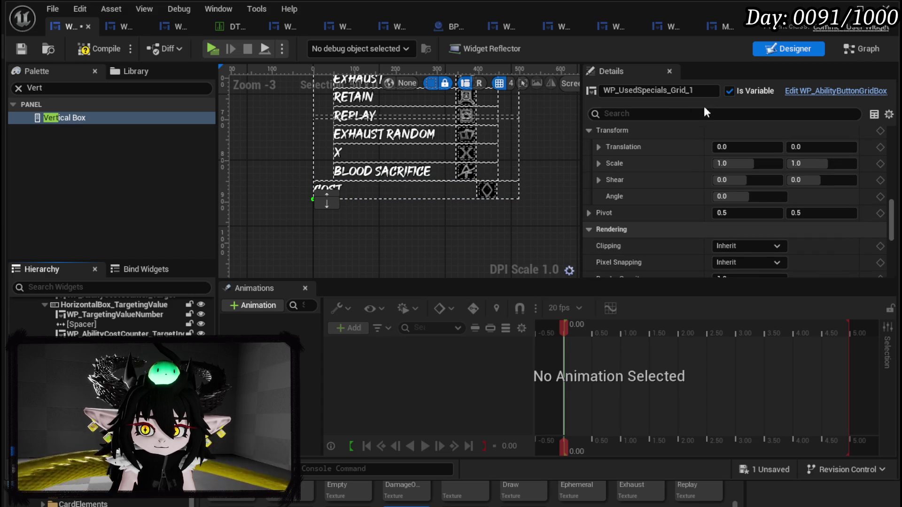
# Step: Rename the grid to WP_CostBox and save the widget blueprint
pyautogui.moveTo(623, 89); pyautogui.dragTo(707, 91)
pyautogui.write('C')
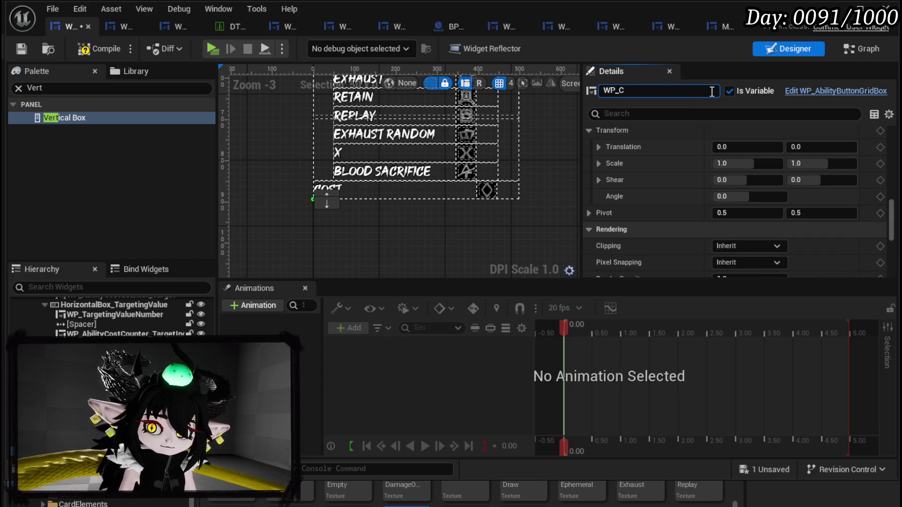
pyautogui.write('ostGr')
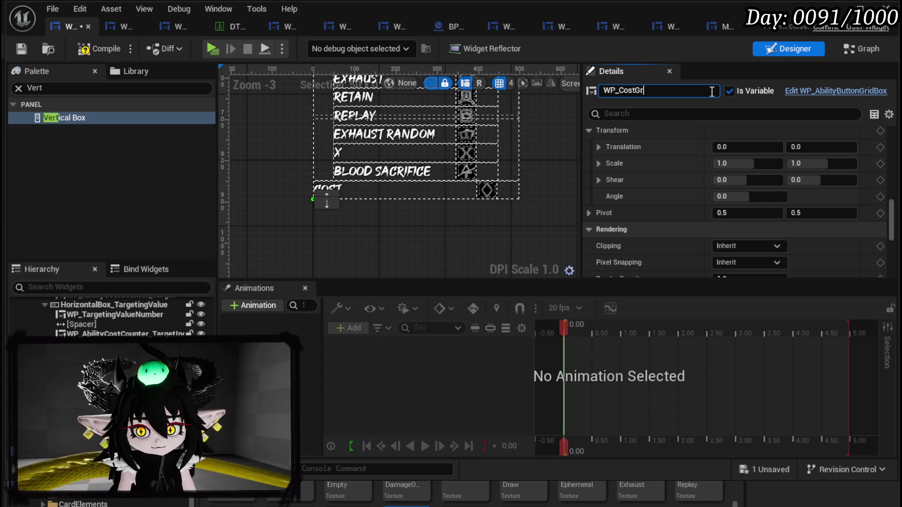
pyautogui.press('BackSpace')
pyautogui.press('BackSpace')
pyautogui.write('Box')
pyautogui.press('Return')
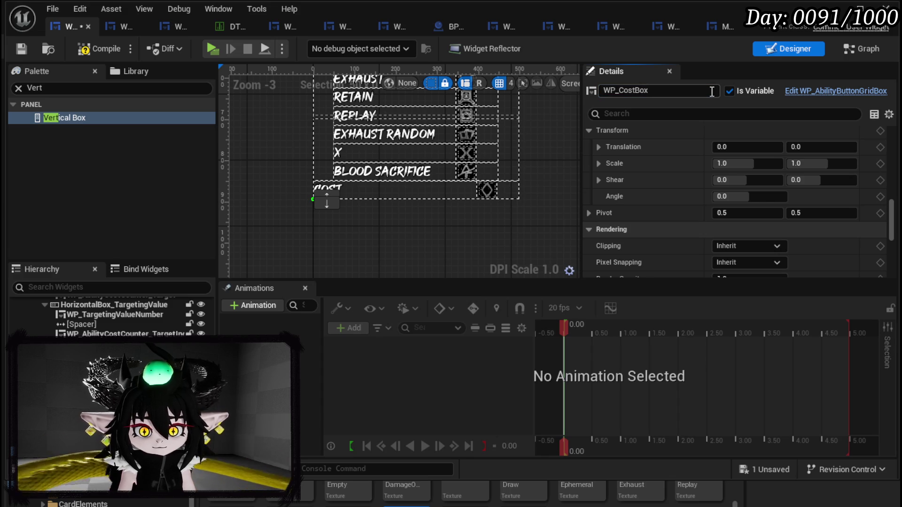
pyautogui.click(21, 50)
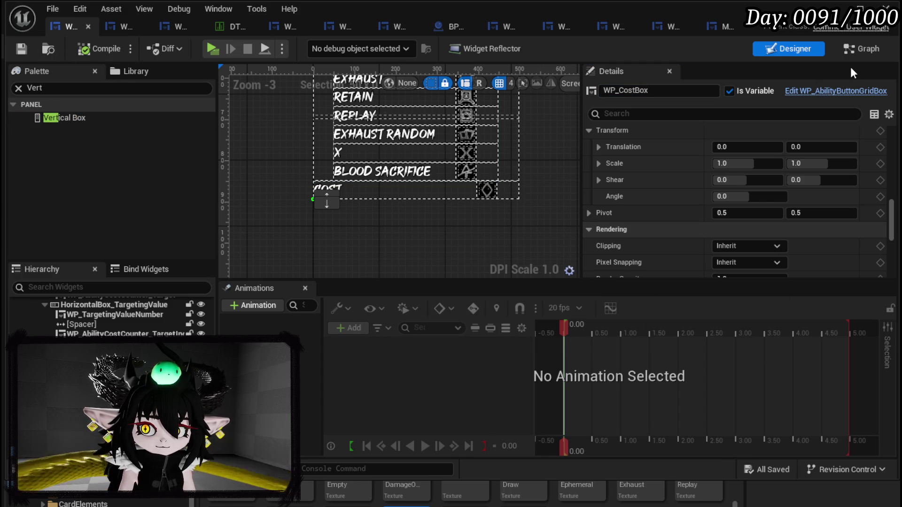
# Step: Place a get WP_CostBox node in the widget's EventGraph
pyautogui.click(851, 48)
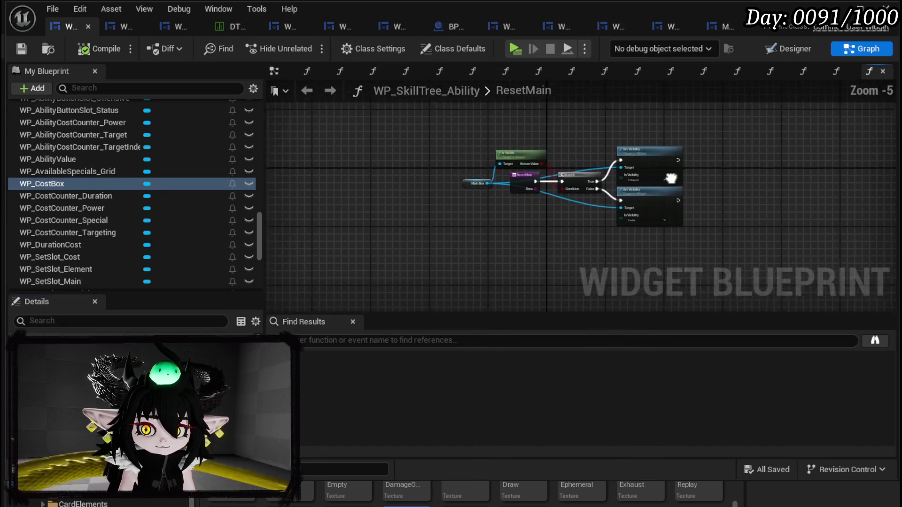
pyautogui.click(274, 71)
pyautogui.scroll(-5, 511, 171)
pyautogui.scroll(4, 451, 176)
pyautogui.moveTo(47, 184)
pyautogui.mouseDown()
pyautogui.moveTo(639, 155)
pyautogui.moveTo(587, 139)
pyautogui.mouseUp()
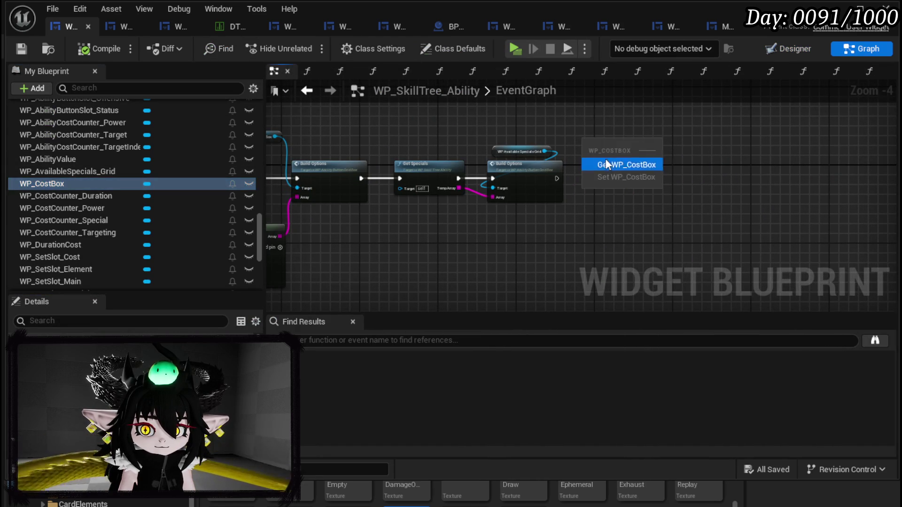
pyautogui.click(606, 158)
# Step: Add a Build Options node on WP Cost Box, chained after the existing Build Options node
pyautogui.scroll(2, 552, 190)
pyautogui.moveTo(529, 133); pyautogui.dragTo(545, 191)
pyautogui.write('B')
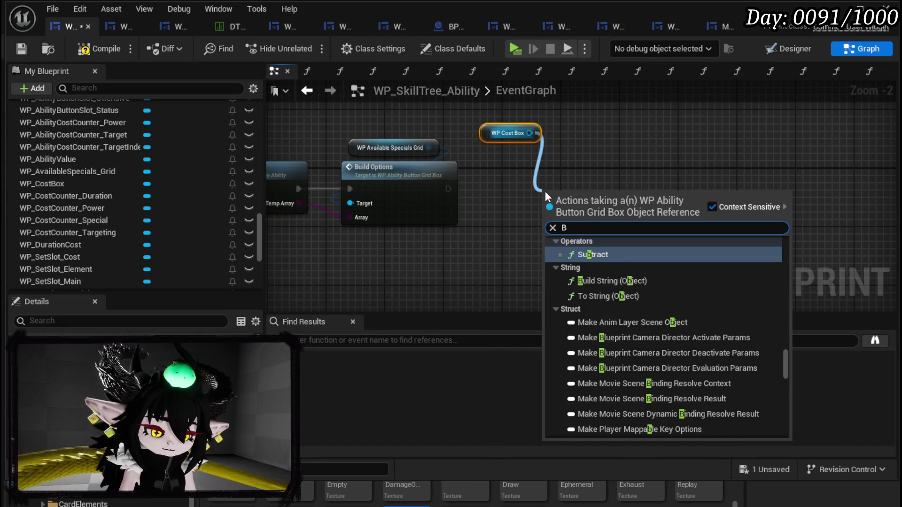
pyautogui.write('uil')
pyautogui.press('Return')
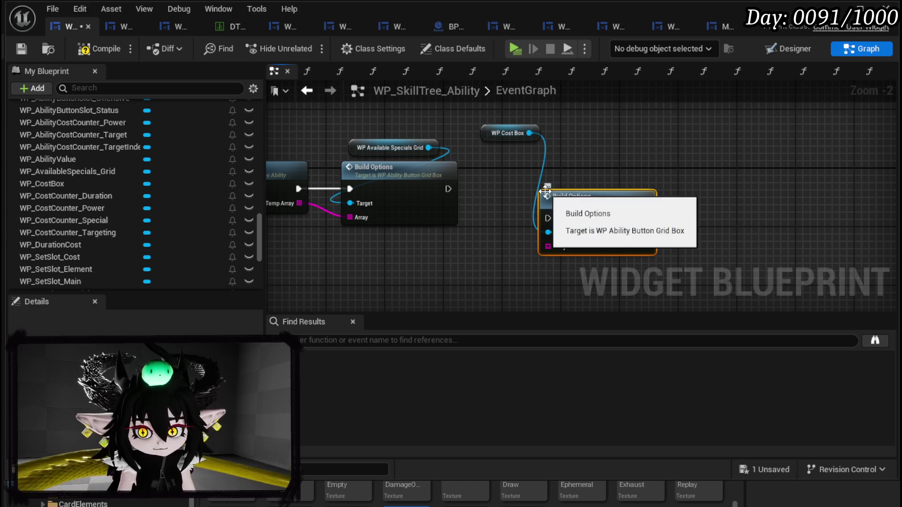
pyautogui.moveTo(555, 219); pyautogui.dragTo(563, 189)
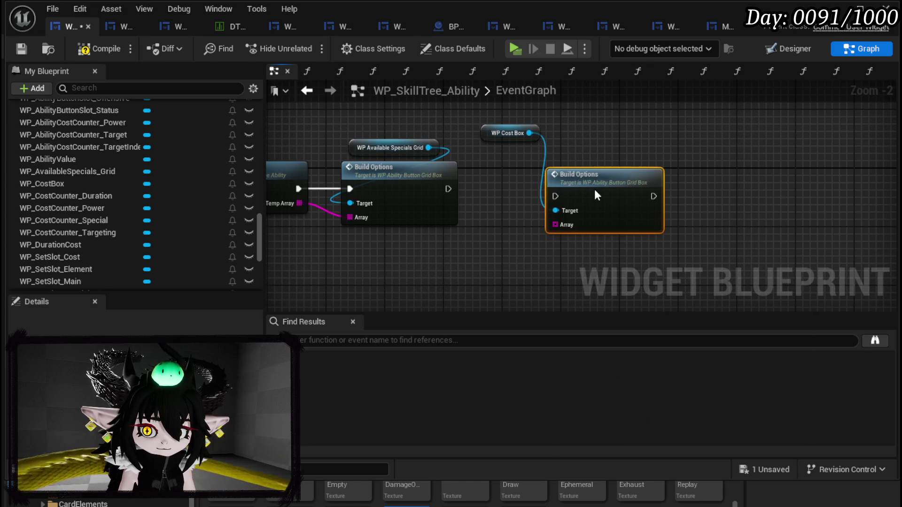
pyautogui.moveTo(448, 189); pyautogui.dragTo(613, 187)
pyautogui.moveTo(495, 140); pyautogui.dragTo(512, 165)
# Step: Feed the Build Options Array from a Make Array node with AP as entry [0]
pyautogui.scroll(2, 537, 199)
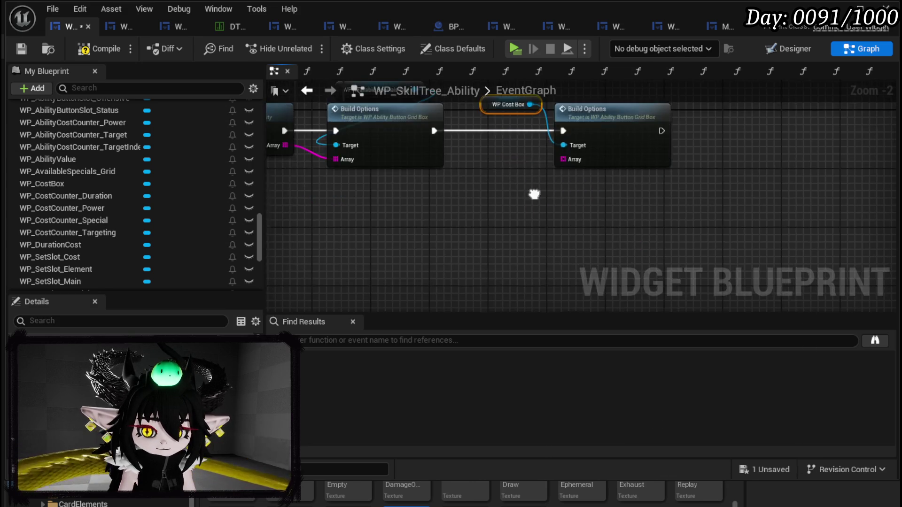
pyautogui.moveTo(540, 207); pyautogui.dragTo(468, 253)
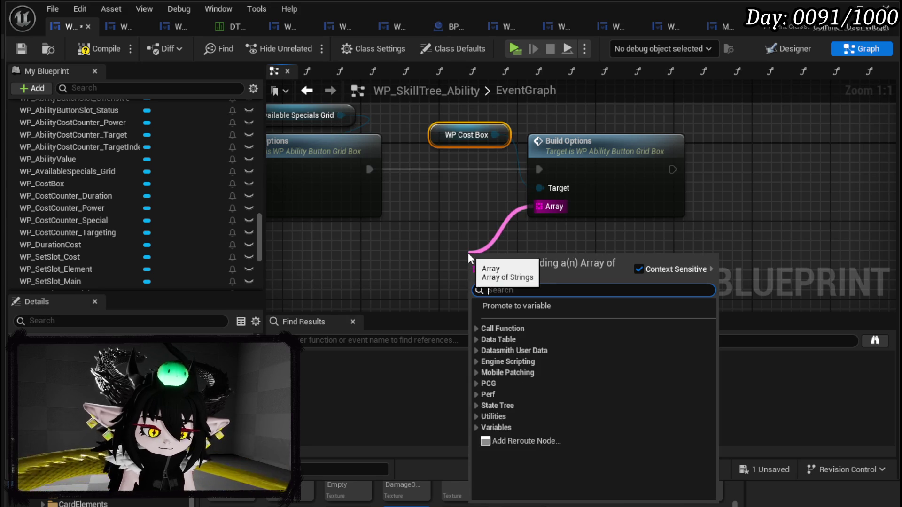
pyautogui.write('make')
pyautogui.press('Return')
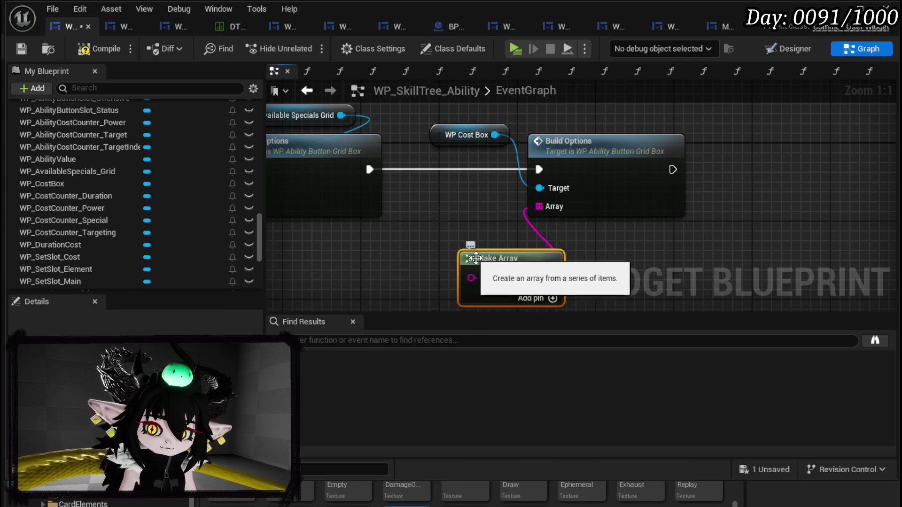
pyautogui.write('APs')
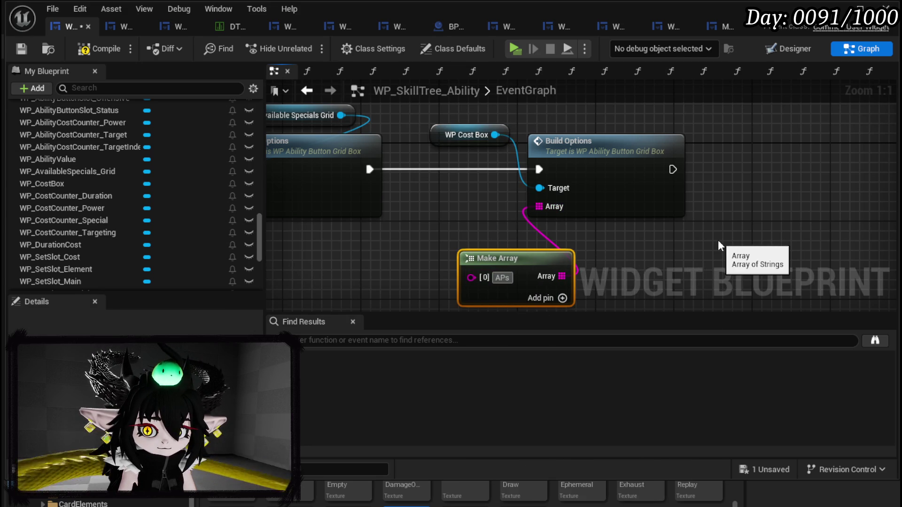
pyautogui.press('BackSpace')
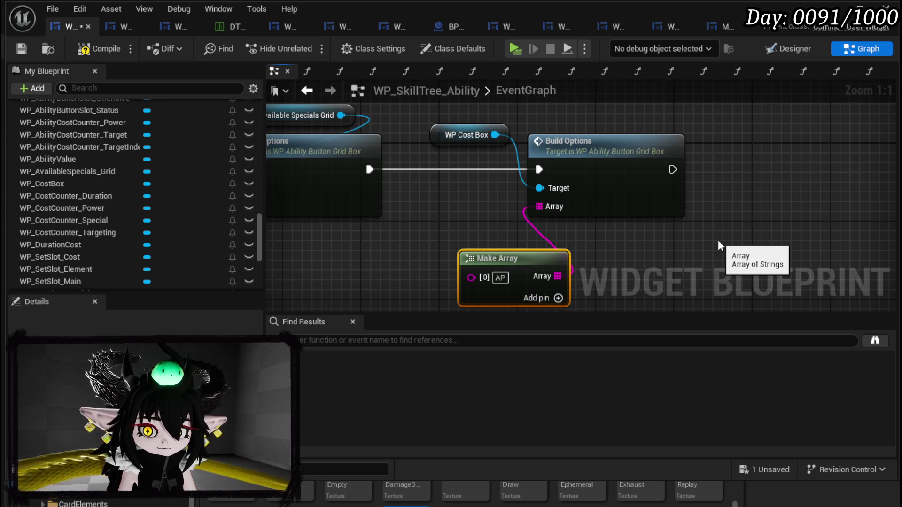
# Step: Add MP as array entry [1], save the blueprint, and return to the Designer
pyautogui.moveTo(495, 259); pyautogui.dragTo(445, 230)
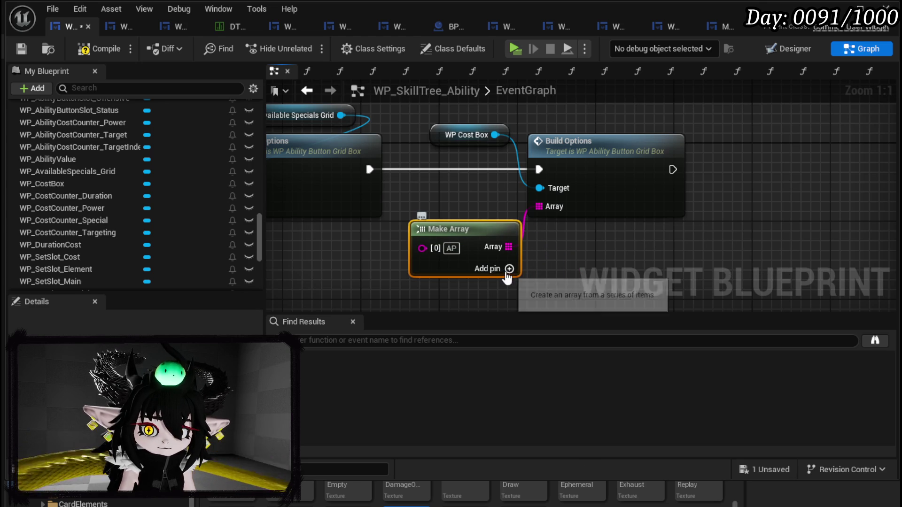
pyautogui.click(509, 269)
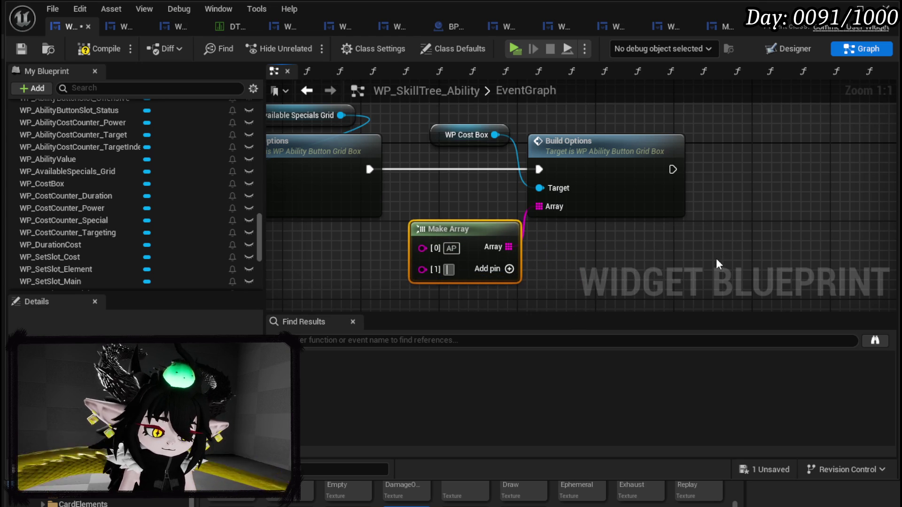
pyautogui.write('MP')
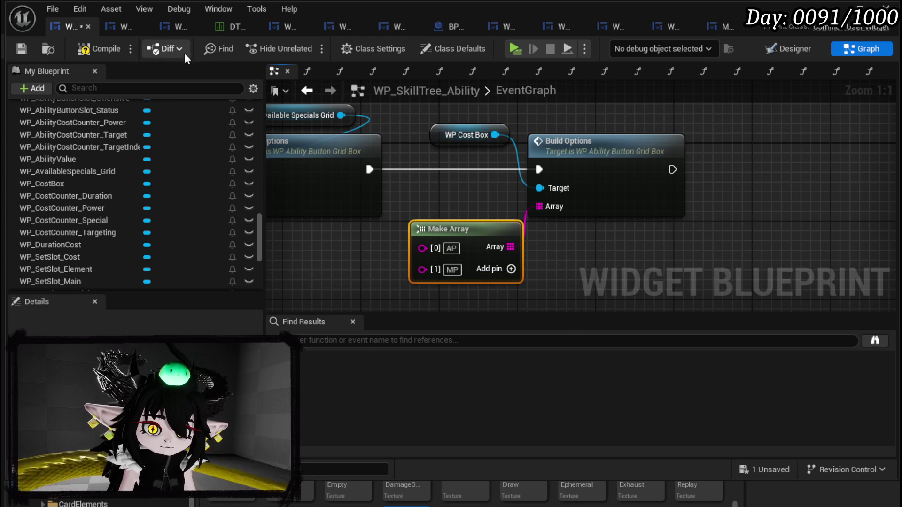
pyautogui.click(20, 46)
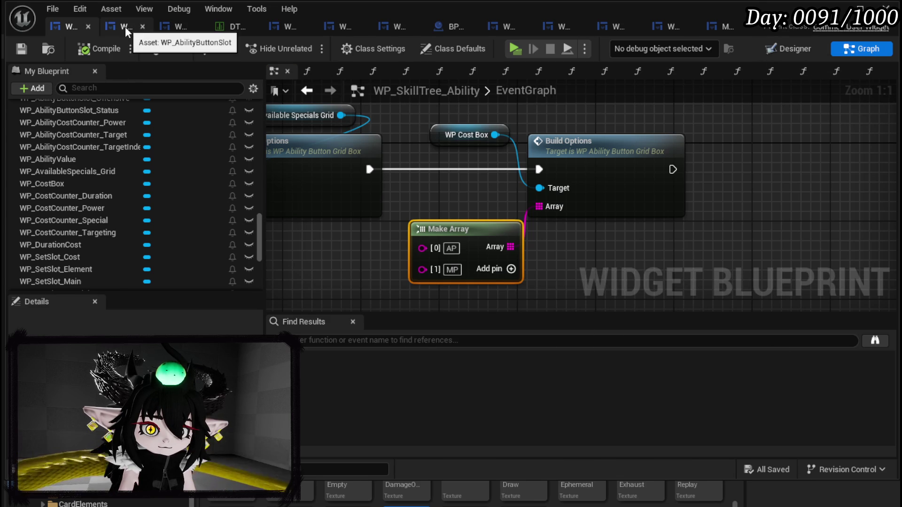
pyautogui.click(788, 48)
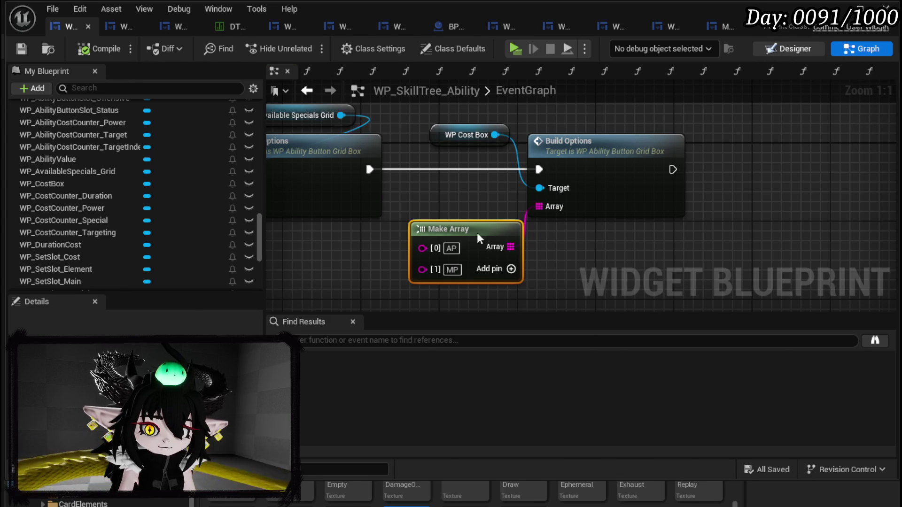
pyautogui.scroll(-8, 450, 241)
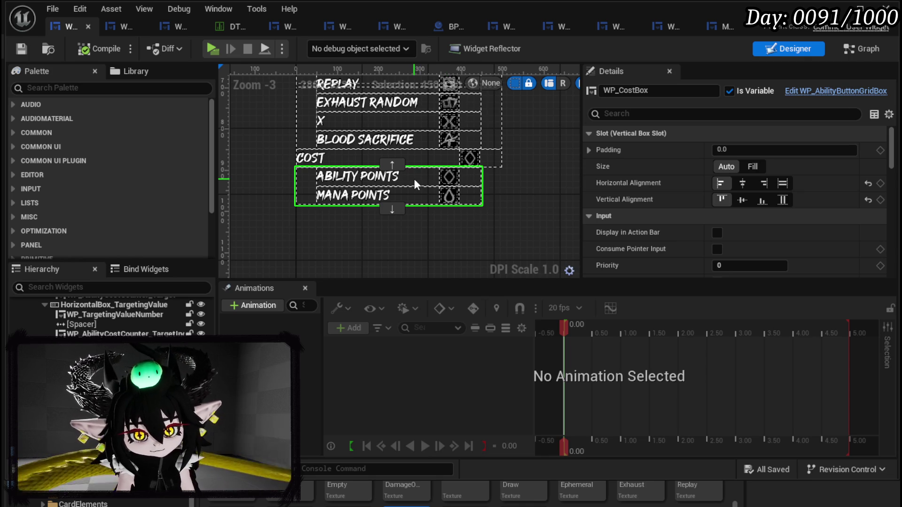
# Step: Delete the Ability Points/Mana Points cost box so COST sits directly under BLOOD SACRIFICE
pyautogui.scroll(4, 413, 178)
pyautogui.scroll(-5, 414, 179)
pyautogui.moveTo(495, 186)
pyautogui.mouseDown()
pyautogui.moveTo(510, 162)
pyautogui.moveTo(493, 249)
pyautogui.mouseUp()
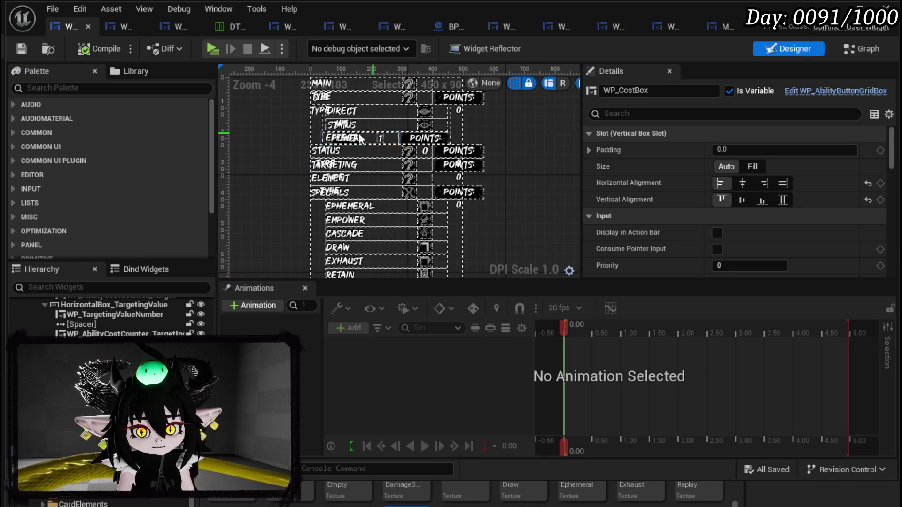
pyautogui.moveTo(489, 174)
pyautogui.mouseDown()
pyautogui.moveTo(502, 106)
pyautogui.moveTo(494, 28)
pyautogui.moveTo(489, 90)
pyautogui.moveTo(486, 28)
pyautogui.mouseUp()
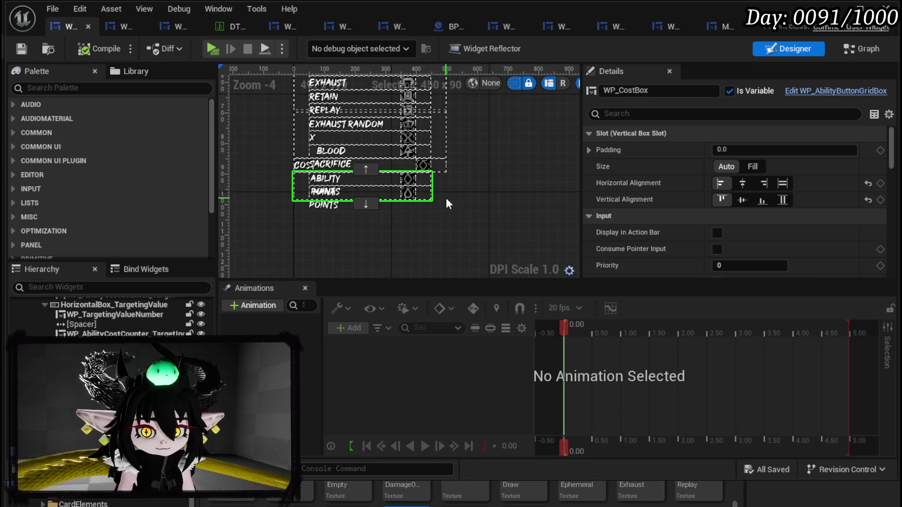
pyautogui.click(117, 376)
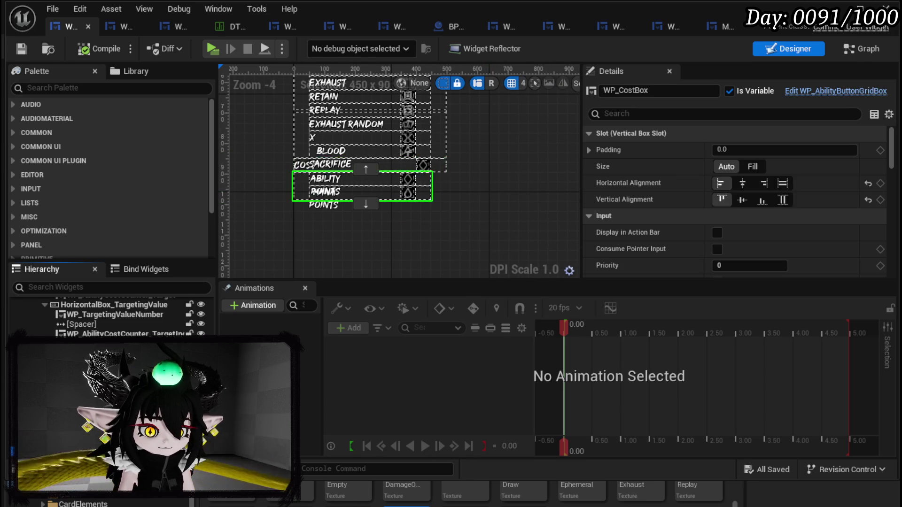
pyautogui.press('Delete')
pyautogui.click(58, 90)
# Step: Add a Vertical Box from the Palette just below the COST row
pyautogui.write('Vert')
pyautogui.click(57, 121)
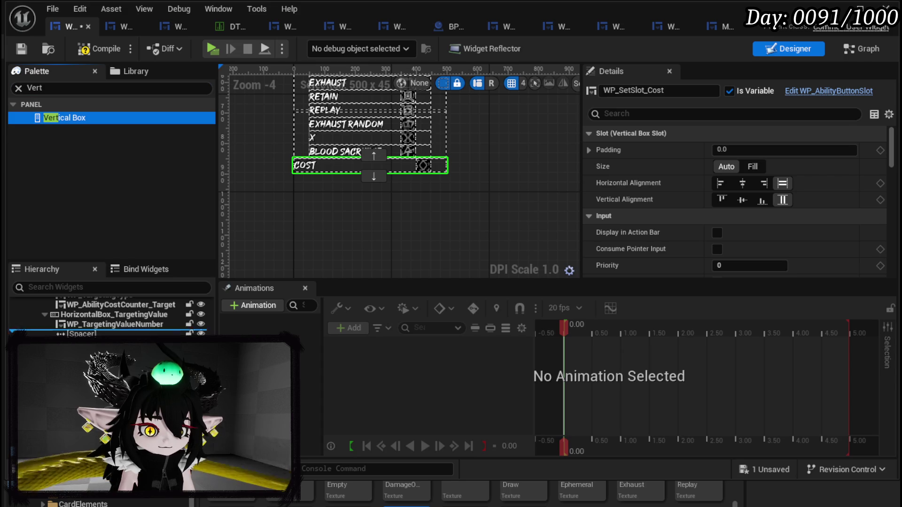
pyautogui.moveTo(118, 341); pyautogui.dragTo(117, 345)
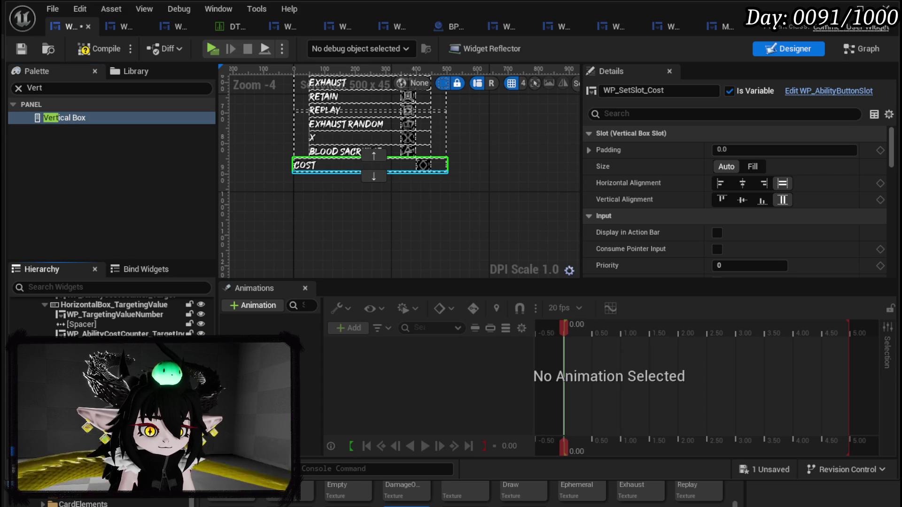
pyautogui.click(57, 88)
pyautogui.hotkey('ctrl', 'a')
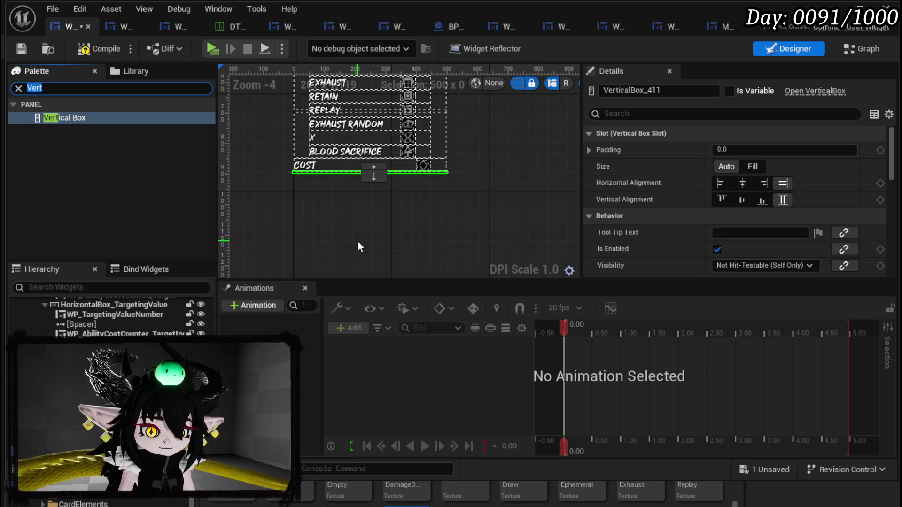
# Step: Try moving the targeting cost counter into the new vertical box, then undo it
pyautogui.scroll(1, 113, 317)
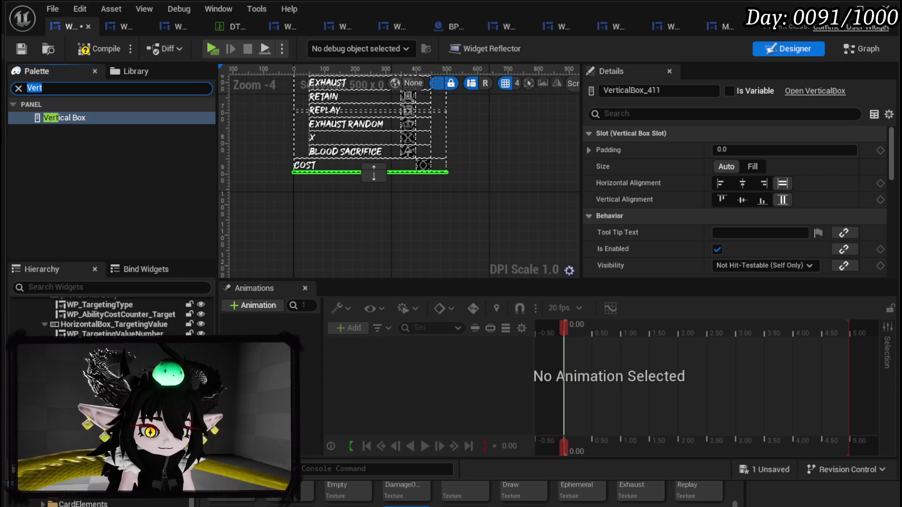
pyautogui.click(121, 314)
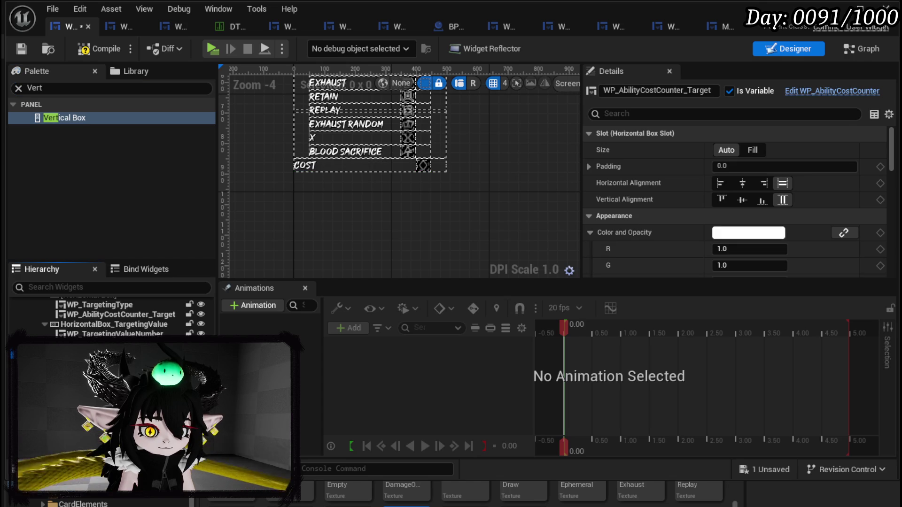
pyautogui.moveTo(121, 314)
pyautogui.mouseDown()
pyautogui.moveTo(329, 122)
pyautogui.moveTo(371, 178)
pyautogui.mouseUp()
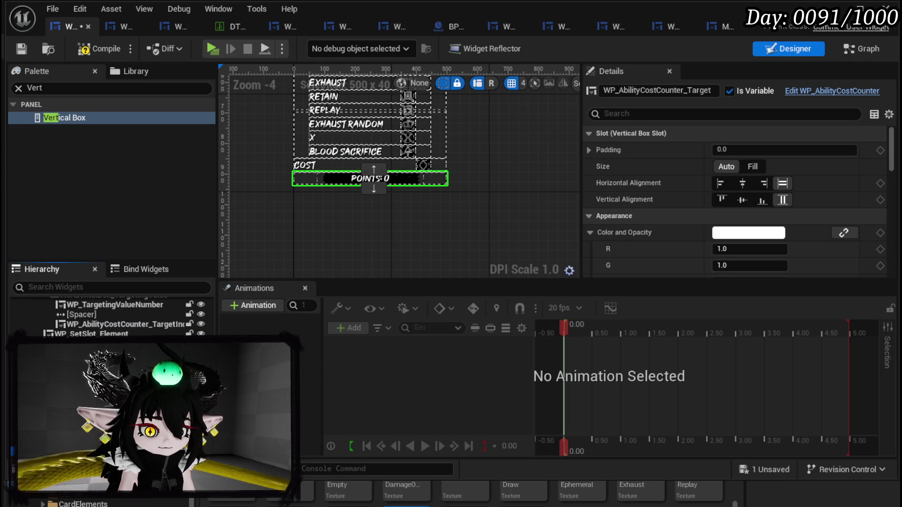
pyautogui.hotkey('ctrl', 'z')
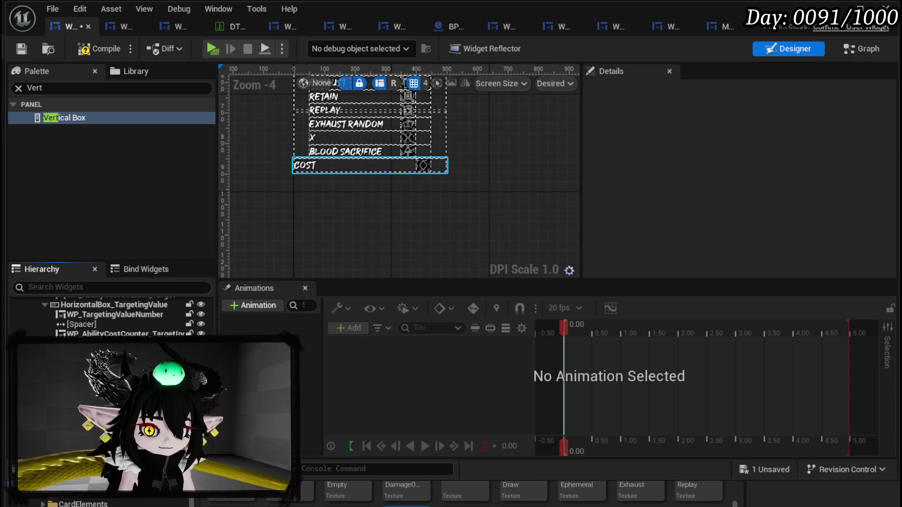
# Step: Duplicate WP_StatusDuration twice under COST, creating WP_StatusDuration_1 and WP_StatusDuration_2
pyautogui.scroll(-3, 108, 314)
pyautogui.scroll(-5, 109, 314)
pyautogui.click(328, 82)
pyautogui.scroll(-2, 109, 315)
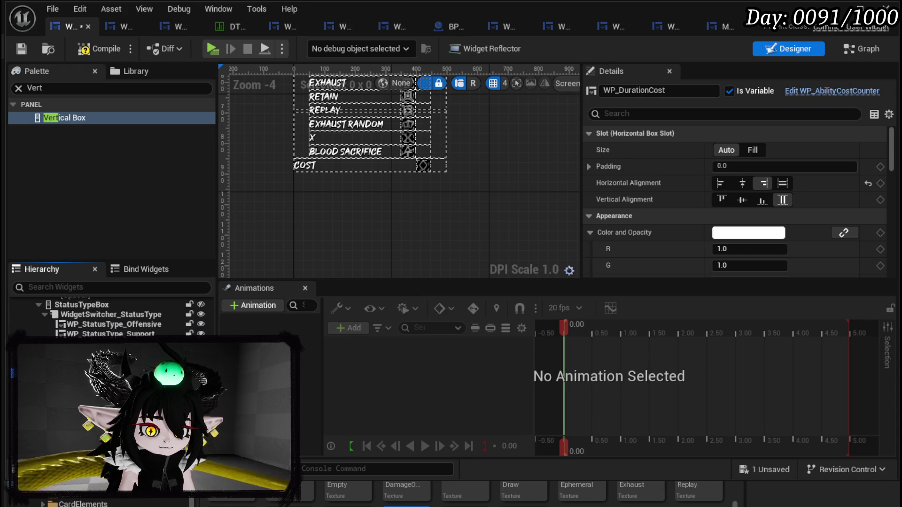
pyautogui.scroll(-3, 108, 315)
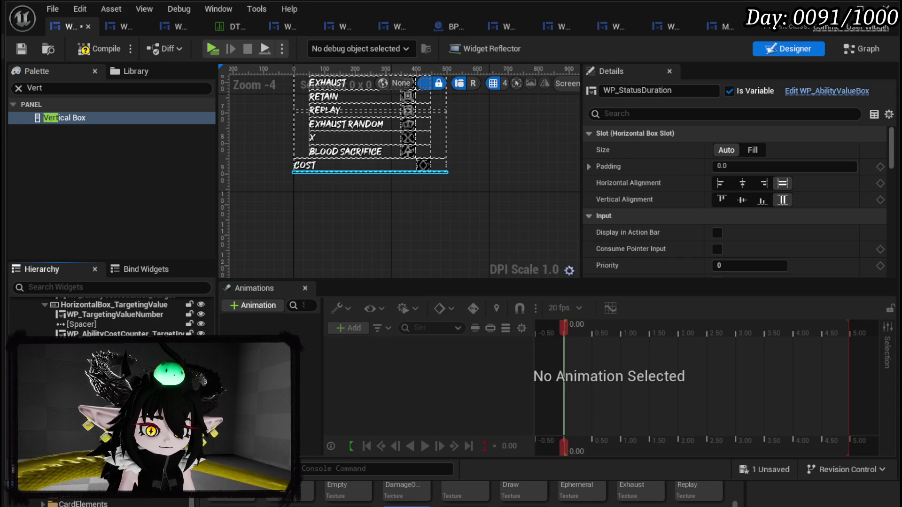
pyautogui.hotkey('ctrl', 'd')
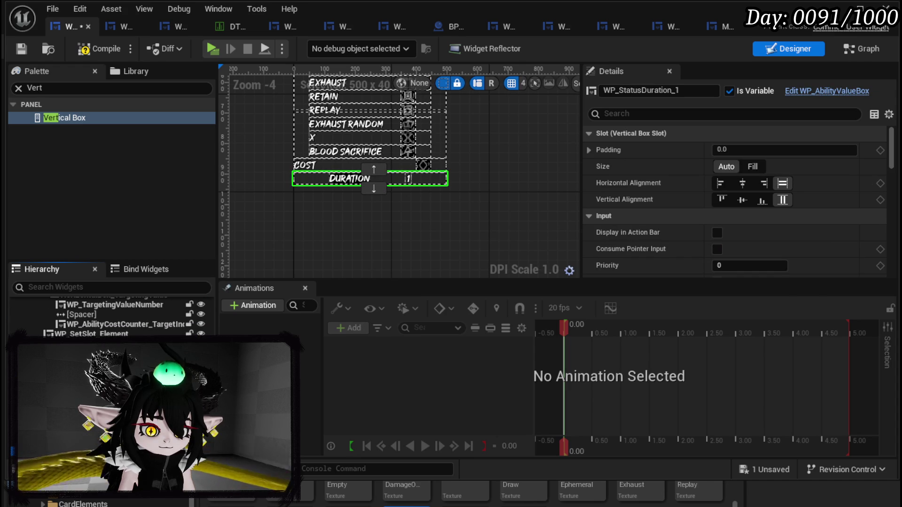
pyautogui.hotkey('ctrl', 'd')
pyautogui.scroll(1, 343, 193)
# Step: Set the first copied DURATION row's Type to AP and Name to 'AP Cost:'
pyautogui.scroll(3, 343, 192)
pyautogui.scroll(-5, 328, 191)
pyautogui.click(331, 184)
pyautogui.scroll(-2, 660, 225)
pyautogui.scroll(-10, 663, 226)
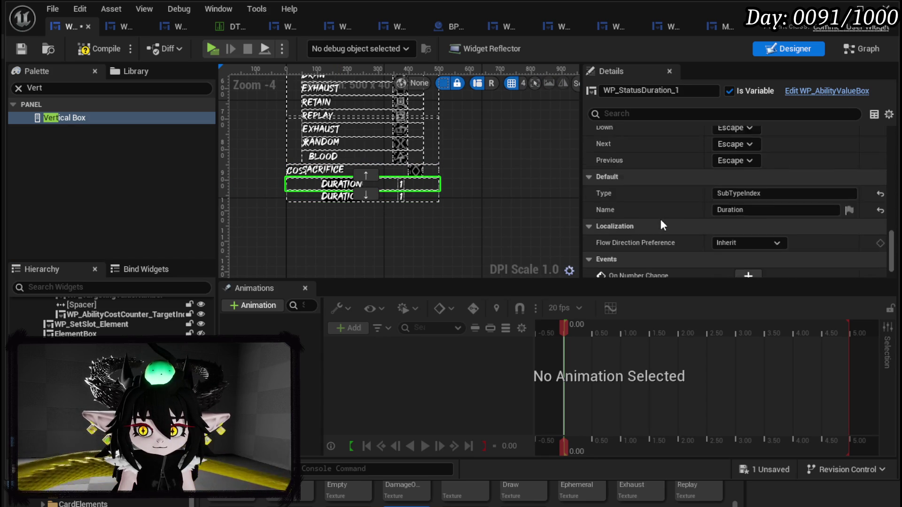
pyautogui.scroll(-3, 661, 219)
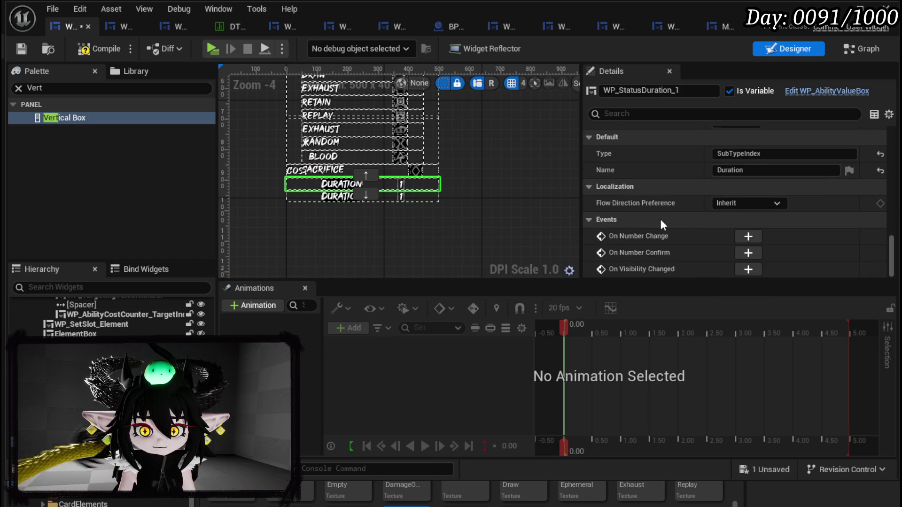
pyautogui.click(773, 153)
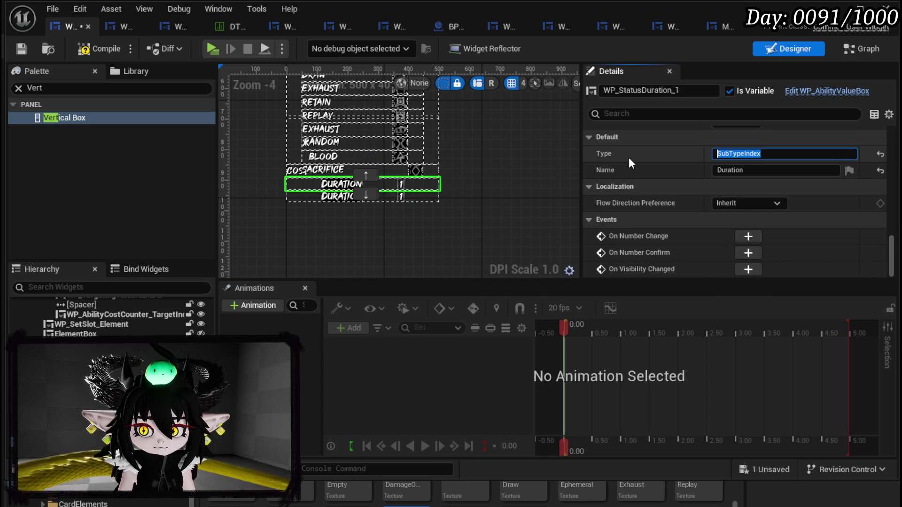
pyautogui.write('AP')
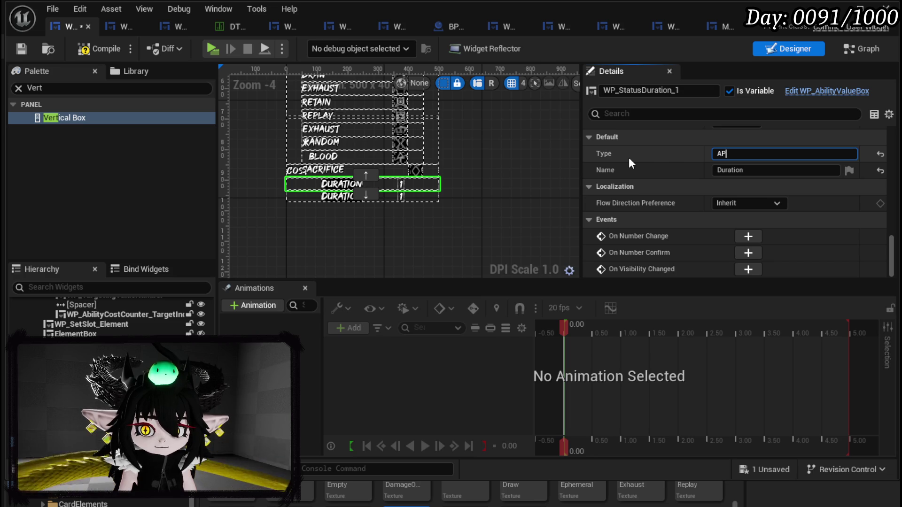
pyautogui.click(774, 170)
pyautogui.write('AP Cost:')
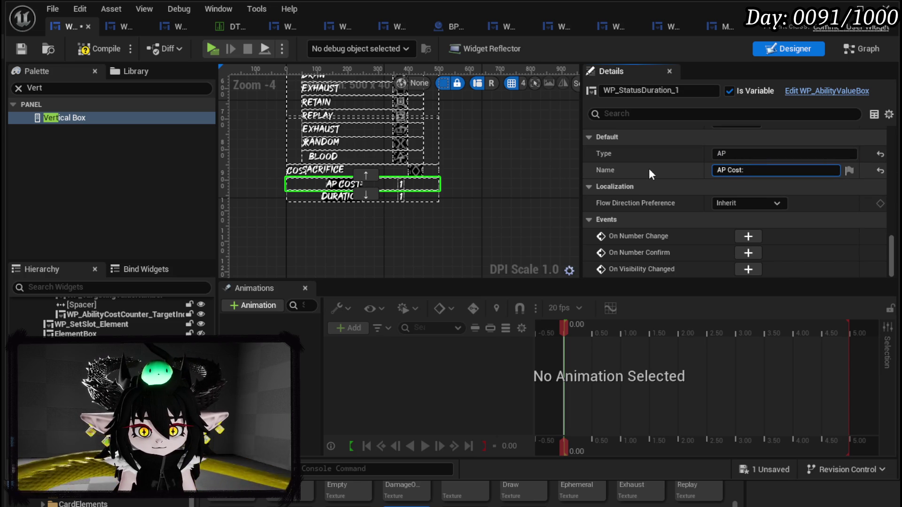
# Step: Set the second copied row's Name to 'MP Cost' and its Type to MP
pyautogui.click(329, 196)
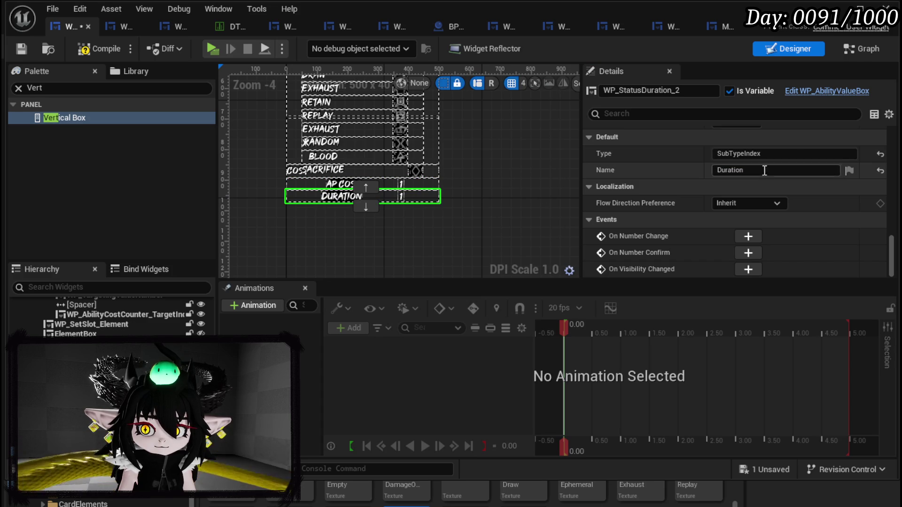
pyautogui.click(775, 154)
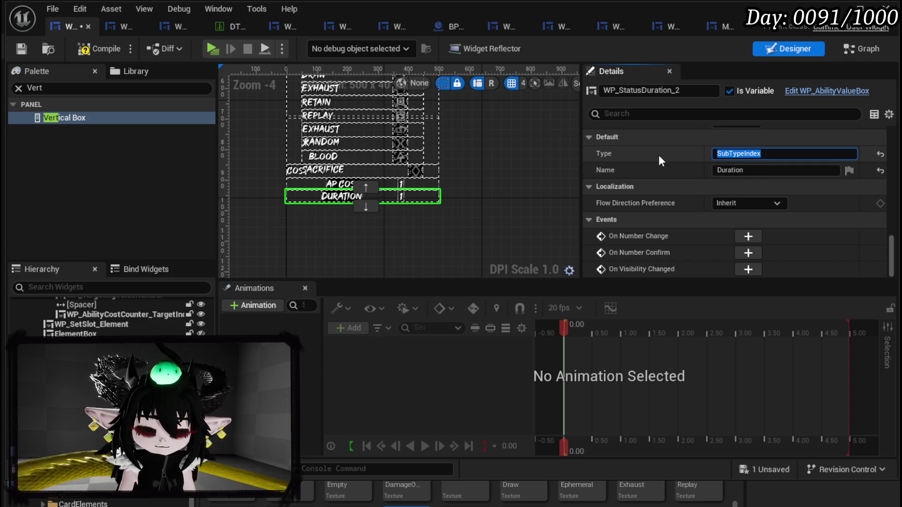
pyautogui.click(747, 170)
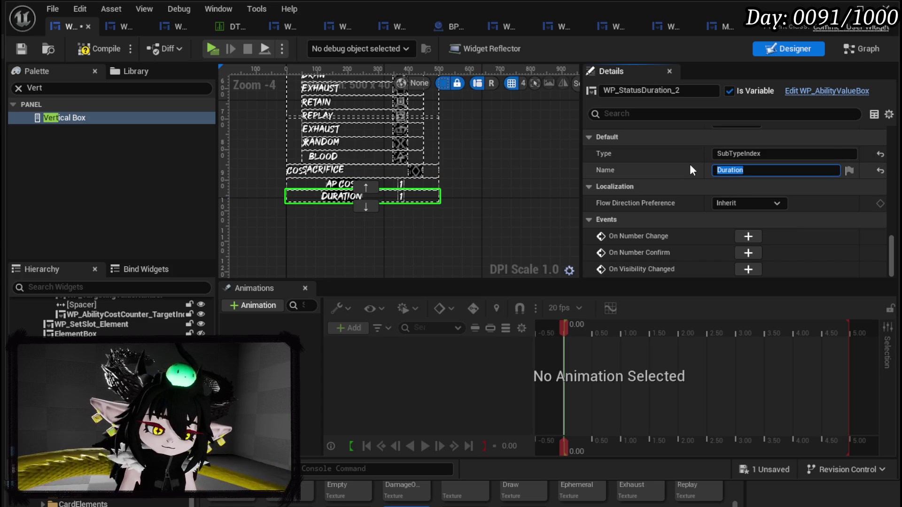
pyautogui.write('MP Cost')
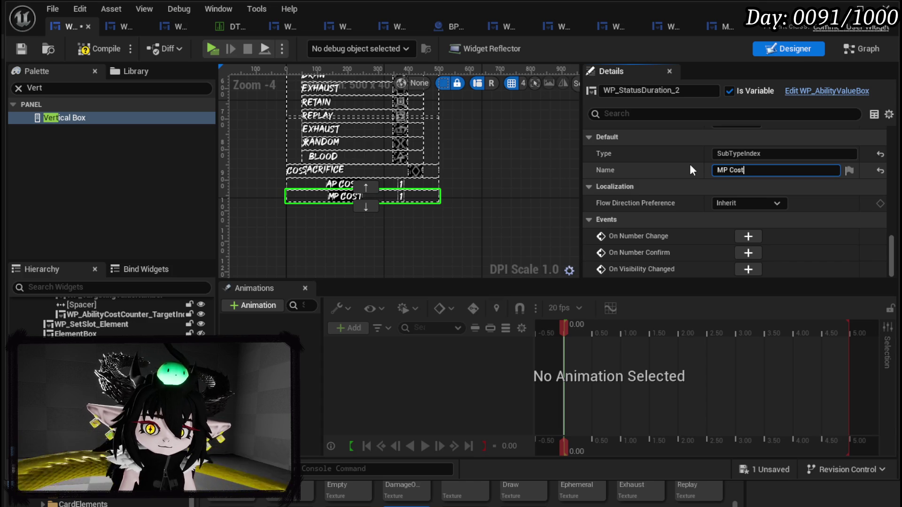
pyautogui.click(799, 154)
pyautogui.write('MP')
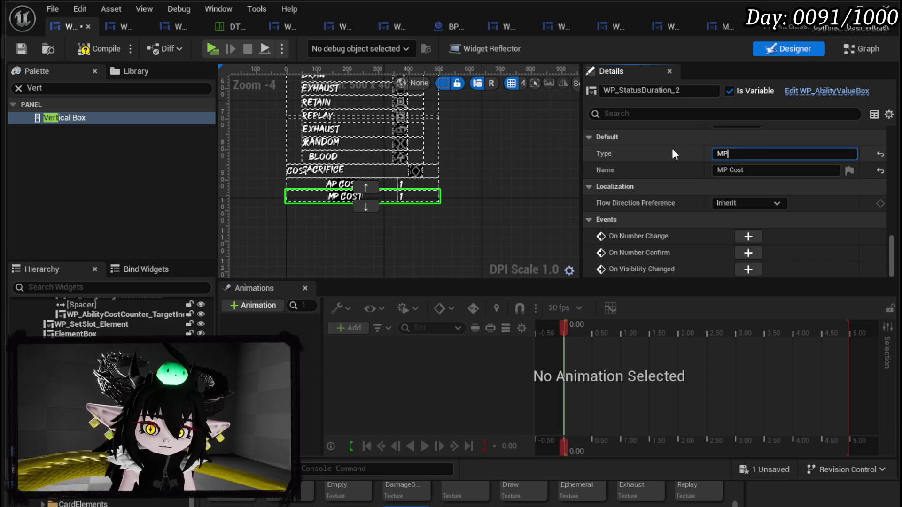
pyautogui.press('Return')
pyautogui.scroll(6, 482, 240)
pyautogui.scroll(-6, 496, 249)
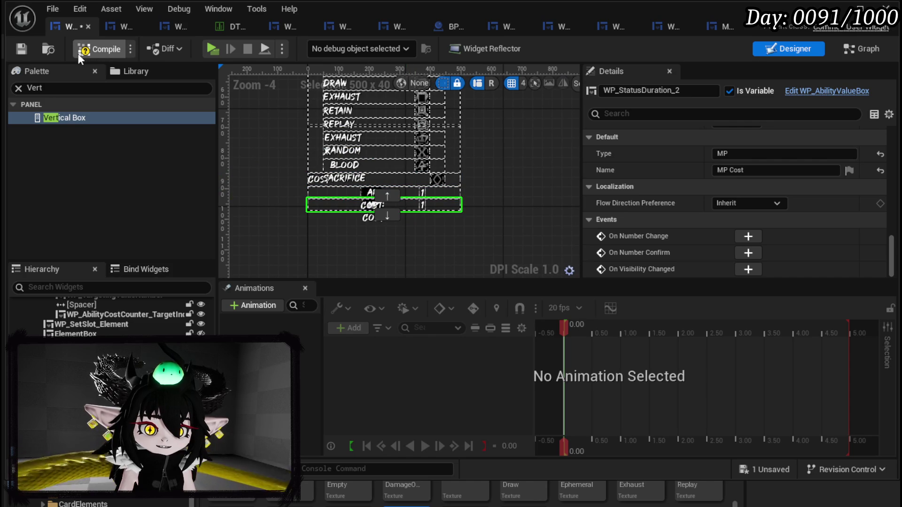
# Step: Compile, jump to the WP Cost Box error, and delete the broken Cost Box nodes
pyautogui.click(23, 47)
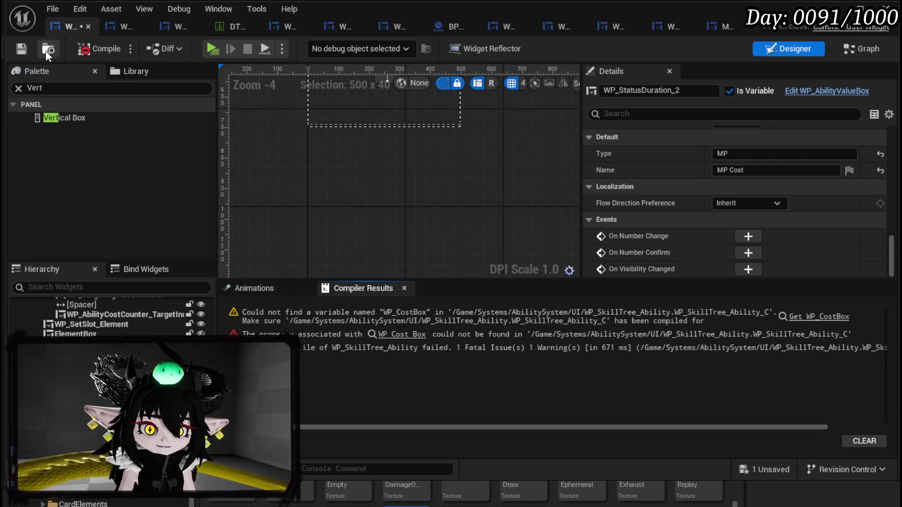
pyautogui.click(799, 318)
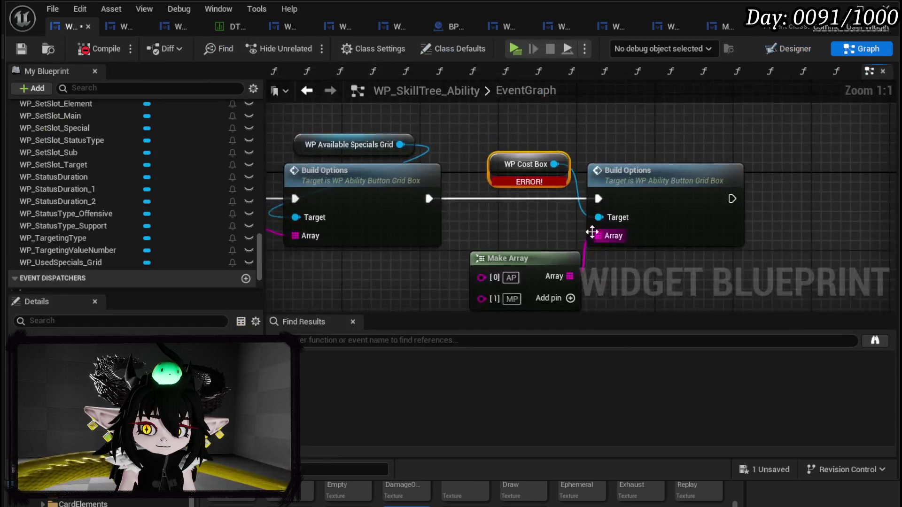
pyautogui.moveTo(435, 112); pyautogui.dragTo(566, 243)
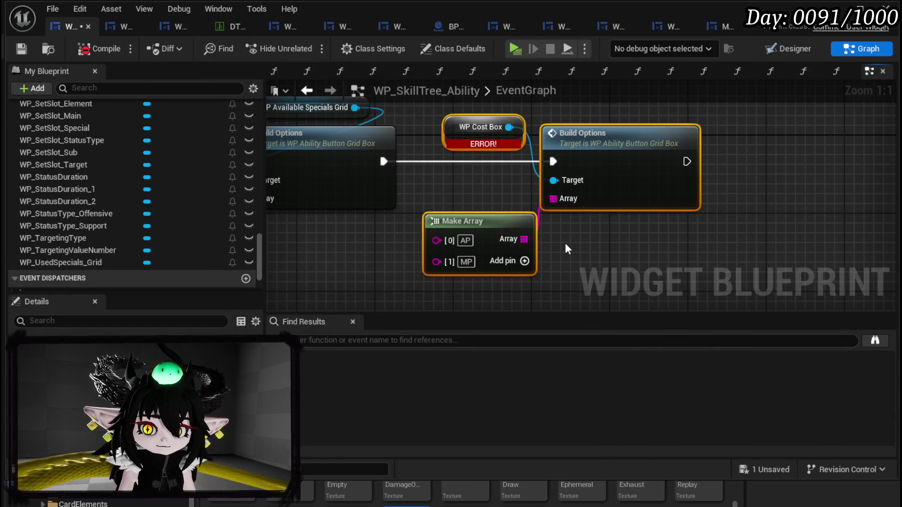
pyautogui.press('Delete')
# Step: Recompile the ability widget blueprint without errors, save it, and return to the Designer
pyautogui.click(87, 47)
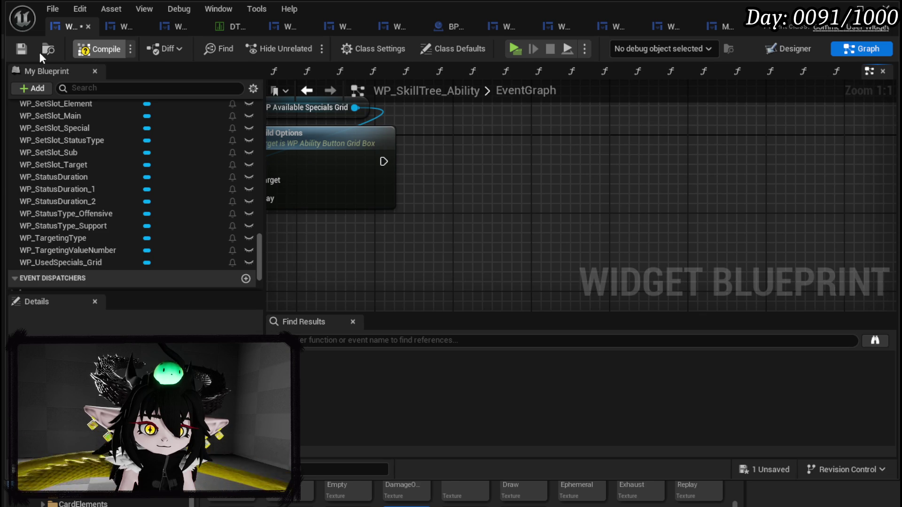
pyautogui.click(22, 49)
pyautogui.click(795, 49)
pyautogui.scroll(-10, 409, 217)
pyautogui.scroll(4, 393, 165)
pyautogui.scroll(5, 349, 167)
pyautogui.scroll(-4, 349, 166)
pyautogui.scroll(2, 349, 166)
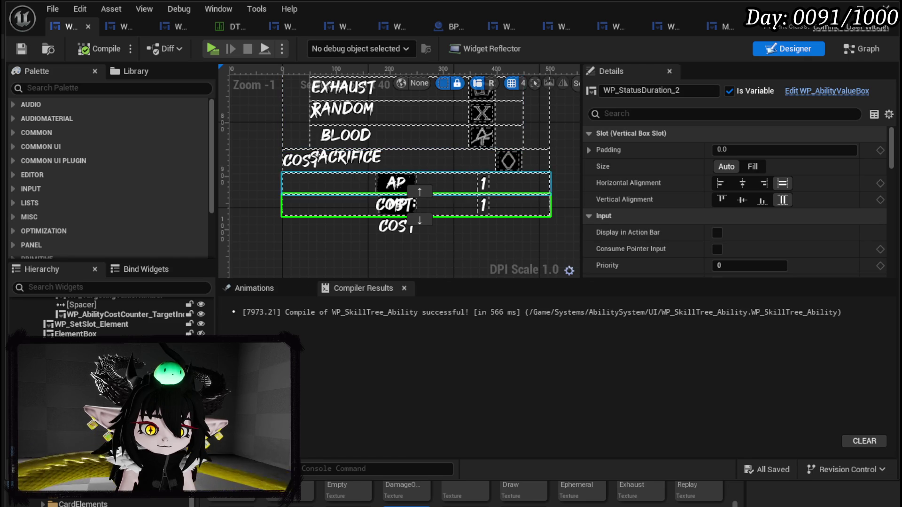
# Step: Left-align the AP Cost and MP Cost rows, keep MP Cost sized Auto, and save
pyautogui.click(517, 183)
pyautogui.click(719, 184)
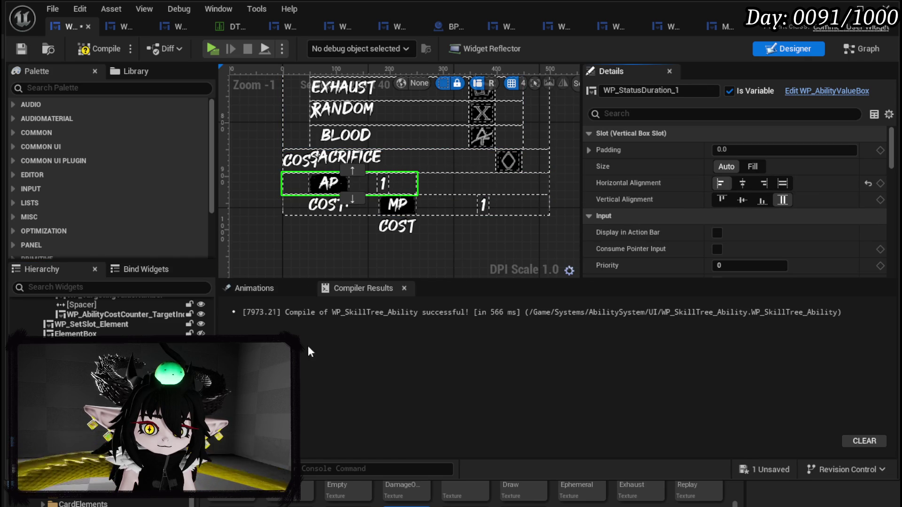
pyautogui.click(517, 205)
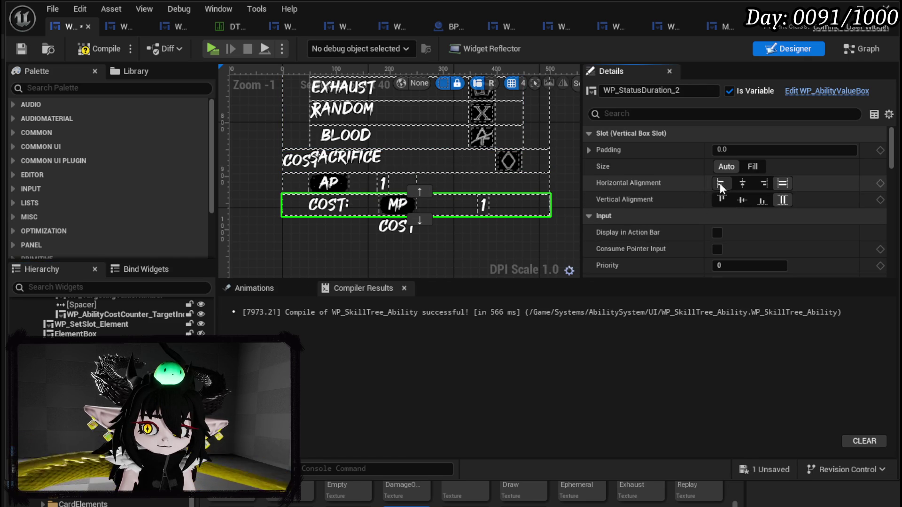
pyautogui.click(720, 183)
pyautogui.click(753, 167)
pyautogui.click(727, 167)
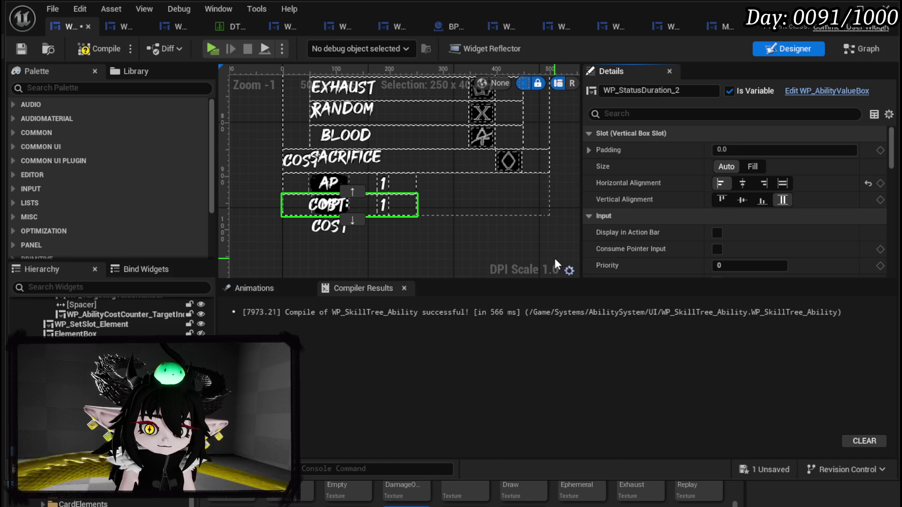
pyautogui.click(19, 49)
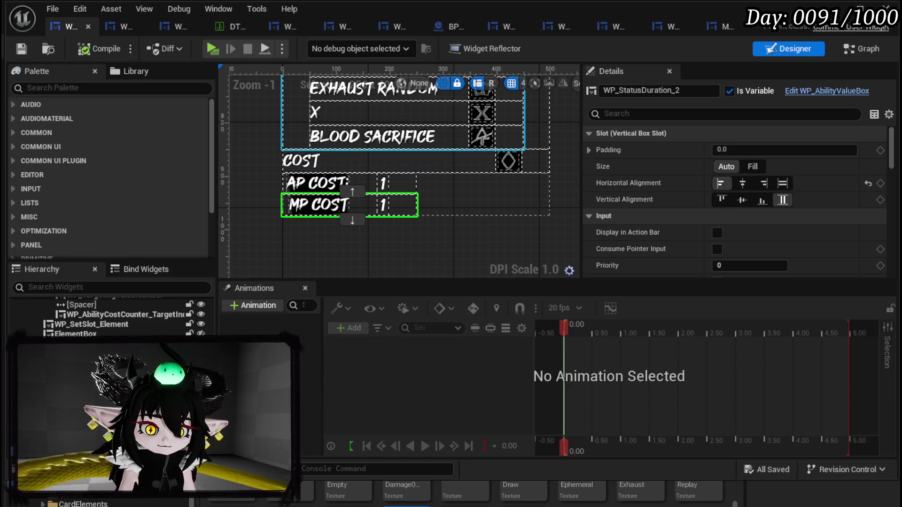
pyautogui.click(329, 183)
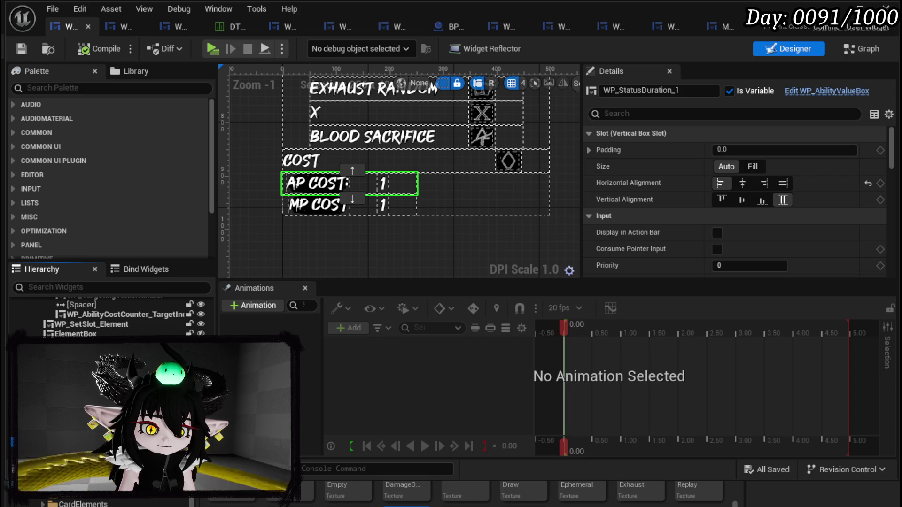
# Step: Wrap the AP COST and MP COST value widgets each in a Horizontal Box
pyautogui.rightClick(109, 324)
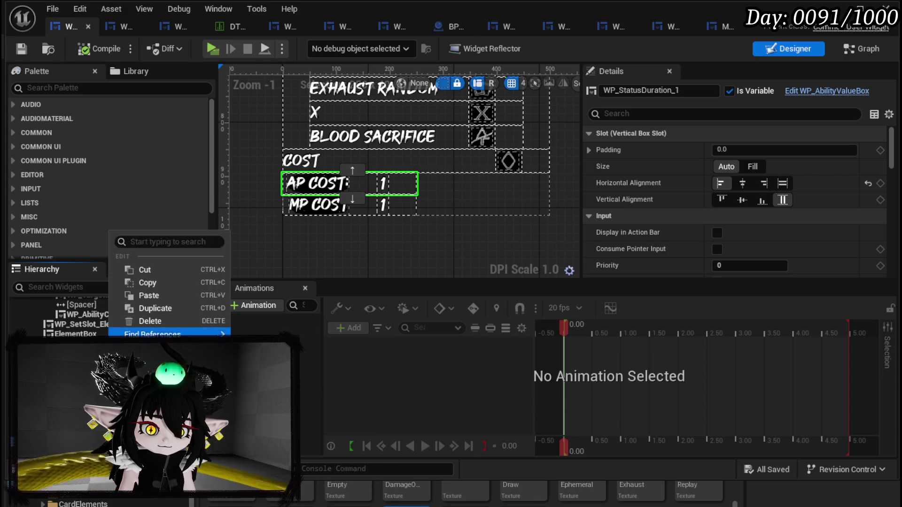
pyautogui.moveTo(169, 359)
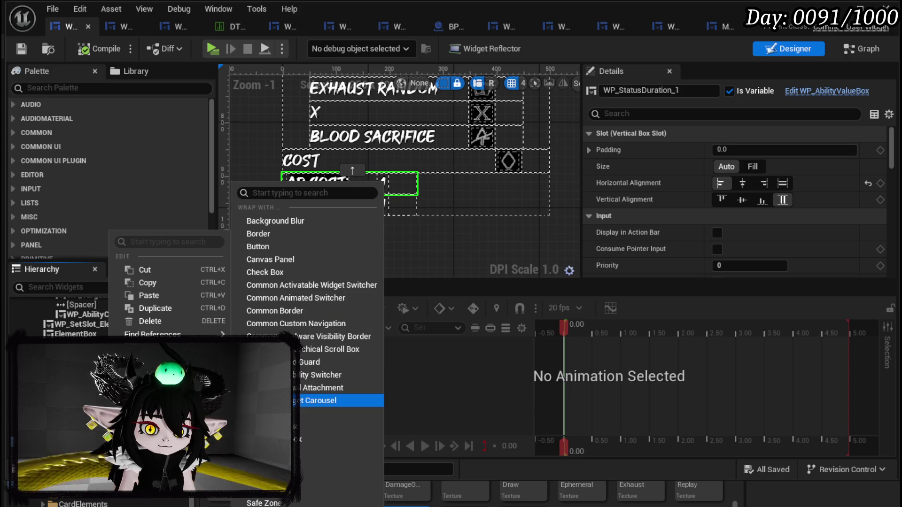
pyautogui.click(339, 440)
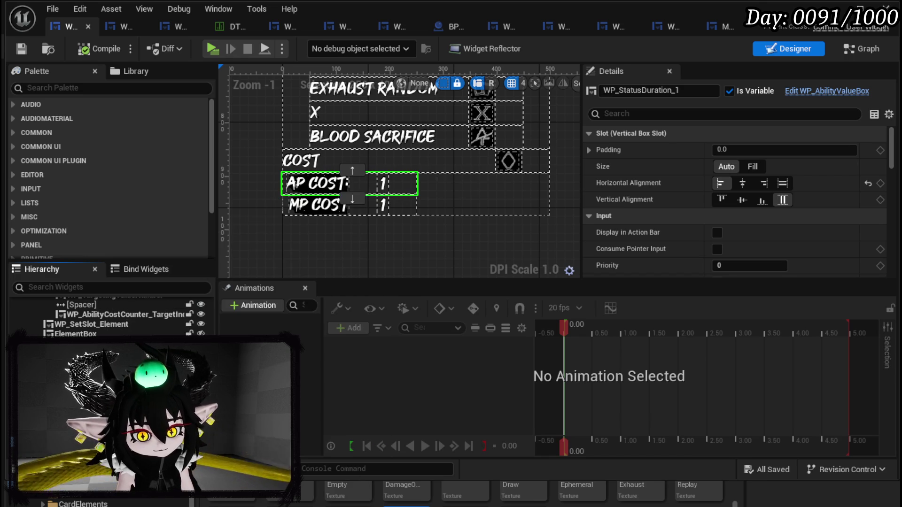
pyautogui.rightClick(101, 357)
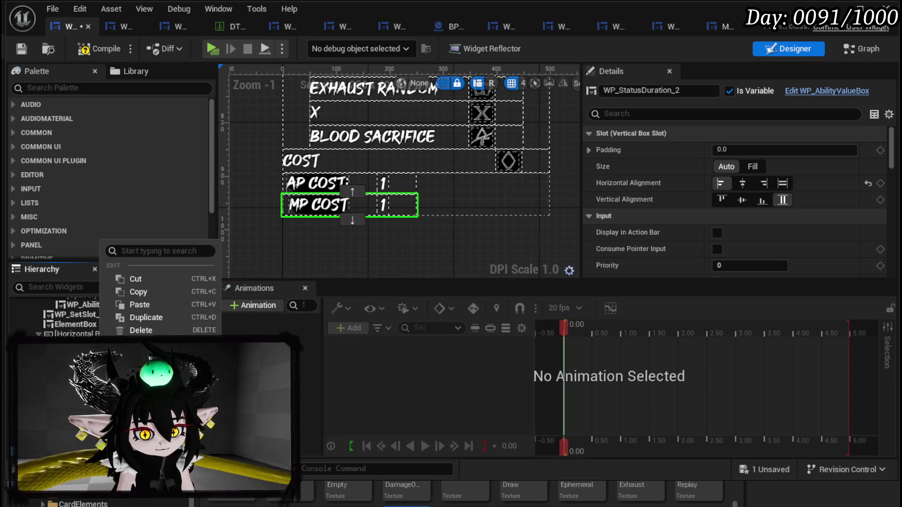
pyautogui.moveTo(141, 343)
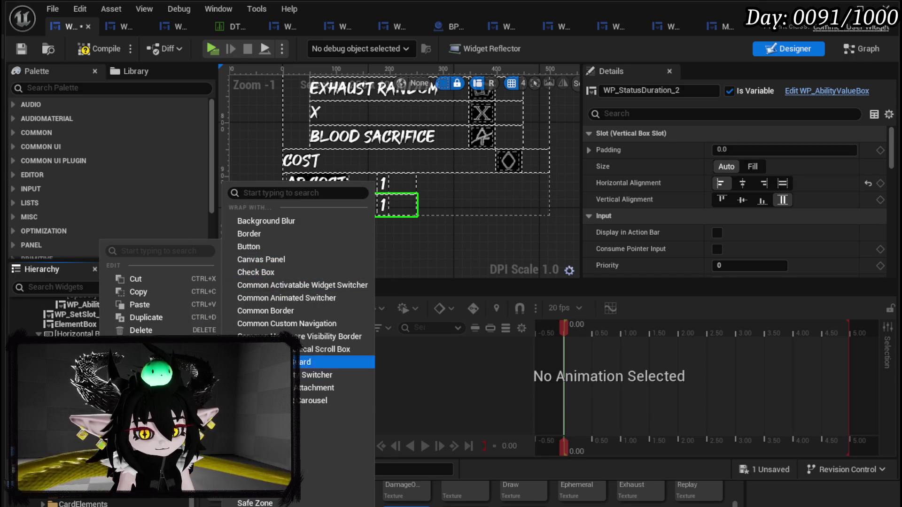
pyautogui.click(338, 427)
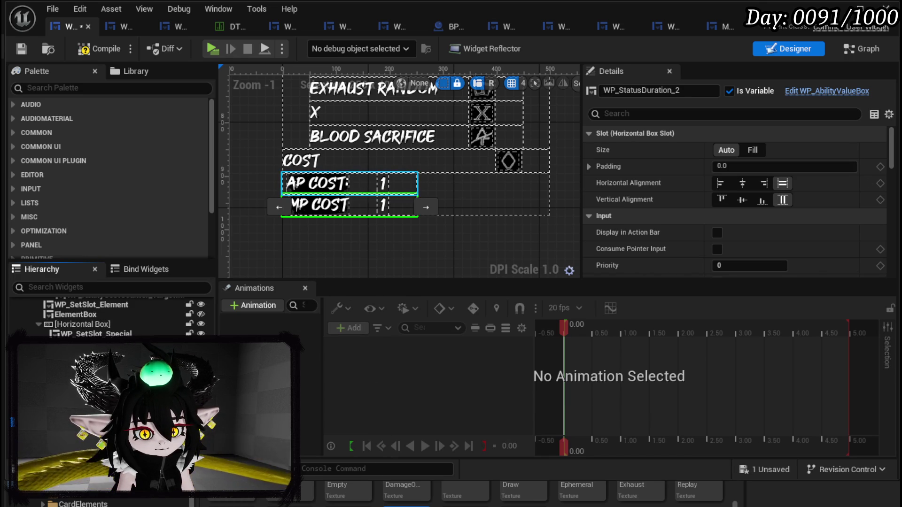
# Step: Rename the two value widgets WP_APCost and WP_MPCost
pyautogui.click(383, 184)
pyautogui.moveTo(622, 90); pyautogui.dragTo(695, 93)
pyautogui.write('APCost')
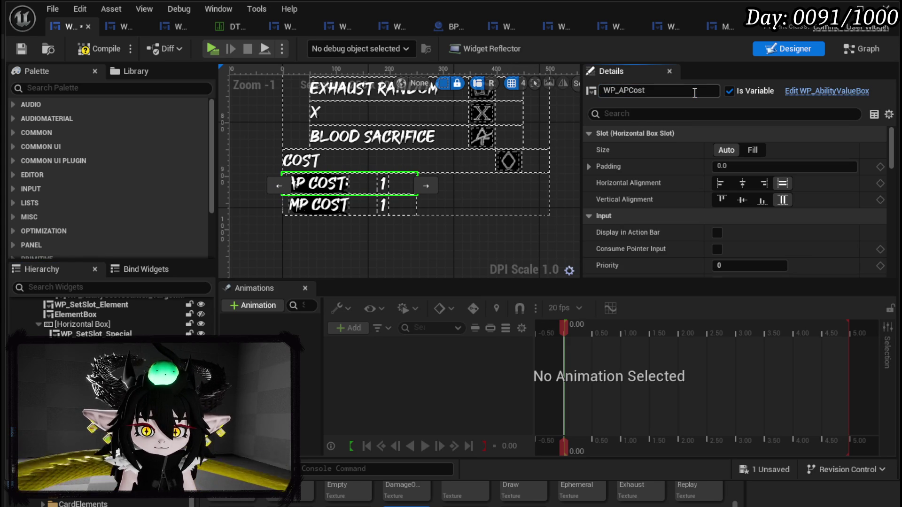
pyautogui.press('Return')
pyautogui.click(383, 205)
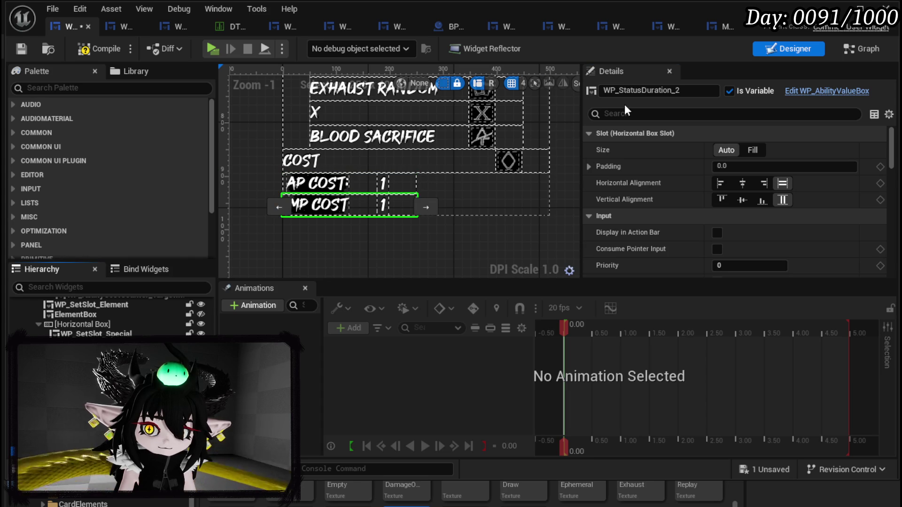
pyautogui.moveTo(620, 91); pyautogui.dragTo(714, 87)
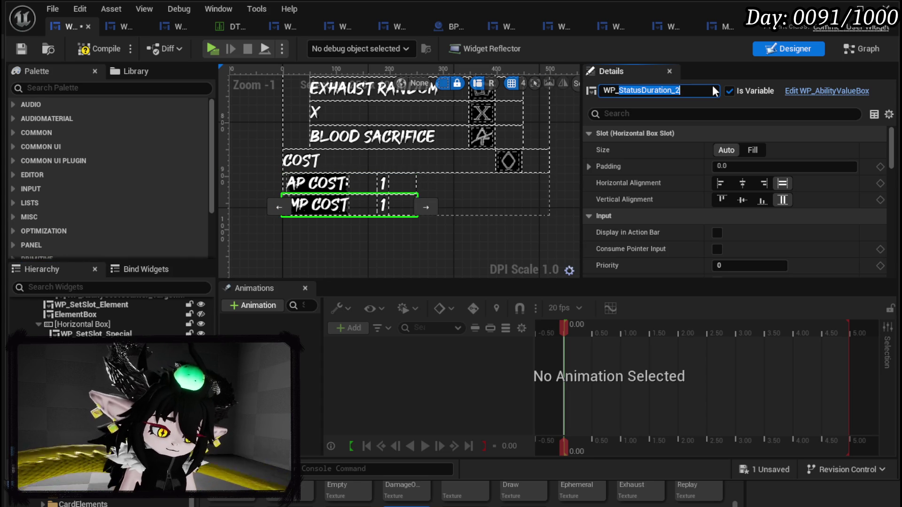
pyautogui.write('MPCost')
pyautogui.press('Return')
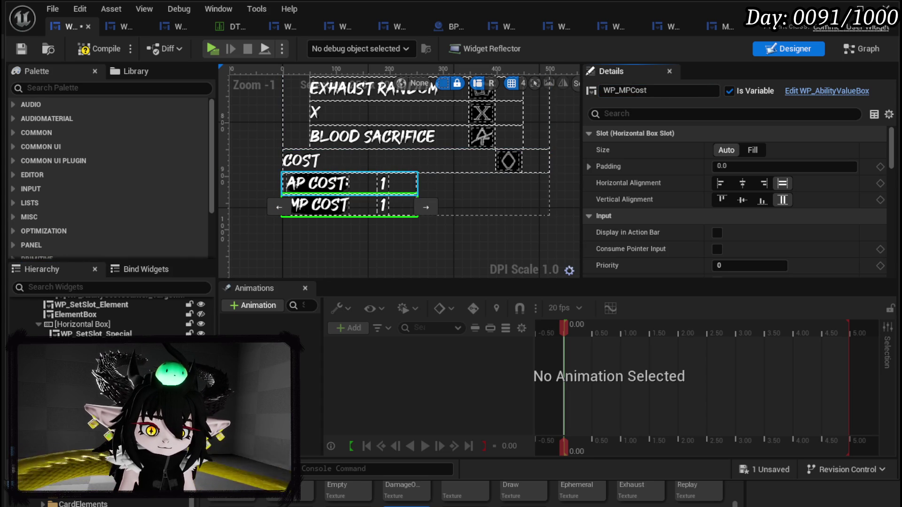
pyautogui.click(87, 93)
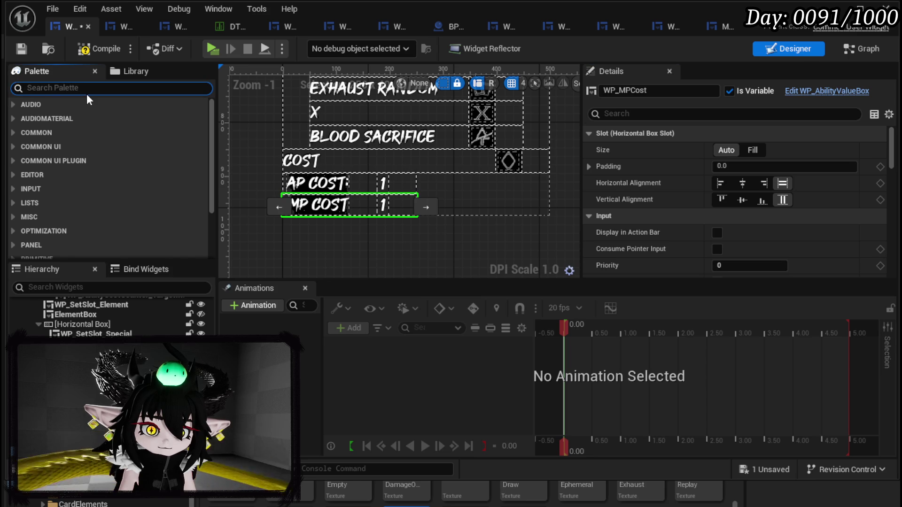
# Step: Place a WP Ability Cost Counter beside AP COST and paste a copy into the MP COST row
pyautogui.write('cost')
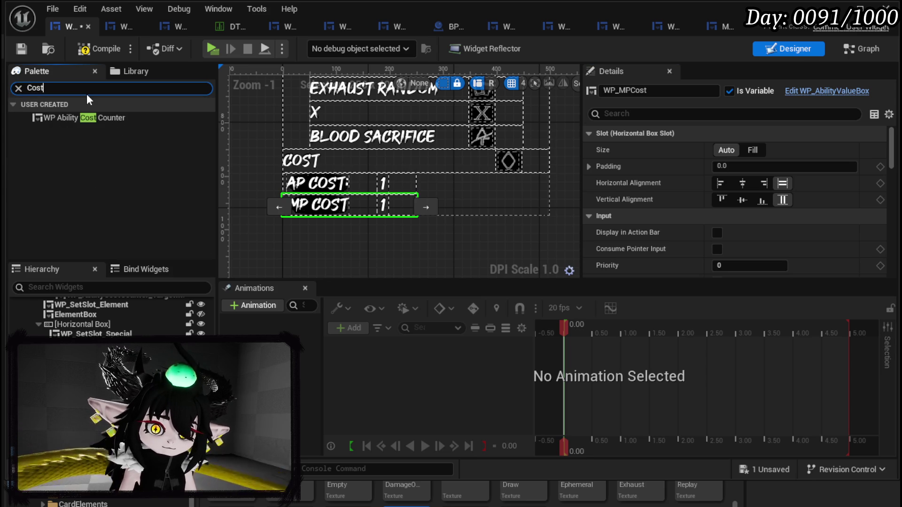
pyautogui.click(99, 118)
pyautogui.moveTo(99, 118); pyautogui.dragTo(460, 183)
pyautogui.hotkey('ctrl', 'c')
pyautogui.click(399, 205)
pyautogui.hotkey('ctrl', 'v')
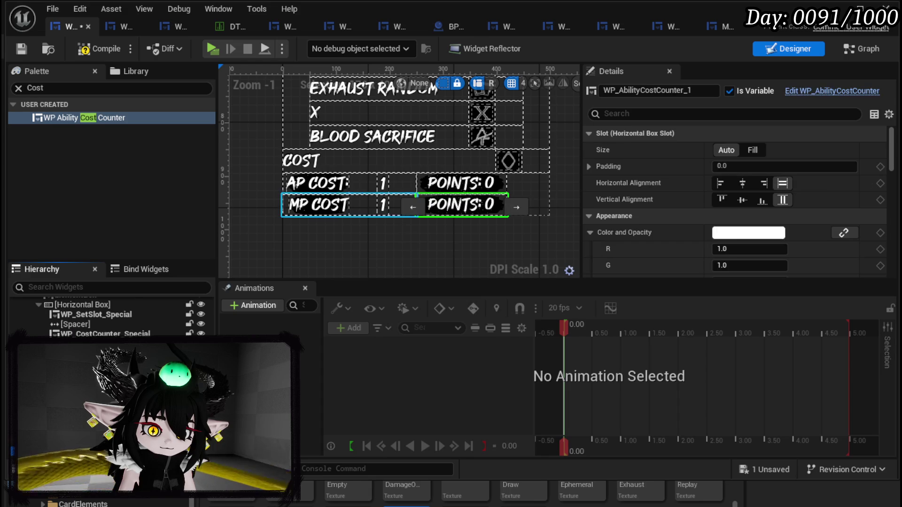
# Step: Check the AP COST counter reads Points: 0 and save the ability widget
pyautogui.click(476, 186)
pyautogui.scroll(-3, 675, 196)
pyautogui.scroll(-15, 675, 195)
pyautogui.scroll(15, 676, 200)
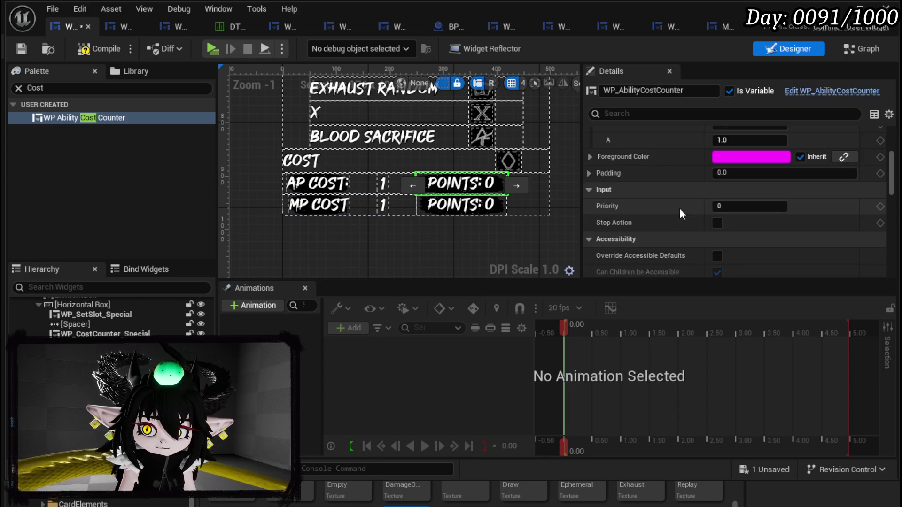
pyautogui.scroll(3, 680, 209)
pyautogui.scroll(-6, 679, 209)
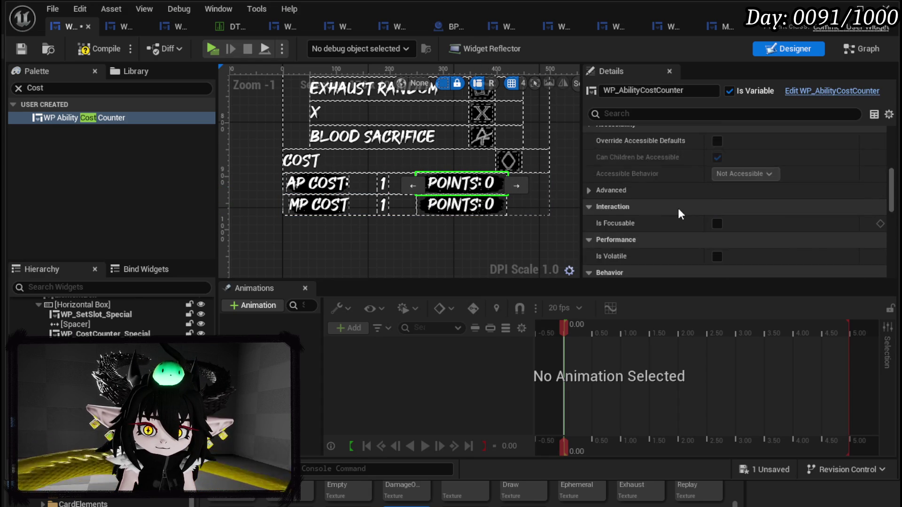
pyautogui.scroll(-8, 680, 211)
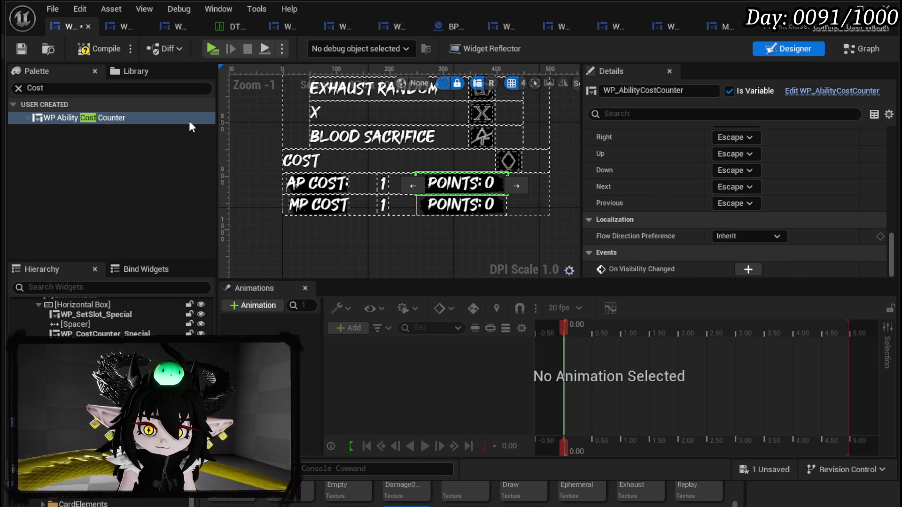
pyautogui.click(19, 49)
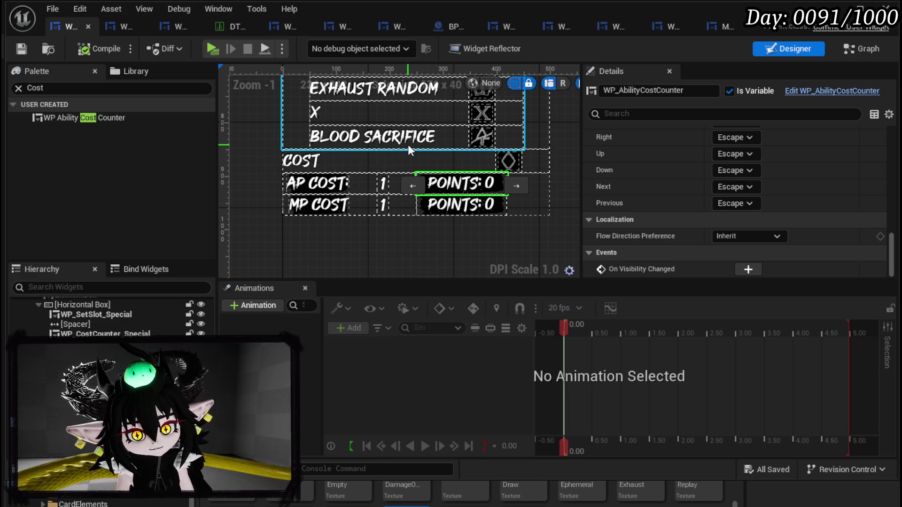
# Step: Select the vertical box holding both cost rows and rename it PointBox
pyautogui.scroll(4, 400, 155)
pyautogui.scroll(-7, 395, 158)
pyautogui.scroll(2, 394, 158)
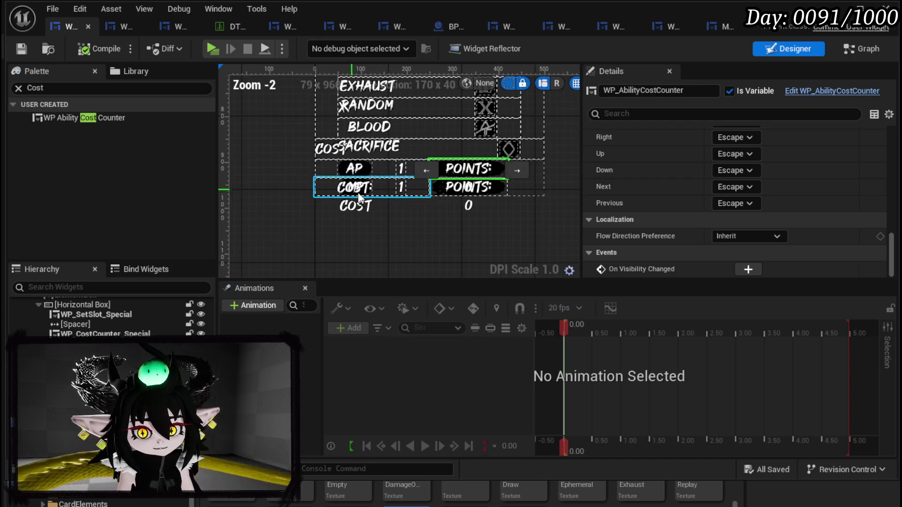
pyautogui.moveTo(405, 242); pyautogui.dragTo(360, 276)
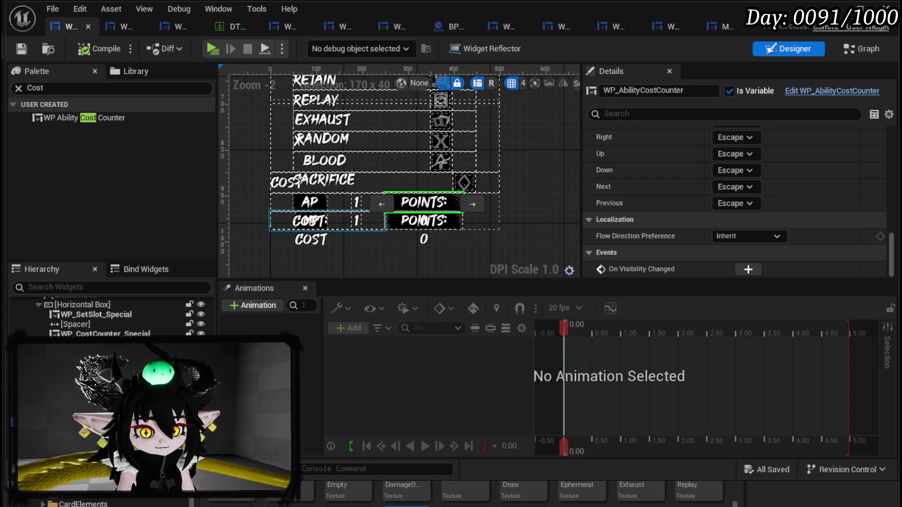
pyautogui.click(329, 221)
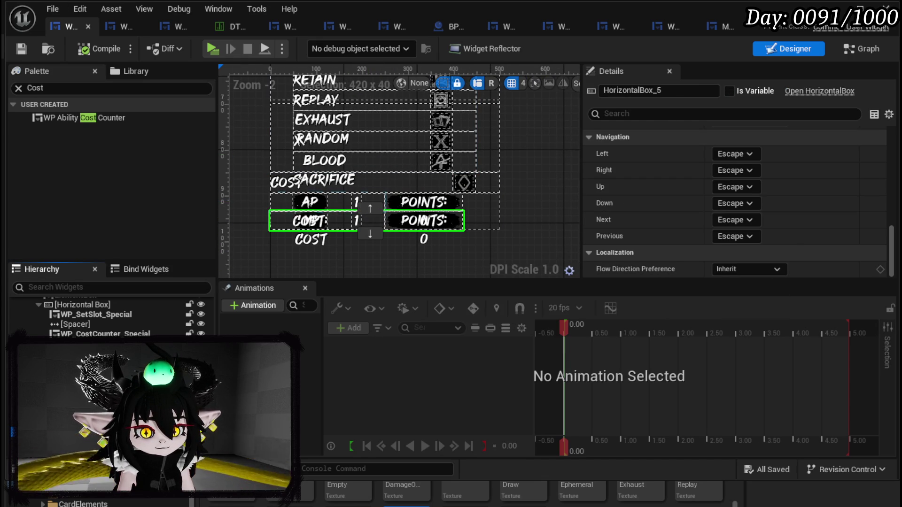
pyautogui.click(329, 202)
pyautogui.click(484, 212)
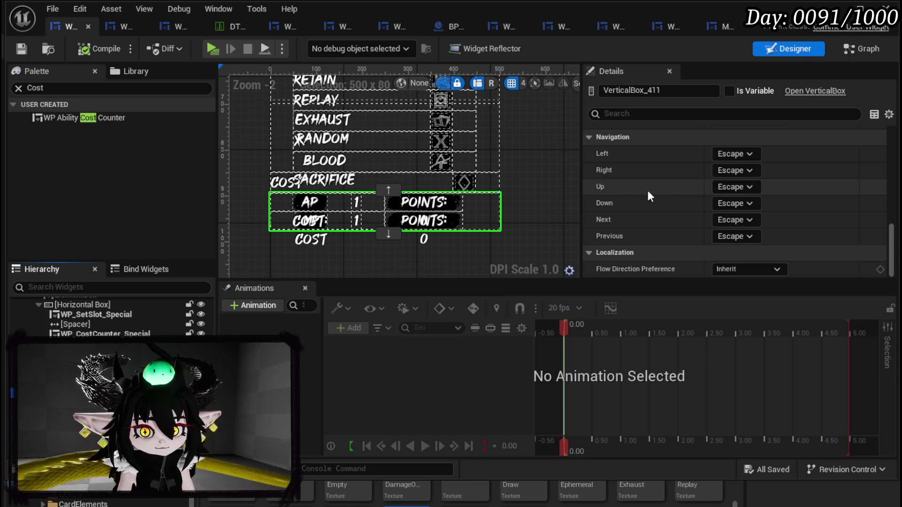
pyautogui.click(605, 89)
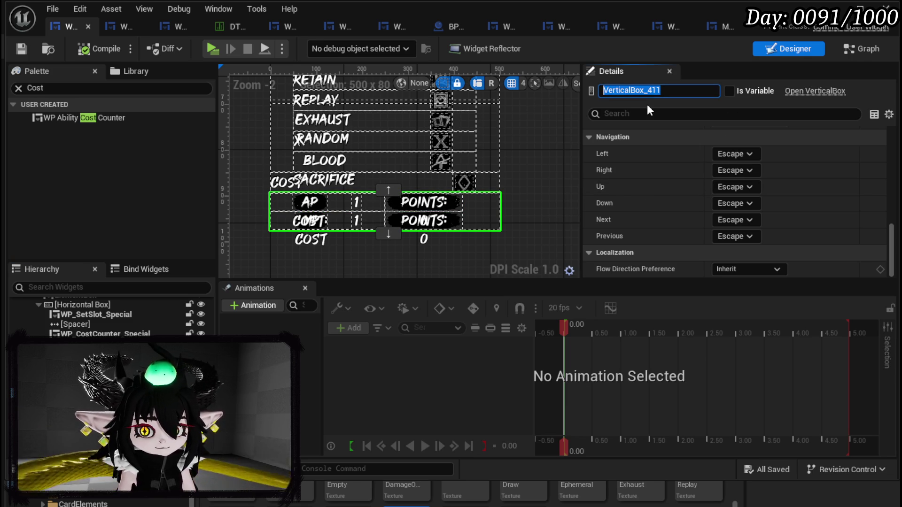
pyautogui.write('PointBox')
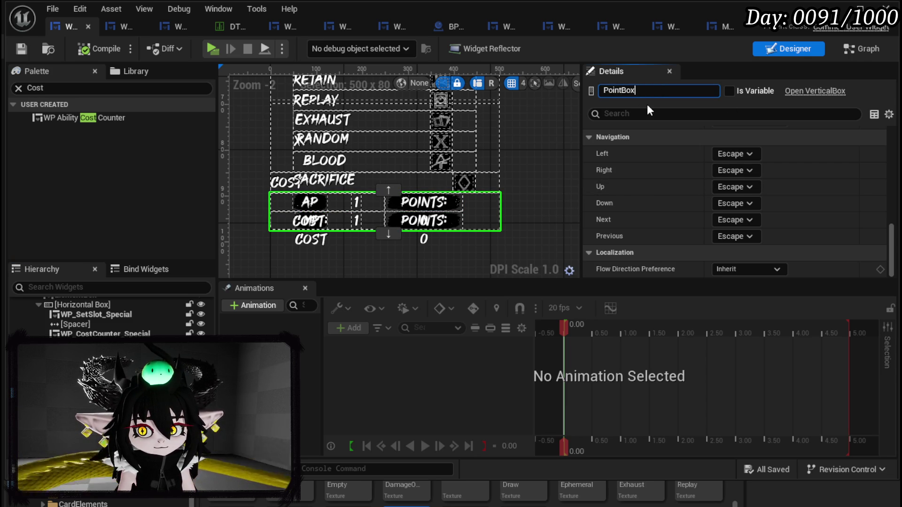
pyautogui.press('Return')
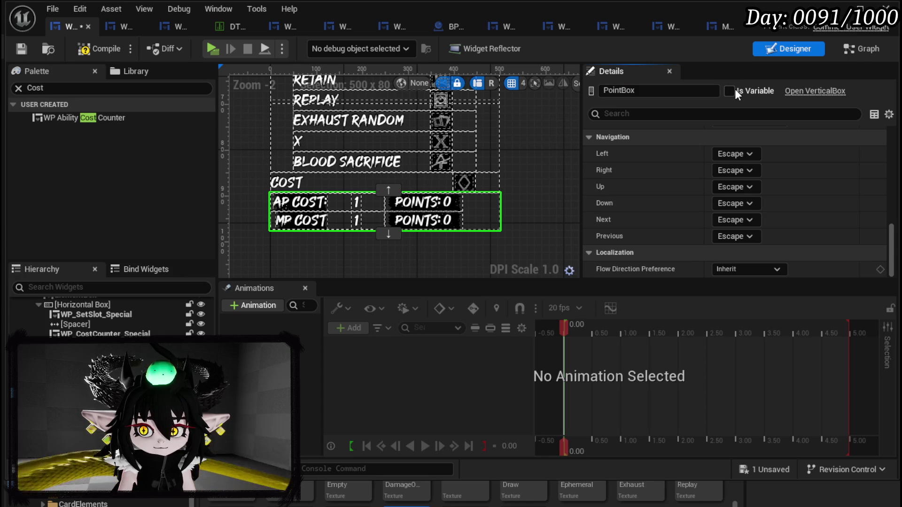
# Step: Mark PointBox as a variable, set its Visibility to Collapsed, and save
pyautogui.click(17, 48)
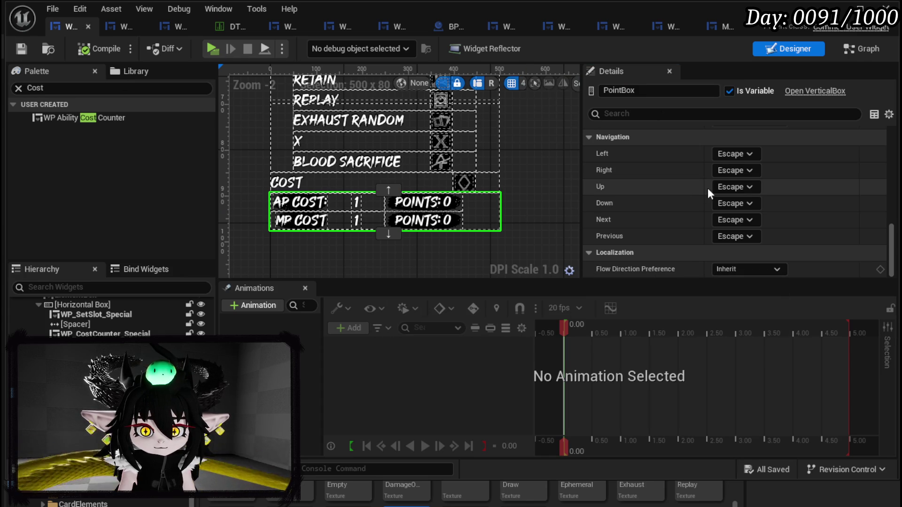
pyautogui.scroll(5, 790, 230)
pyautogui.scroll(5, 789, 236)
pyautogui.click(748, 236)
pyautogui.click(740, 259)
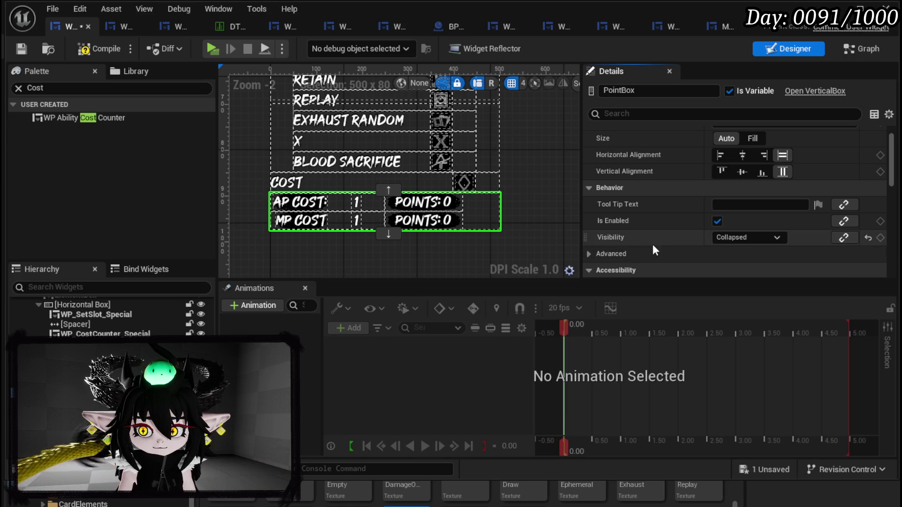
pyautogui.click(27, 50)
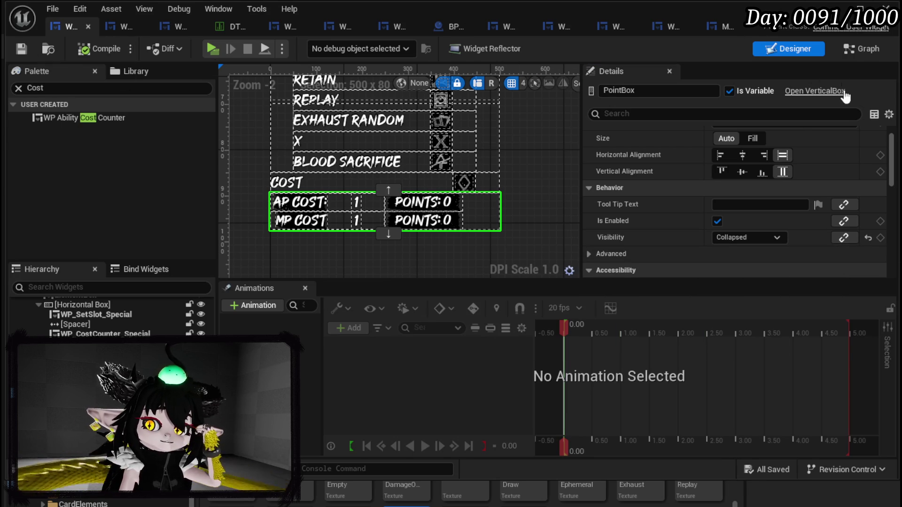
# Step: Look over the nodes in the ability widget's EventGraph
pyautogui.click(862, 50)
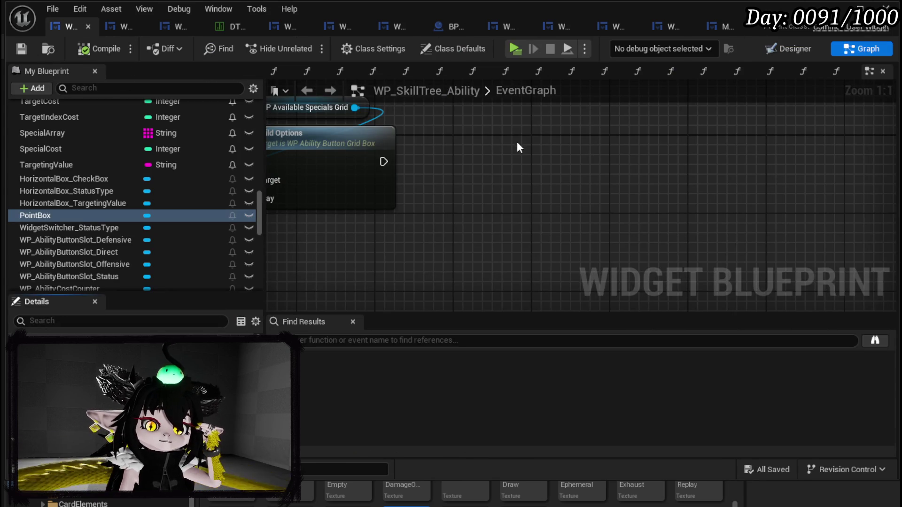
pyautogui.scroll(-4, 517, 139)
pyautogui.moveTo(721, 174); pyautogui.dragTo(857, 174)
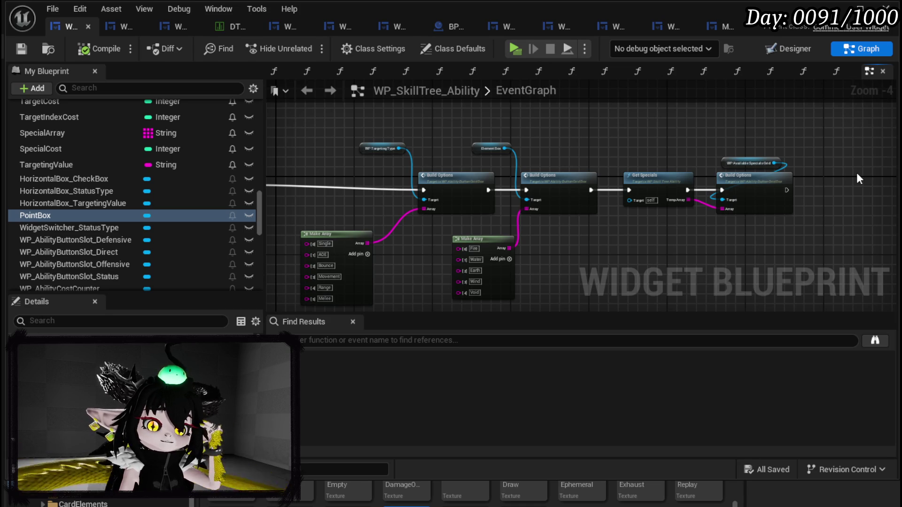
pyautogui.moveTo(681, 153)
pyautogui.mouseDown()
pyautogui.moveTo(496, 117)
pyautogui.moveTo(552, 161)
pyautogui.mouseUp()
pyautogui.scroll(10, 135, 142)
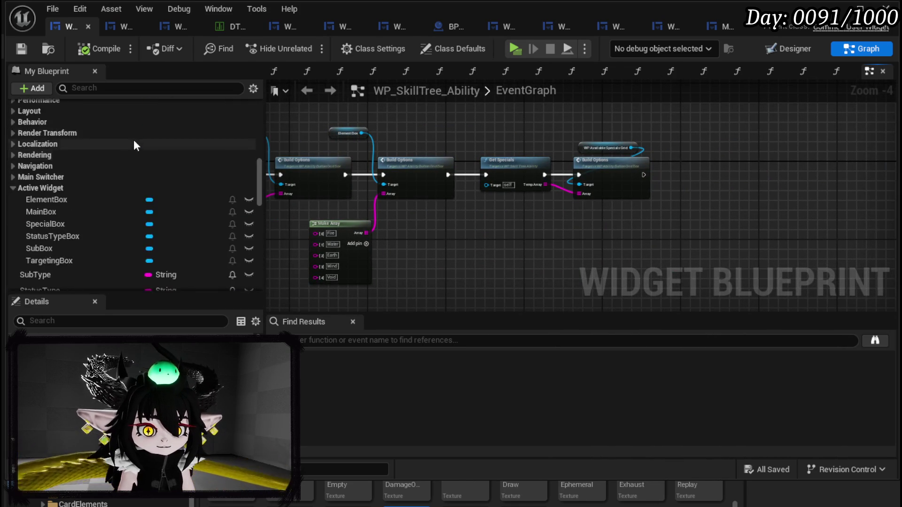
pyautogui.scroll(5, 133, 139)
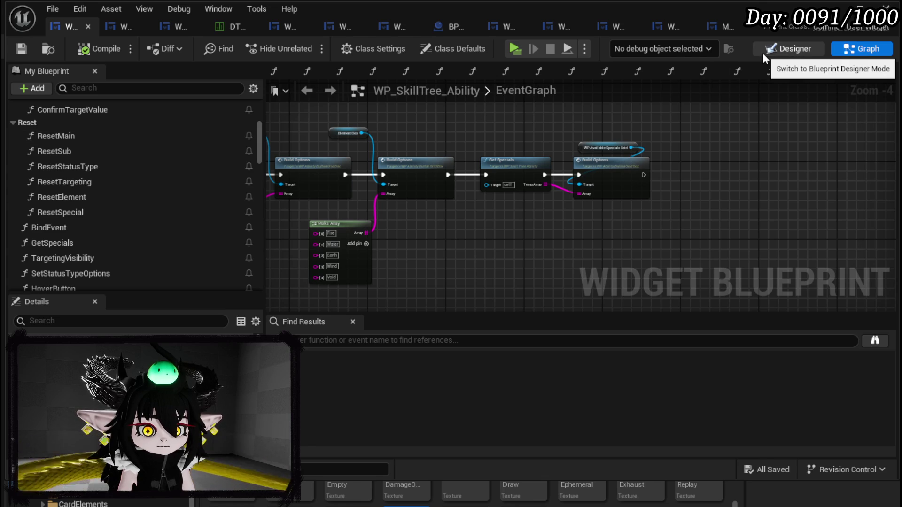
pyautogui.scroll(5, 162, 185)
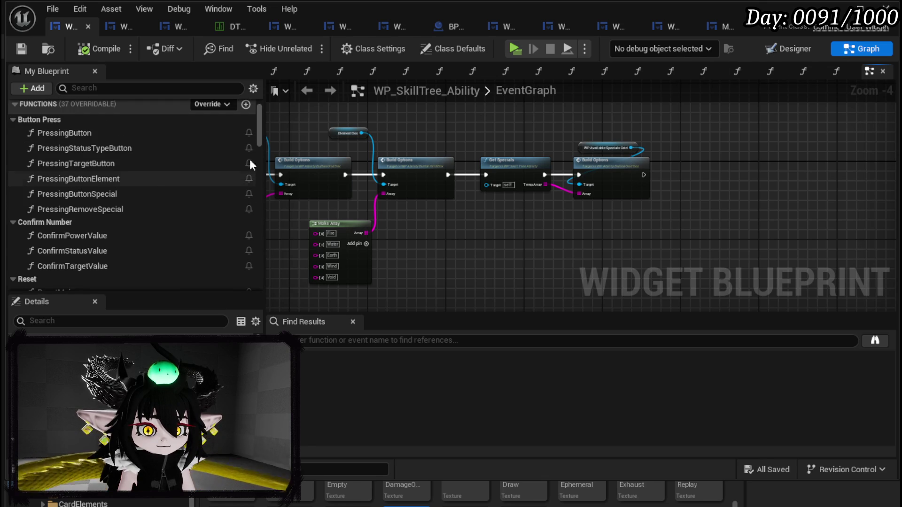
# Step: In the Designer, inspect the collapsed SpecialBox settings and select the WP_SetSlot_Cost row
pyautogui.click(777, 53)
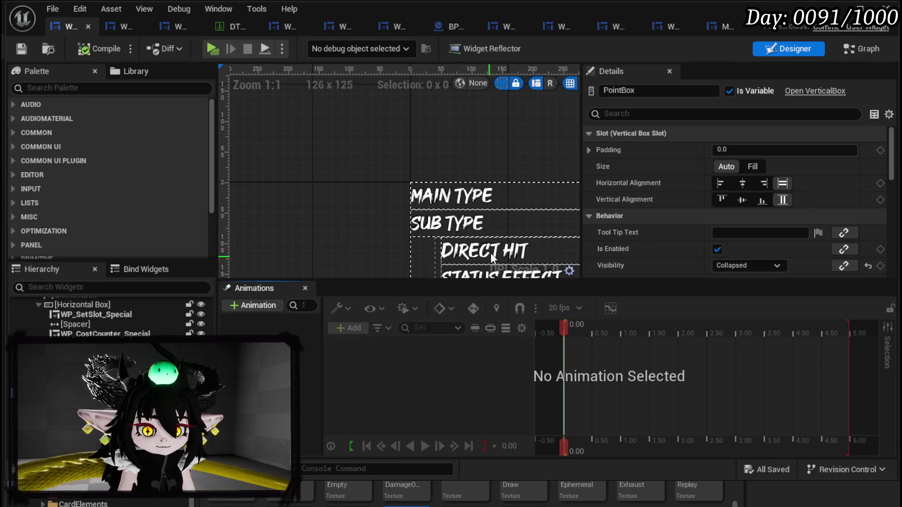
pyautogui.scroll(-5, 391, 229)
pyautogui.scroll(4, 322, 142)
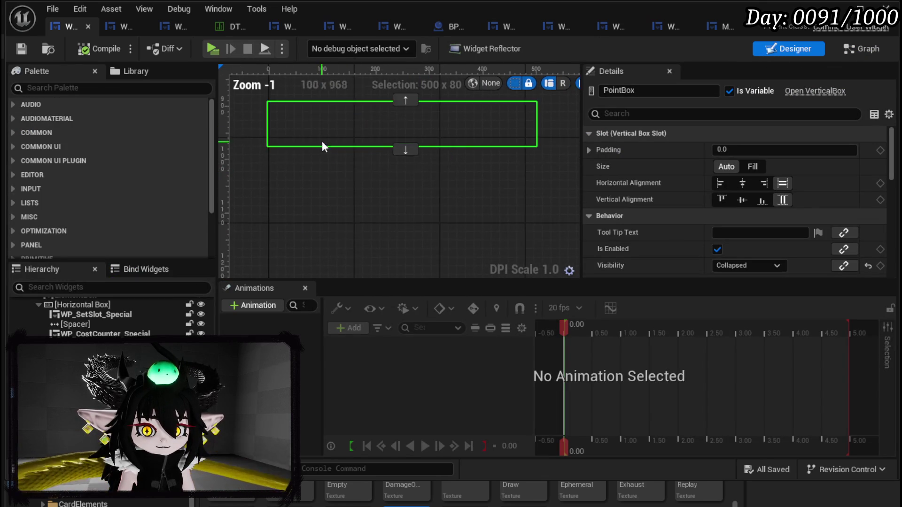
pyautogui.moveTo(323, 208); pyautogui.dragTo(312, 244)
pyautogui.click(312, 230)
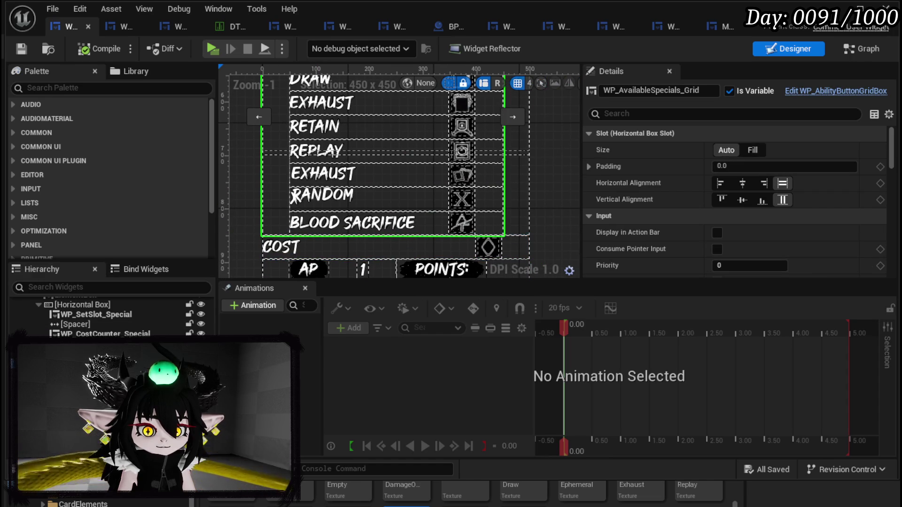
pyautogui.click(118, 344)
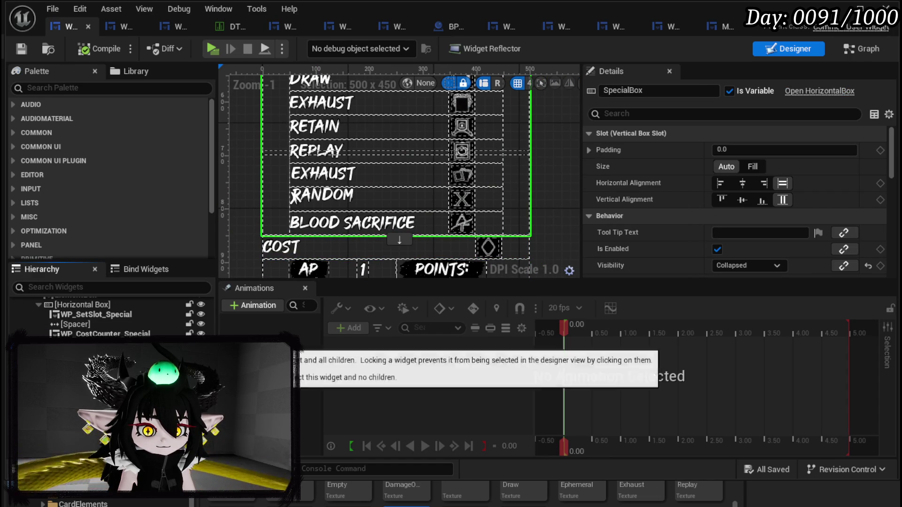
pyautogui.click(200, 343)
pyautogui.scroll(3, 441, 103)
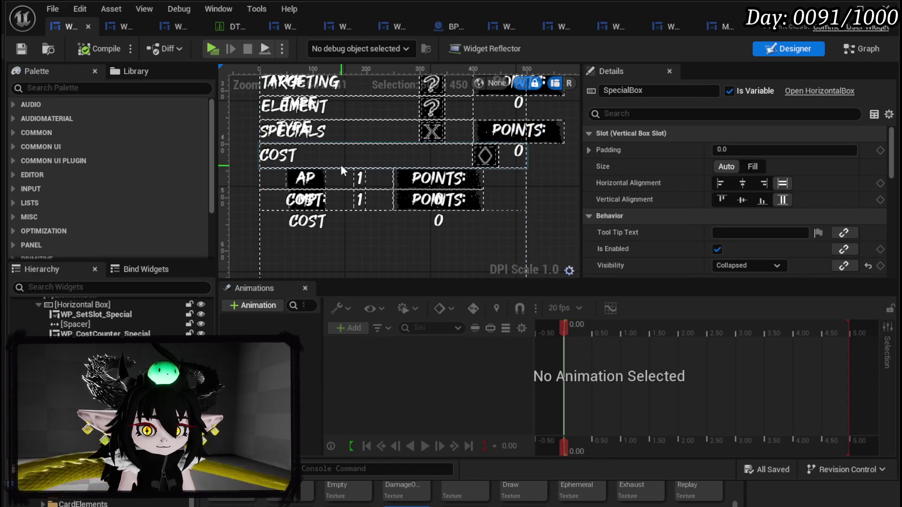
pyautogui.click(333, 154)
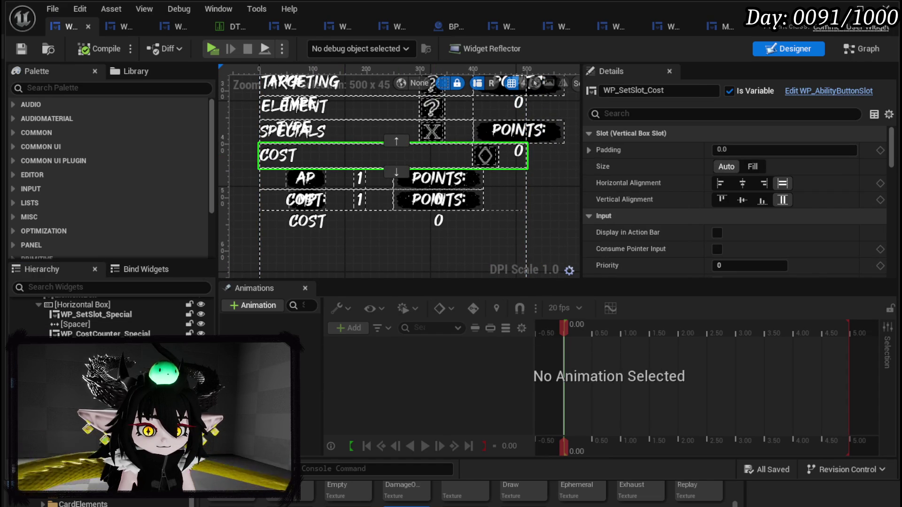
pyautogui.click(851, 50)
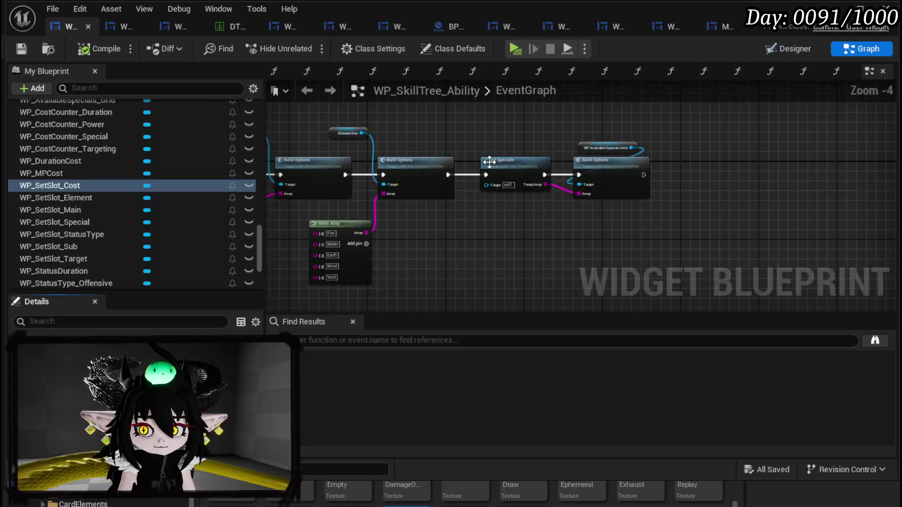
# Step: Open the BindEvent function graph
pyautogui.scroll(10, 100, 137)
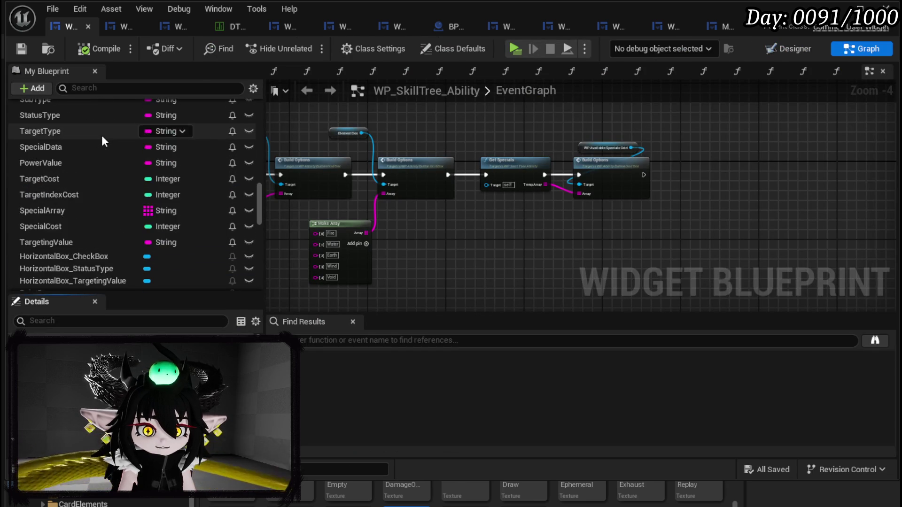
pyautogui.scroll(10, 106, 134)
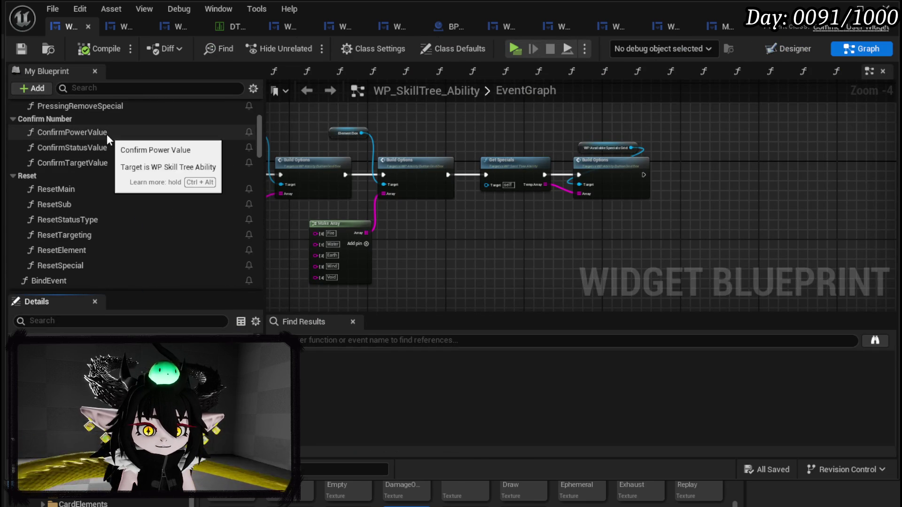
pyautogui.scroll(3, 136, 154)
pyautogui.scroll(3, 128, 147)
pyautogui.scroll(-5, 128, 145)
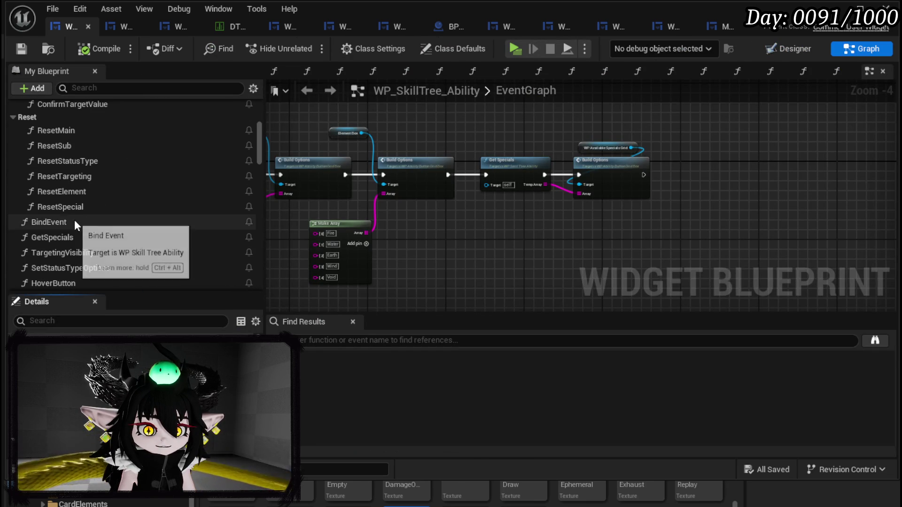
pyautogui.doubleClick(74, 222)
# Step: Add a Get WP_SetSlot_Cost reference node to the BindEvent graph
pyautogui.scroll(-2, 450, 165)
pyautogui.scroll(3, 398, 216)
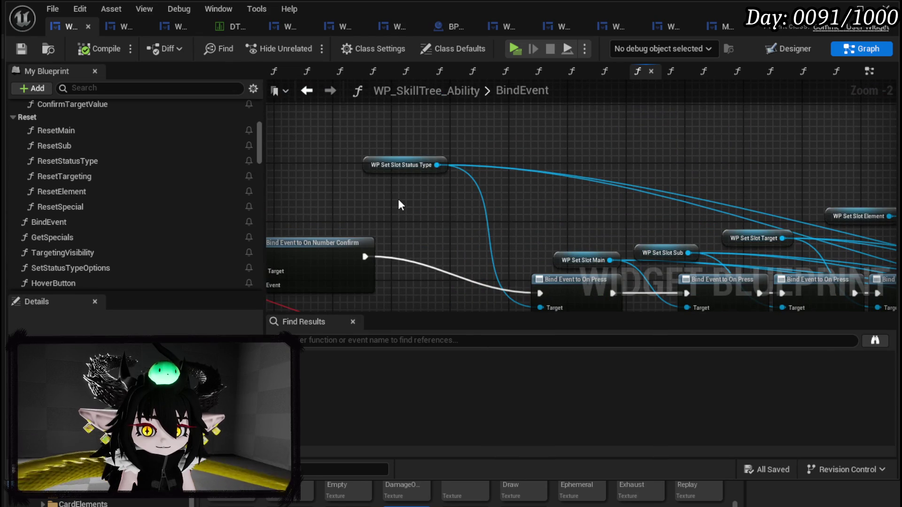
pyautogui.rightClick(401, 205)
pyautogui.write('slot cost')
pyautogui.click(500, 263)
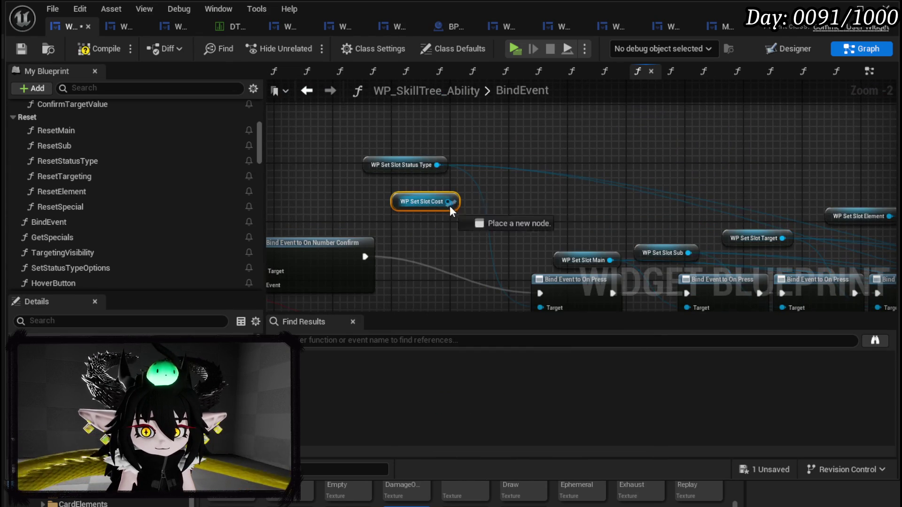
# Step: Add a Bind Event to On Press for WP_SetSlot_Cost, chained between the other bindings
pyautogui.moveTo(448, 205); pyautogui.dragTo(528, 204)
pyautogui.write('Bin')
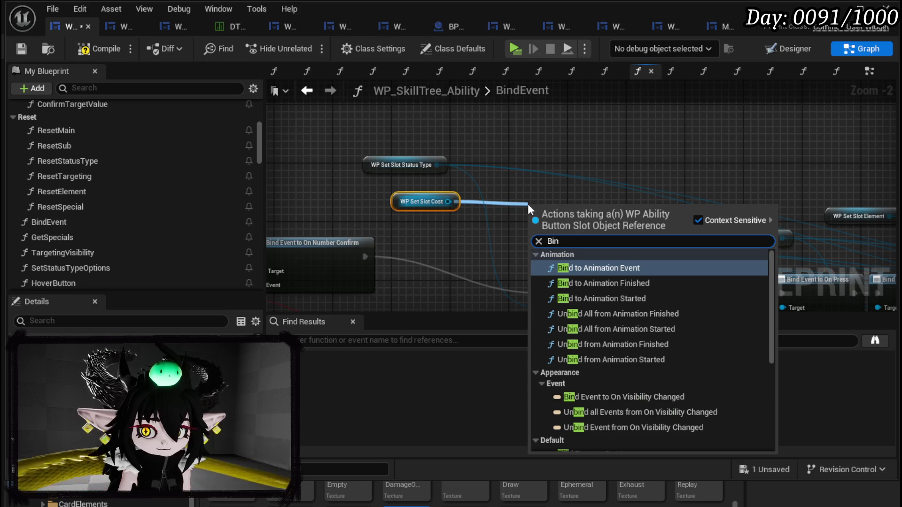
pyautogui.write('d on Press')
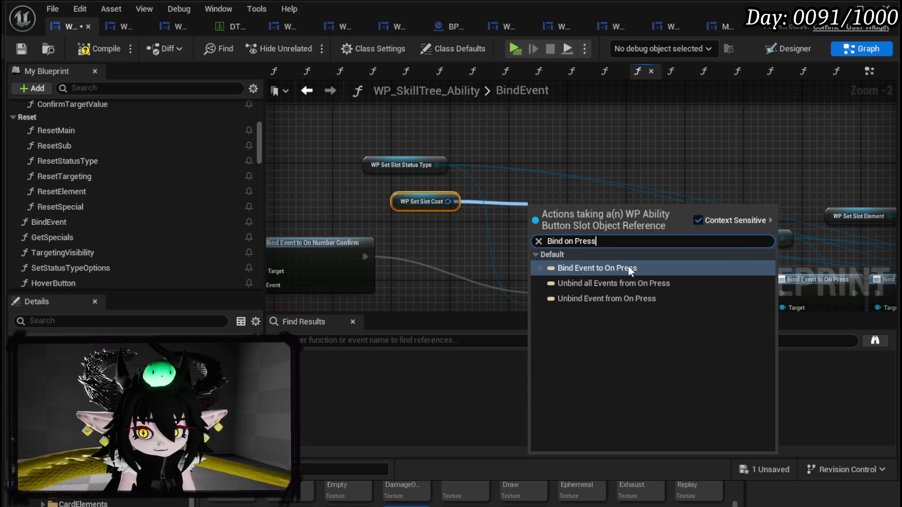
pyautogui.click(627, 268)
pyautogui.moveTo(564, 220); pyautogui.dragTo(460, 291)
pyautogui.moveTo(366, 256); pyautogui.dragTo(429, 293)
pyautogui.moveTo(416, 244); pyautogui.dragTo(454, 244)
pyautogui.moveTo(361, 151)
pyautogui.mouseDown()
pyautogui.moveTo(799, 168)
pyautogui.moveTo(574, 230)
pyautogui.moveTo(591, 237)
pyautogui.moveTo(515, 244)
pyautogui.moveTo(542, 247)
pyautogui.moveTo(757, 189)
pyautogui.moveTo(391, 329)
pyautogui.moveTo(373, 214)
pyautogui.moveTo(625, 92)
pyautogui.moveTo(554, 184)
pyautogui.moveTo(531, 185)
pyautogui.moveTo(530, 198)
pyautogui.moveTo(652, 207)
pyautogui.mouseUp()
# Step: Attach a new Create Event node to the On Press binding's Event pin
pyautogui.scroll(-2, 580, 156)
pyautogui.moveTo(413, 175); pyautogui.dragTo(404, 228)
pyautogui.click(450, 287)
pyautogui.click(420, 259)
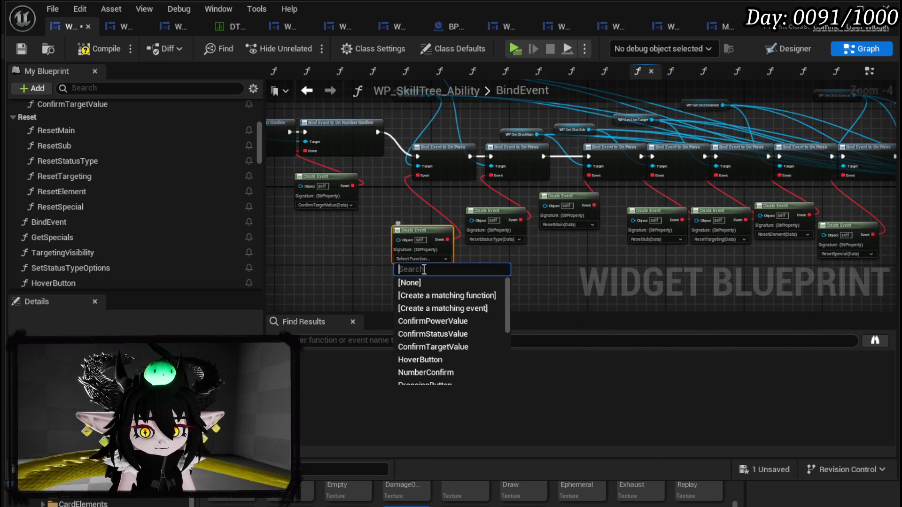
# Step: Create a matching function for the event and name it ResetCost
pyautogui.click(448, 296)
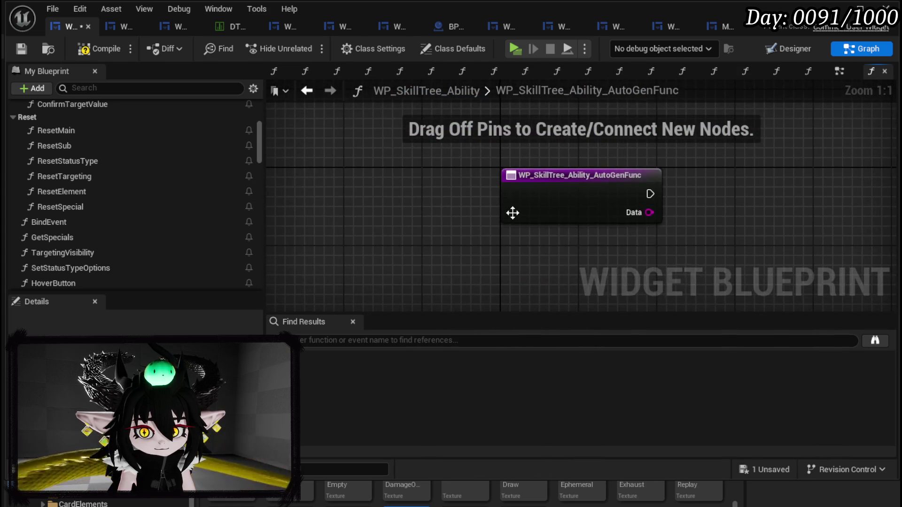
pyautogui.rightClick(516, 211)
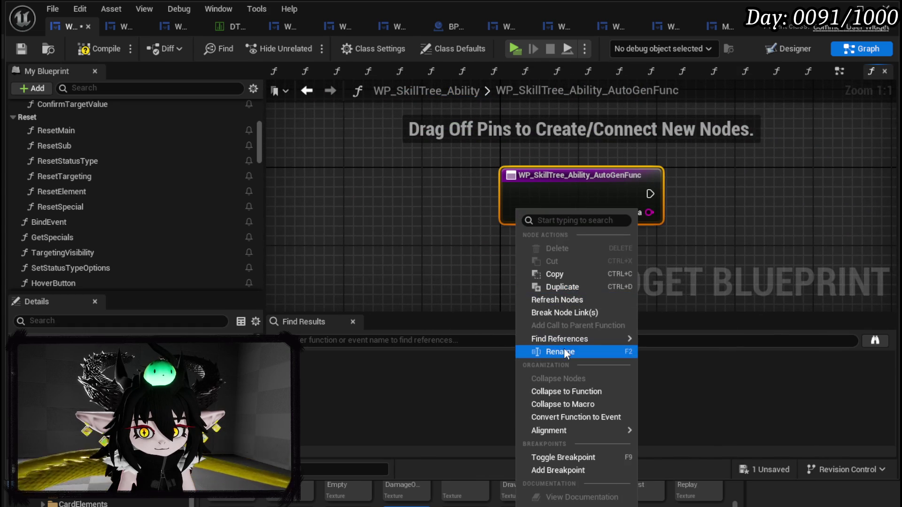
pyautogui.click(563, 351)
pyautogui.write('ResetCost')
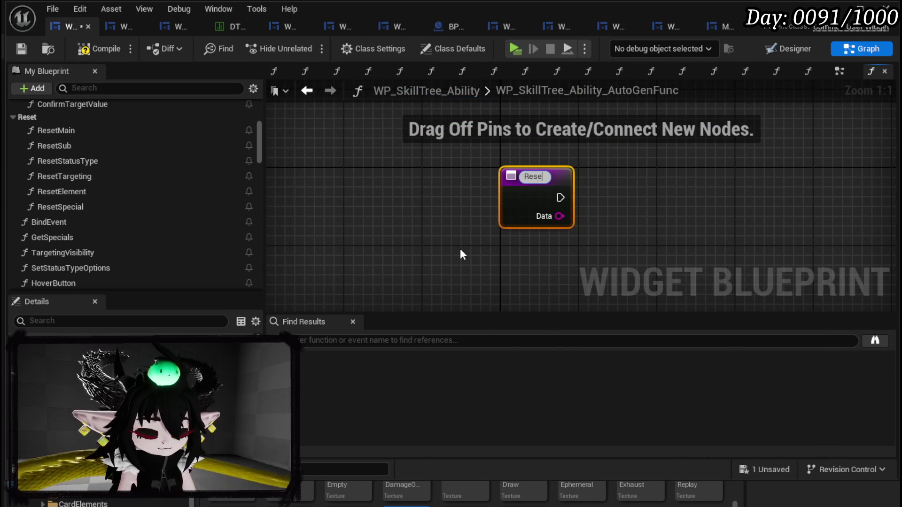
pyautogui.press('Return')
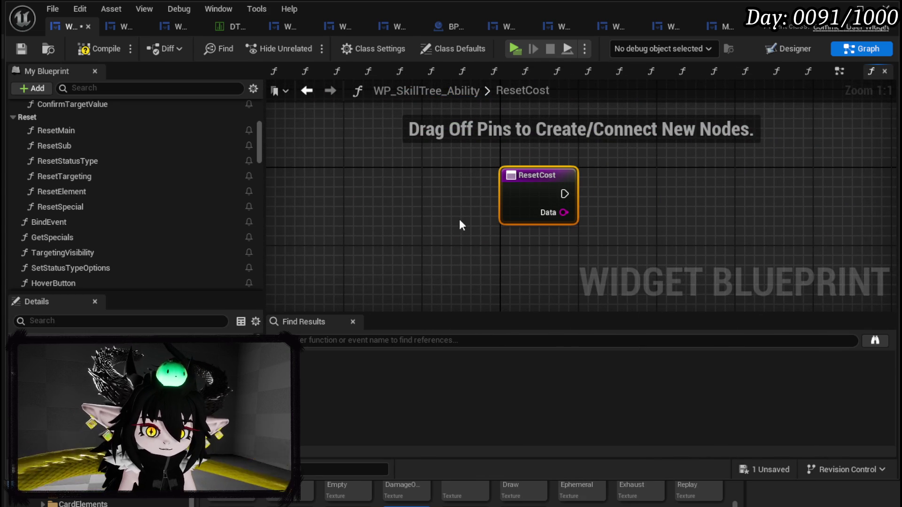
# Step: Open ResetElement and select its Is Visible, Branch and Set Visibility nodes
pyautogui.doubleClick(70, 191)
pyautogui.moveTo(442, 250); pyautogui.dragTo(612, 142)
pyautogui.scroll(-5, 91, 221)
pyautogui.moveTo(70, 203)
pyautogui.mouseDown()
pyautogui.moveTo(108, 193)
pyautogui.moveTo(79, 172)
pyautogui.moveTo(72, 208)
pyautogui.moveTo(59, 211)
pyautogui.moveTo(27, 118)
pyautogui.mouseUp()
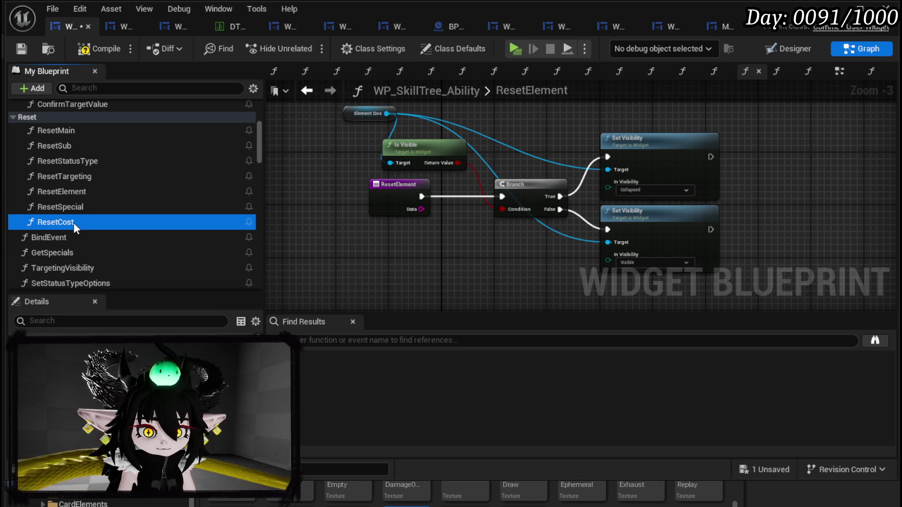
# Step: Paste the visibility nodes into ResetCost and wire its entry into the Branch
pyautogui.doubleClick(74, 223)
pyautogui.hotkey('ctrl', 'v')
pyautogui.moveTo(564, 193)
pyautogui.mouseDown()
pyautogui.moveTo(608, 225)
pyautogui.moveTo(644, 224)
pyautogui.mouseUp()
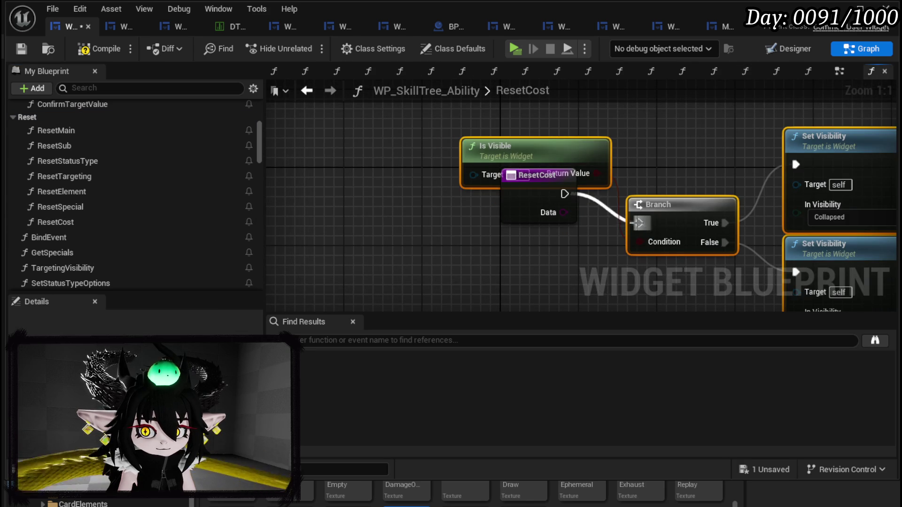
pyautogui.moveTo(519, 211); pyautogui.dragTo(489, 239)
# Step: Browse the action list for cost getters without adding one, then return to Designer
pyautogui.rightClick(335, 221)
pyautogui.write('cost')
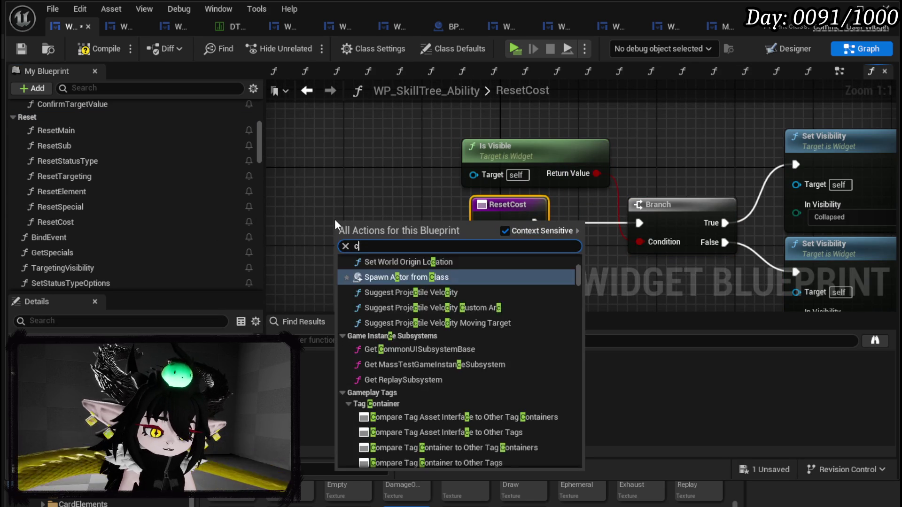
pyautogui.moveTo(580, 297); pyautogui.dragTo(580, 445)
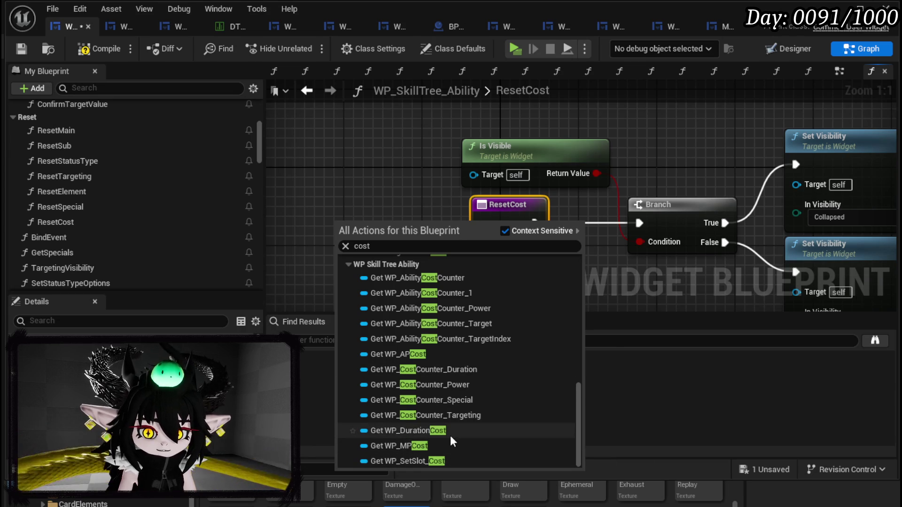
pyautogui.click(363, 184)
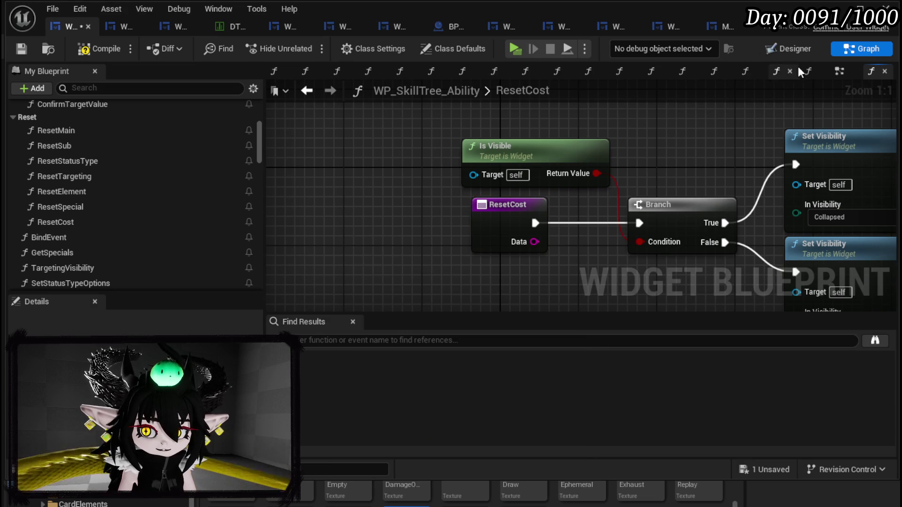
pyautogui.click(789, 49)
pyautogui.scroll(-3, 402, 222)
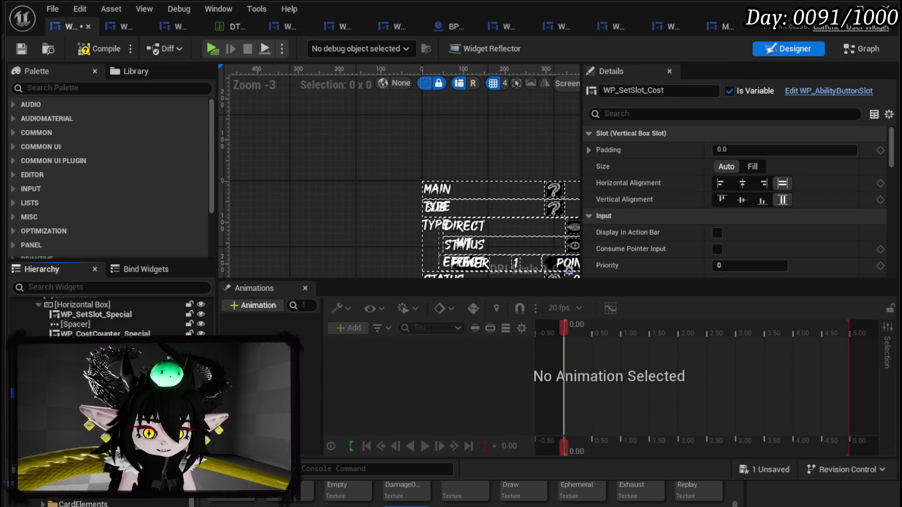
# Step: Rename the PointBox container to CostBox and compile and save
pyautogui.click(570, 271)
pyautogui.click(624, 92)
pyautogui.press('BackSpace')
pyautogui.press('BackSpace')
pyautogui.press('BackSpace')
pyautogui.write('CostBox')
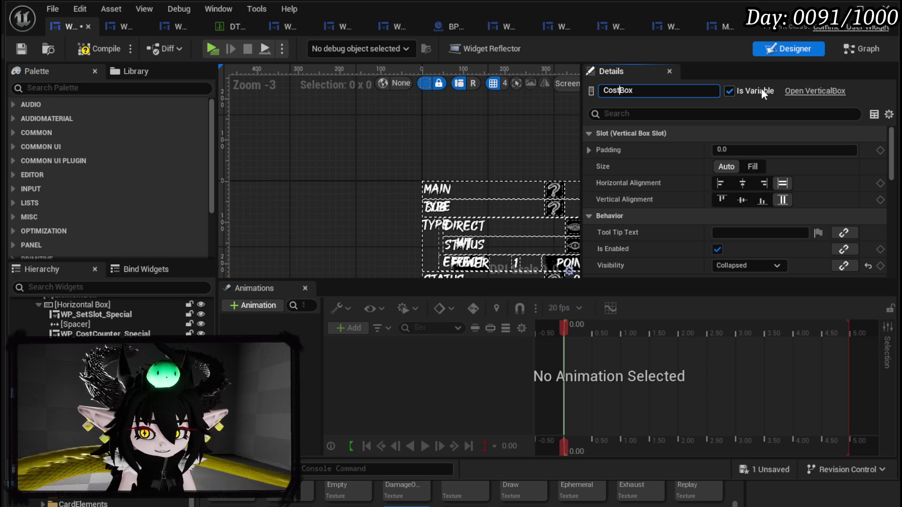
pyautogui.press('Return')
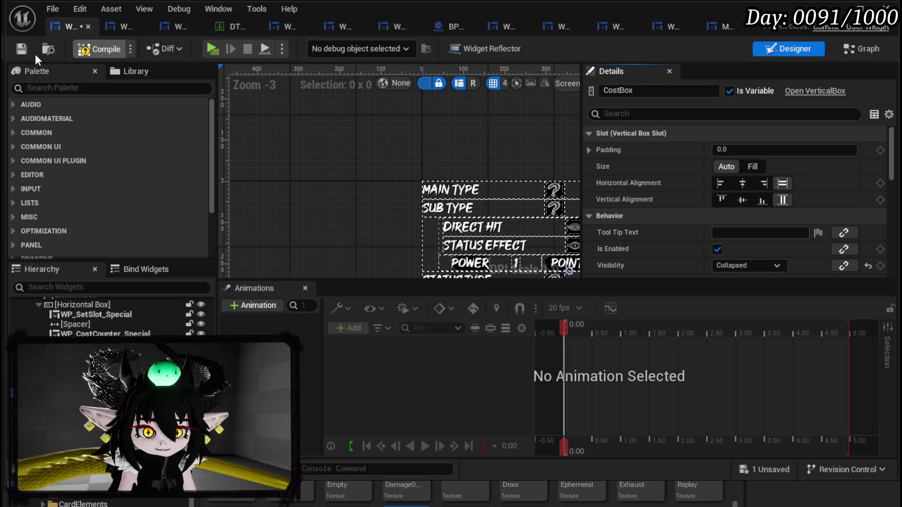
pyautogui.click(24, 50)
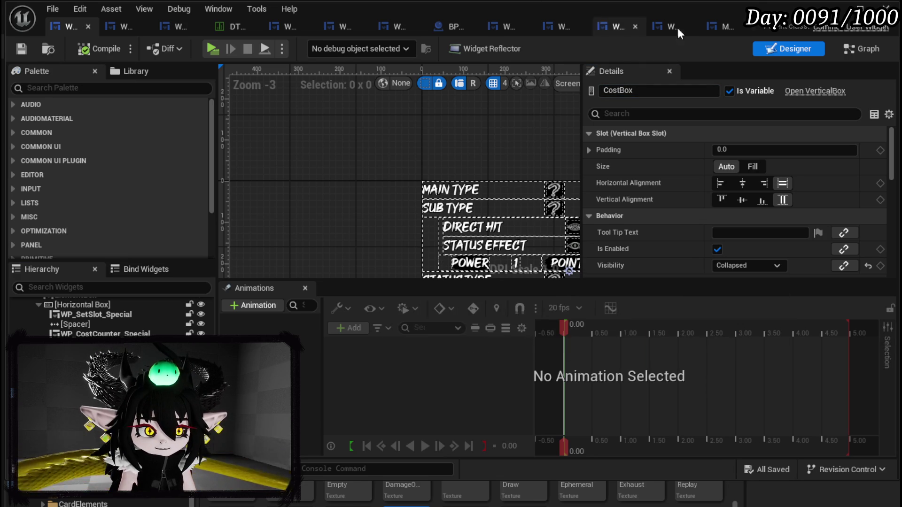
# Step: Feed a CostBox getter into ResetCost's Is Visible and Set Visibility targets, then compile
pyautogui.click(861, 48)
pyautogui.moveTo(34, 207)
pyautogui.mouseDown()
pyautogui.moveTo(416, 143)
pyautogui.moveTo(350, 146)
pyautogui.mouseUp()
pyautogui.click(384, 169)
pyautogui.moveTo(409, 149)
pyautogui.mouseDown()
pyautogui.moveTo(473, 173)
pyautogui.moveTo(812, 192)
pyautogui.moveTo(797, 184)
pyautogui.moveTo(815, 261)
pyautogui.moveTo(813, 291)
pyautogui.moveTo(797, 291)
pyautogui.mouseUp()
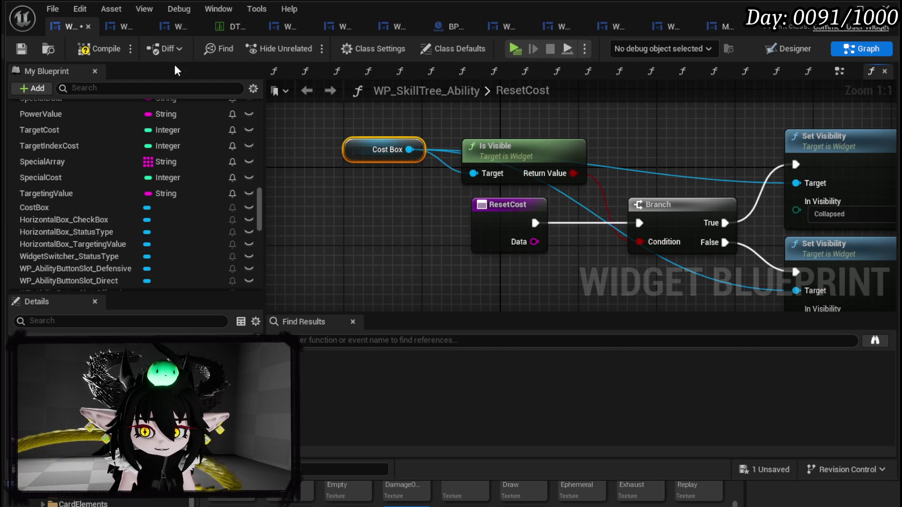
pyautogui.click(25, 49)
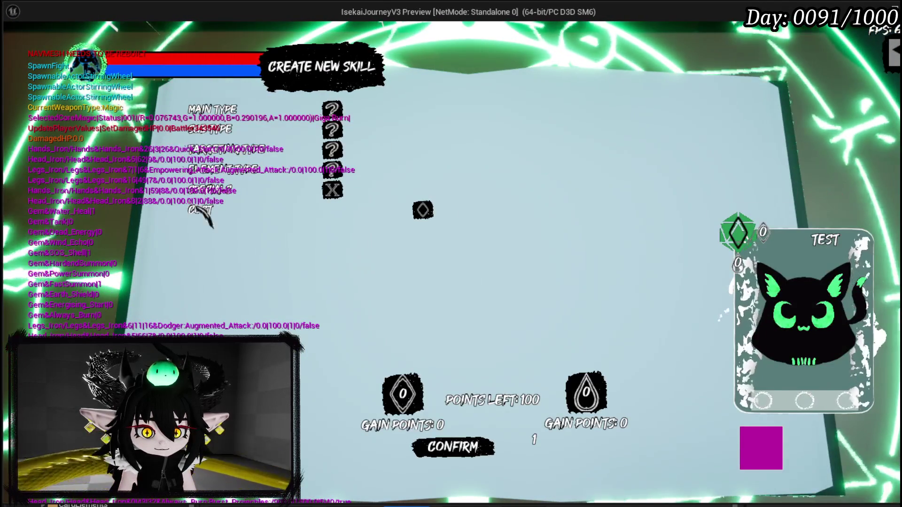
# Step: Check the COST and SPECIALS rows show AP COST and MP COST, then exit play
pyautogui.moveTo(404, 214)
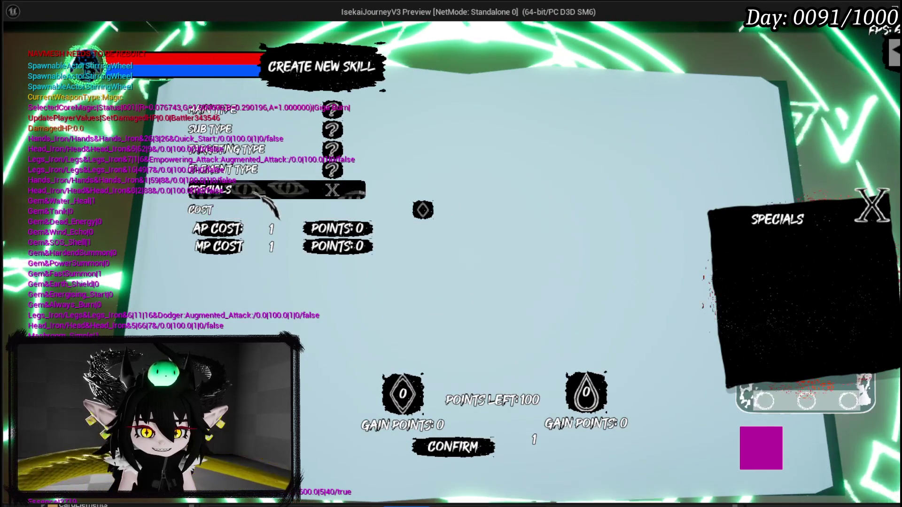
pyautogui.moveTo(244, 193)
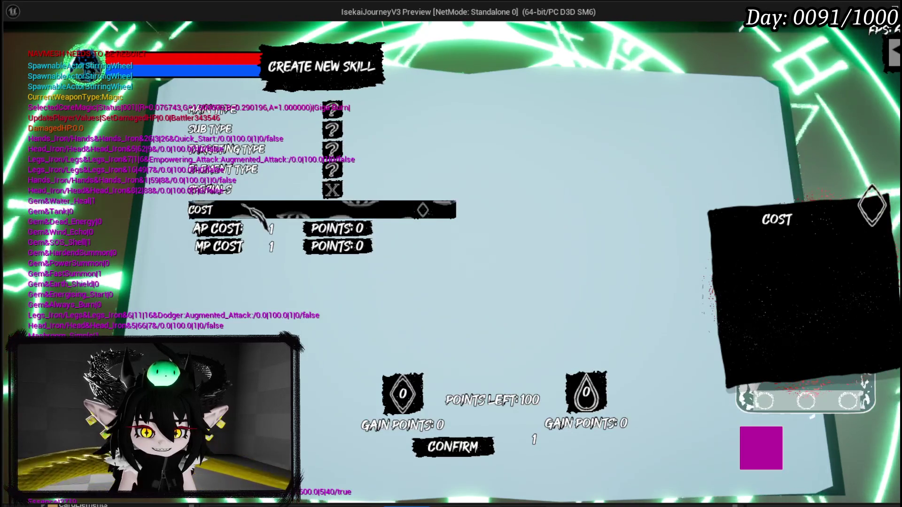
pyautogui.moveTo(261, 208)
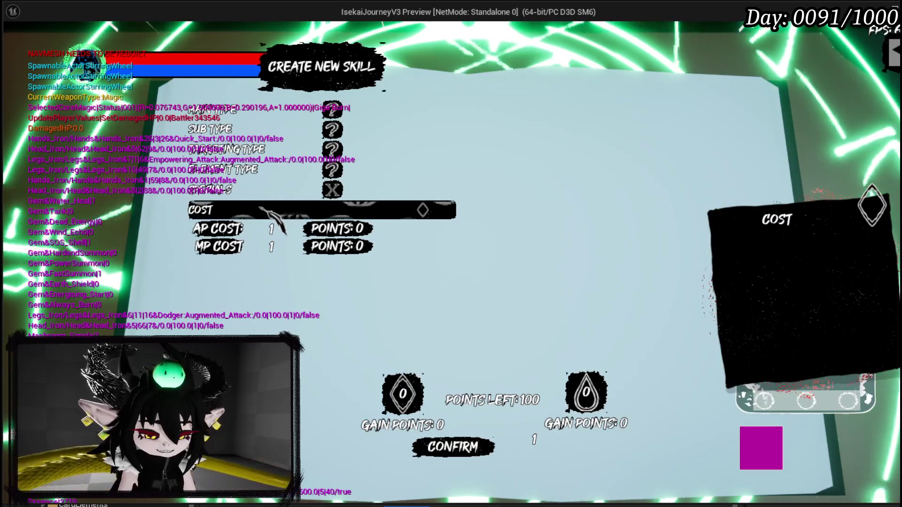
pyautogui.press('Escape')
pyautogui.hotkey('ctrl', 's')
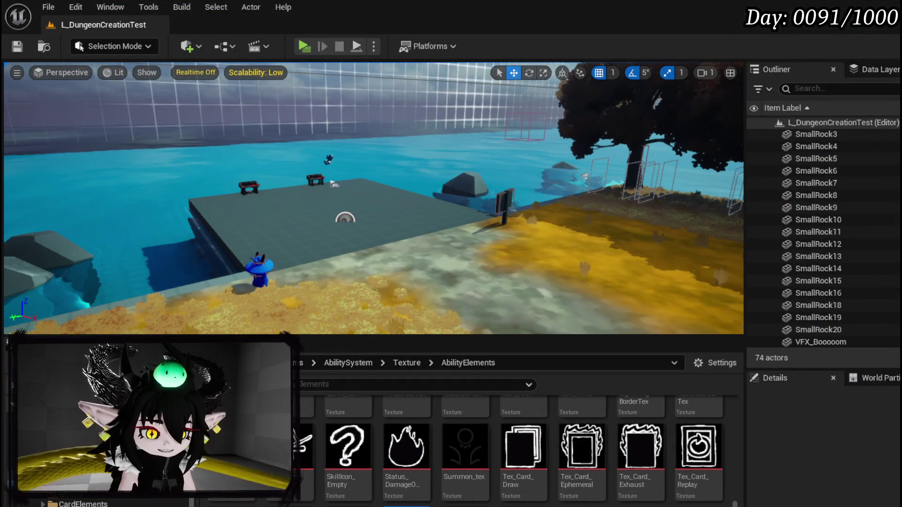
# Step: Set the WP_SetSlot_Cost row's Horizontal Alignment to Left and save the widget
pyautogui.hotkey('alt', 'Tab')
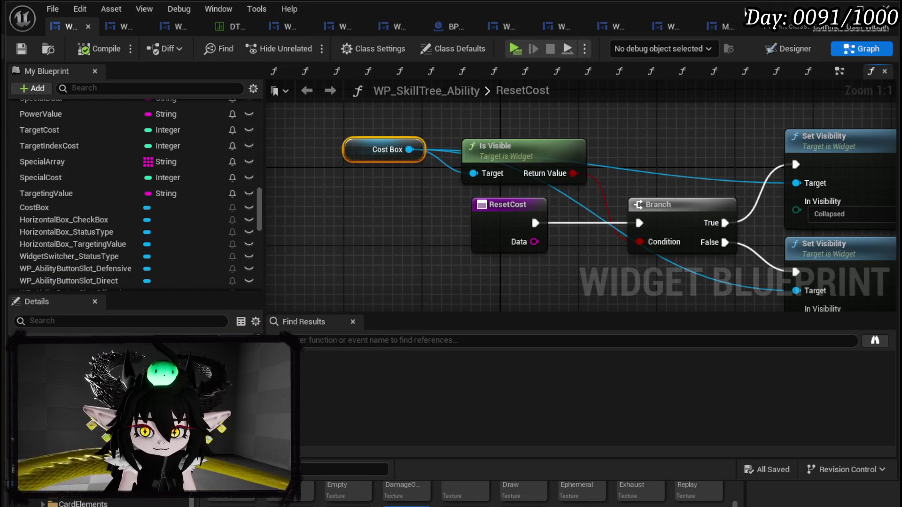
pyautogui.click(782, 50)
pyautogui.scroll(-5, 517, 241)
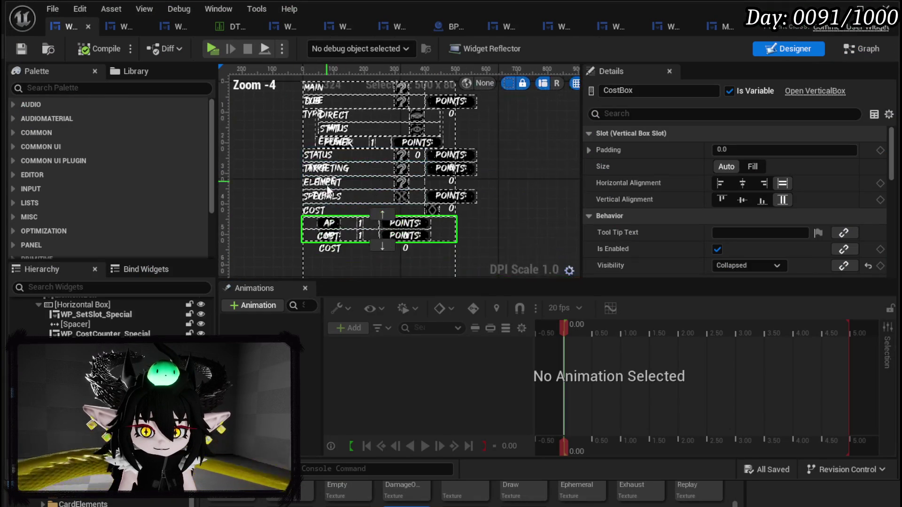
pyautogui.scroll(2, 515, 241)
pyautogui.click(282, 198)
pyautogui.moveTo(502, 201)
pyautogui.mouseDown()
pyautogui.moveTo(554, 204)
pyautogui.moveTo(550, 214)
pyautogui.mouseUp()
pyautogui.click(301, 181)
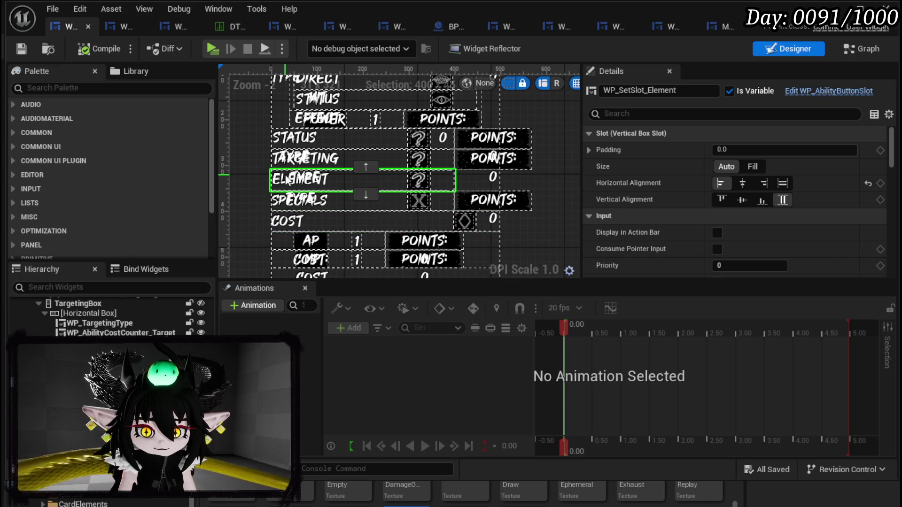
pyautogui.click(289, 222)
pyautogui.click(720, 184)
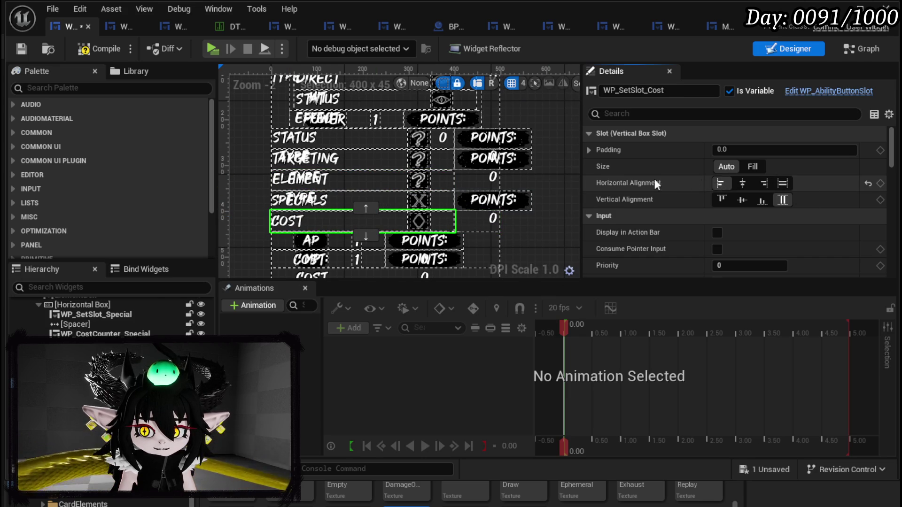
pyautogui.click(21, 48)
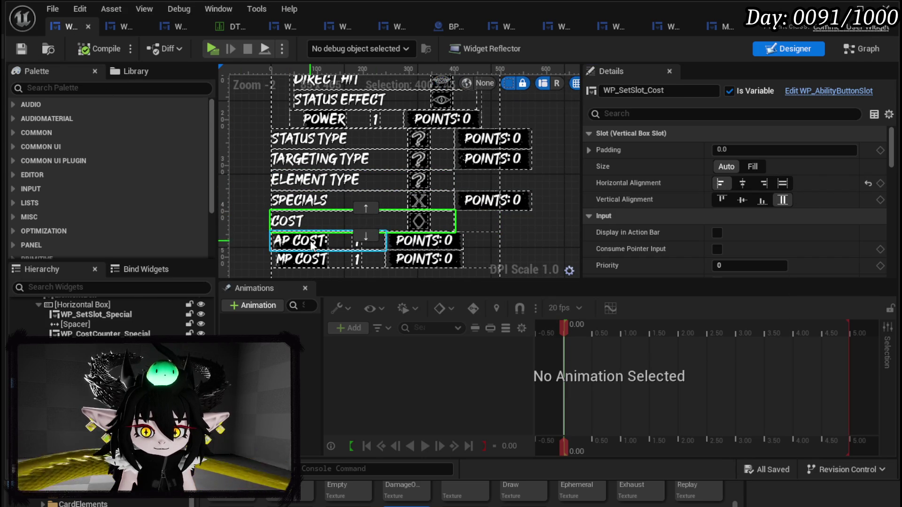
# Step: Inspect the AP COST and POWER rows in the Designer
pyautogui.click(311, 242)
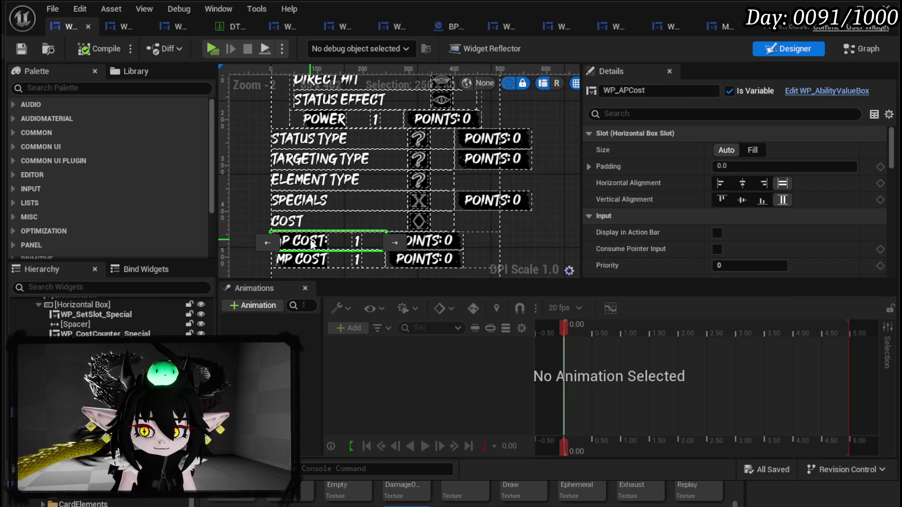
pyautogui.click(328, 121)
pyautogui.scroll(-1, 264, 140)
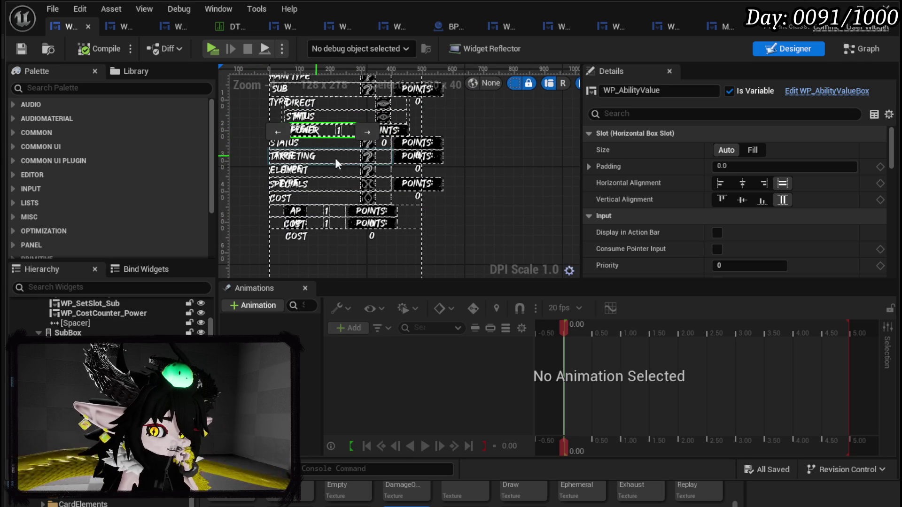
# Step: In the play-test, create an Ability skill and open its Cost section
pyautogui.click(853, 49)
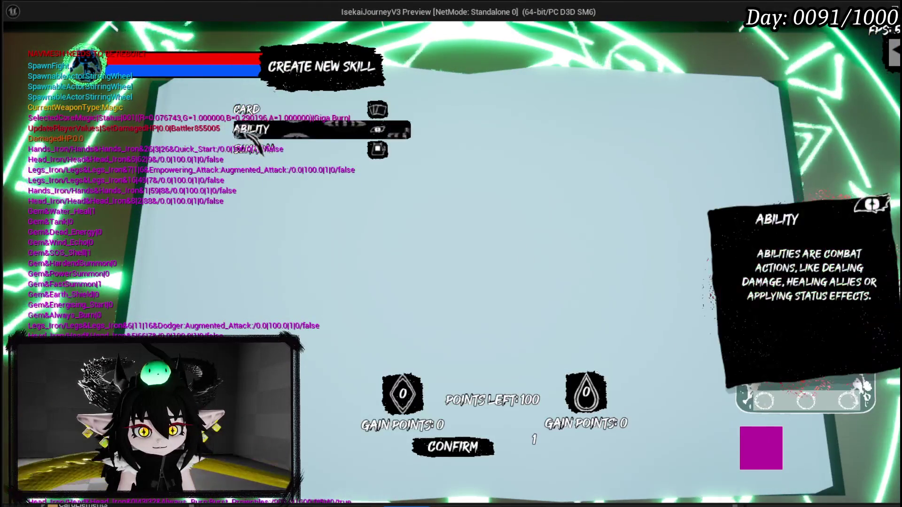
pyautogui.click(235, 190)
pyautogui.click(254, 210)
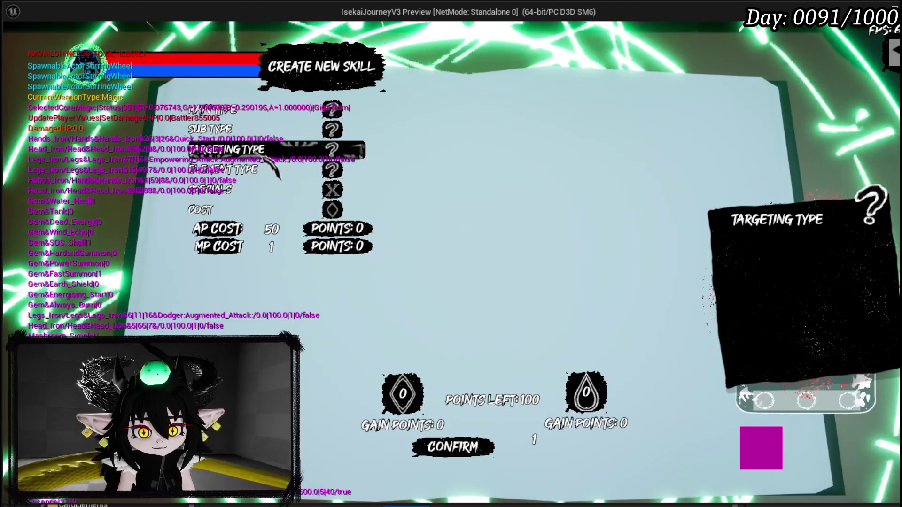
# Step: Set Targeting Type to AOE, then stop the play-test and save the current level
pyautogui.click(261, 150)
pyautogui.click(261, 193)
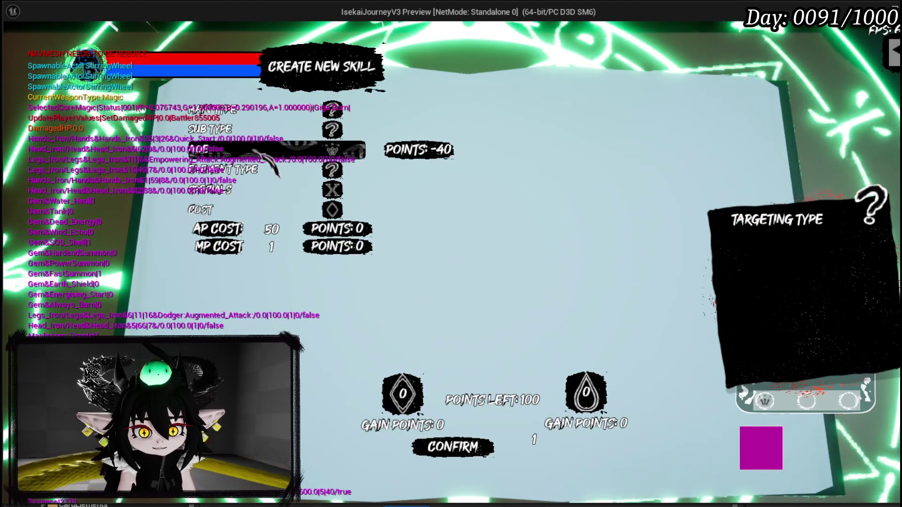
pyautogui.click(259, 151)
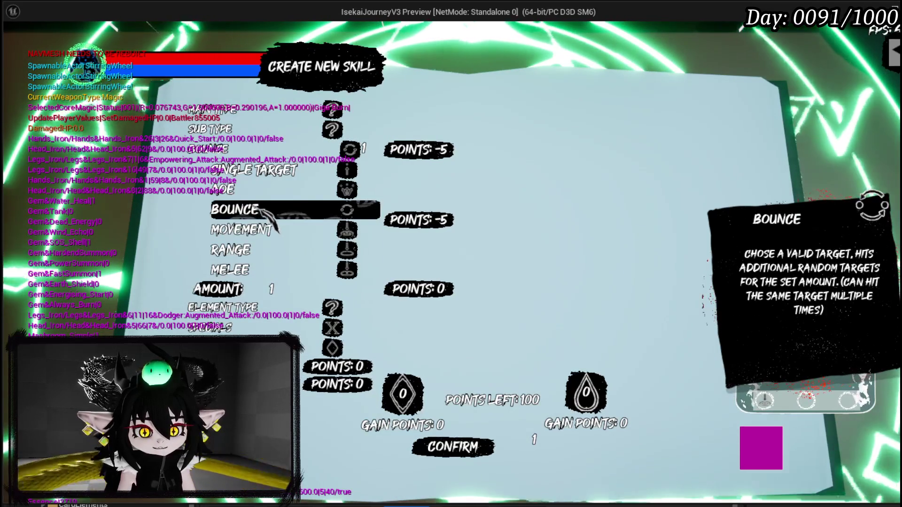
pyautogui.click(256, 190)
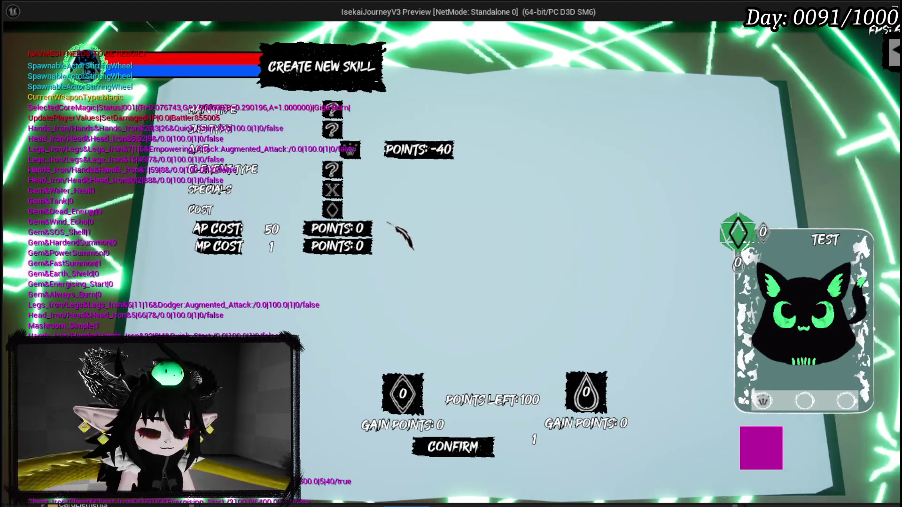
pyautogui.press('Escape')
pyautogui.click(23, 46)
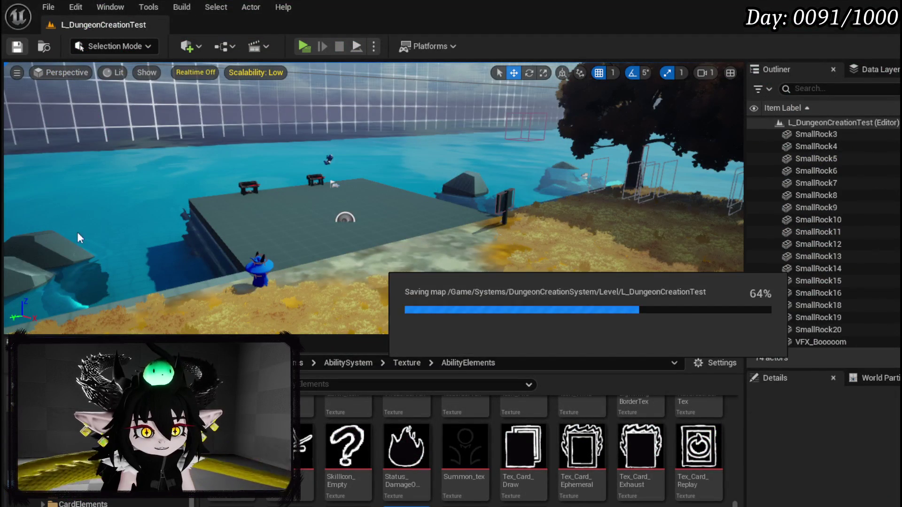
pyautogui.hotkey('alt', 'Tab')
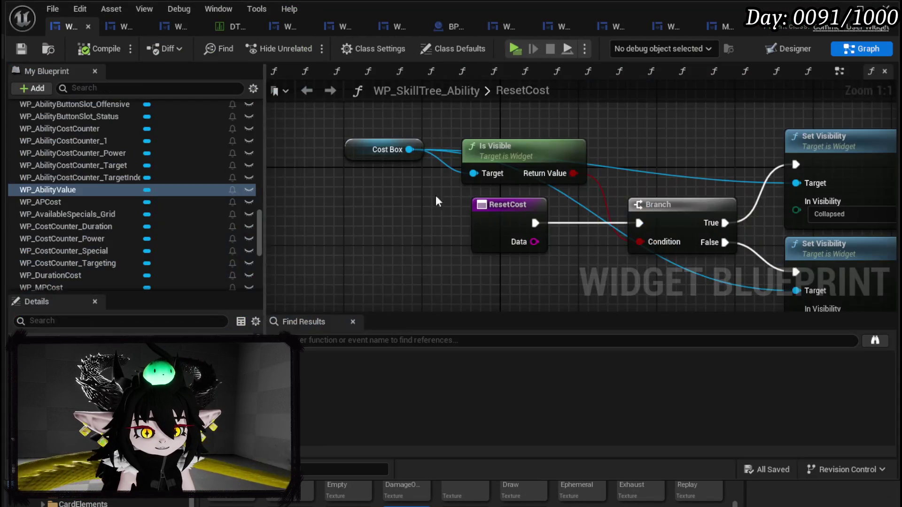
# Step: Open ConfirmStatusValue from the Confirm Number group in My Blueprint
pyautogui.scroll(-2, 438, 220)
pyautogui.scroll(5, 124, 186)
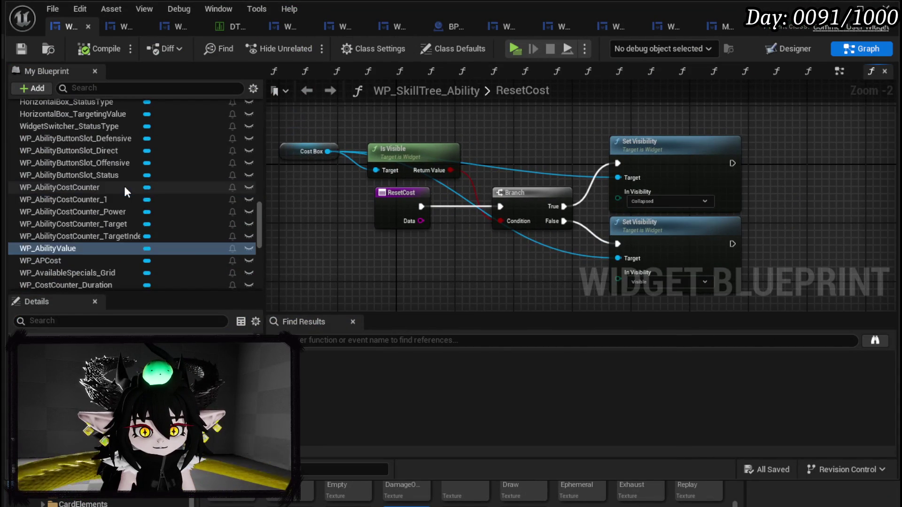
pyautogui.scroll(10, 124, 186)
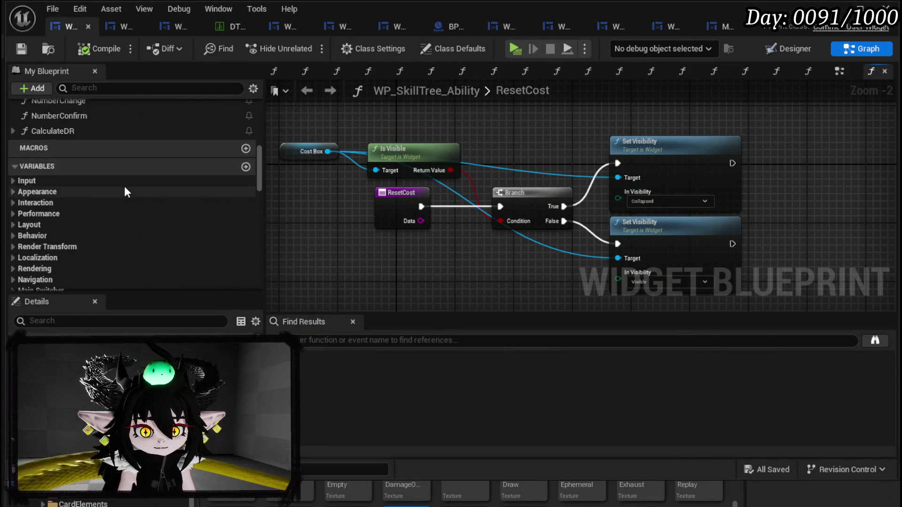
pyautogui.scroll(5, 124, 186)
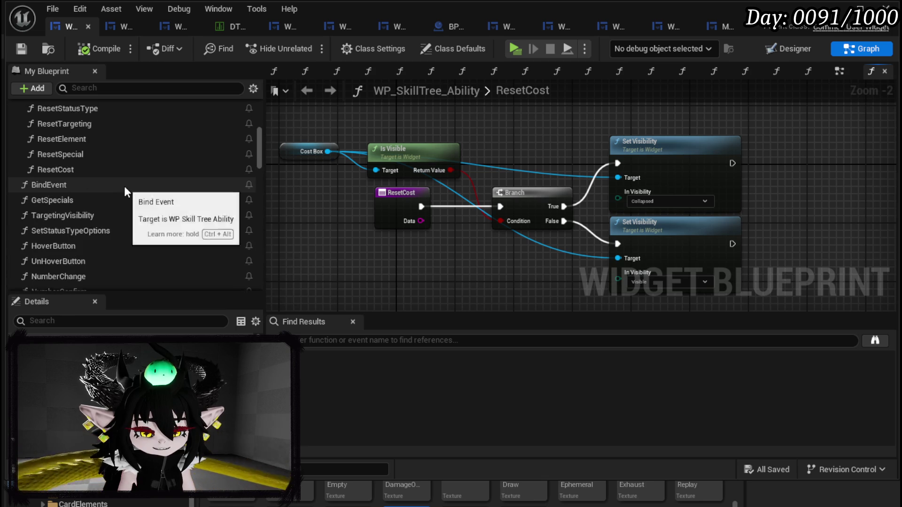
pyautogui.scroll(-5, 124, 186)
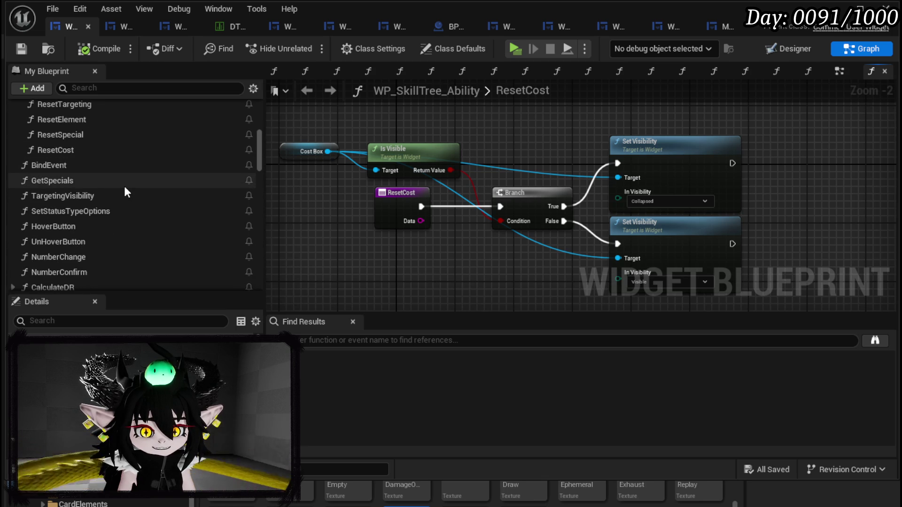
pyautogui.scroll(5, 124, 186)
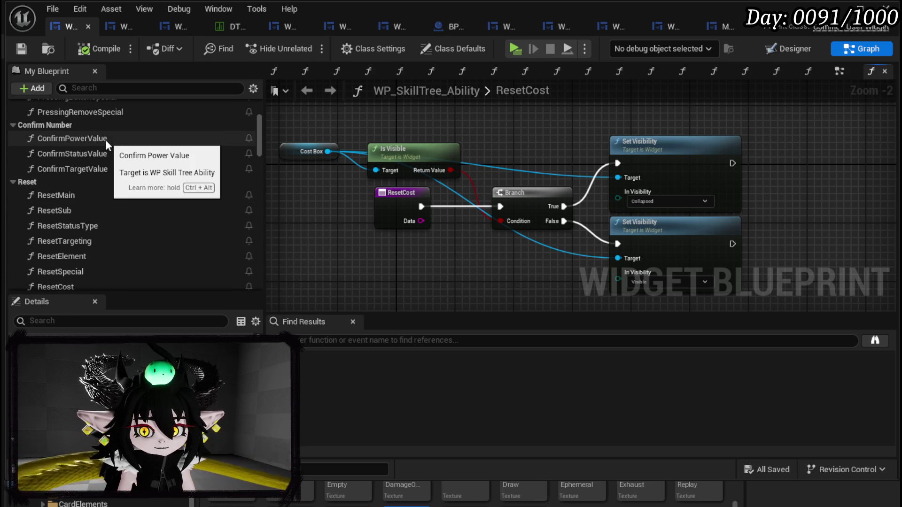
pyautogui.doubleClick(105, 154)
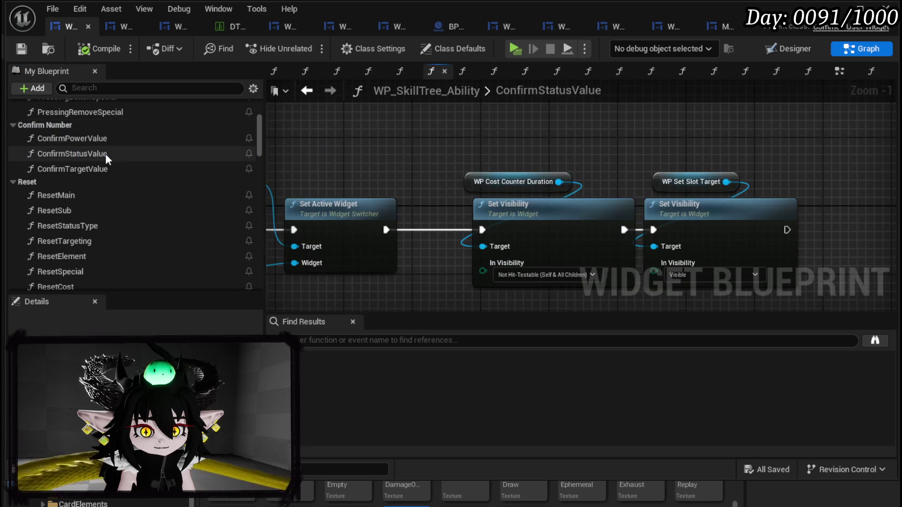
# Step: Open the ConfirmPowerValue graph and pan to its entry and neighbouring nodes
pyautogui.scroll(-3, 508, 189)
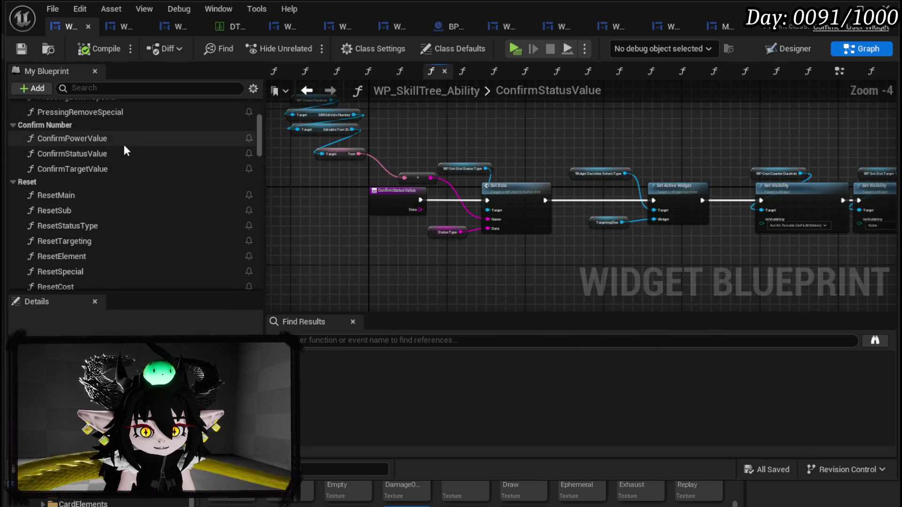
pyautogui.doubleClick(112, 139)
pyautogui.moveTo(517, 197)
pyautogui.mouseDown()
pyautogui.moveTo(343, 238)
pyautogui.moveTo(558, 235)
pyautogui.mouseUp()
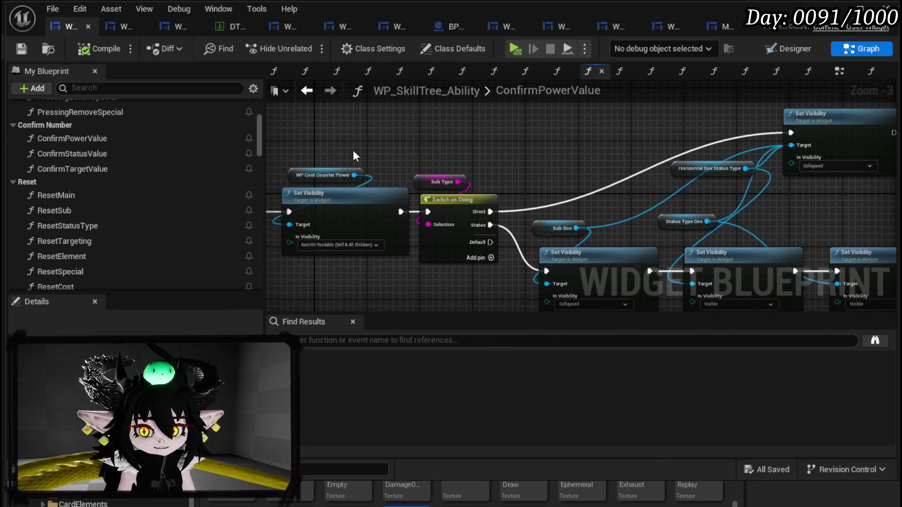
pyautogui.moveTo(487, 158)
pyautogui.mouseDown()
pyautogui.moveTo(352, 131)
pyautogui.moveTo(498, 137)
pyautogui.mouseUp()
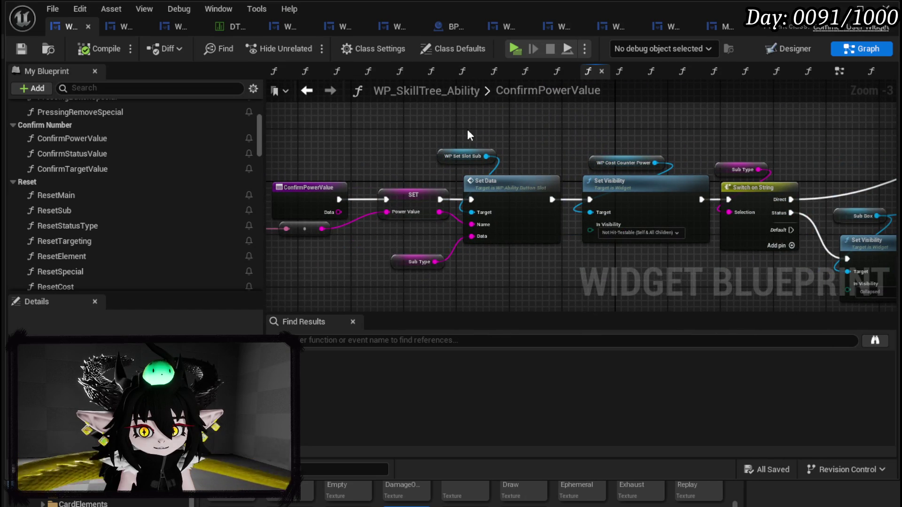
pyautogui.moveTo(407, 129); pyautogui.dragTo(473, 125)
# Step: Select the Set Data, WP Set Slot Sub and Sub Type nodes
pyautogui.moveTo(535, 122)
pyautogui.mouseDown()
pyautogui.moveTo(595, 258)
pyautogui.moveTo(627, 246)
pyautogui.mouseUp()
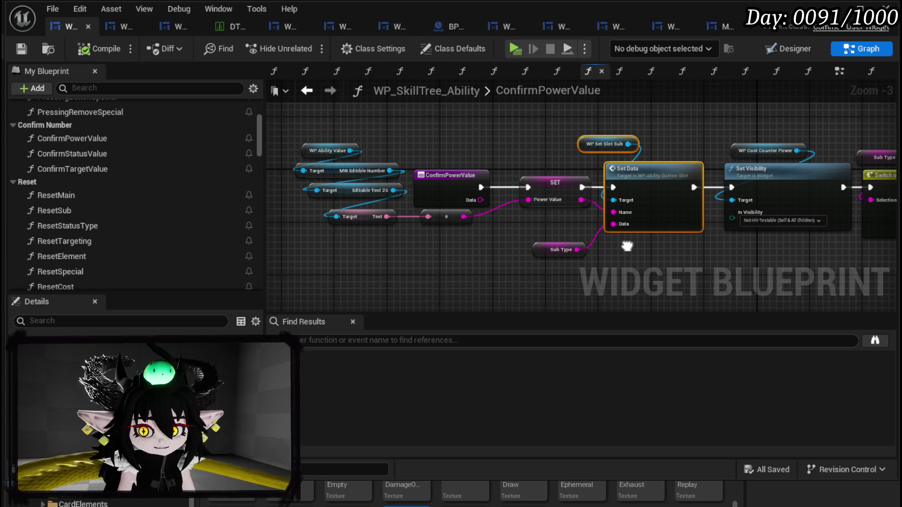
pyautogui.click(628, 248)
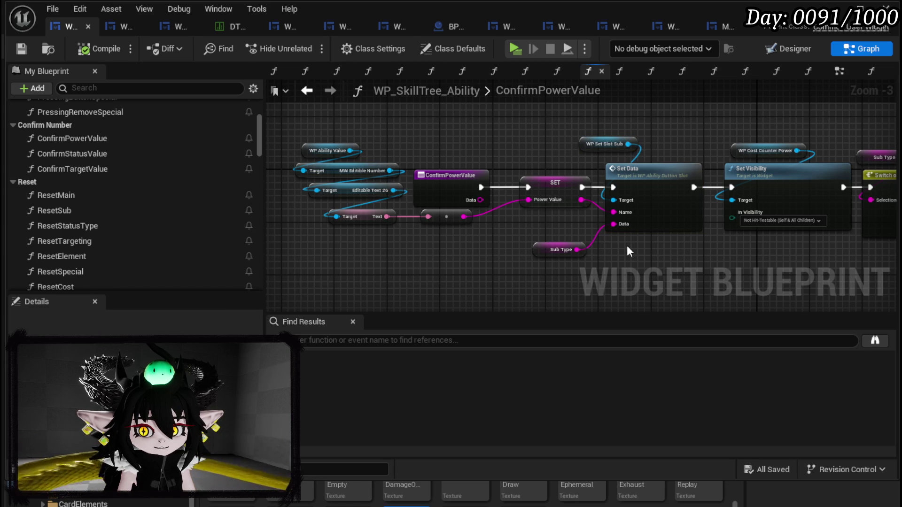
pyautogui.moveTo(627, 246)
pyautogui.mouseDown()
pyautogui.moveTo(687, 154)
pyautogui.moveTo(688, 137)
pyautogui.mouseUp()
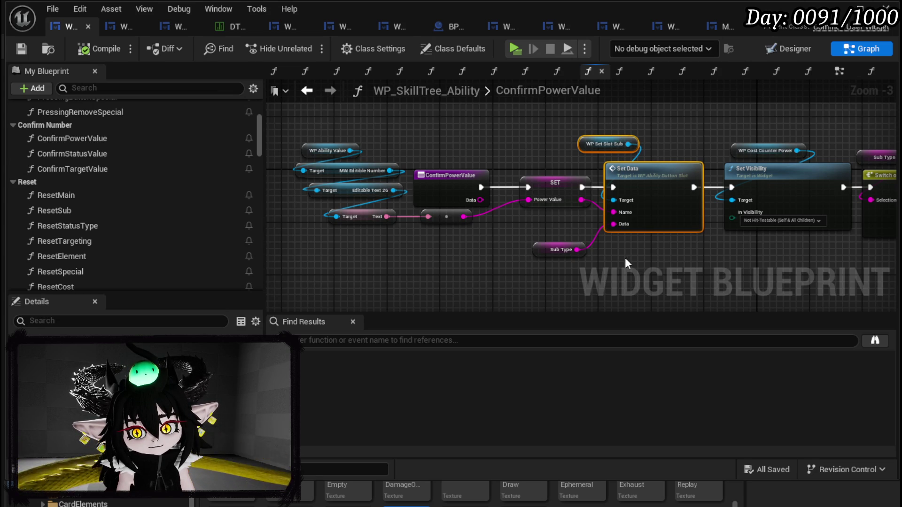
pyautogui.moveTo(625, 258)
pyautogui.mouseDown()
pyautogui.moveTo(674, 151)
pyautogui.moveTo(645, 204)
pyautogui.moveTo(650, 224)
pyautogui.mouseUp()
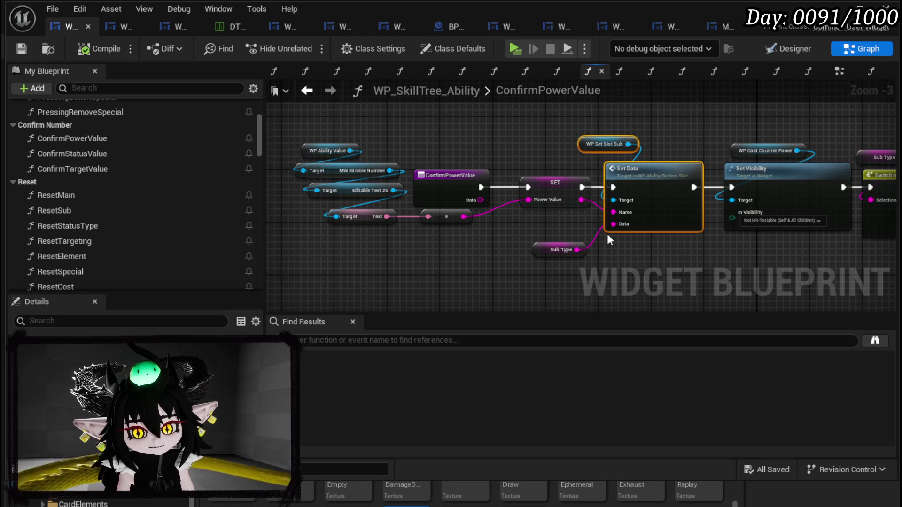
pyautogui.moveTo(608, 233)
pyautogui.mouseDown()
pyautogui.moveTo(576, 255)
pyautogui.moveTo(604, 241)
pyautogui.mouseUp()
# Step: Save the widget blueprint and switch to the Designer layout
pyautogui.click(21, 49)
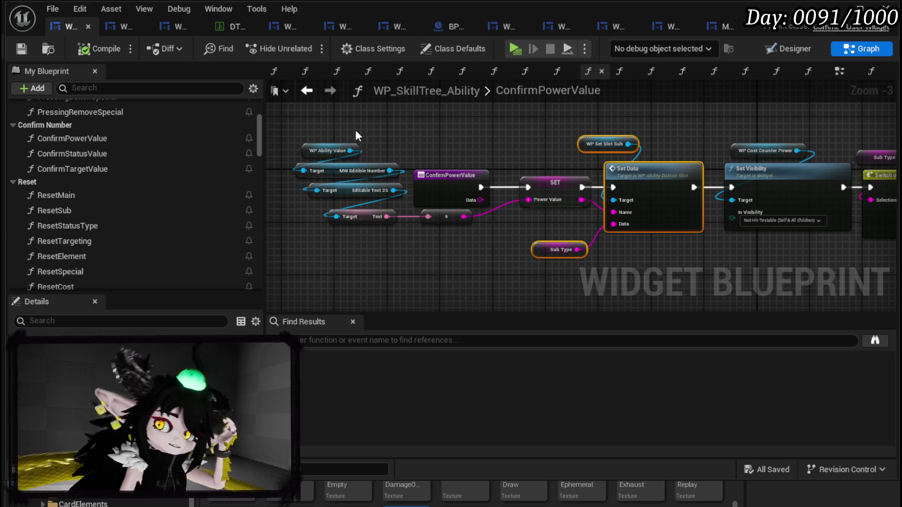
pyautogui.click(355, 130)
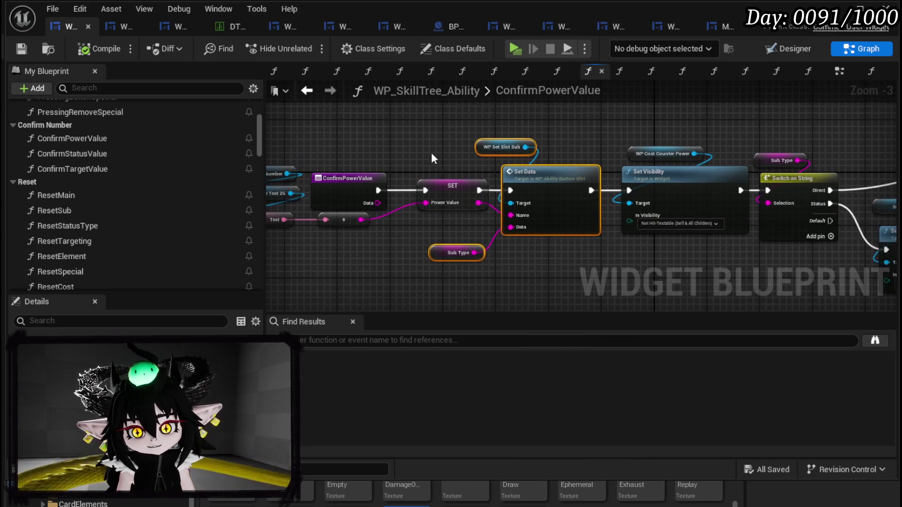
pyautogui.click(28, 49)
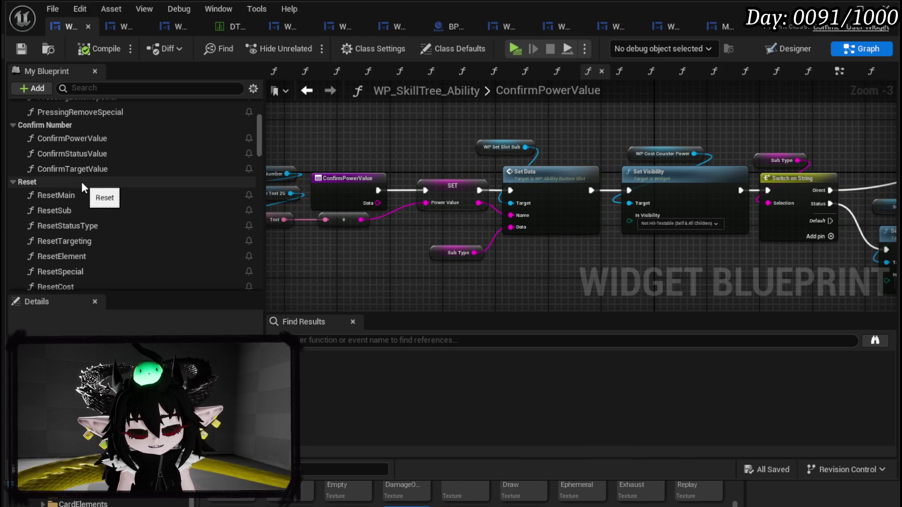
pyautogui.scroll(3, 81, 187)
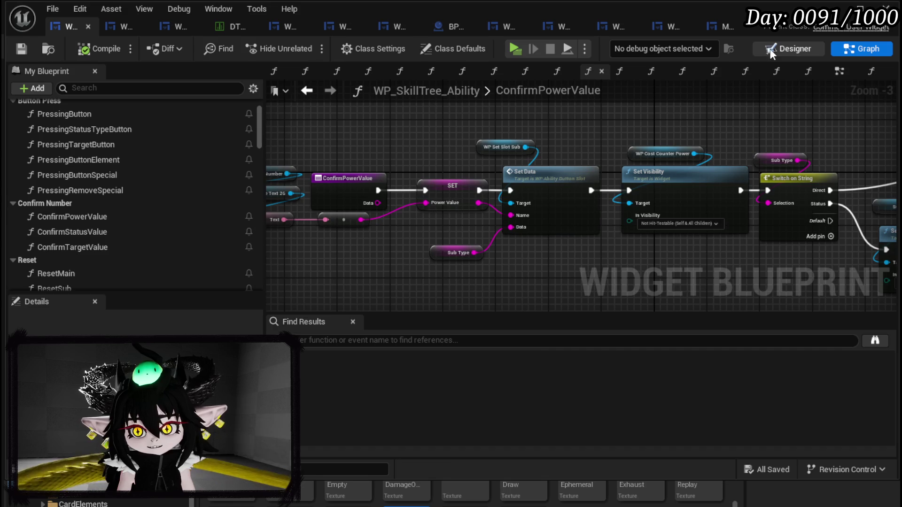
pyautogui.hotkey('ctrl', 'shift', 'd')
pyautogui.scroll(-3, 554, 179)
pyautogui.scroll(5, 554, 179)
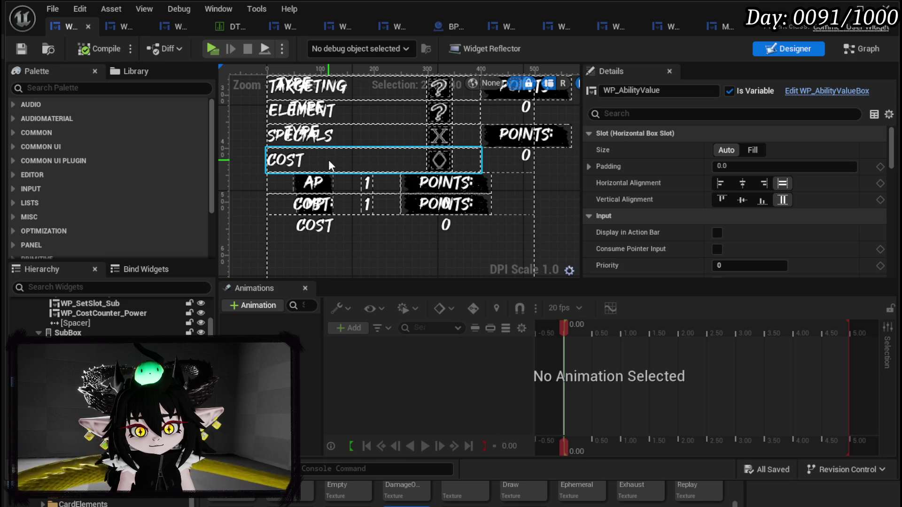
pyautogui.click(441, 188)
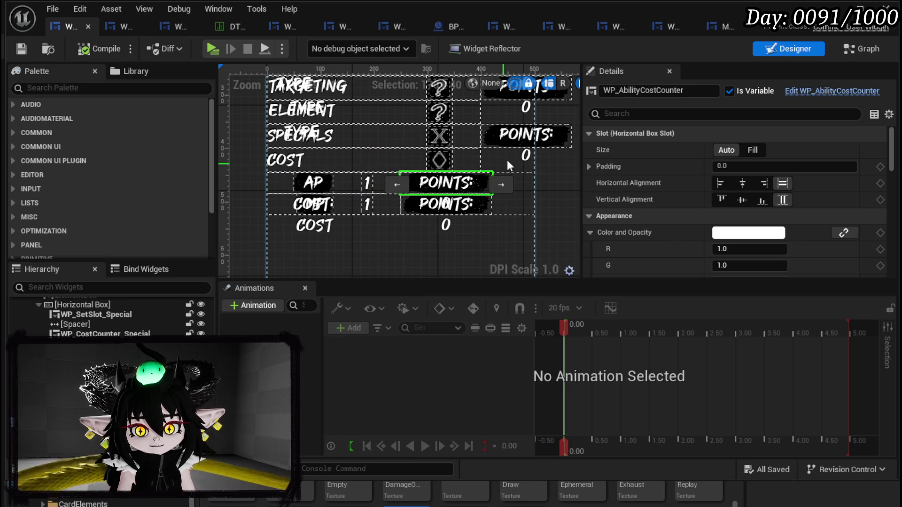
pyautogui.click(531, 140)
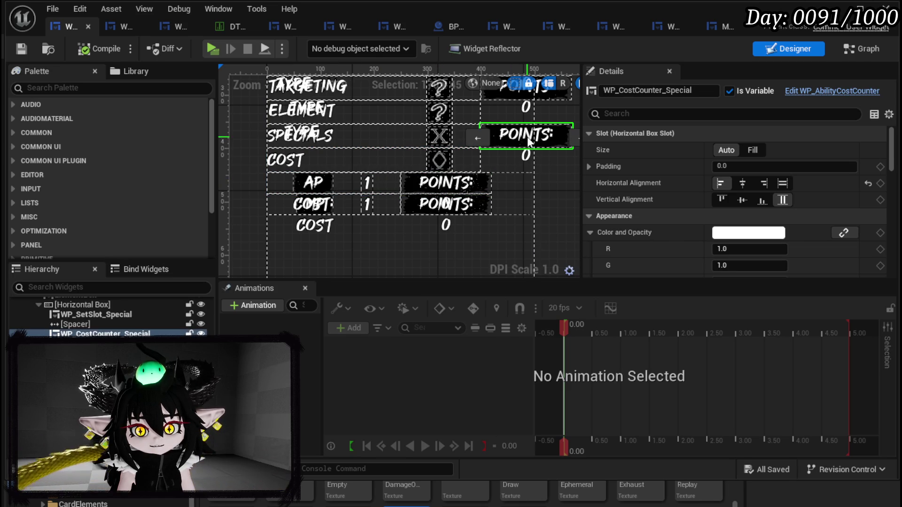
pyautogui.click(855, 49)
pyautogui.click(404, 343)
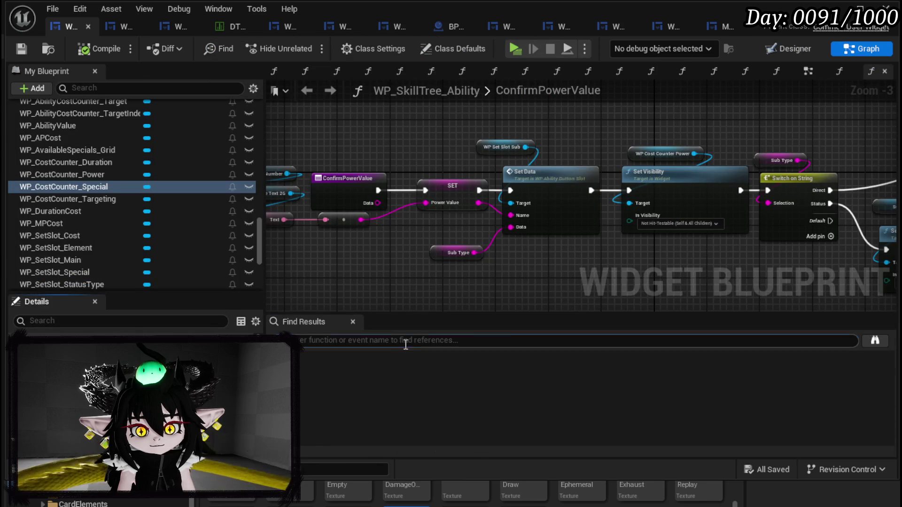
# Step: Search 'cost counter' and jump to the WP Ability Cost Counter Power reference
pyautogui.write('Con')
pyautogui.write('t counter')
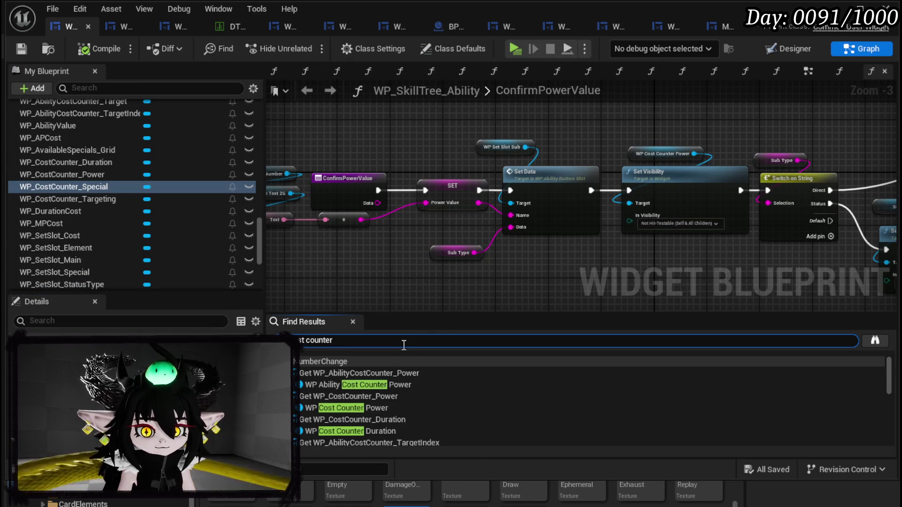
pyautogui.click(359, 385)
pyautogui.scroll(-3, 455, 282)
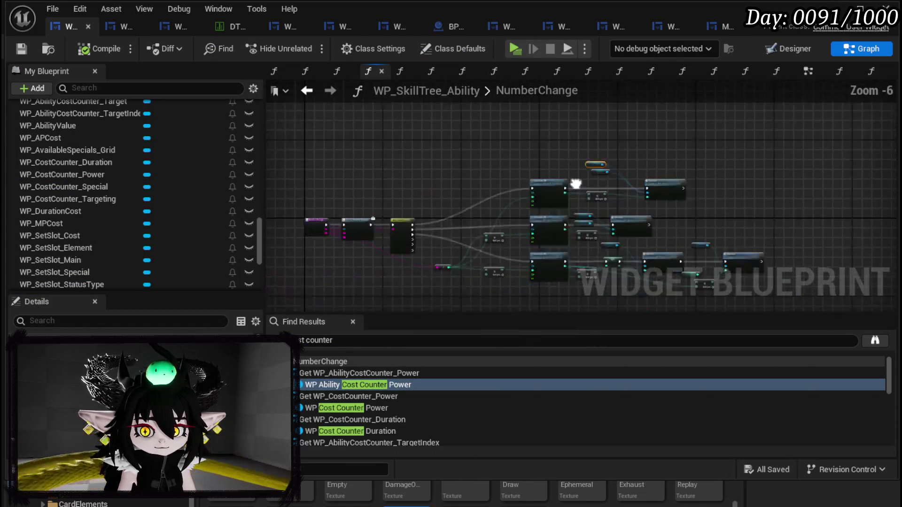
pyautogui.scroll(4, 422, 249)
# Step: Pan around NumberChange to view the Switch on String outputs and Call On Number Change
pyautogui.moveTo(504, 179); pyautogui.dragTo(396, 140)
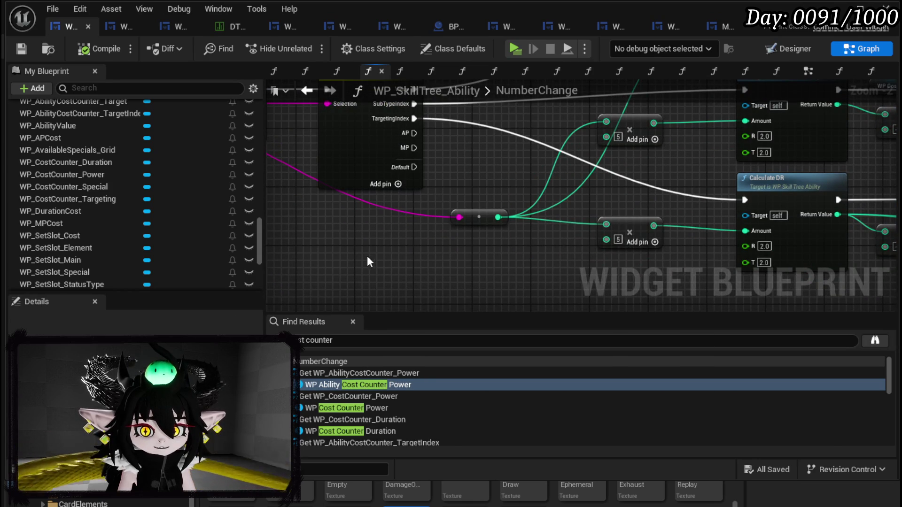
pyautogui.scroll(-3, 368, 256)
pyautogui.moveTo(327, 249); pyautogui.dragTo(482, 247)
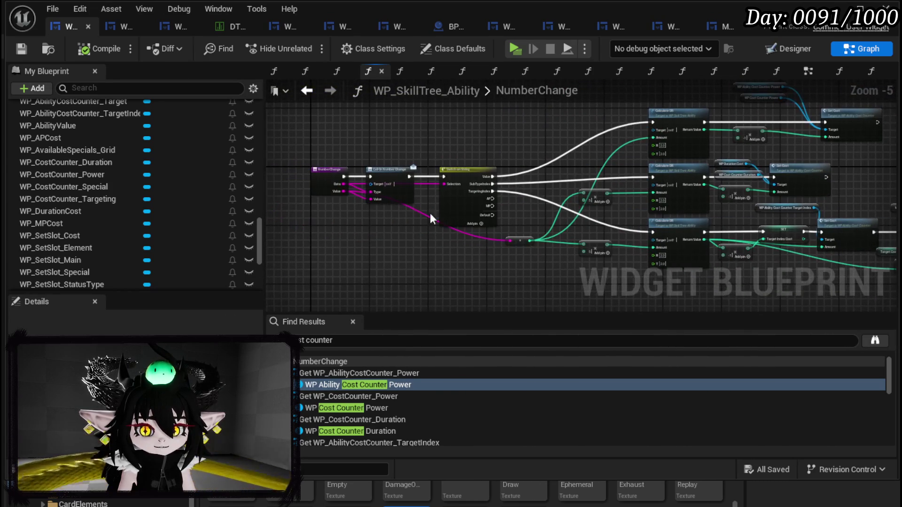
pyautogui.moveTo(503, 195); pyautogui.dragTo(466, 192)
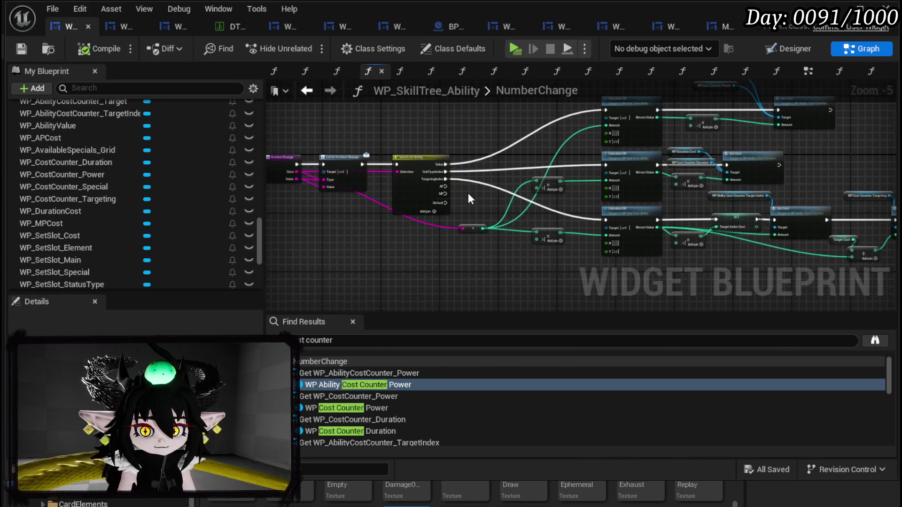
pyautogui.scroll(1, 468, 190)
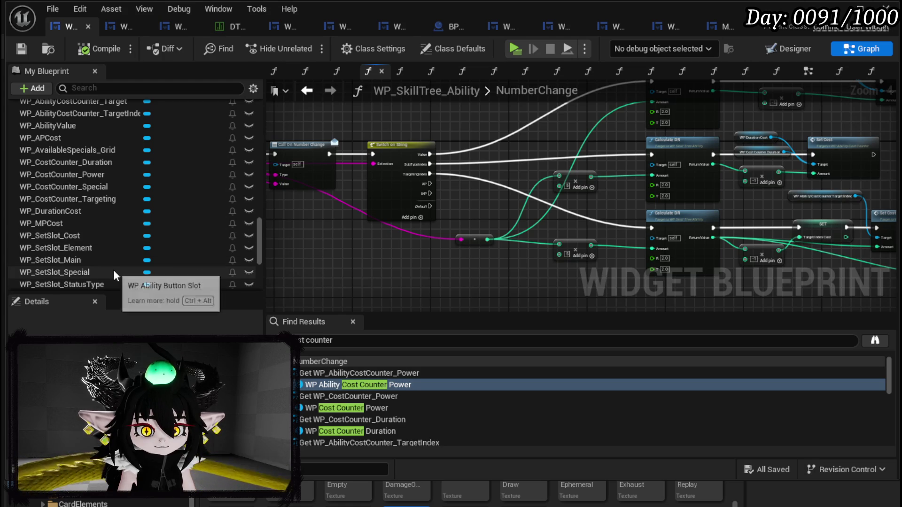
pyautogui.scroll(-8, 183, 244)
pyautogui.scroll(3, 117, 266)
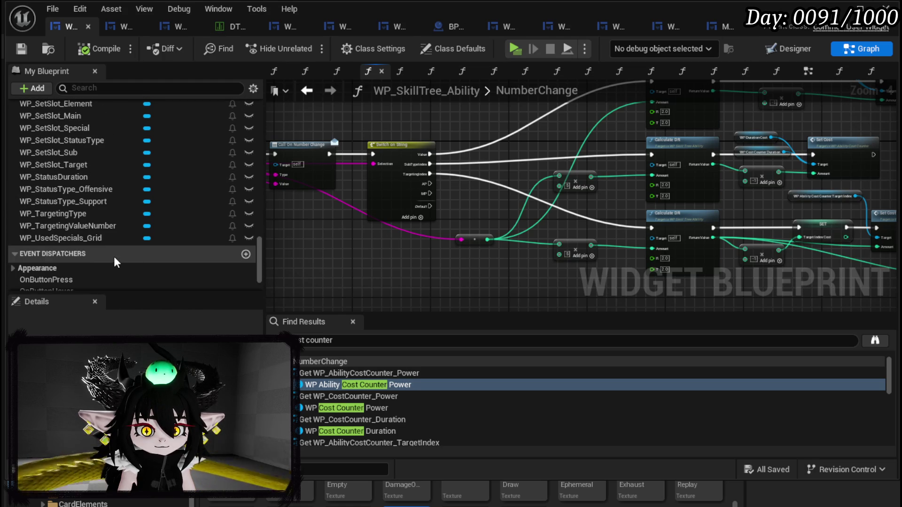
# Step: Rename the first cost counter widget to WP_APCostCounter in the Designer
pyautogui.click(789, 49)
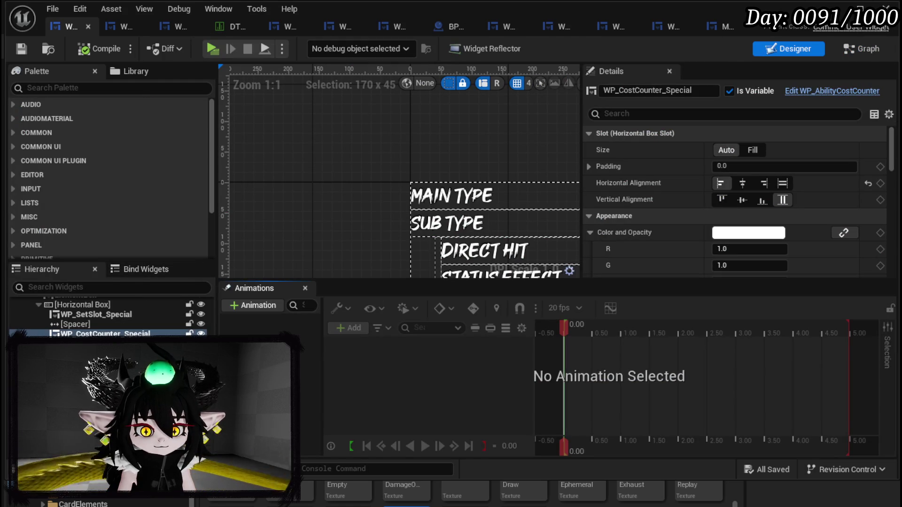
pyautogui.press('Escape')
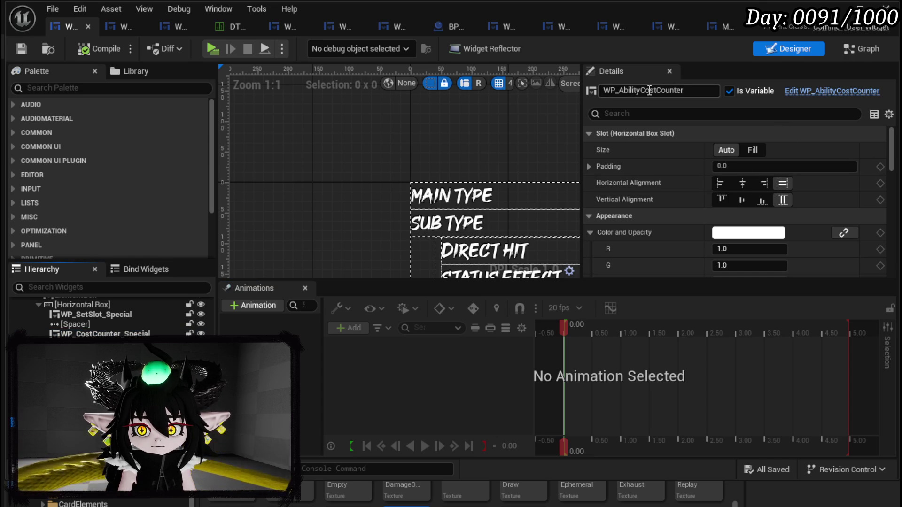
pyautogui.moveTo(640, 90); pyautogui.dragTo(621, 91)
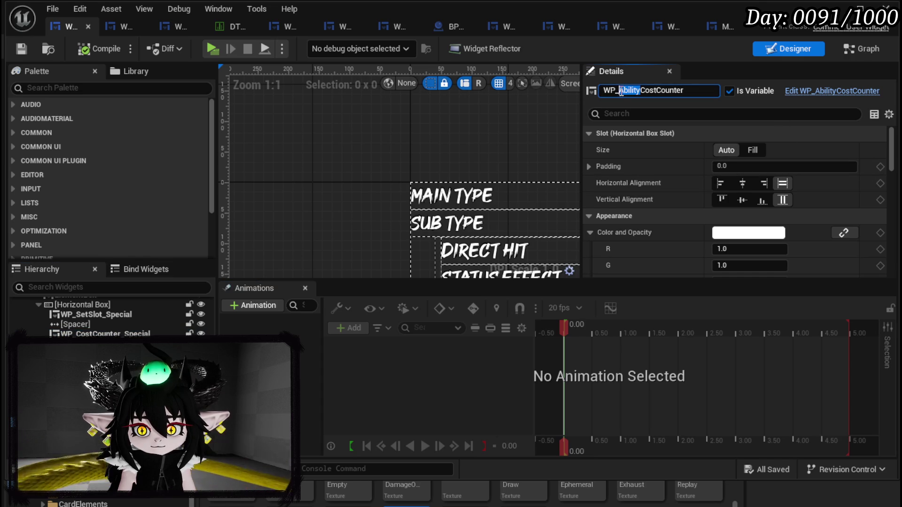
pyautogui.write('AP')
pyautogui.press('Return')
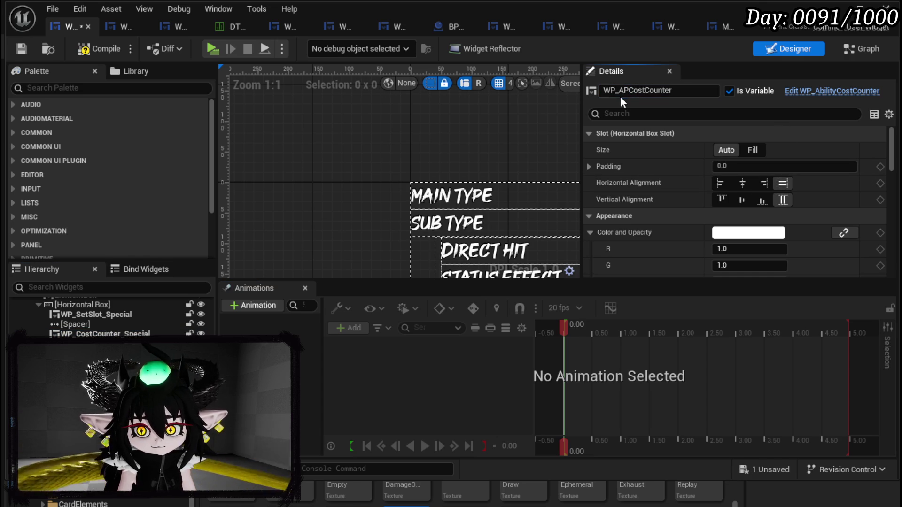
pyautogui.hotkey('ctrl', 'z')
# Step: Start renaming the second counter, then clear its mistaken WP_APCostCounter_1 name
pyautogui.click(637, 90)
pyautogui.moveTo(640, 91); pyautogui.dragTo(620, 90)
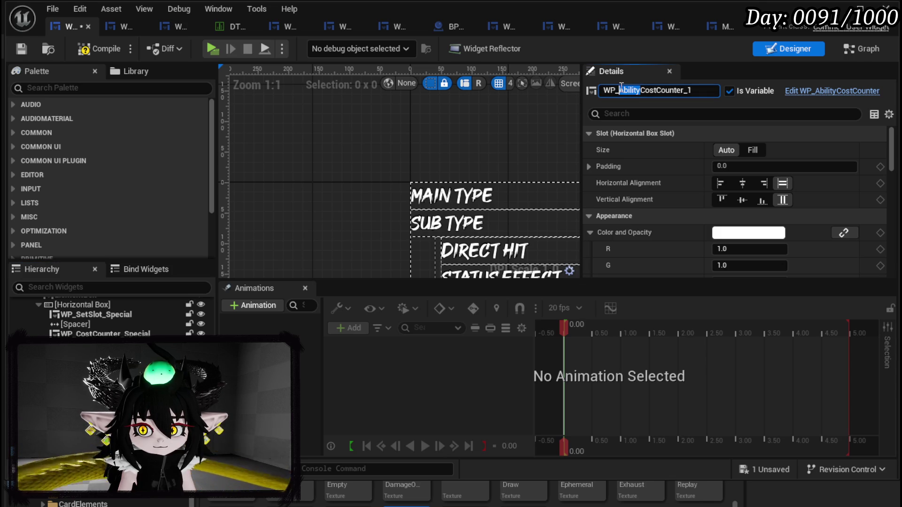
pyautogui.write('AP')
pyautogui.press('Return')
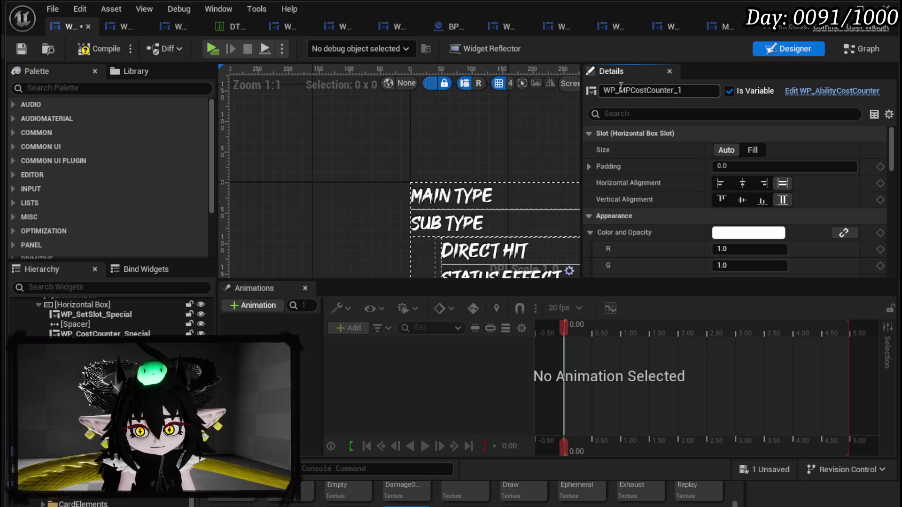
pyautogui.click(697, 92)
pyautogui.press('BackSpace')
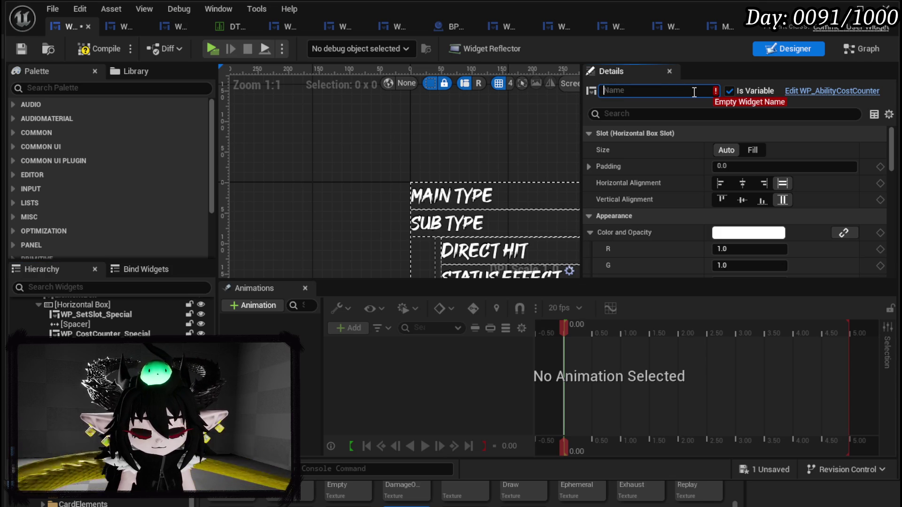
pyautogui.click(437, 142)
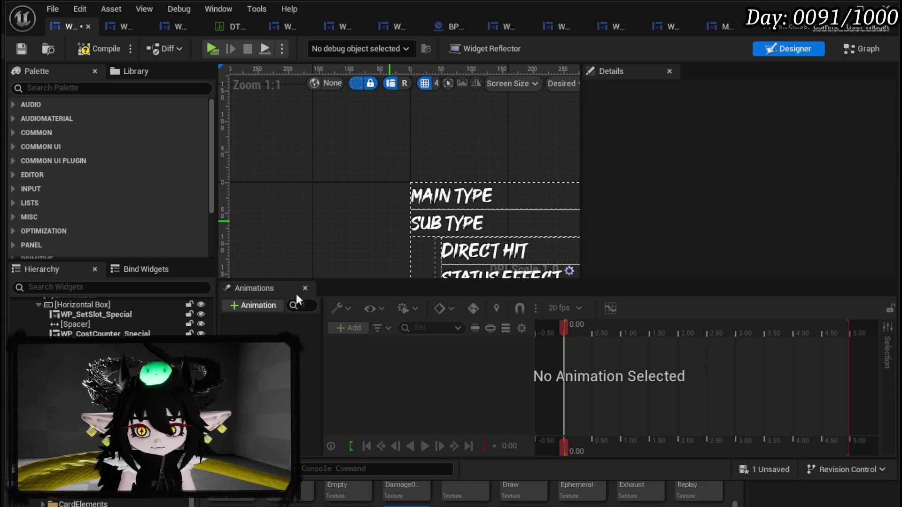
# Step: Rename the second counter to WP_MPCostCounter, save, and return to the NumberChange graph
pyautogui.click(108, 344)
pyautogui.click(691, 92)
pyautogui.click(692, 92)
pyautogui.moveTo(640, 90); pyautogui.dragTo(619, 90)
pyautogui.write('N')
pyautogui.press('BackSpace')
pyautogui.write('MP')
pyautogui.doubleClick(693, 92)
pyautogui.click(693, 92)
pyautogui.press('BackSpace')
pyautogui.press('BackSpace')
pyautogui.press('Return')
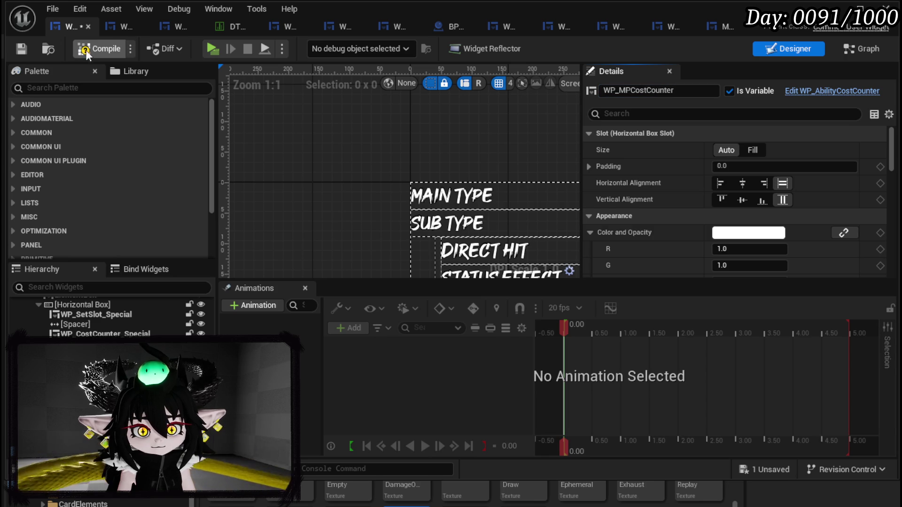
pyautogui.click(18, 47)
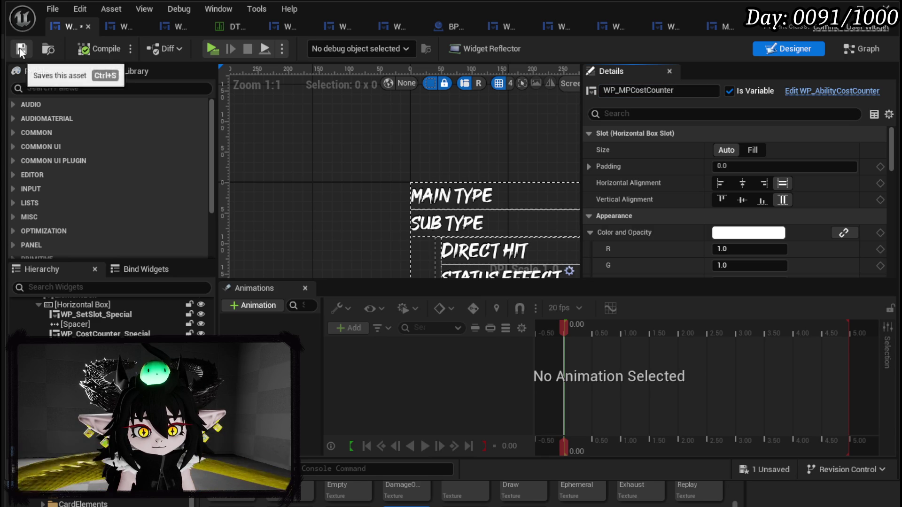
pyautogui.click(856, 50)
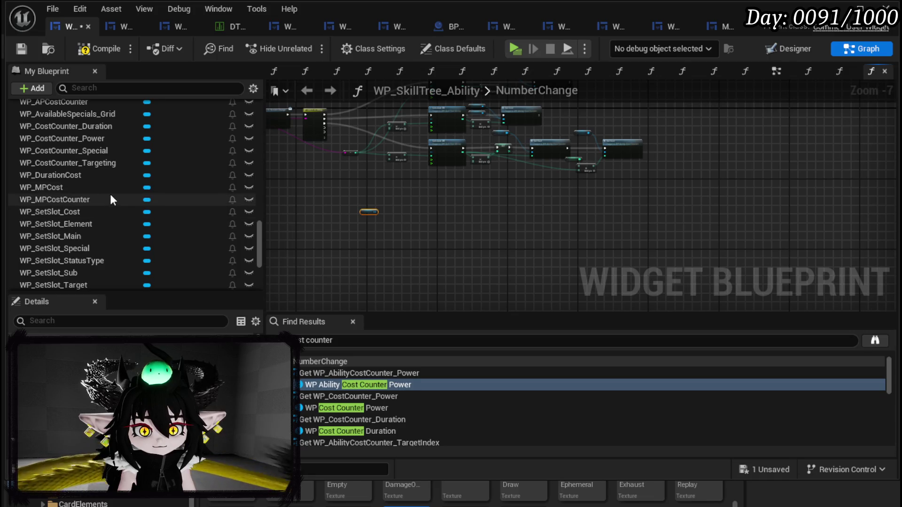
# Step: Add WP_MPCostCounter and WP_APCostCounter getter nodes to the NumberChange graph
pyautogui.moveTo(93, 200); pyautogui.dragTo(377, 214)
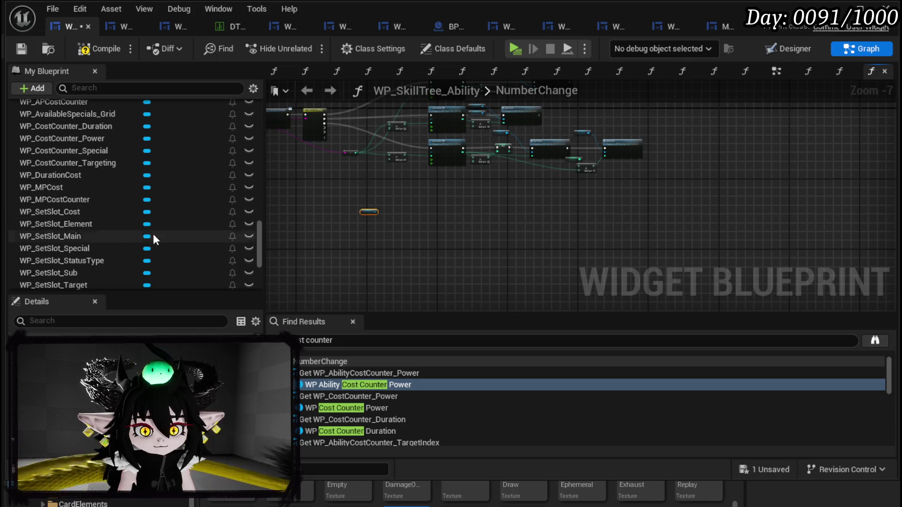
pyautogui.scroll(3, 361, 223)
pyautogui.rightClick(371, 219)
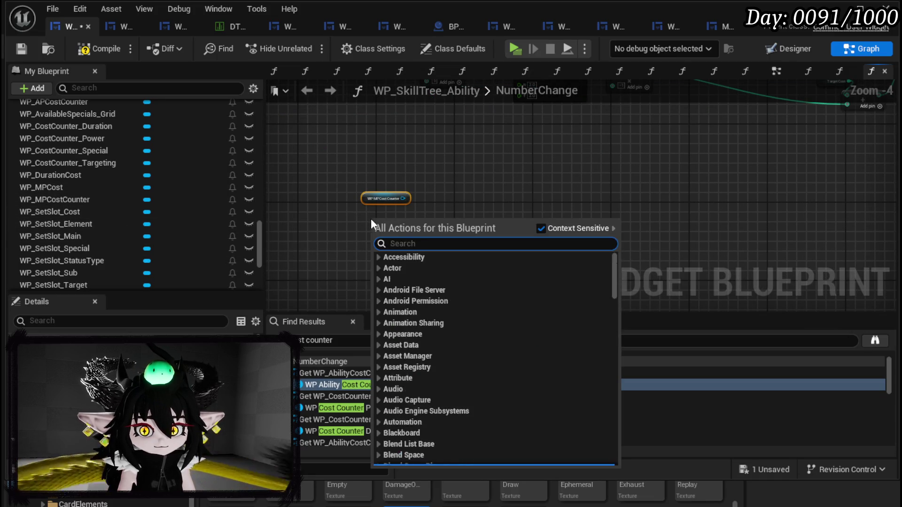
pyautogui.write('get ap cost')
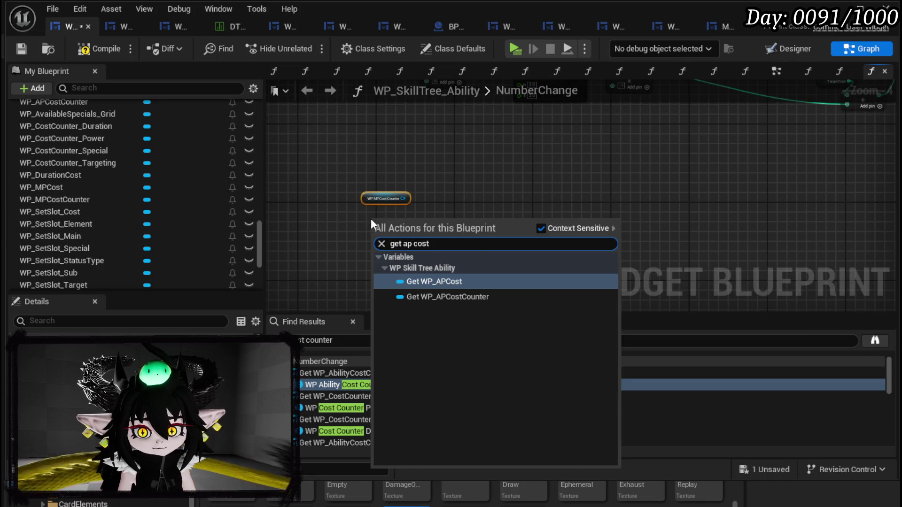
pyautogui.click(473, 298)
pyautogui.scroll(-3, 389, 231)
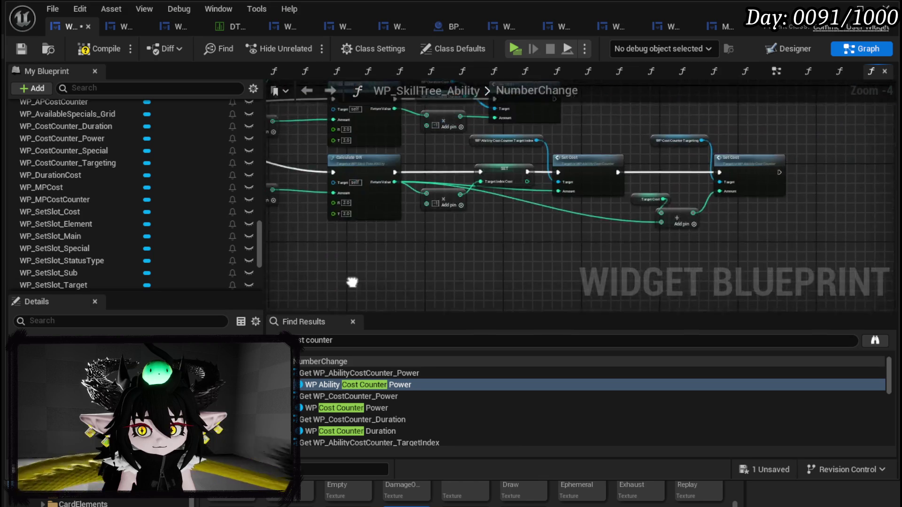
pyautogui.scroll(2, 713, 182)
# Step: Paste a copy of the existing Set Cost node beside the new getters
pyautogui.moveTo(709, 175); pyautogui.dragTo(759, 150)
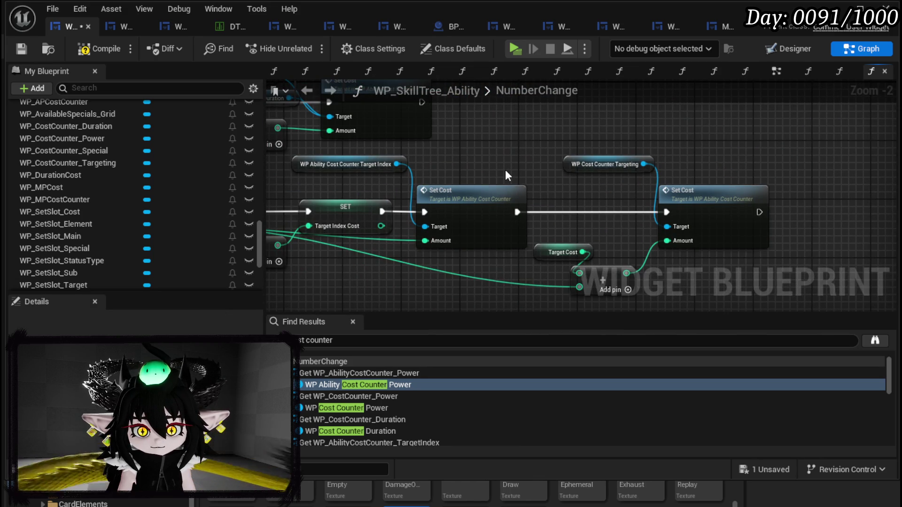
pyautogui.moveTo(505, 171); pyautogui.dragTo(521, 153)
pyautogui.click(721, 221)
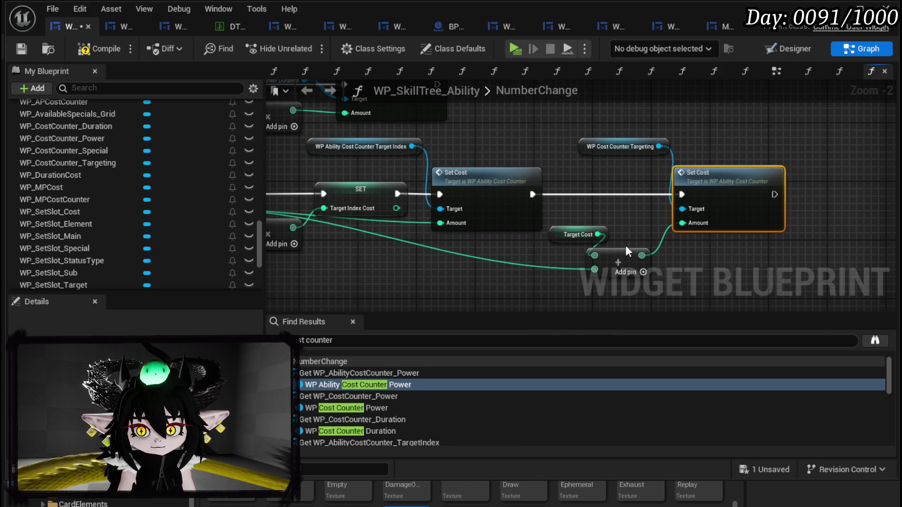
pyautogui.moveTo(720, 242); pyautogui.dragTo(615, 155)
pyautogui.scroll(-5, 525, 195)
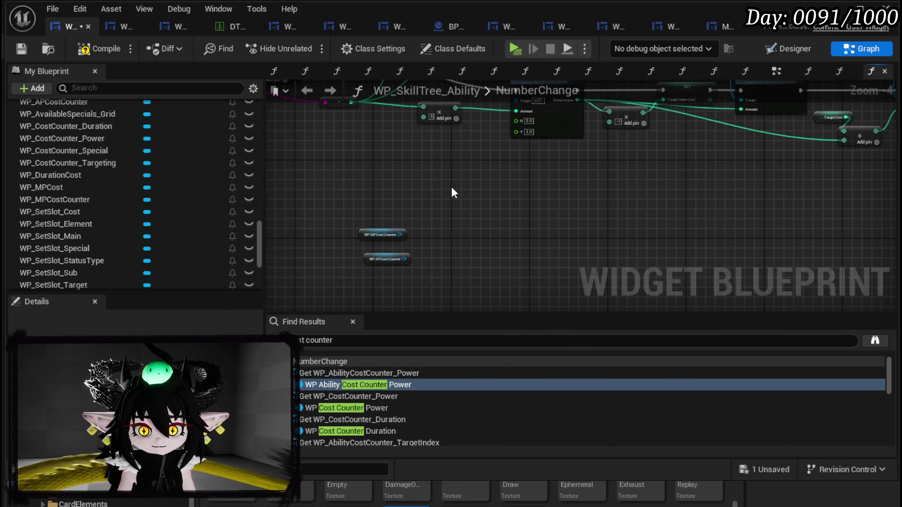
pyautogui.hotkey('ctrl', 'v')
pyautogui.scroll(3, 447, 202)
# Step: Wire WP_MPCostCounter and WP_APCostCounter into the Target pins of the two Set Cost nodes
pyautogui.moveTo(374, 246)
pyautogui.mouseDown()
pyautogui.moveTo(489, 216)
pyautogui.moveTo(468, 210)
pyautogui.mouseUp()
pyautogui.scroll(-2, 478, 170)
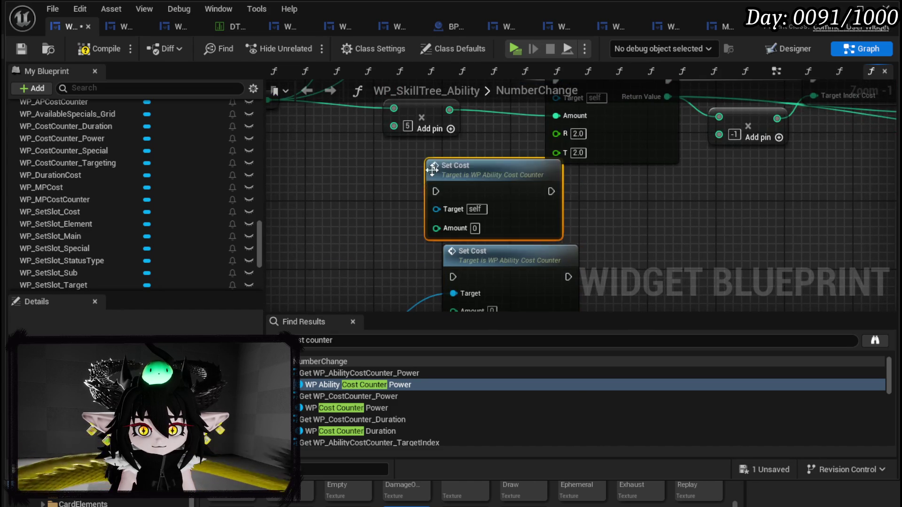
pyautogui.scroll(2, 433, 162)
pyautogui.moveTo(409, 273); pyautogui.dragTo(430, 187)
pyautogui.scroll(-1, 428, 165)
pyautogui.moveTo(416, 219)
pyautogui.mouseDown()
pyautogui.moveTo(449, 221)
pyautogui.moveTo(448, 196)
pyautogui.mouseUp()
pyautogui.scroll(-2, 449, 196)
pyautogui.moveTo(334, 300)
pyautogui.mouseDown()
pyautogui.moveTo(495, 177)
pyautogui.moveTo(526, 205)
pyautogui.mouseUp()
# Step: Duplicate Calculate DR and wire its execution and Return Value into the top Set Cost's Amount
pyautogui.click(542, 190)
pyautogui.hotkey('ctrl', 'c')
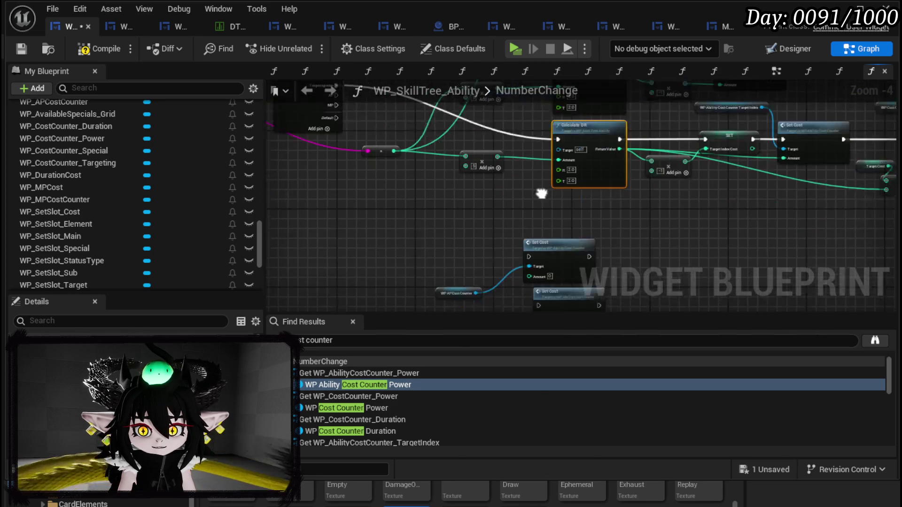
pyautogui.hotkey('ctrl', 'v')
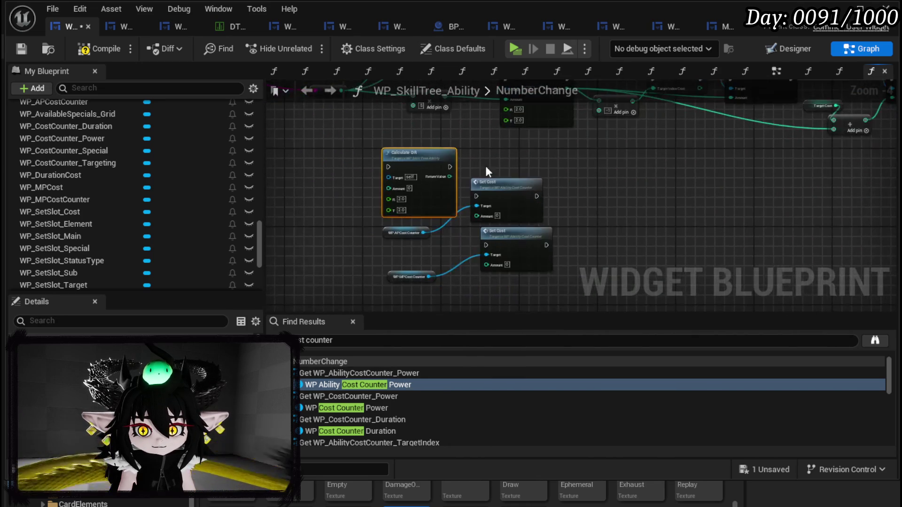
pyautogui.moveTo(486, 168); pyautogui.dragTo(556, 242)
pyautogui.moveTo(511, 195); pyautogui.dragTo(573, 179)
pyautogui.moveTo(387, 281)
pyautogui.mouseDown()
pyautogui.moveTo(399, 231)
pyautogui.moveTo(434, 230)
pyautogui.moveTo(477, 198)
pyautogui.moveTo(565, 184)
pyautogui.mouseUp()
pyautogui.scroll(2, 476, 198)
pyautogui.click(396, 179)
pyautogui.moveTo(422, 177)
pyautogui.mouseDown()
pyautogui.moveTo(422, 170)
pyautogui.moveTo(493, 203)
pyautogui.moveTo(565, 213)
pyautogui.mouseUp()
pyautogui.moveTo(498, 209)
pyautogui.mouseDown()
pyautogui.moveTo(517, 148)
pyautogui.moveTo(565, 198)
pyautogui.mouseUp()
# Step: Add a second Calculate DR driving the lower Set Cost's execution and Amount for WP_MPCostCounter
pyautogui.click(414, 169)
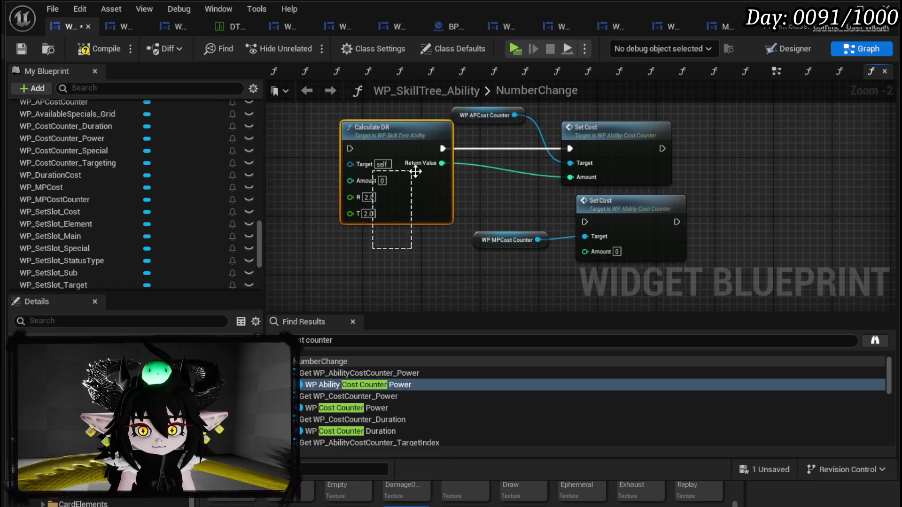
pyautogui.hotkey('ctrl', 'c')
pyautogui.hotkey('ctrl', 'v')
pyautogui.moveTo(449, 246); pyautogui.dragTo(584, 173)
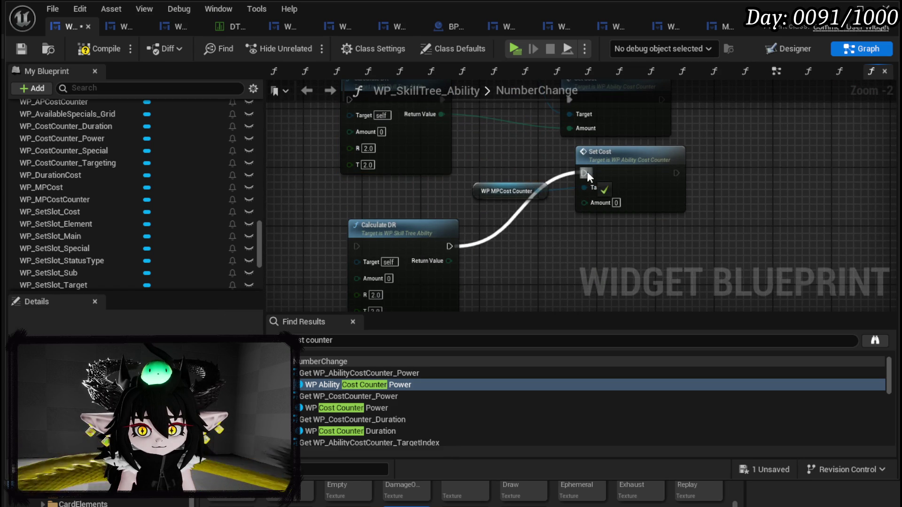
pyautogui.moveTo(405, 228); pyautogui.dragTo(405, 199)
pyautogui.moveTo(449, 231)
pyautogui.mouseDown()
pyautogui.moveTo(535, 202)
pyautogui.moveTo(584, 202)
pyautogui.mouseUp()
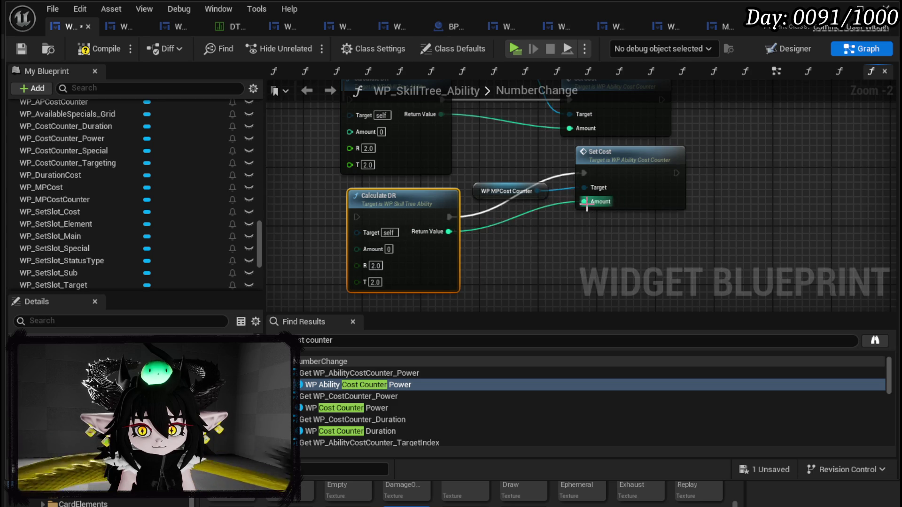
pyautogui.click(507, 191)
pyautogui.keyDown('ctrl'); pyautogui.click(611, 169); pyautogui.keyUp('ctrl')
pyautogui.moveTo(611, 170)
pyautogui.mouseDown()
pyautogui.moveTo(607, 229)
pyautogui.moveTo(610, 206)
pyautogui.mouseUp()
pyautogui.click(480, 243)
pyautogui.moveTo(479, 243); pyautogui.dragTo(506, 184)
# Step: Connect the Switch on String outputs to the Calculate DR nodes' execution inputs
pyautogui.scroll(-2, 534, 251)
pyautogui.scroll(2, 534, 251)
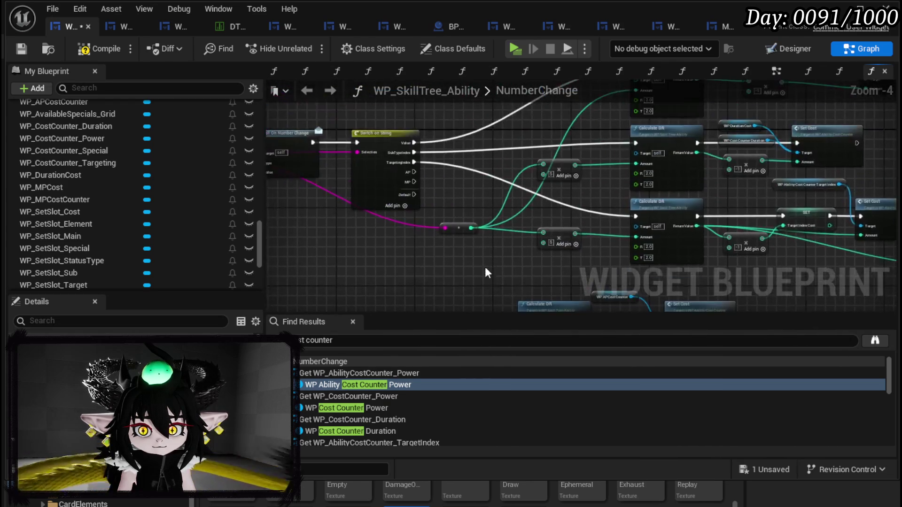
pyautogui.moveTo(398, 162)
pyautogui.mouseDown()
pyautogui.moveTo(419, 394)
pyautogui.moveTo(579, 60)
pyautogui.moveTo(569, 188)
pyautogui.mouseUp()
pyautogui.scroll(-2, 473, 201)
pyautogui.moveTo(414, 178)
pyautogui.mouseDown()
pyautogui.moveTo(428, 329)
pyautogui.moveTo(528, 237)
pyautogui.mouseUp()
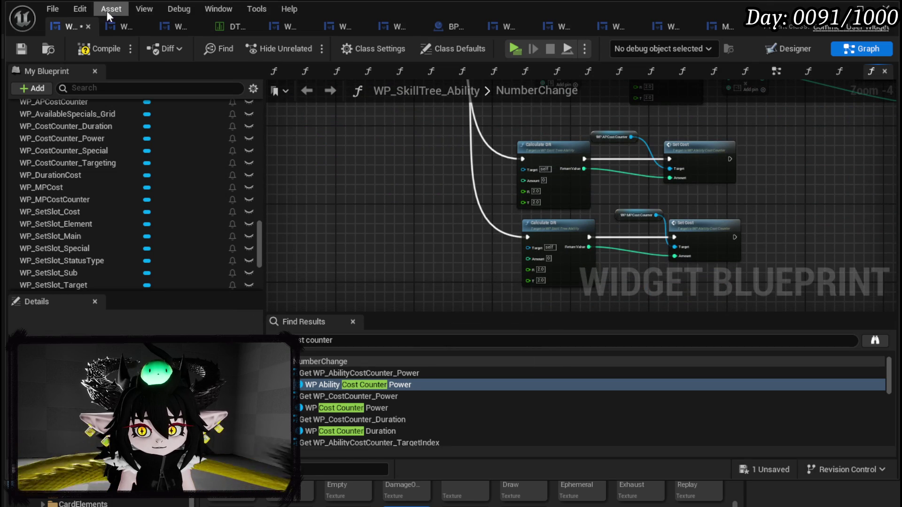
# Step: Compile and save the skill tree ability blueprint, then open WP_AbilityCreationTree's CalculatePointsLeft graph
pyautogui.click(107, 47)
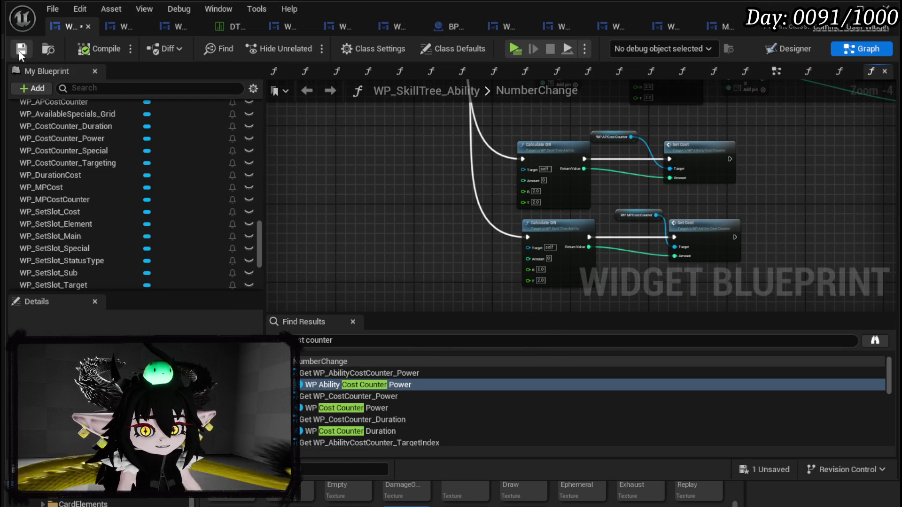
pyautogui.hotkey('ctrl', 's')
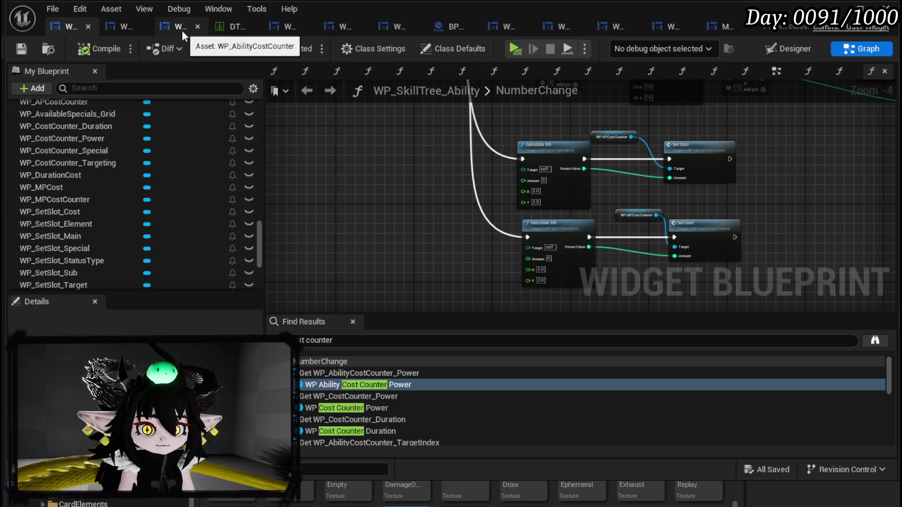
pyautogui.click(294, 30)
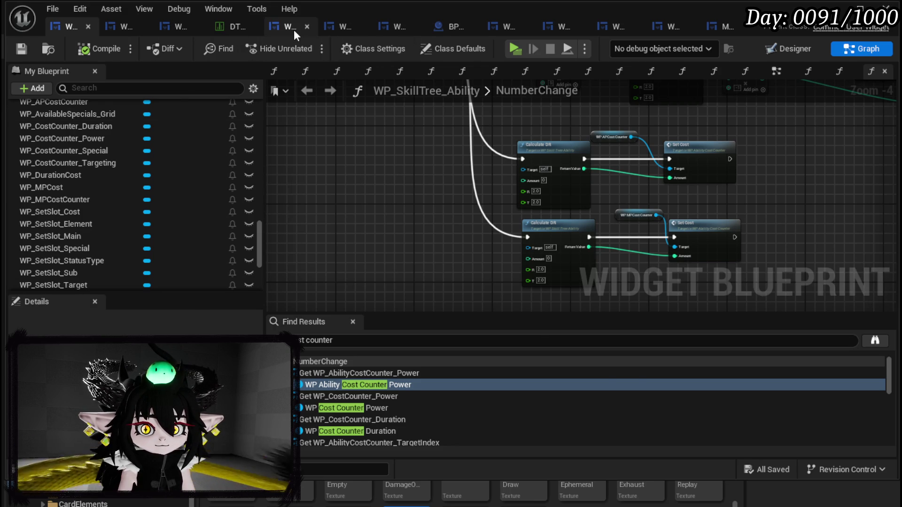
pyautogui.click(853, 49)
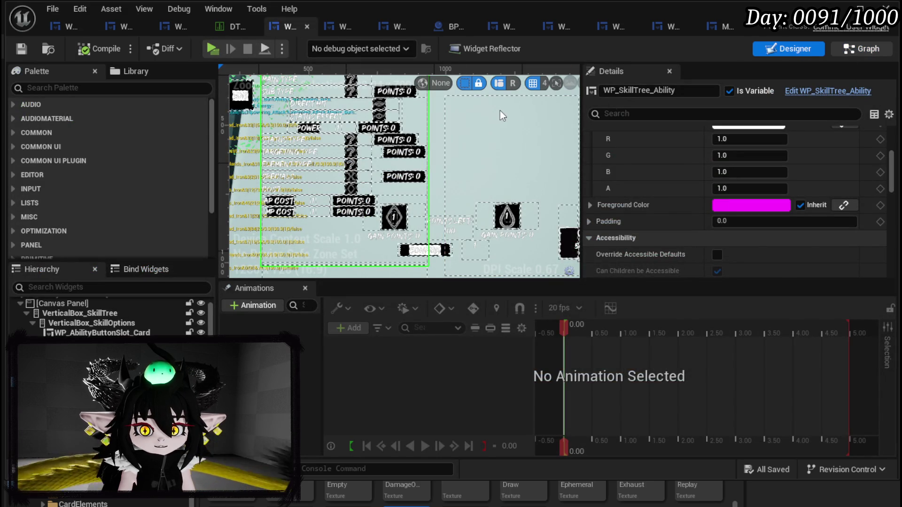
pyautogui.scroll(15, 123, 181)
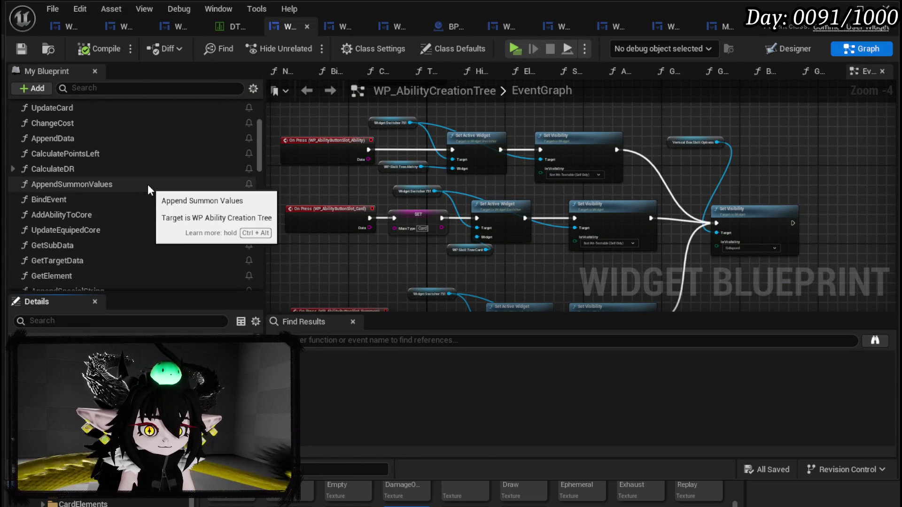
pyautogui.doubleClick(130, 155)
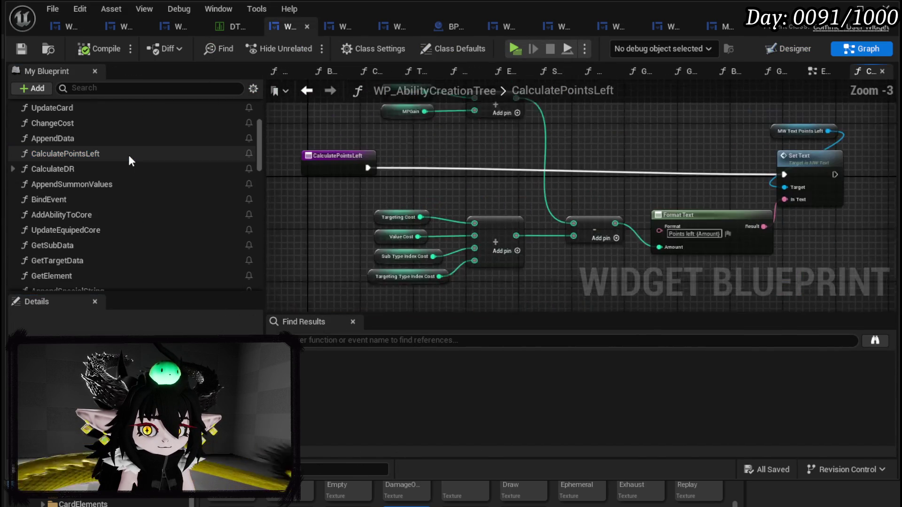
# Step: Expand the Bus functions and open the NumberChangeBus graph
pyautogui.scroll(3, 115, 184)
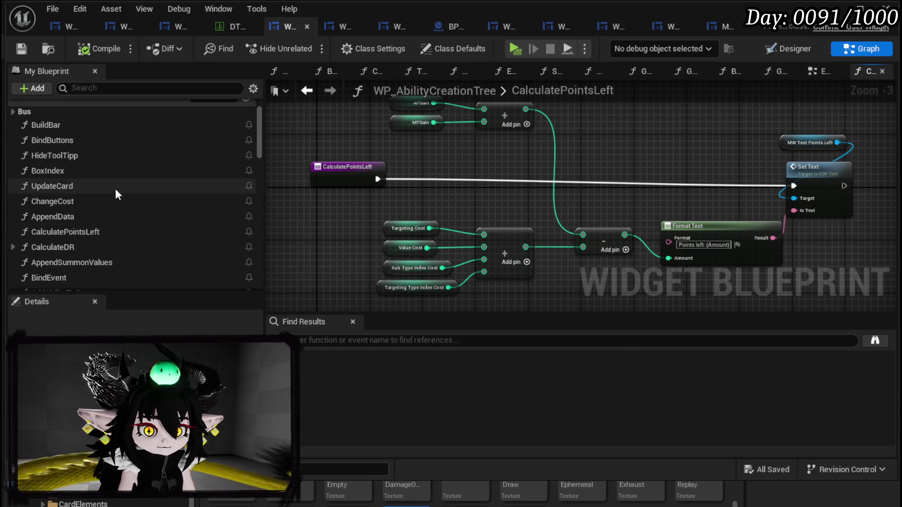
pyautogui.scroll(-6, 115, 188)
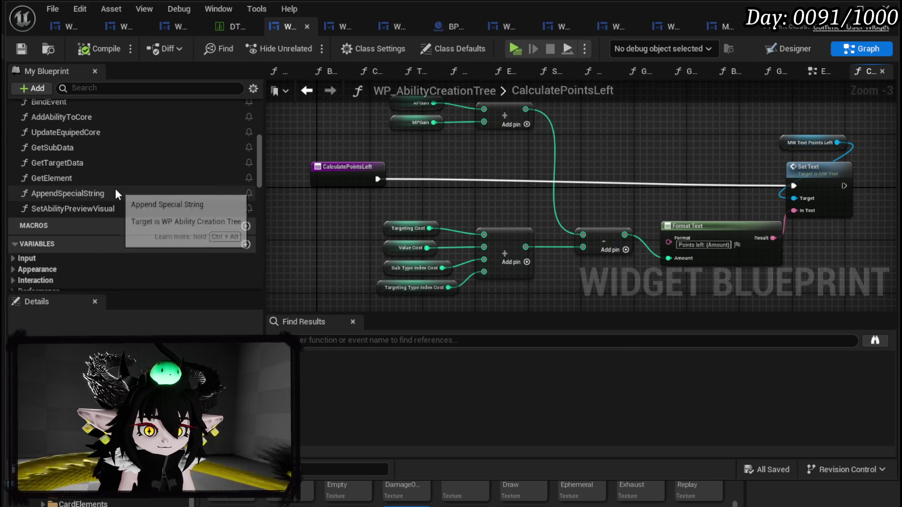
pyautogui.scroll(2, 114, 188)
pyautogui.scroll(6, 115, 188)
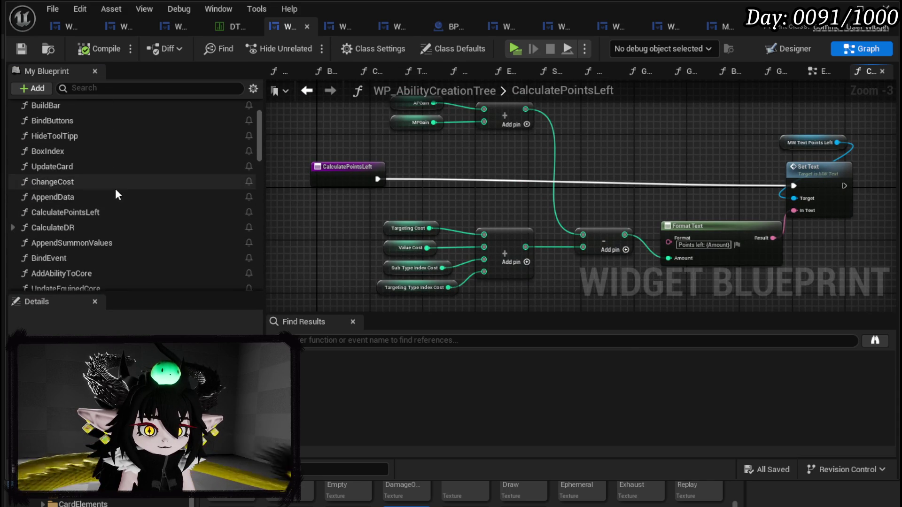
pyautogui.click(12, 131)
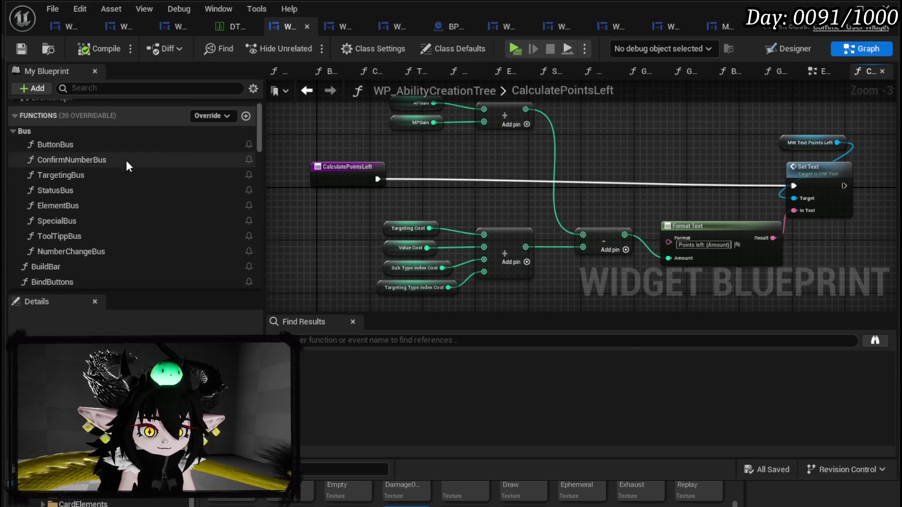
pyautogui.doubleClick(111, 144)
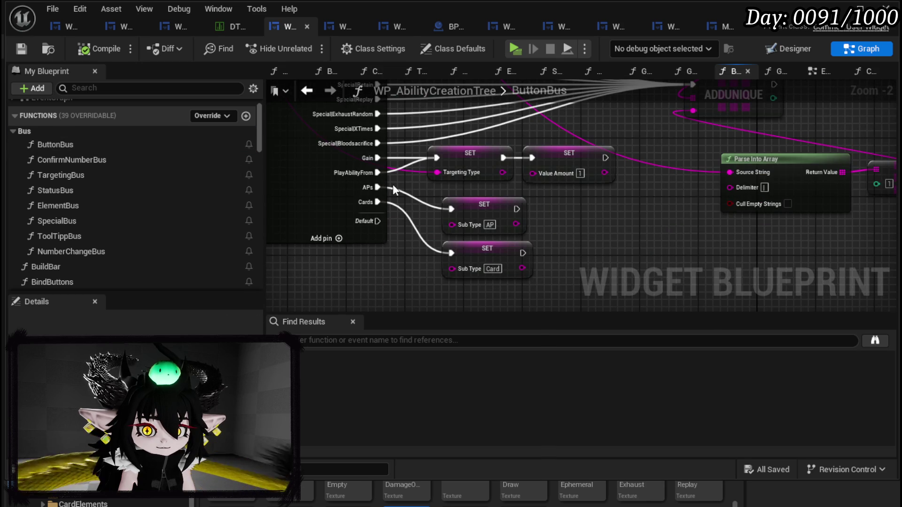
pyautogui.doubleClick(91, 160)
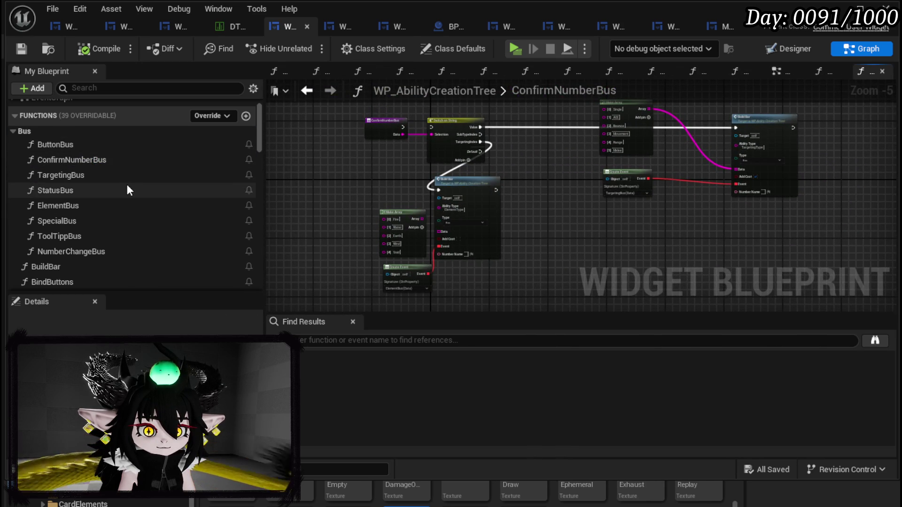
pyautogui.doubleClick(107, 251)
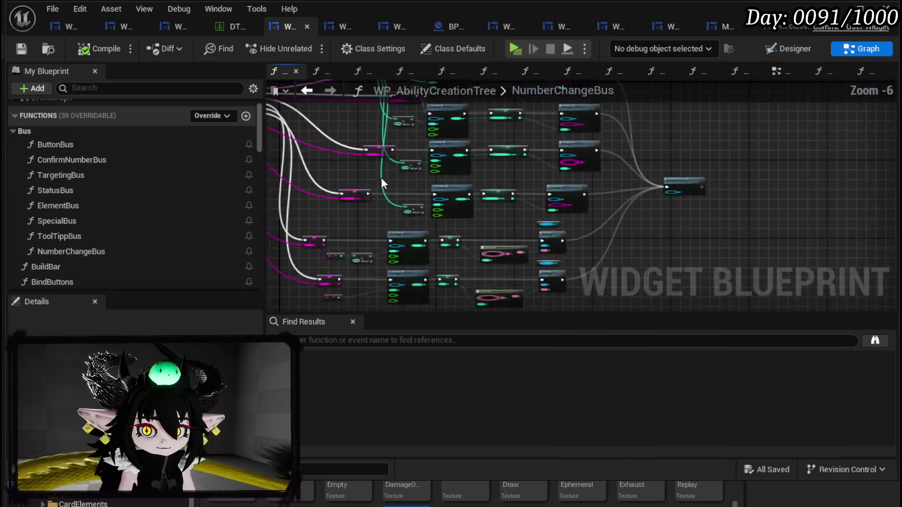
# Step: Select the reroute and ×50 multiply nodes feeding the AP Calculate DR
pyautogui.scroll(4, 351, 208)
pyautogui.moveTo(422, 190)
pyautogui.mouseDown()
pyautogui.moveTo(450, 171)
pyautogui.moveTo(430, 248)
pyautogui.moveTo(441, 190)
pyautogui.mouseUp()
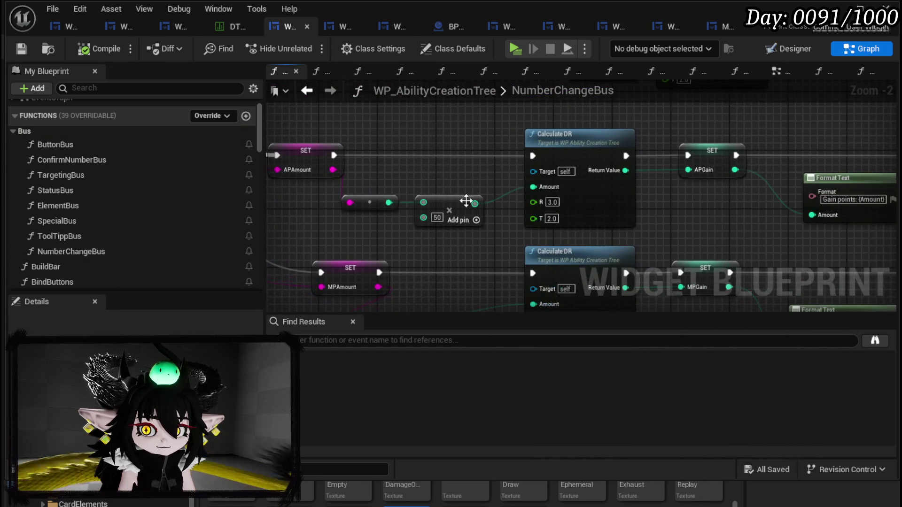
pyautogui.moveTo(389, 230); pyautogui.dragTo(447, 196)
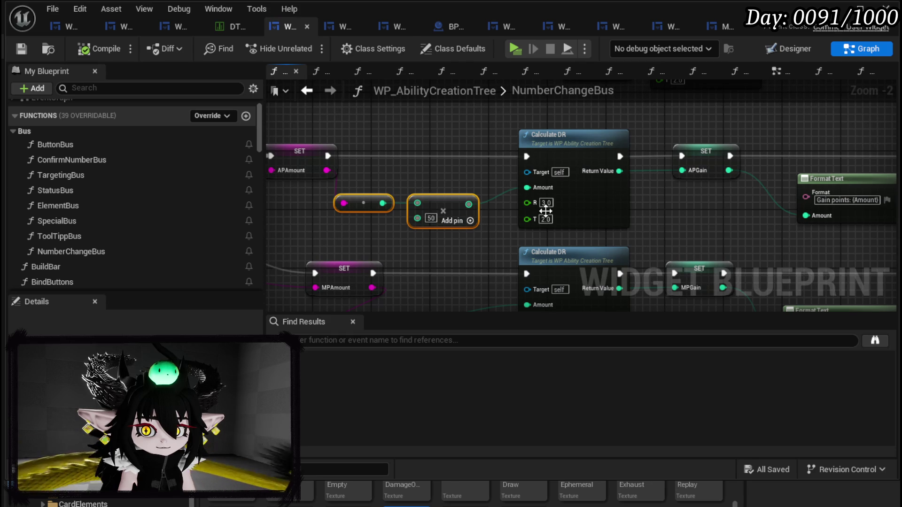
pyautogui.moveTo(379, 174); pyautogui.dragTo(447, 221)
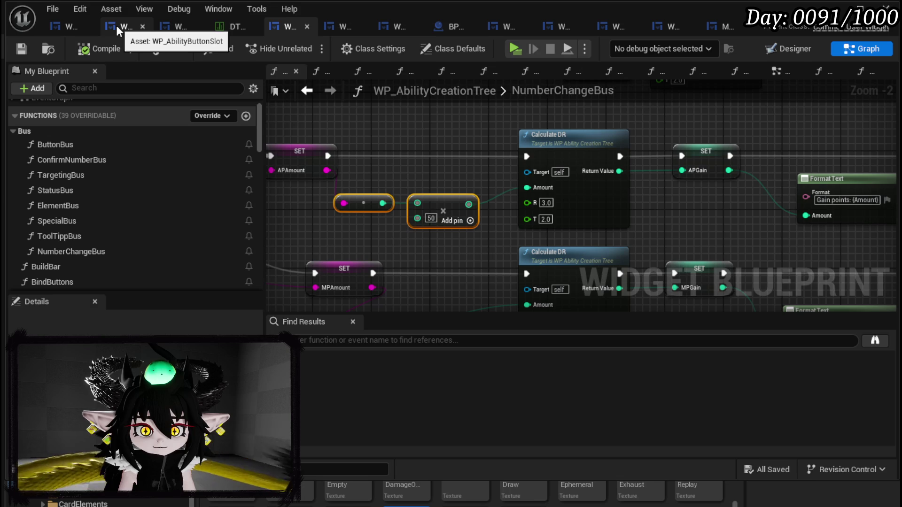
pyautogui.click(78, 27)
# Step: Paste the ×50 multiply nodes and wire them into the AP Calculate DR's Amount
pyautogui.hotkey('ctrl', 'v')
pyautogui.scroll(5, 471, 195)
pyautogui.moveTo(472, 196); pyautogui.dragTo(540, 174)
pyautogui.scroll(-3, 517, 169)
pyautogui.moveTo(432, 216); pyautogui.dragTo(391, 200)
pyautogui.moveTo(437, 136)
pyautogui.mouseDown()
pyautogui.moveTo(415, 265)
pyautogui.moveTo(385, 275)
pyautogui.mouseUp()
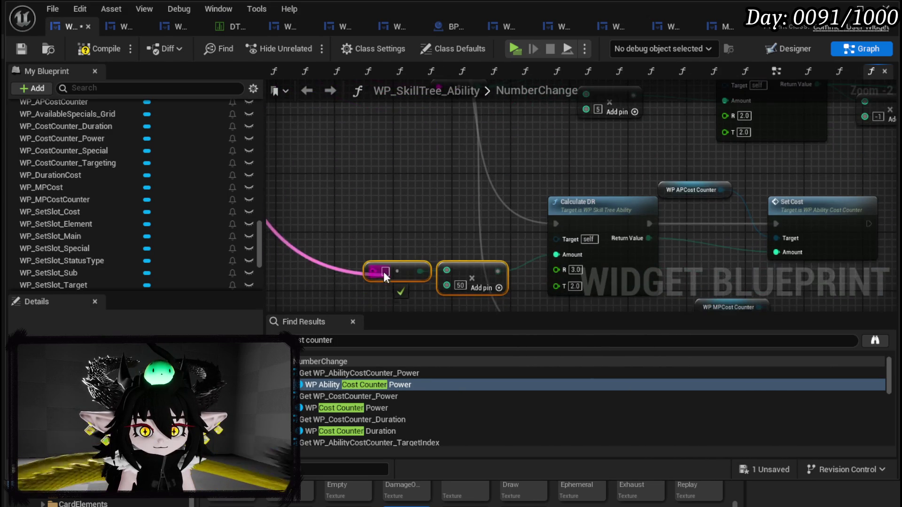
pyautogui.click(396, 233)
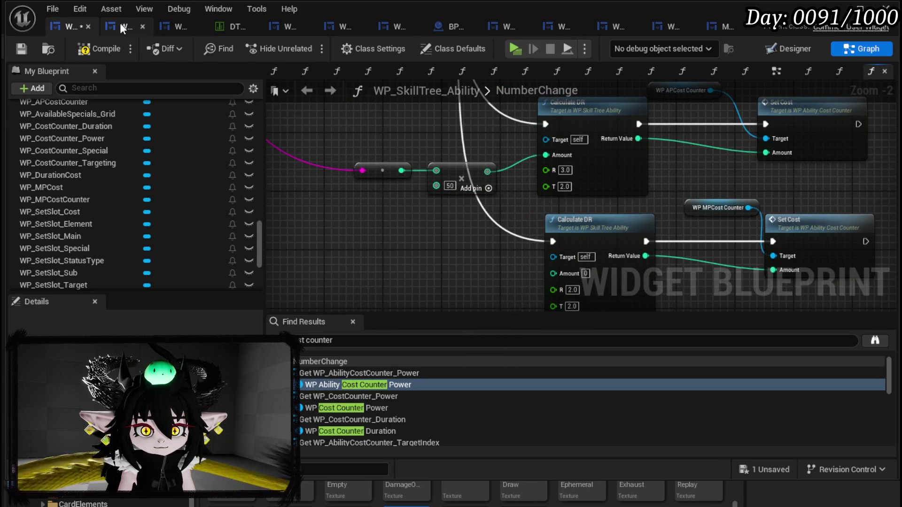
# Step: Set the MP Calculate DR's R to 0.5, feed it the ×50 amount, and compile
pyautogui.click(275, 30)
pyautogui.moveTo(436, 196)
pyautogui.mouseDown()
pyautogui.moveTo(464, 121)
pyautogui.moveTo(454, 119)
pyautogui.mouseUp()
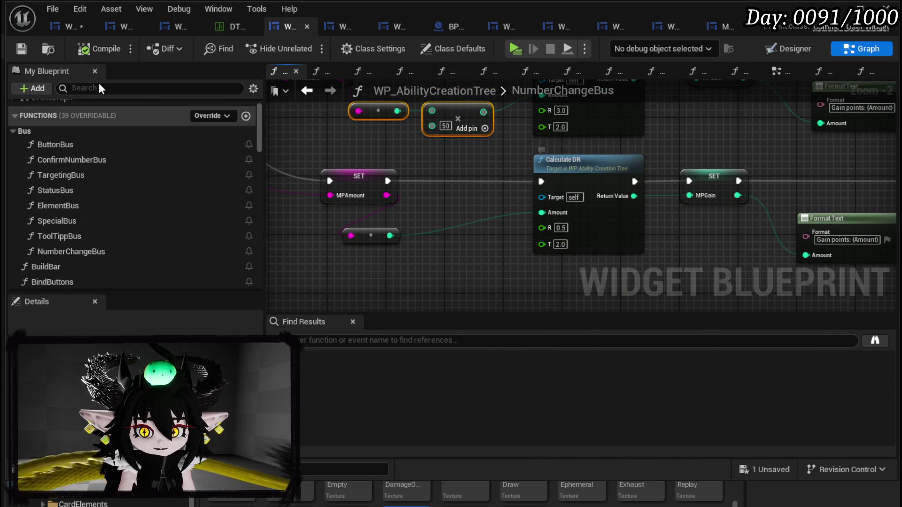
pyautogui.click(73, 29)
pyautogui.write('0')
pyautogui.press('Return')
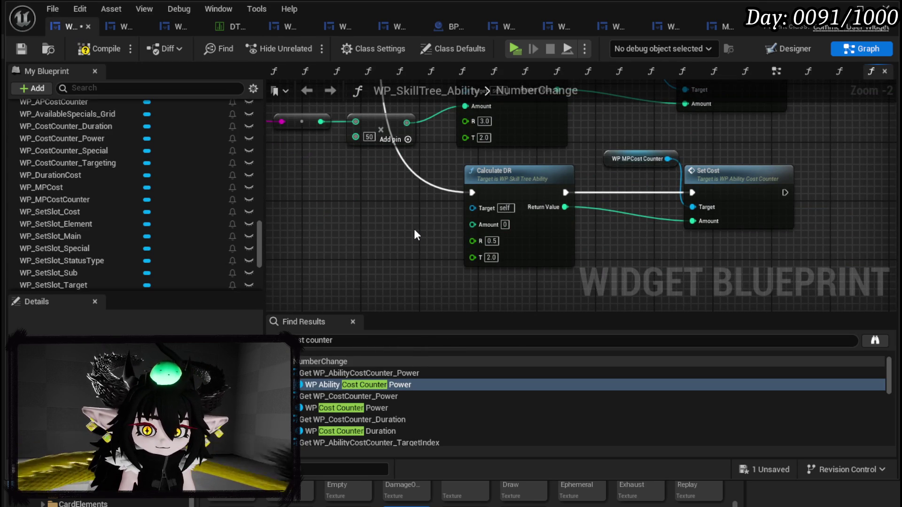
pyautogui.moveTo(414, 229); pyautogui.dragTo(489, 255)
pyautogui.moveTo(383, 141); pyautogui.dragTo(535, 244)
pyautogui.scroll(-2, 449, 244)
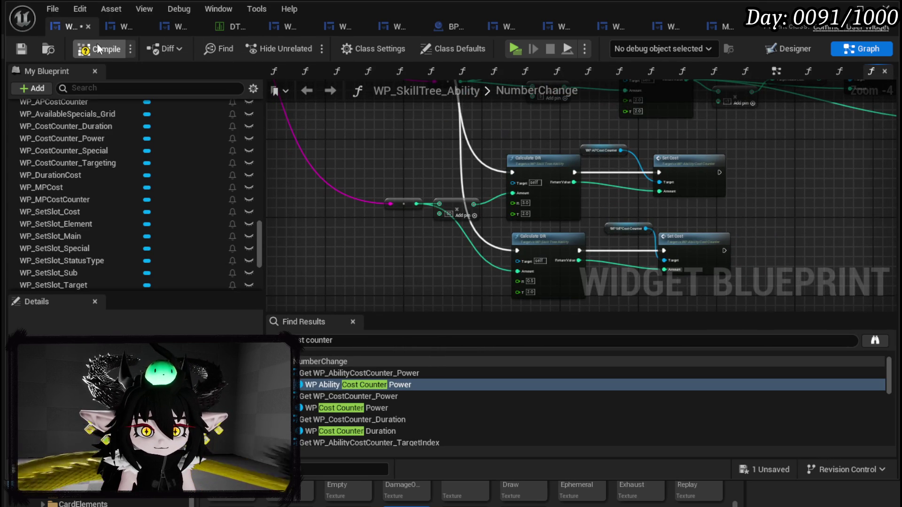
pyautogui.click(24, 47)
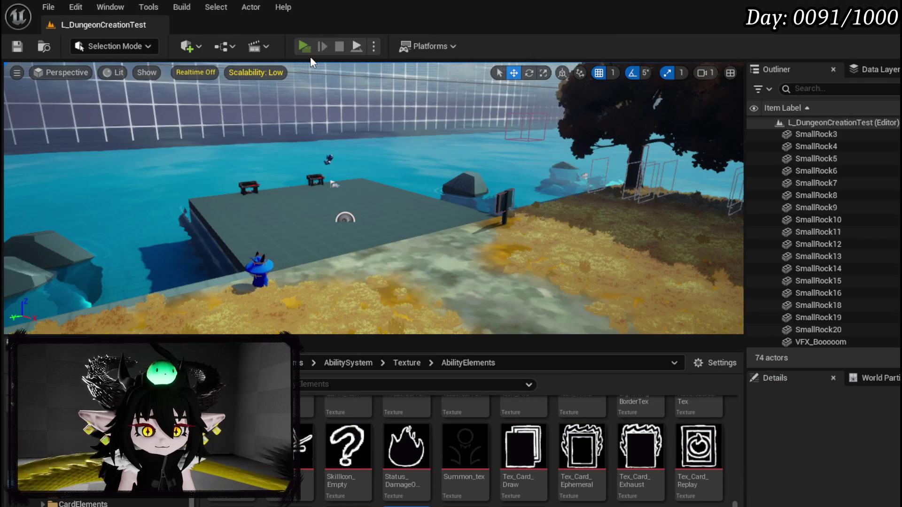
# Step: Play-test, choose Ability in Create New Skill, and enter AP Cost 5, then 1
pyautogui.click(305, 48)
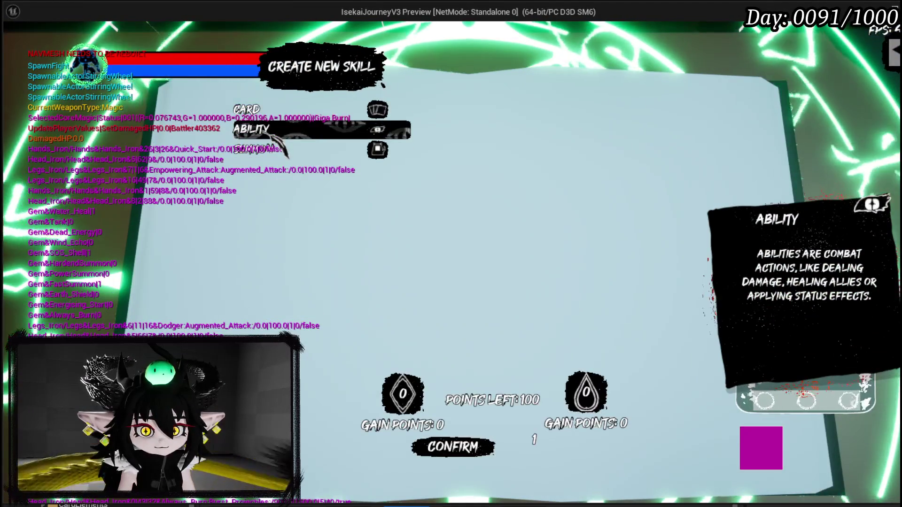
pyautogui.click(272, 146)
pyautogui.click(272, 209)
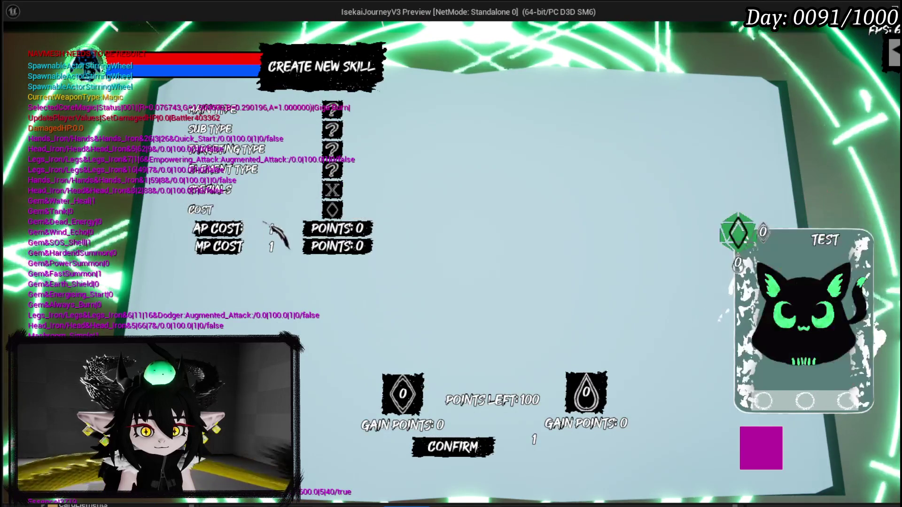
pyautogui.write('5')
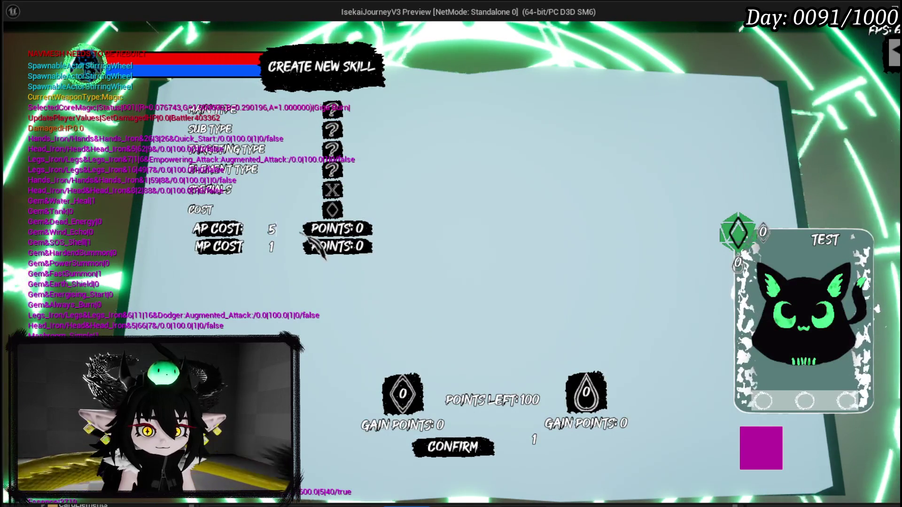
pyautogui.click(272, 229)
pyautogui.write('1')
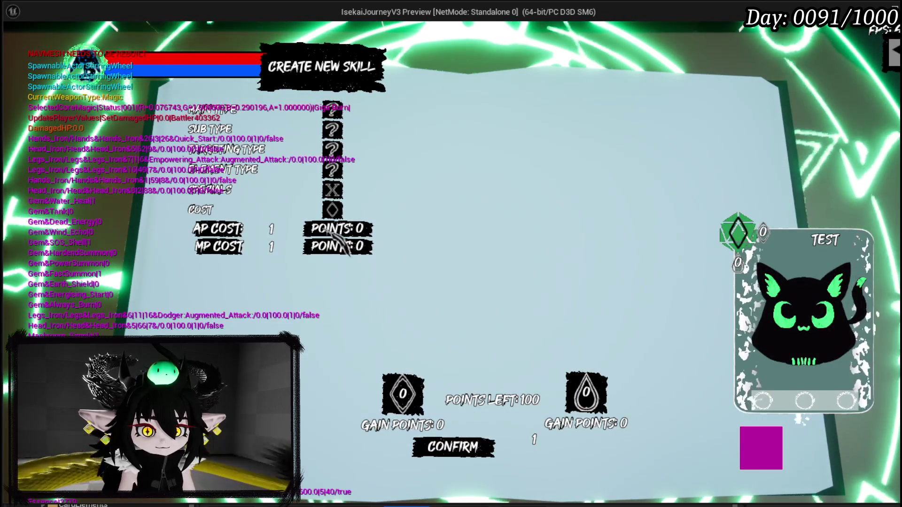
# Step: Stop the play-test and save all modified assets
pyautogui.press('Escape')
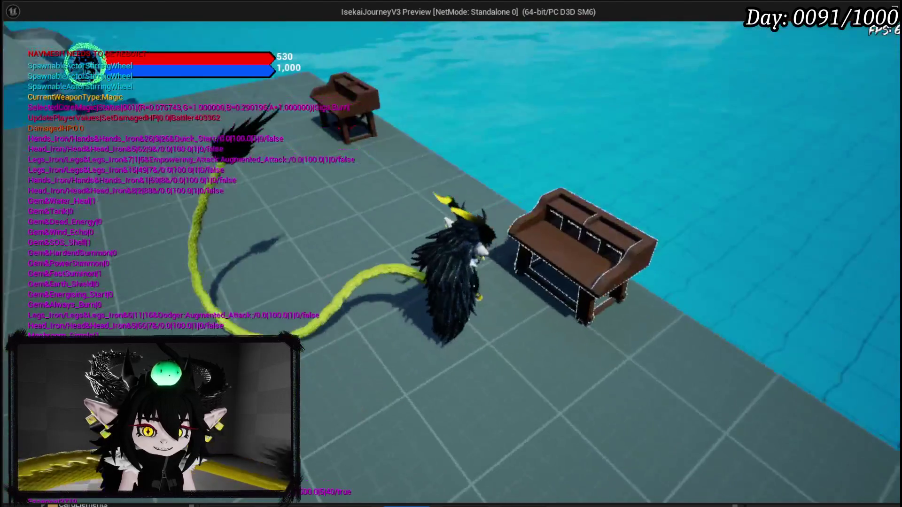
pyautogui.press('Escape')
pyautogui.click(18, 47)
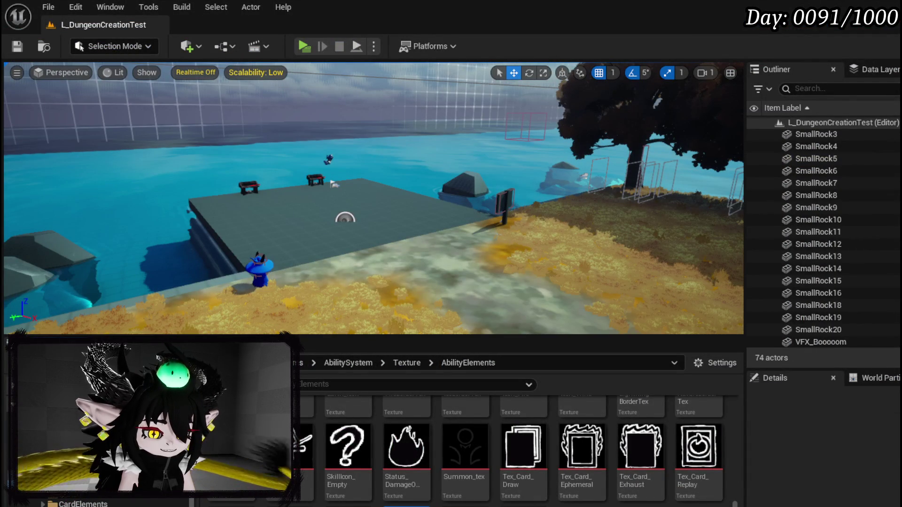
pyautogui.hotkey('alt', 'Tab')
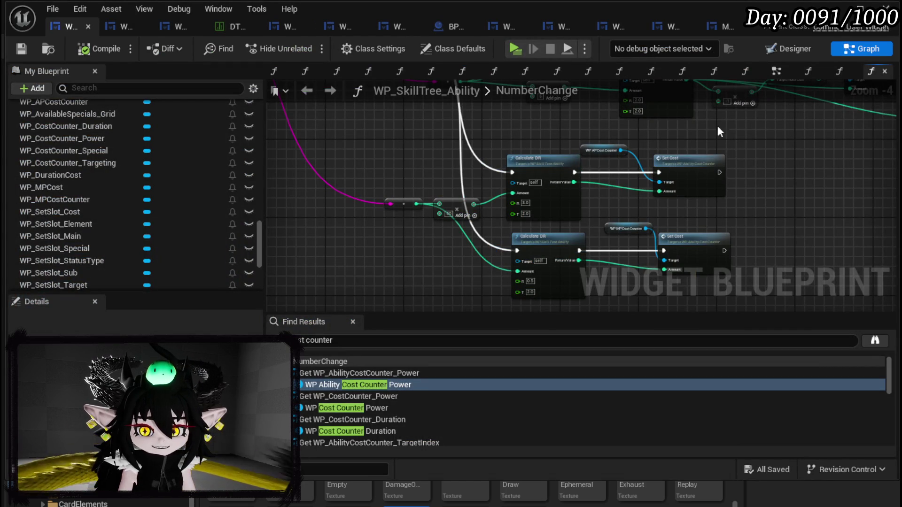
# Step: In the Designer, select the WP_SetSlot_Cost row and bring up its Wrap With options
pyautogui.scroll(2, 492, 212)
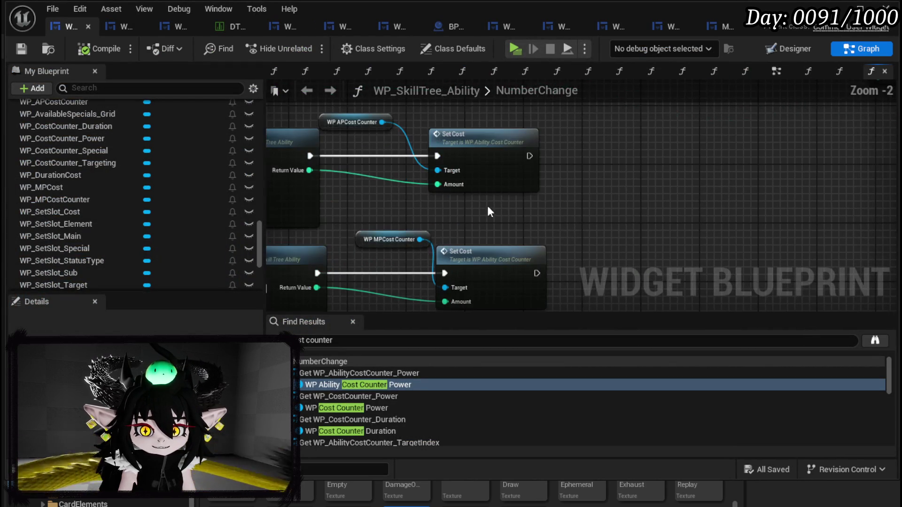
pyautogui.click(809, 49)
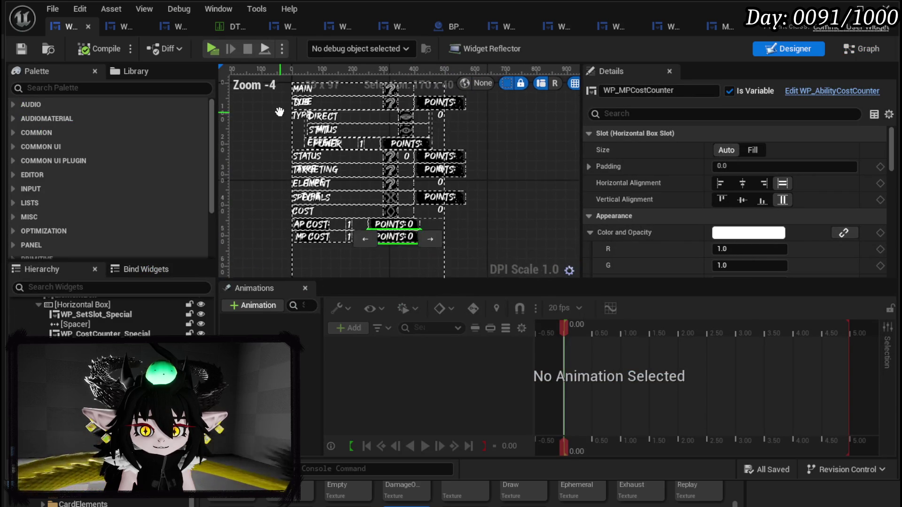
pyautogui.scroll(4, 407, 227)
pyautogui.scroll(-1, 408, 227)
pyautogui.scroll(1, 450, 200)
pyautogui.click(472, 182)
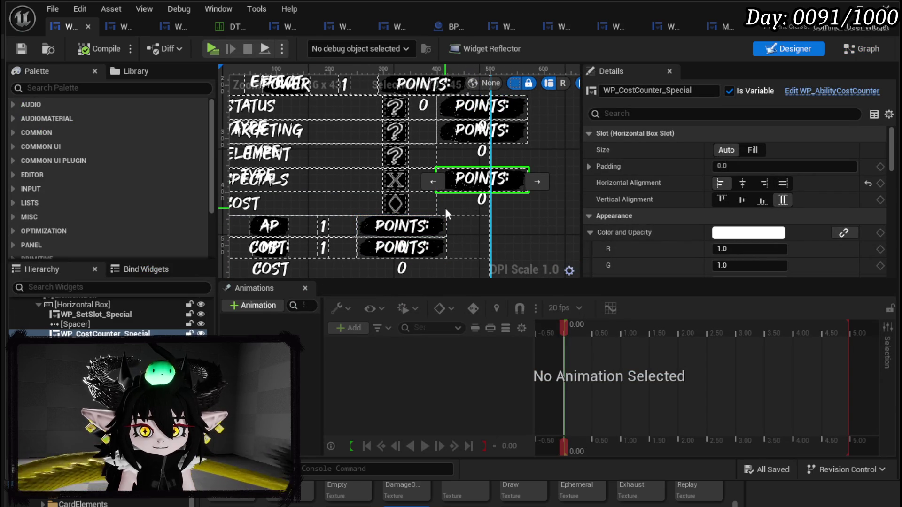
pyautogui.click(310, 213)
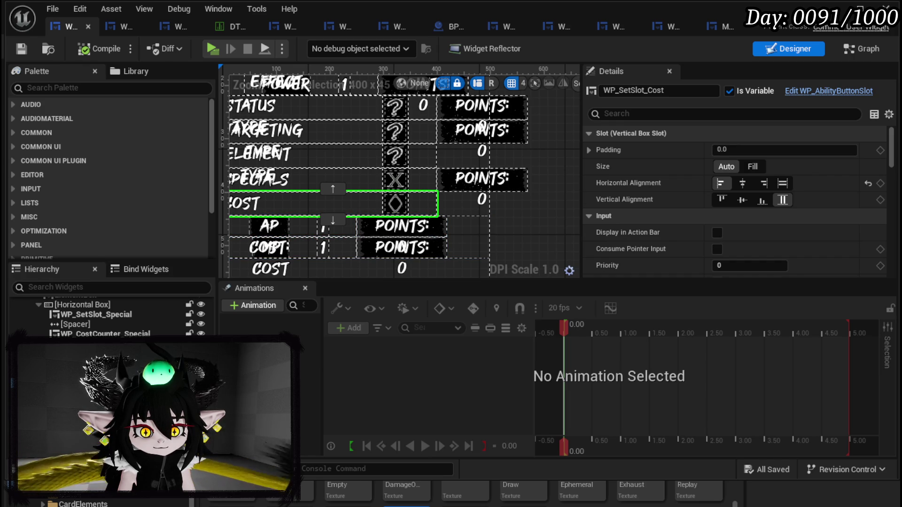
pyautogui.moveTo(297, 188)
pyautogui.mouseDown()
pyautogui.moveTo(357, 184)
pyautogui.moveTo(318, 189)
pyautogui.mouseUp()
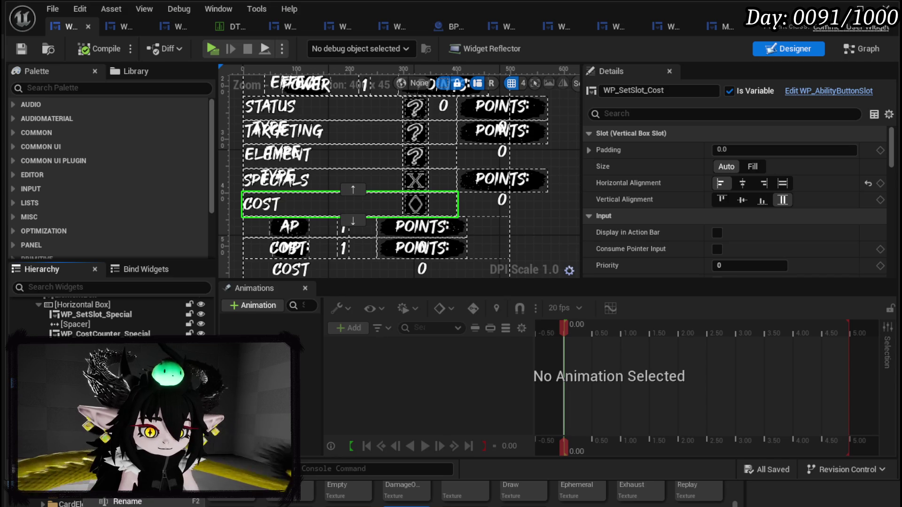
pyautogui.rightClick(317, 188)
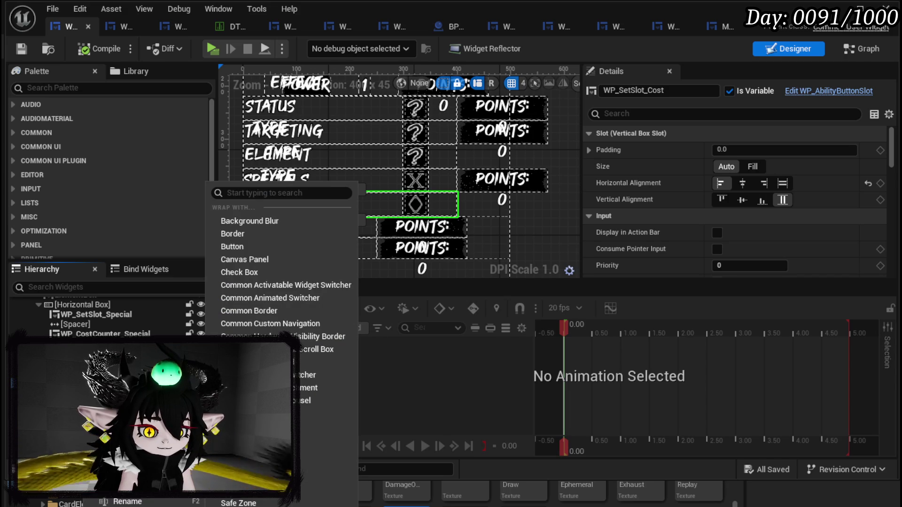
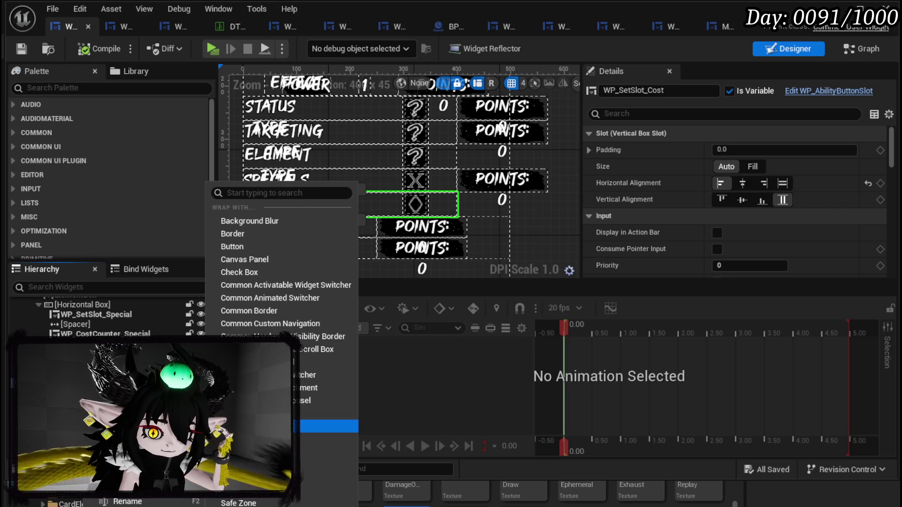
# Step: Paste a copy of the cost counter into the COST row, rename it WP_TotalCostCounter, and save
pyautogui.press('Escape')
pyautogui.click(350, 204)
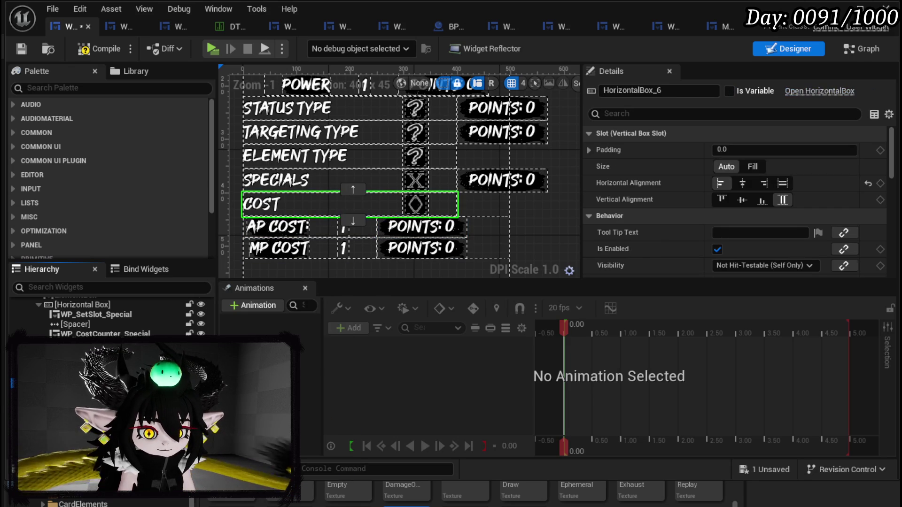
pyautogui.hotkey('ctrl', 'v')
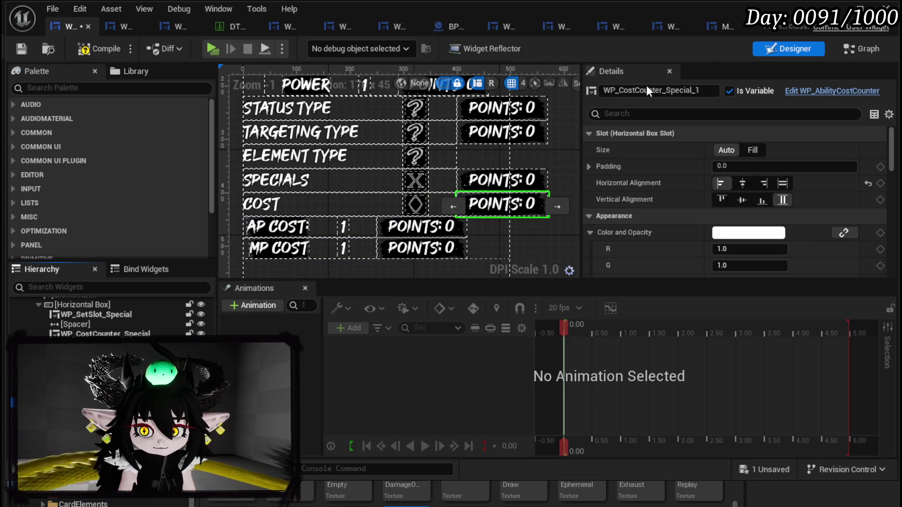
pyautogui.moveTo(669, 87); pyautogui.dragTo(704, 89)
pyautogui.write('Total')
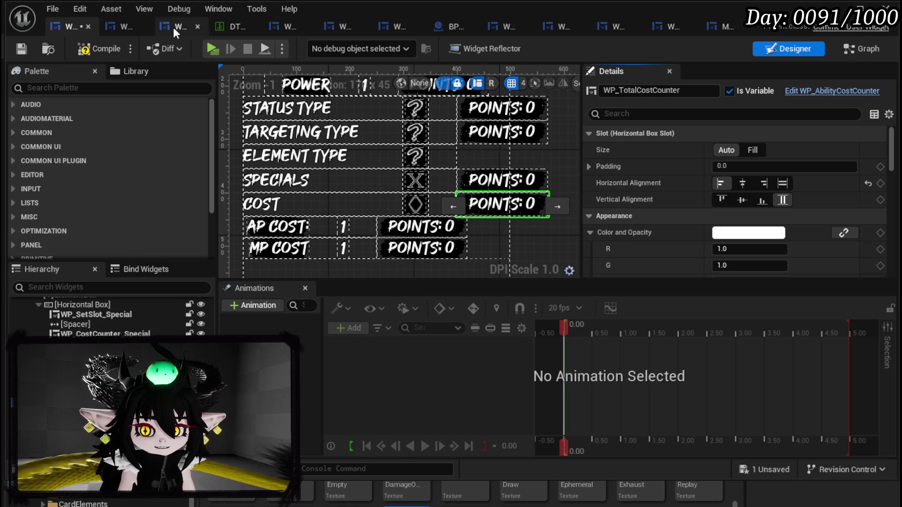
pyautogui.click(24, 50)
pyautogui.click(860, 49)
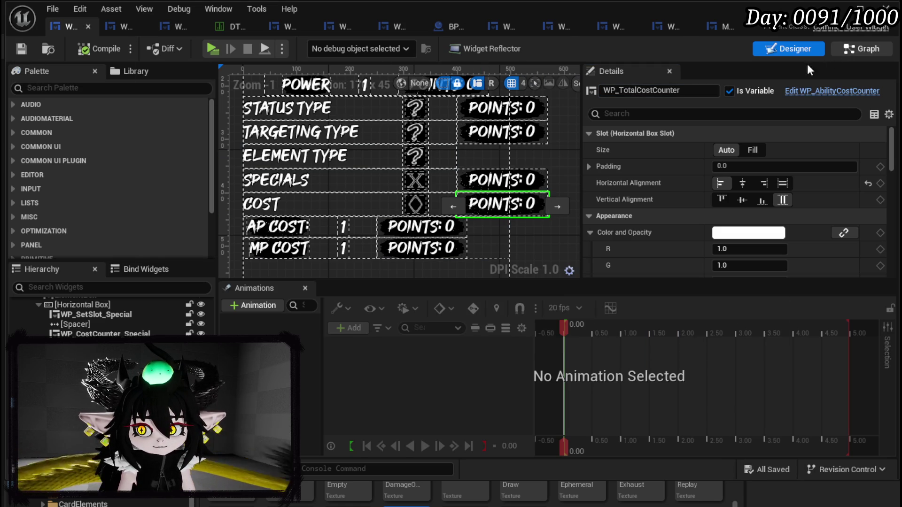
pyautogui.scroll(-3, 517, 197)
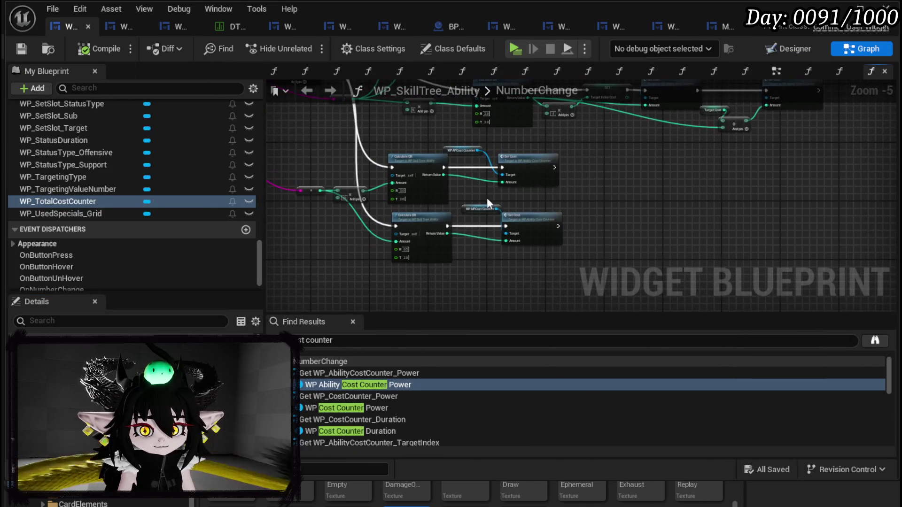
# Step: Promote the first Calculate DR result to a new APCost variable feeding Set Cost's Amount
pyautogui.moveTo(409, 203); pyautogui.dragTo(559, 286)
pyautogui.scroll(3, 536, 224)
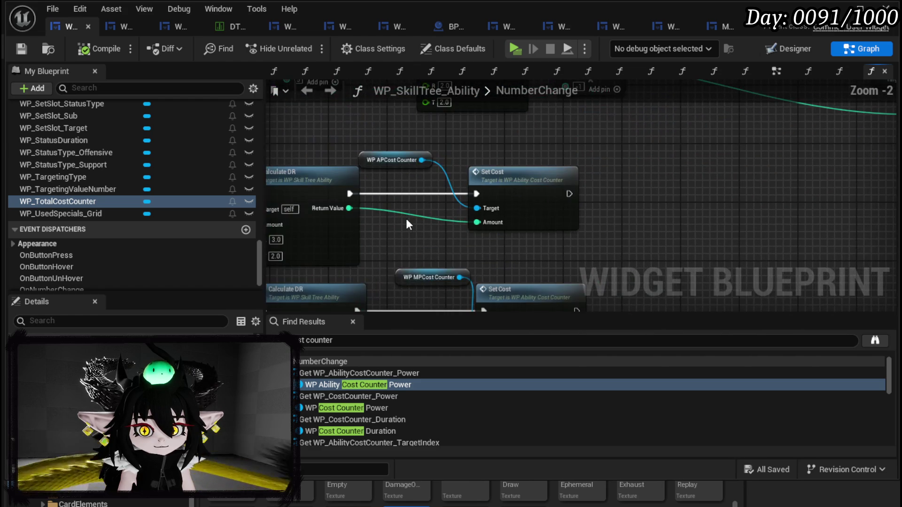
pyautogui.moveTo(407, 219); pyautogui.dragTo(461, 218)
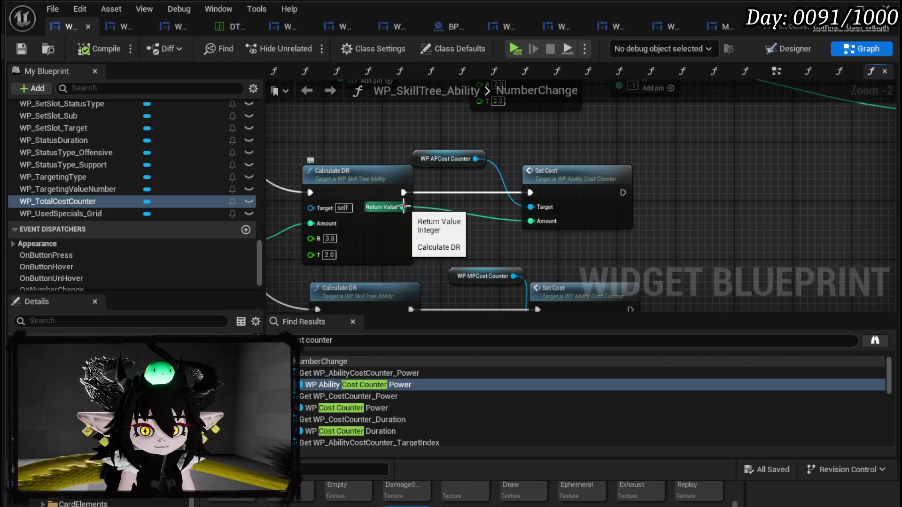
pyautogui.rightClick(402, 207)
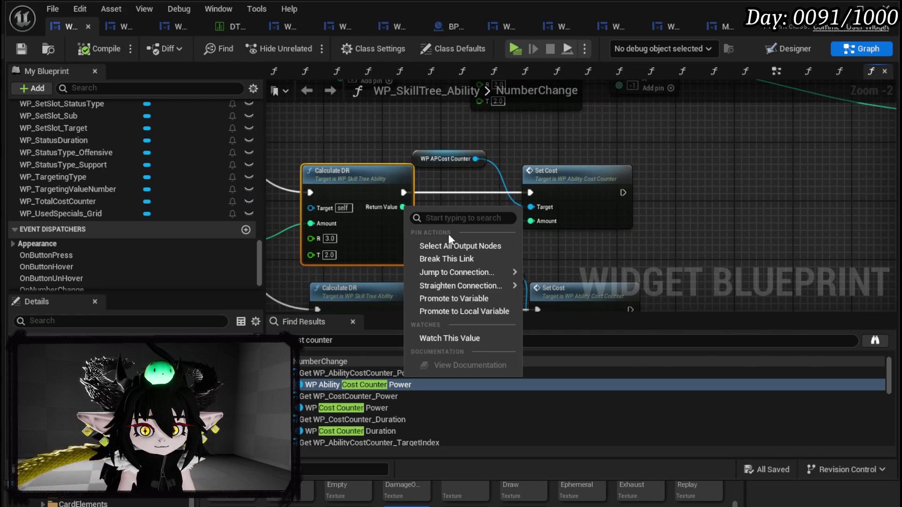
pyautogui.click(453, 298)
pyautogui.write('APCo')
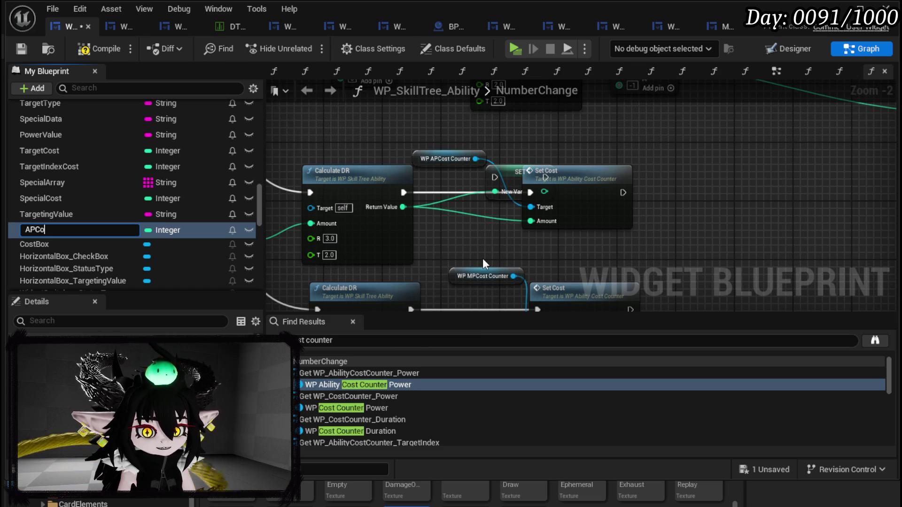
pyautogui.write('st')
pyautogui.press('Return')
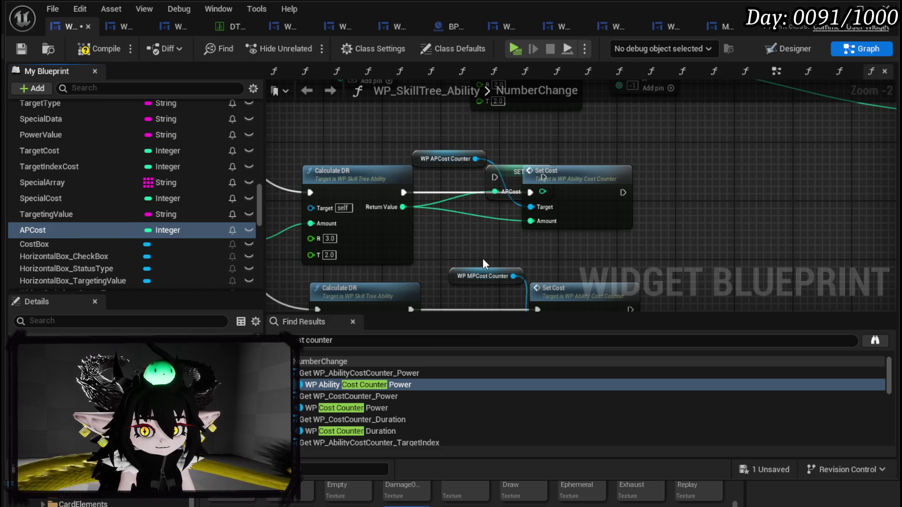
pyautogui.moveTo(517, 167)
pyautogui.mouseDown()
pyautogui.moveTo(464, 194)
pyautogui.moveTo(453, 187)
pyautogui.moveTo(530, 192)
pyautogui.mouseUp()
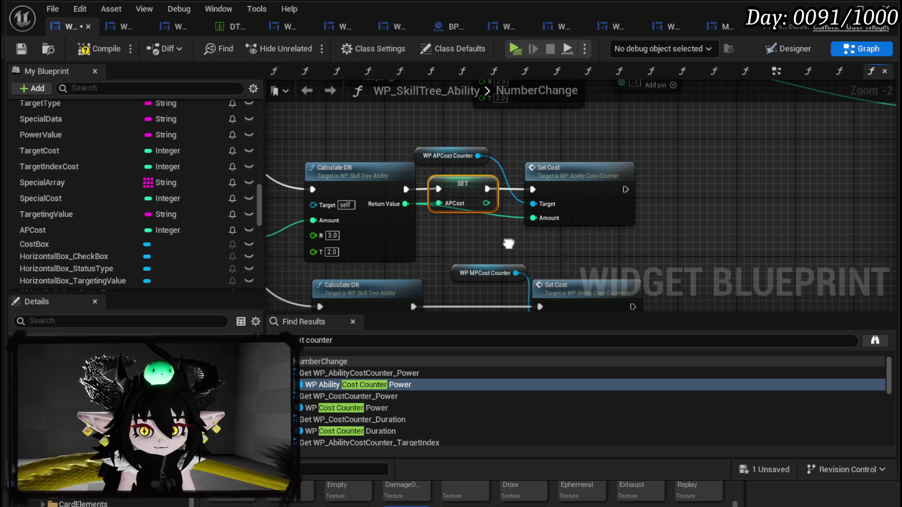
pyautogui.moveTo(487, 203)
pyautogui.mouseDown()
pyautogui.moveTo(536, 218)
pyautogui.moveTo(475, 170)
pyautogui.mouseUp()
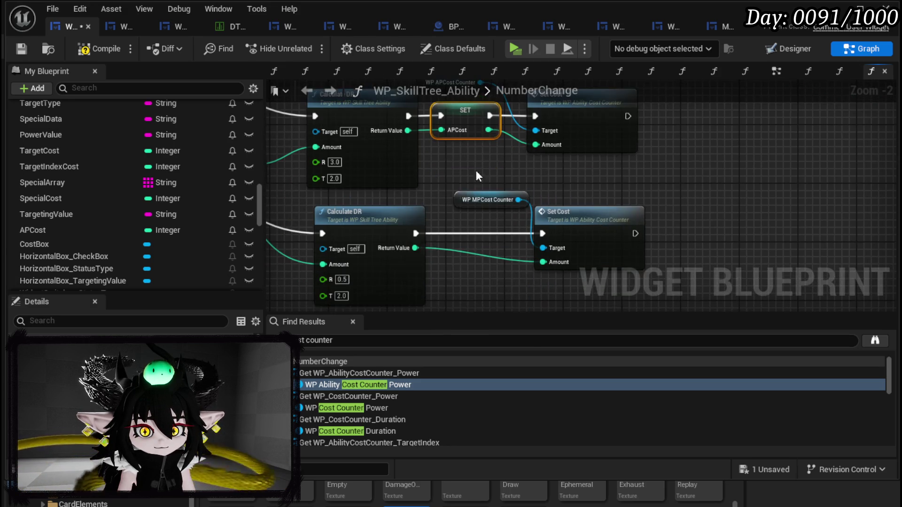
# Step: Promote the second Calculate DR result to a new MPCost variable
pyautogui.rightClick(415, 248)
pyautogui.click(463, 337)
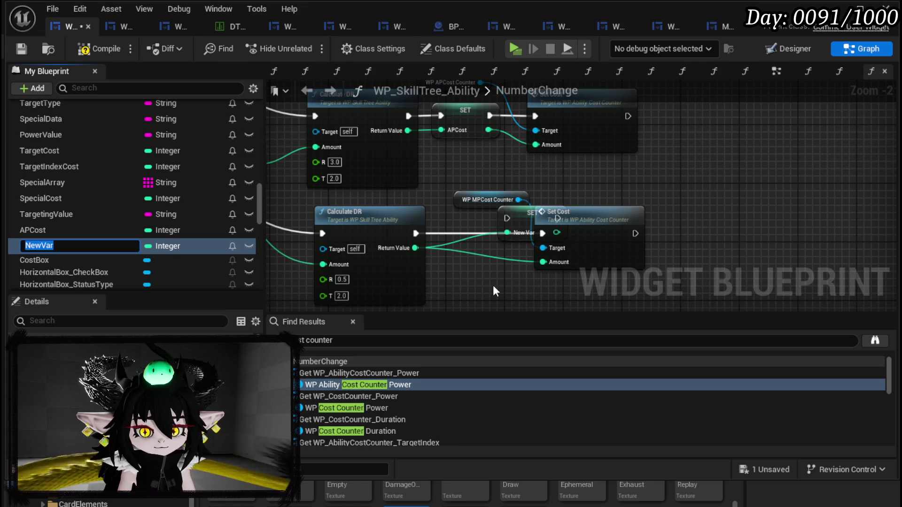
pyautogui.write('MPCost')
pyautogui.press('Return')
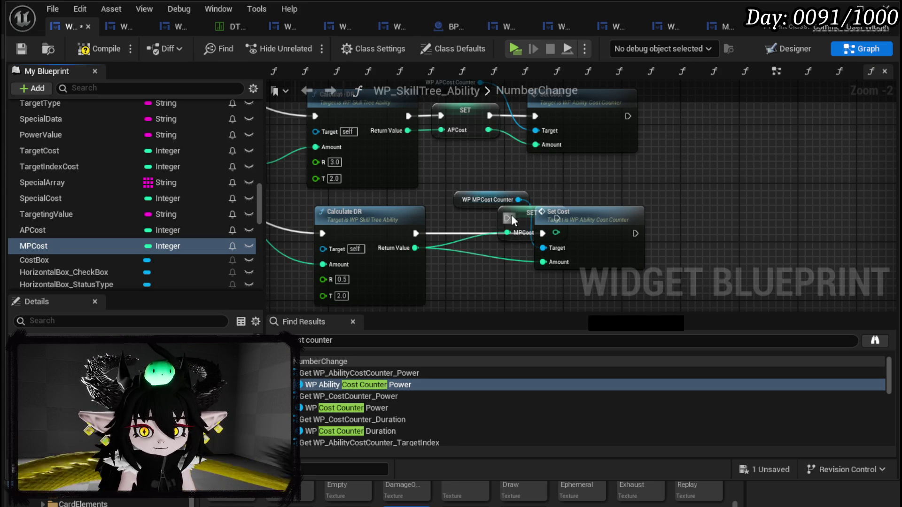
pyautogui.moveTo(517, 214)
pyautogui.mouseDown()
pyautogui.moveTo(447, 235)
pyautogui.moveTo(546, 233)
pyautogui.moveTo(543, 264)
pyautogui.mouseUp()
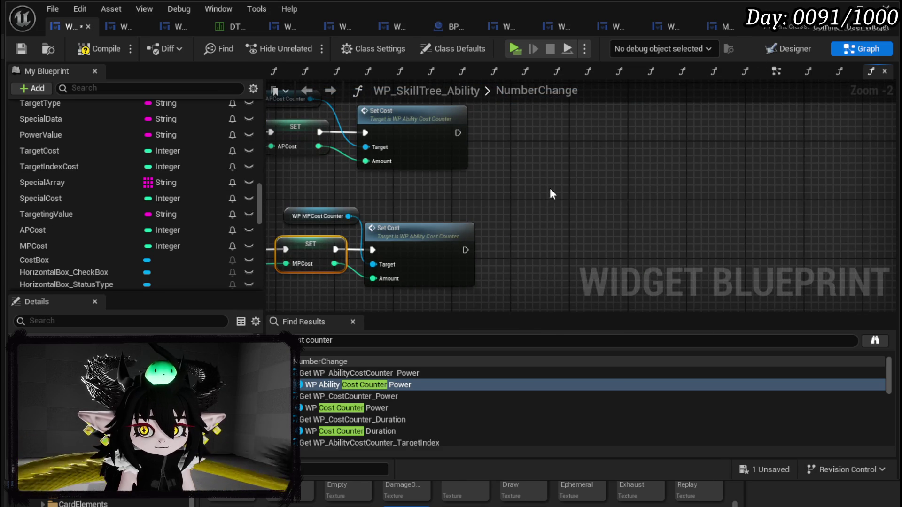
# Step: Add a Set Cost call on WP_TotalCostCounter that runs after the previous Set Cost
pyautogui.rightClick(528, 201)
pyautogui.write('get total cost')
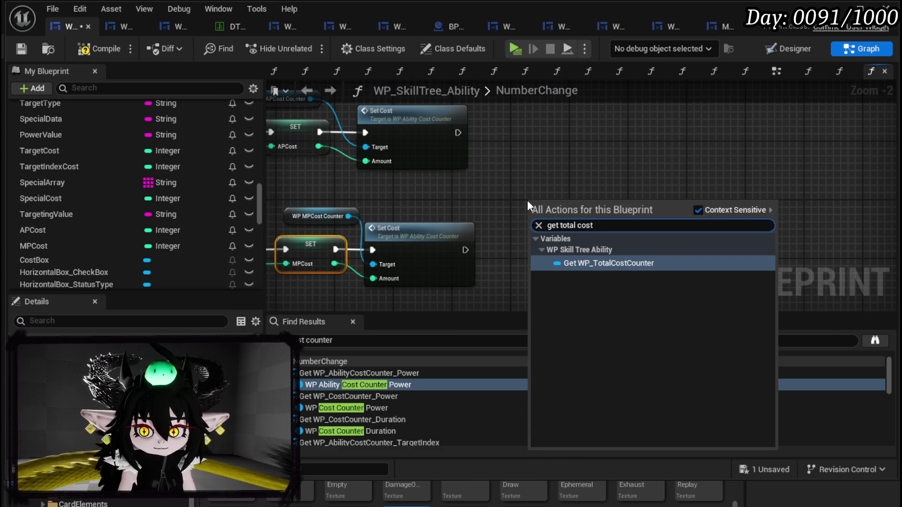
pyautogui.click(602, 267)
pyautogui.moveTo(568, 227); pyautogui.dragTo(613, 235)
pyautogui.write('set c')
pyautogui.press('Escape')
pyautogui.click(635, 258)
pyautogui.moveTo(431, 158); pyautogui.dragTo(612, 259)
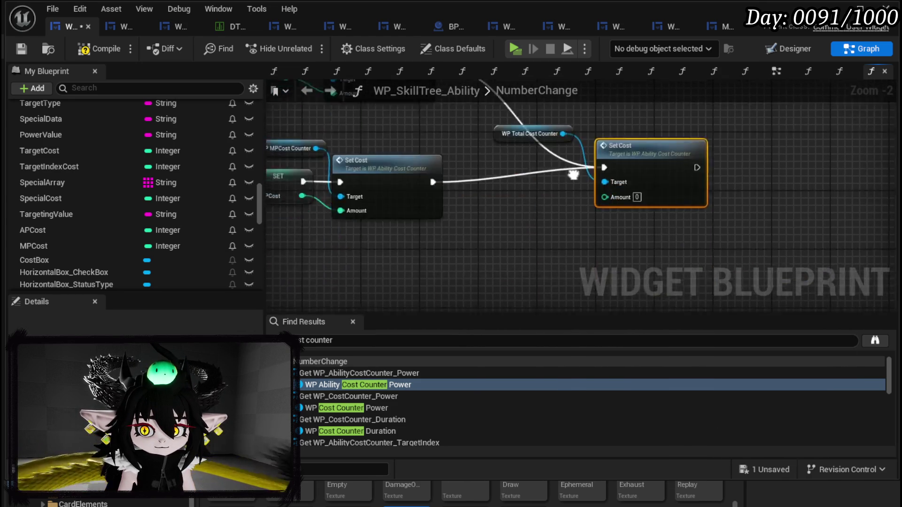
pyautogui.moveTo(564, 195); pyautogui.dragTo(563, 159)
pyautogui.moveTo(440, 190); pyautogui.dragTo(440, 169)
# Step: Feed APCost plus MPCost into the total counter's Amount, then compile and save
pyautogui.moveTo(47, 231); pyautogui.dragTo(402, 233)
pyautogui.moveTo(62, 246); pyautogui.dragTo(402, 253)
pyautogui.click(423, 281)
pyautogui.moveTo(450, 234); pyautogui.dragTo(489, 232)
pyautogui.write('add')
pyautogui.click(558, 346)
pyautogui.moveTo(451, 256)
pyautogui.mouseDown()
pyautogui.moveTo(541, 250)
pyautogui.moveTo(528, 208)
pyautogui.mouseUp()
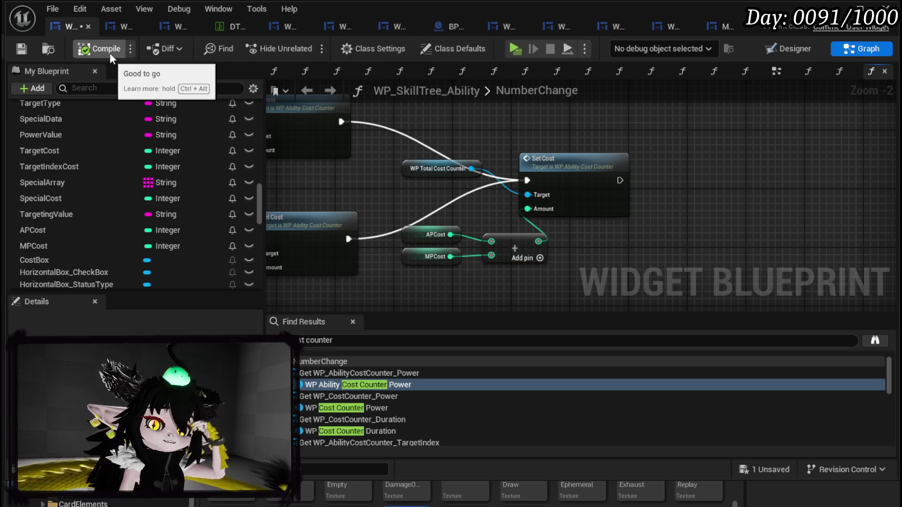
pyautogui.click(109, 53)
pyautogui.click(22, 49)
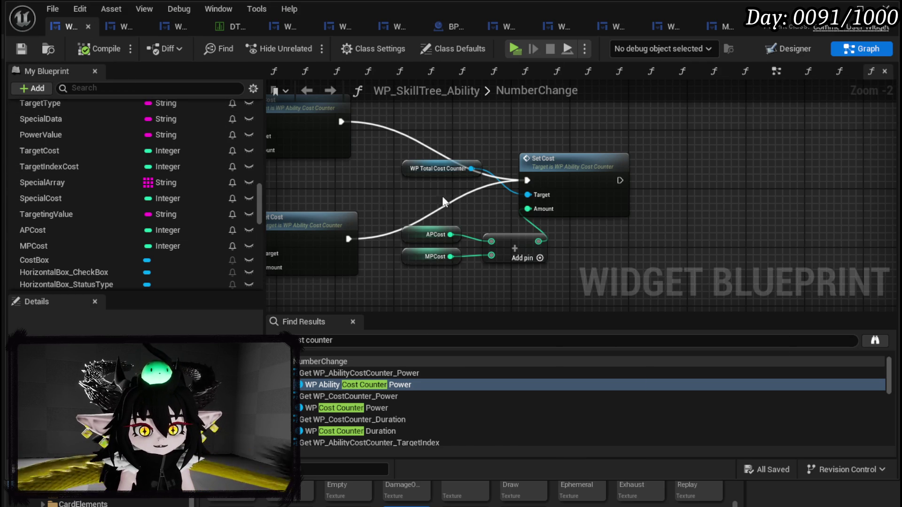
# Step: In the Designer, inspect the AP COST label and its points counter
pyautogui.hotkey('ctrl', 'shift', 'd')
pyautogui.scroll(-4, 339, 267)
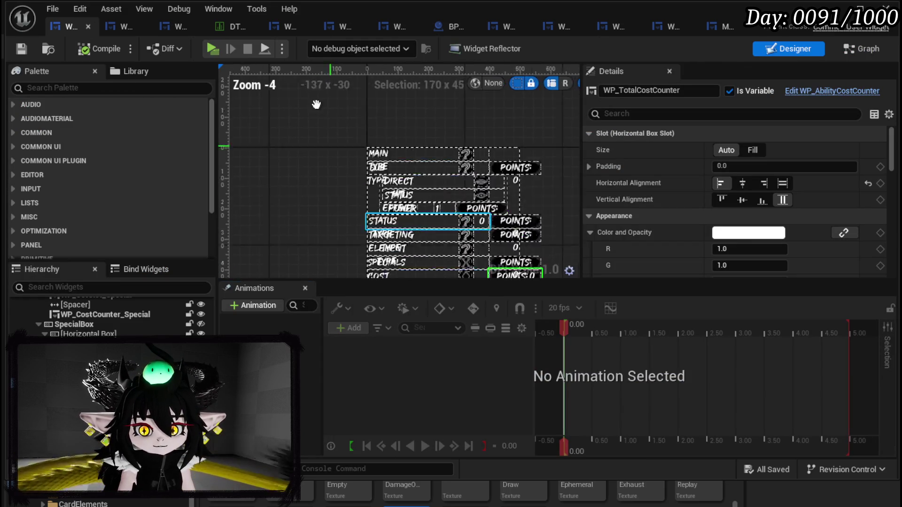
pyautogui.click(359, 176)
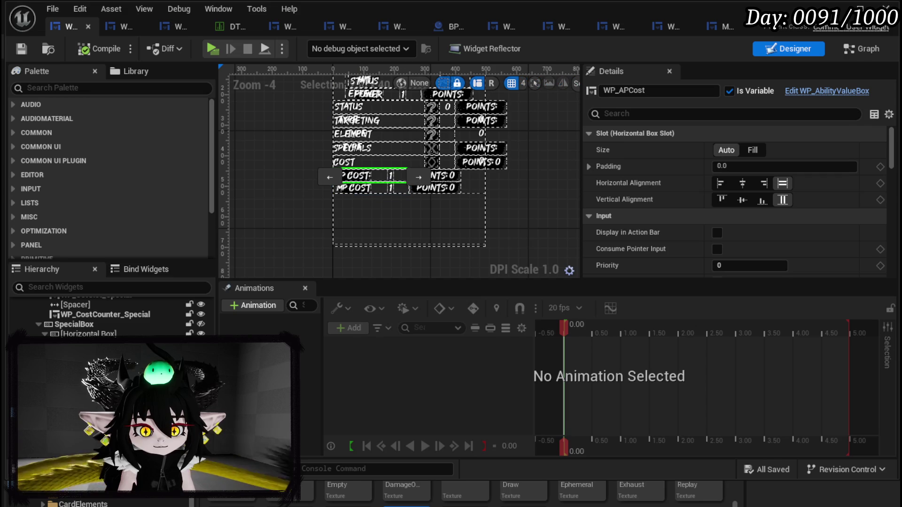
pyautogui.click(437, 175)
pyautogui.click(359, 175)
pyautogui.click(437, 175)
pyautogui.click(359, 175)
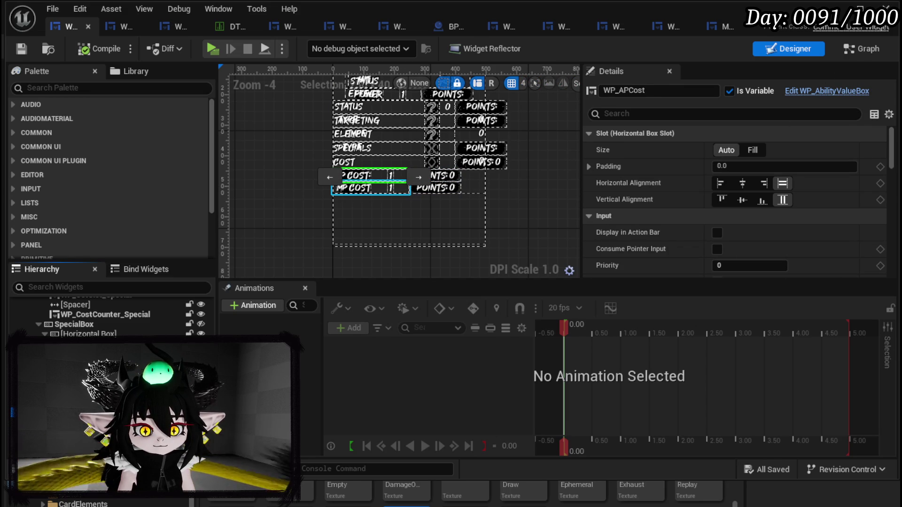
pyautogui.click(360, 176)
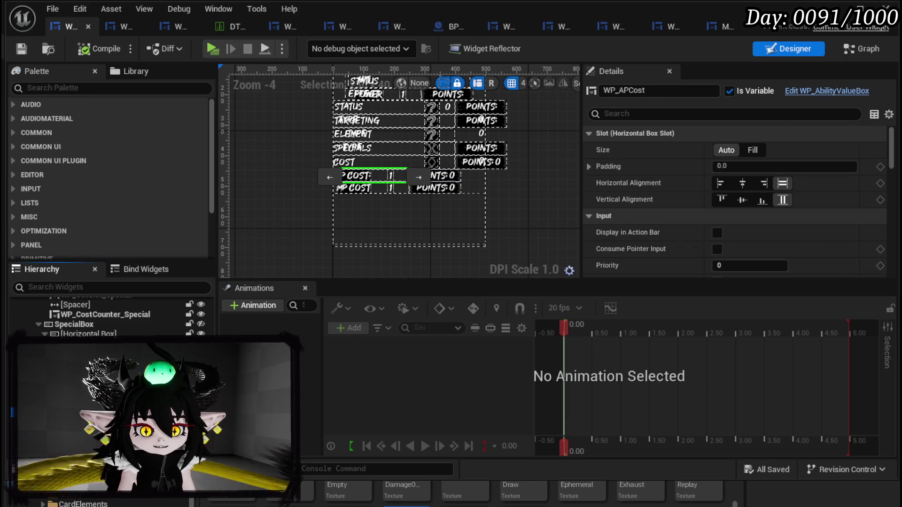
# Step: Open the BindEvent function graph from My Blueprint
pyautogui.scroll(8, 89, 171)
pyautogui.scroll(-1, 89, 168)
pyautogui.scroll(15, 89, 173)
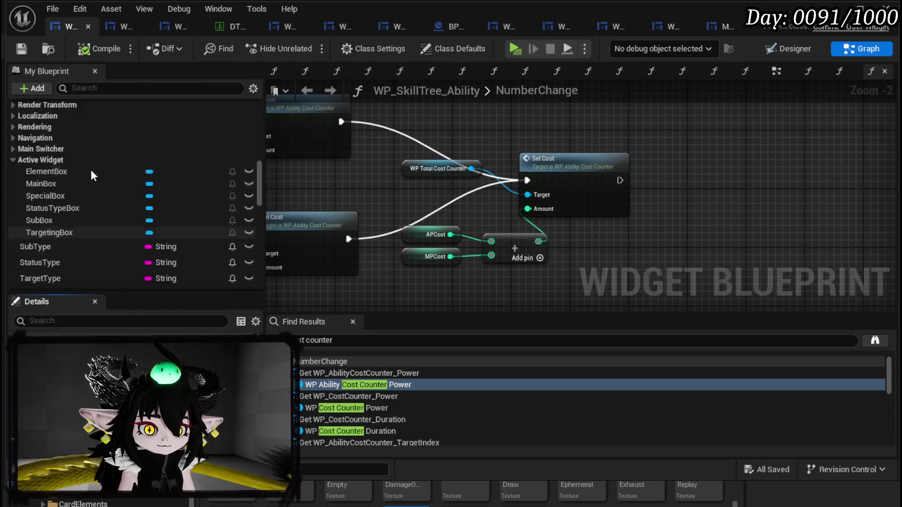
pyautogui.scroll(6, 94, 167)
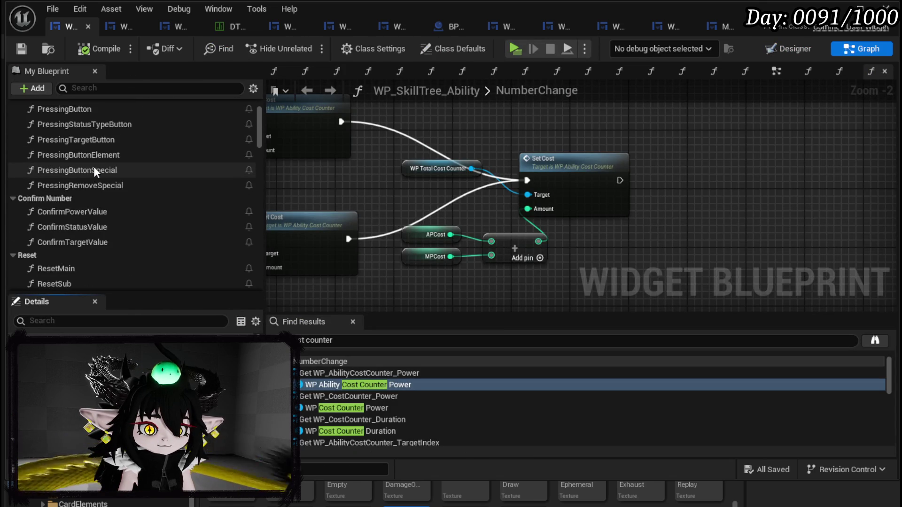
pyautogui.scroll(-7, 94, 166)
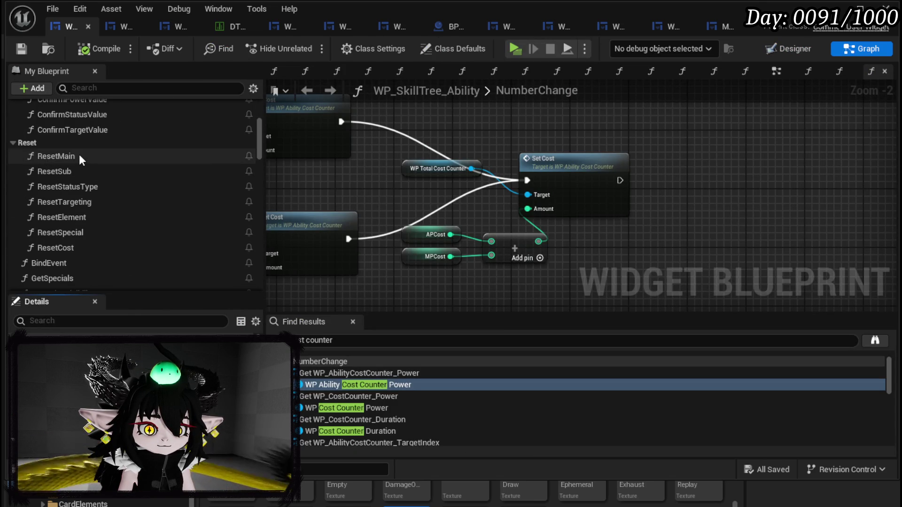
pyautogui.scroll(-1, 79, 155)
pyautogui.doubleClick(52, 242)
pyautogui.moveTo(528, 200)
pyautogui.mouseDown()
pyautogui.moveTo(397, 258)
pyautogui.moveTo(572, 199)
pyautogui.moveTo(515, 185)
pyautogui.mouseUp()
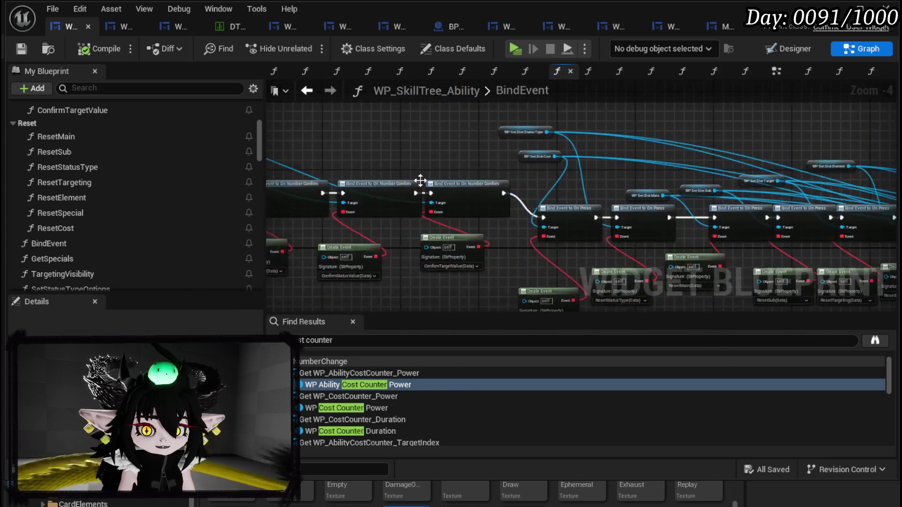
# Step: Add a WP_MPCost getter near the Number Confirm bindings
pyautogui.scroll(1, 607, 198)
pyautogui.moveTo(607, 199)
pyautogui.mouseDown()
pyautogui.moveTo(695, 207)
pyautogui.moveTo(442, 155)
pyautogui.mouseUp()
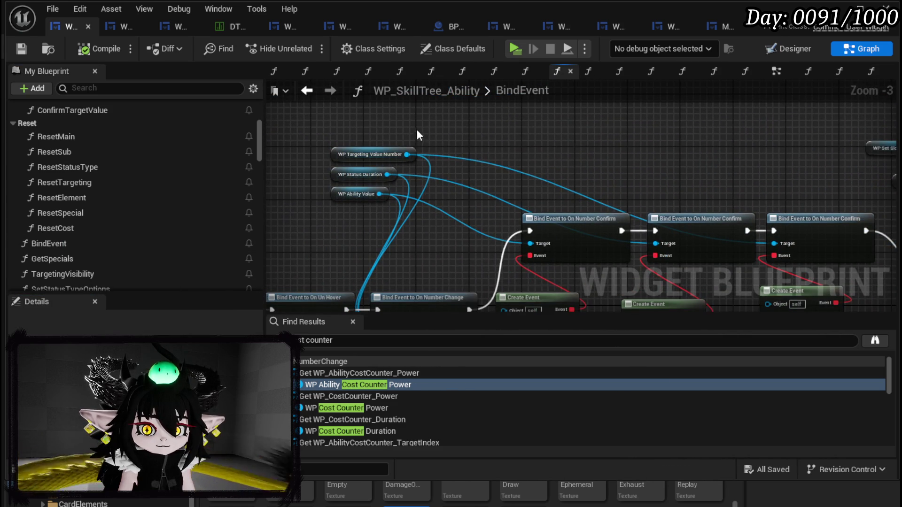
pyautogui.rightClick(419, 135)
pyautogui.write('MP Cost')
pyautogui.click(488, 237)
pyautogui.moveTo(407, 154); pyautogui.dragTo(452, 158)
pyautogui.write('AP Cost')
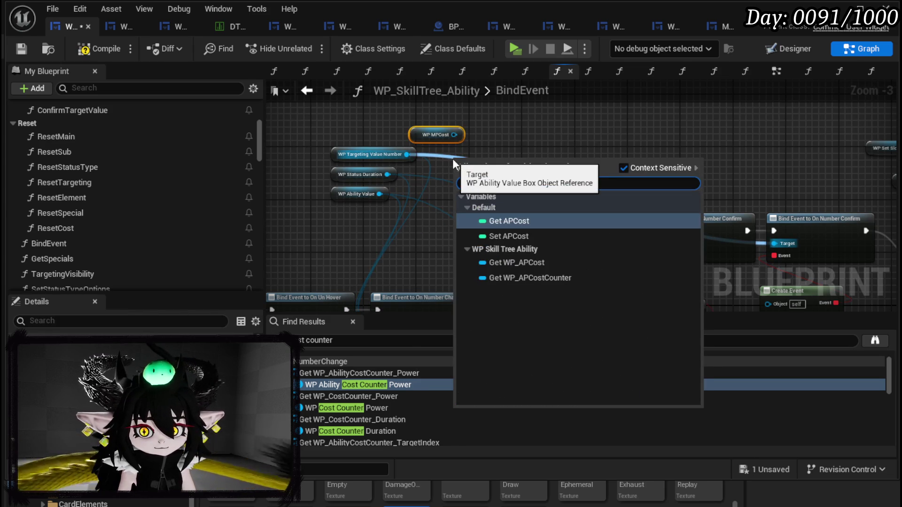
pyautogui.press('Escape')
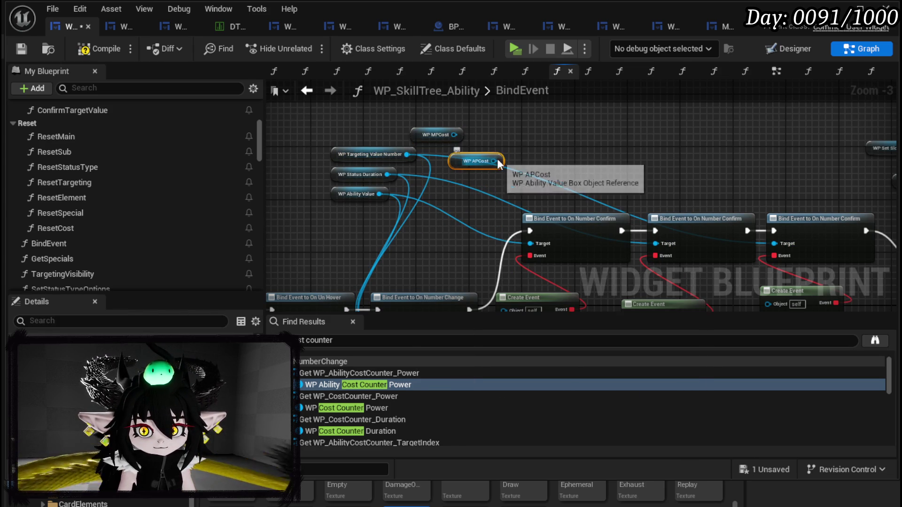
# Step: Wire WP APCost into the bind event Target pins
pyautogui.moveTo(451, 198)
pyautogui.mouseDown()
pyautogui.moveTo(475, 106)
pyautogui.moveTo(467, 148)
pyautogui.moveTo(353, 139)
pyautogui.moveTo(675, 126)
pyautogui.moveTo(403, 173)
pyautogui.moveTo(439, 144)
pyautogui.mouseUp()
pyautogui.scroll(1, 403, 173)
pyautogui.moveTo(483, 174)
pyautogui.mouseDown()
pyautogui.moveTo(470, 198)
pyautogui.moveTo(663, 264)
pyautogui.mouseUp()
pyautogui.scroll(-1, 602, 190)
pyautogui.moveTo(602, 190)
pyautogui.mouseDown()
pyautogui.moveTo(454, 137)
pyautogui.moveTo(461, 92)
pyautogui.moveTo(522, 151)
pyautogui.mouseUp()
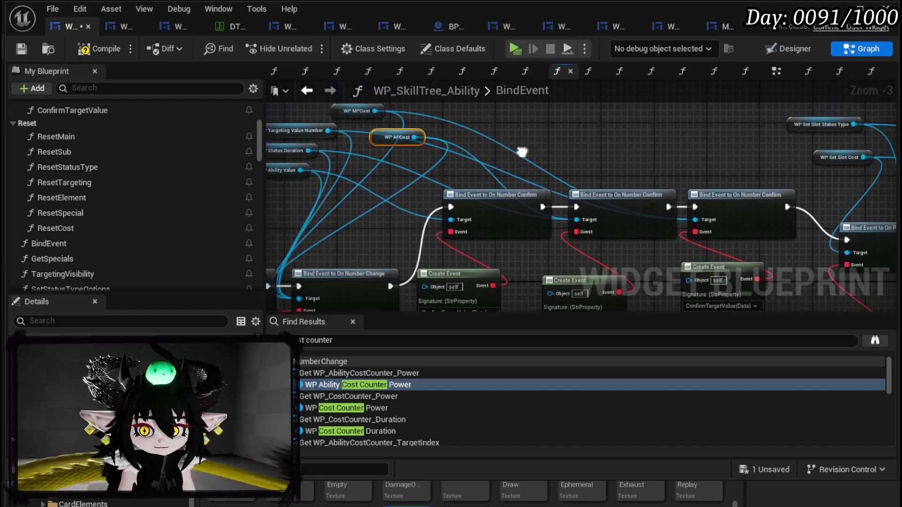
pyautogui.moveTo(597, 177); pyautogui.dragTo(597, 157)
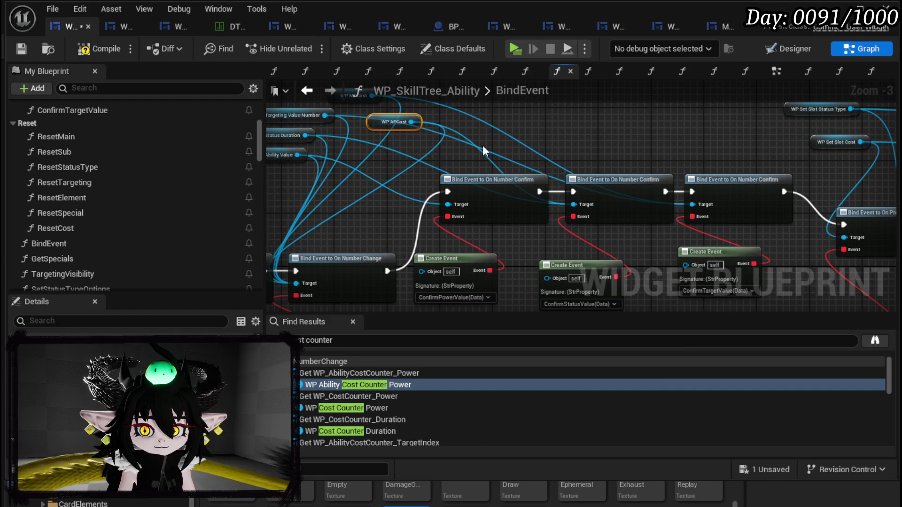
pyautogui.moveTo(483, 147)
pyautogui.mouseDown()
pyautogui.moveTo(582, 123)
pyautogui.moveTo(640, 146)
pyautogui.mouseUp()
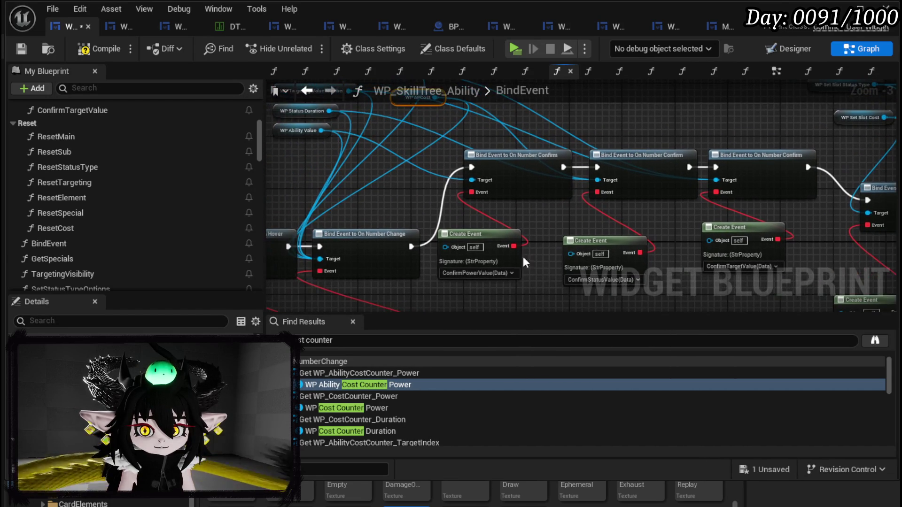
# Step: Rearrange the cost variable nodes neatly, then compile and save the blueprint
pyautogui.moveTo(527, 282)
pyautogui.mouseDown()
pyautogui.moveTo(497, 253)
pyautogui.moveTo(718, 125)
pyautogui.moveTo(529, 151)
pyautogui.mouseUp()
pyautogui.scroll(-3, 529, 151)
pyautogui.moveTo(317, 263); pyautogui.dragTo(496, 156)
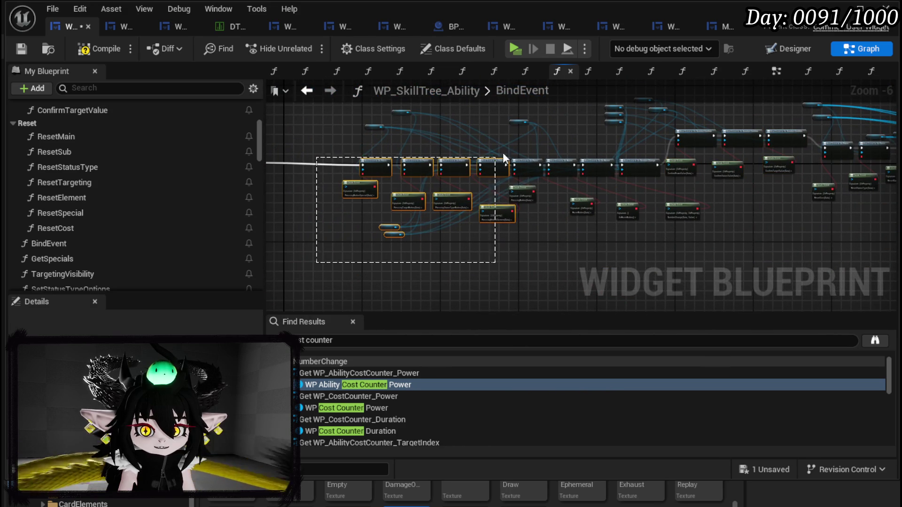
pyautogui.moveTo(563, 117); pyautogui.dragTo(562, 117)
pyautogui.moveTo(546, 253); pyautogui.dragTo(645, 167)
pyautogui.moveTo(698, 202); pyautogui.dragTo(644, 170)
pyautogui.scroll(2, 549, 164)
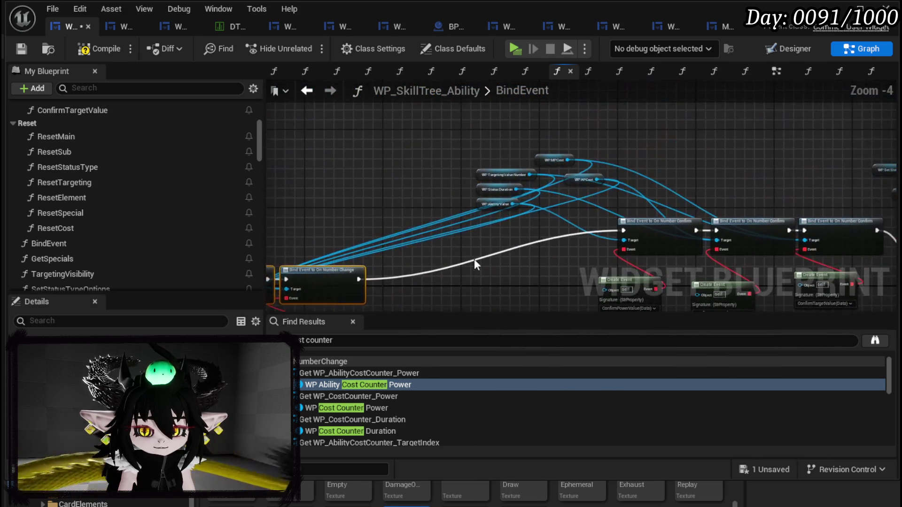
pyautogui.moveTo(496, 170); pyautogui.dragTo(334, 162)
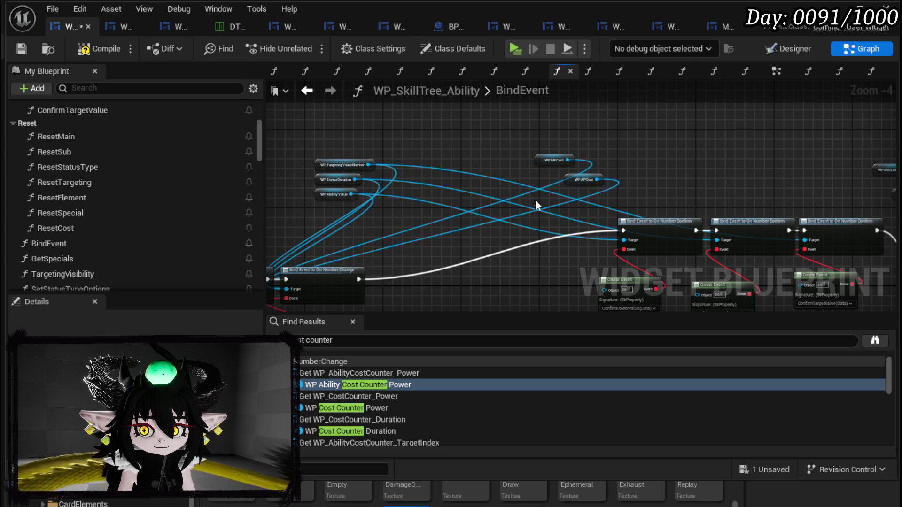
pyautogui.moveTo(570, 178)
pyautogui.mouseDown()
pyautogui.moveTo(467, 223)
pyautogui.moveTo(392, 231)
pyautogui.mouseUp()
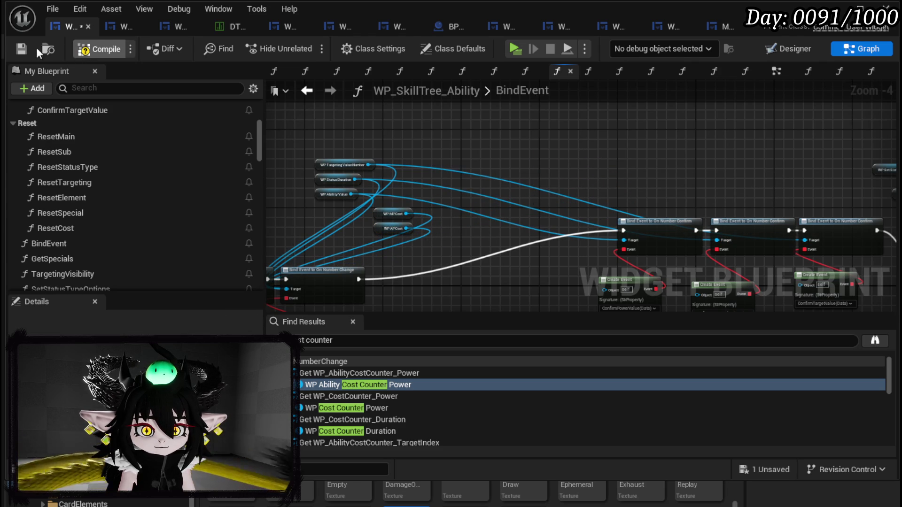
pyautogui.click(23, 47)
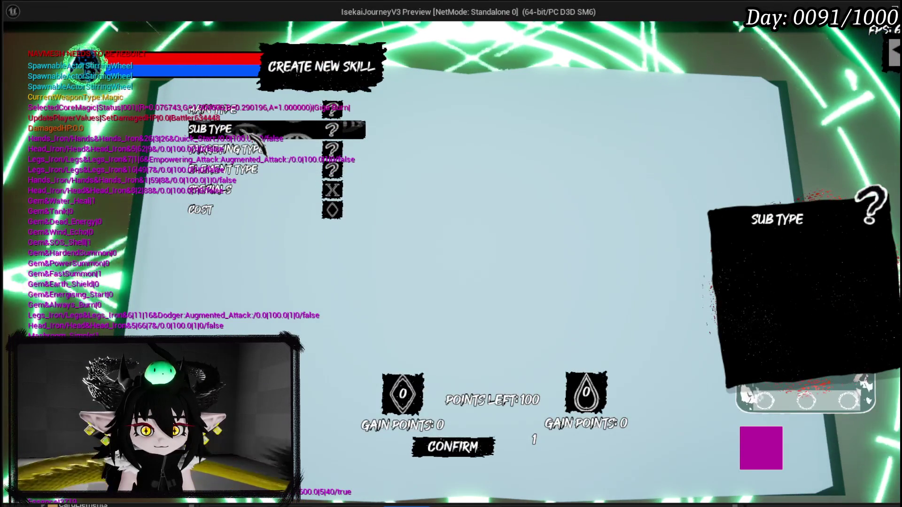
# Step: Test AP and MP cost entry in the running skill creator, then stop the preview
pyautogui.click(263, 210)
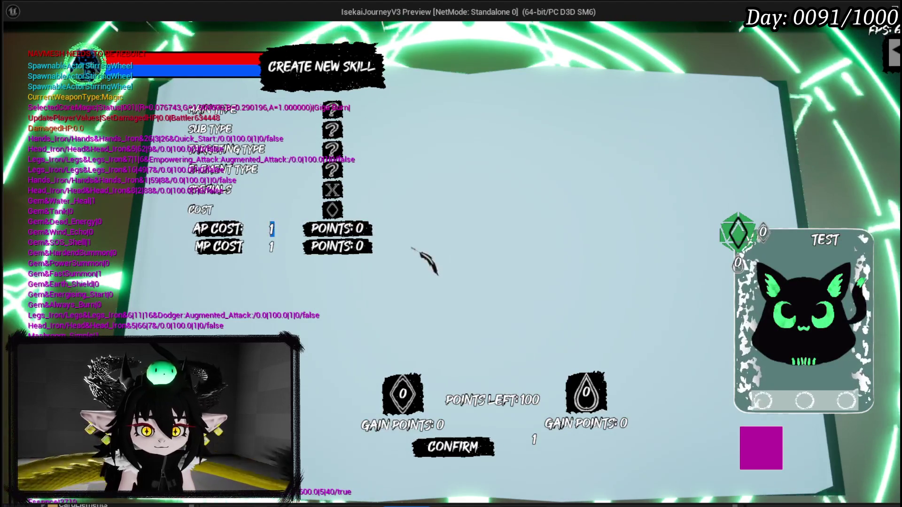
pyautogui.write('5')
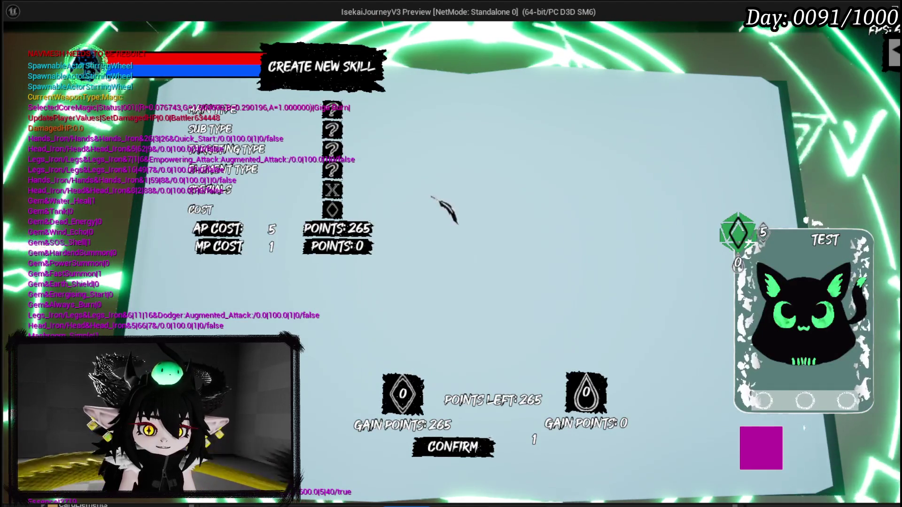
pyautogui.doubleClick(272, 247)
pyautogui.write('00')
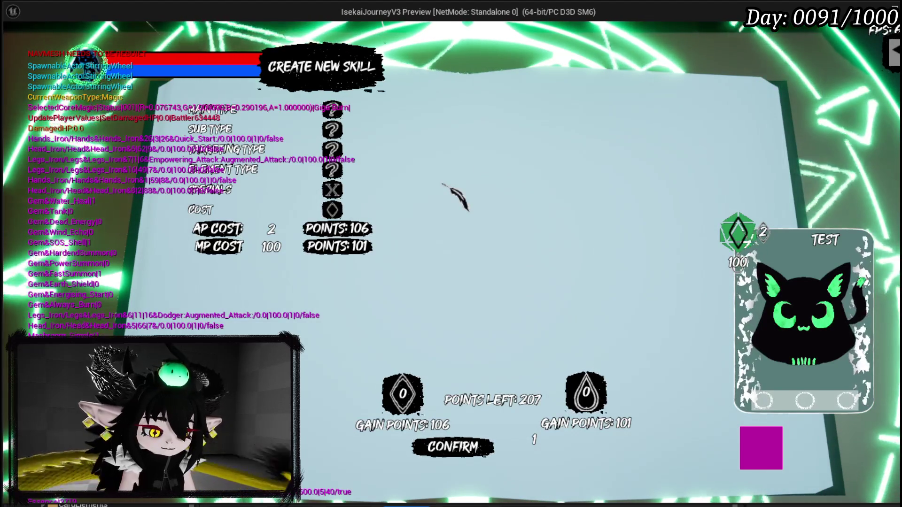
pyautogui.press('Escape')
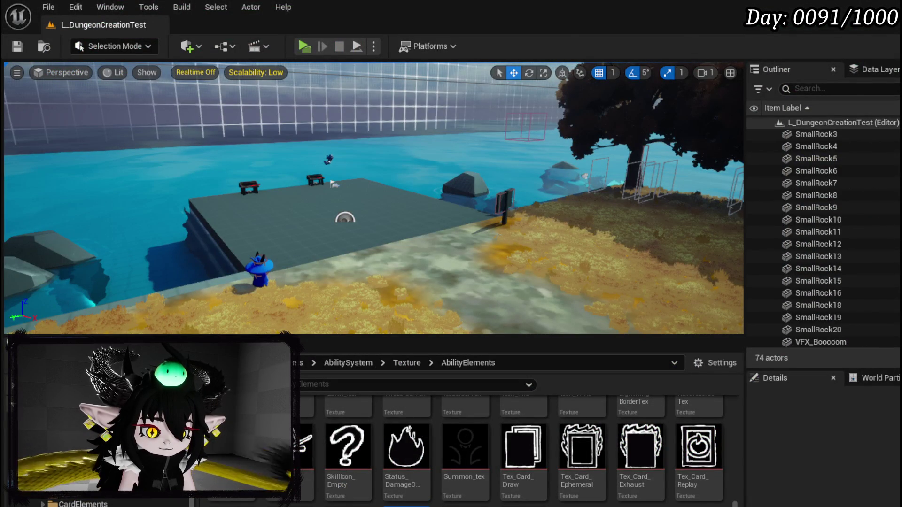
# Step: Return to WP_SkillTree_Ability and open its NumberChange function graph
pyautogui.hotkey('alt', 'Tab')
pyautogui.moveTo(471, 241); pyautogui.dragTo(495, 186)
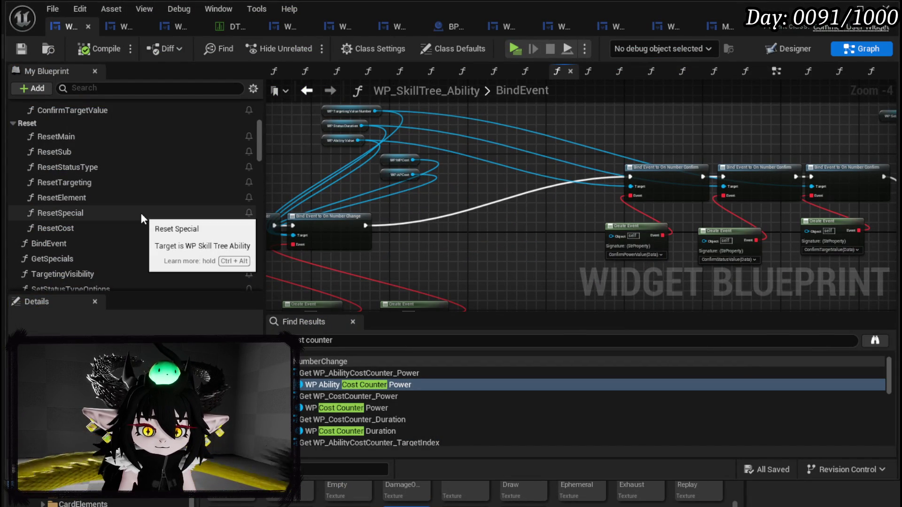
pyautogui.scroll(3, 140, 213)
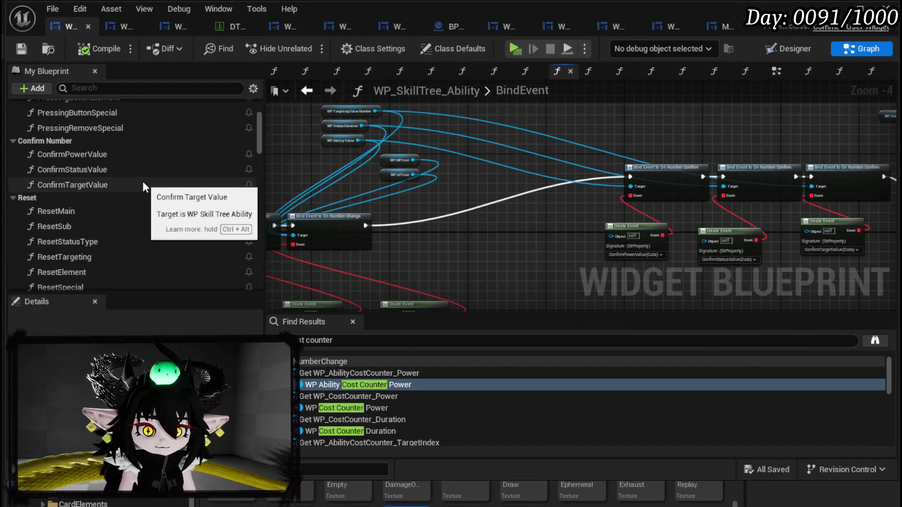
pyautogui.scroll(2, 142, 179)
pyautogui.scroll(-3, 142, 179)
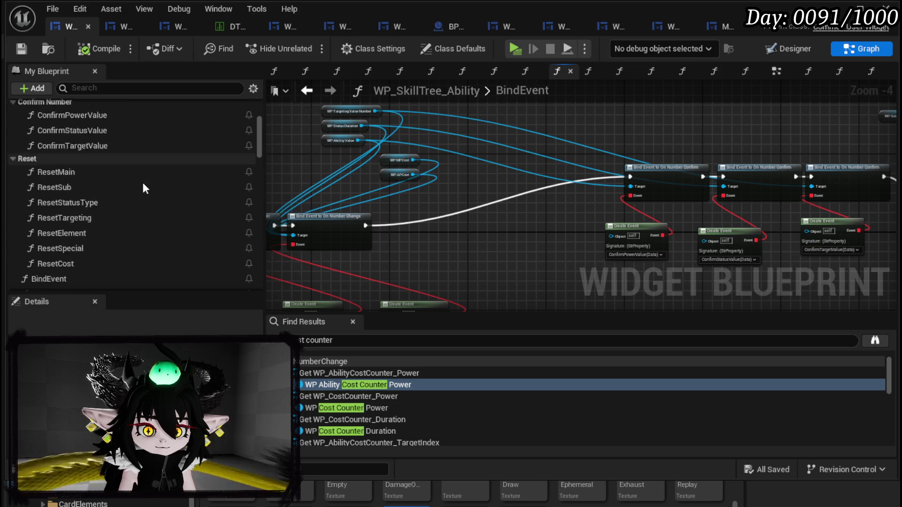
pyautogui.scroll(-5, 143, 188)
pyautogui.doubleClick(98, 233)
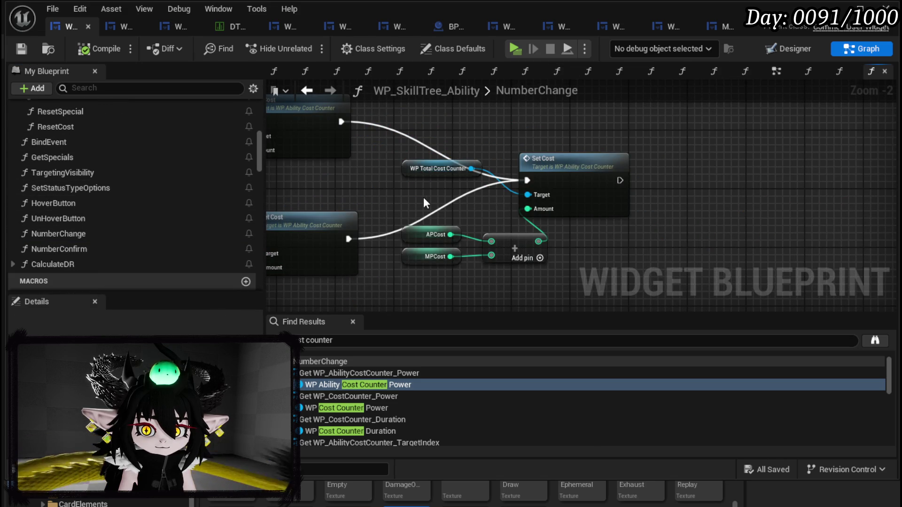
# Step: Add a Set Visibility node for WP Total Cost Counter after its Set Cost, then compile and save
pyautogui.moveTo(424, 175); pyautogui.dragTo(403, 197)
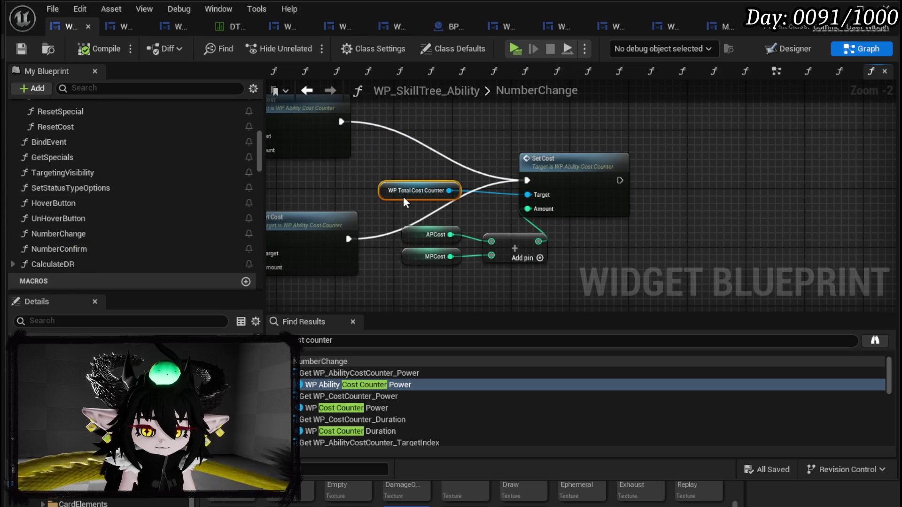
pyautogui.moveTo(479, 210)
pyautogui.mouseDown()
pyautogui.moveTo(412, 233)
pyautogui.moveTo(406, 222)
pyautogui.moveTo(523, 263)
pyautogui.mouseUp()
pyautogui.write('S')
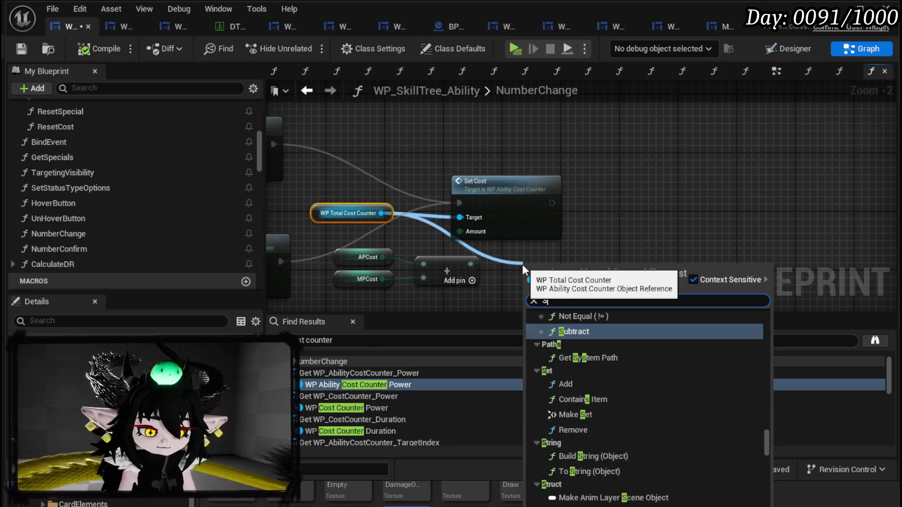
pyautogui.write('et Visi')
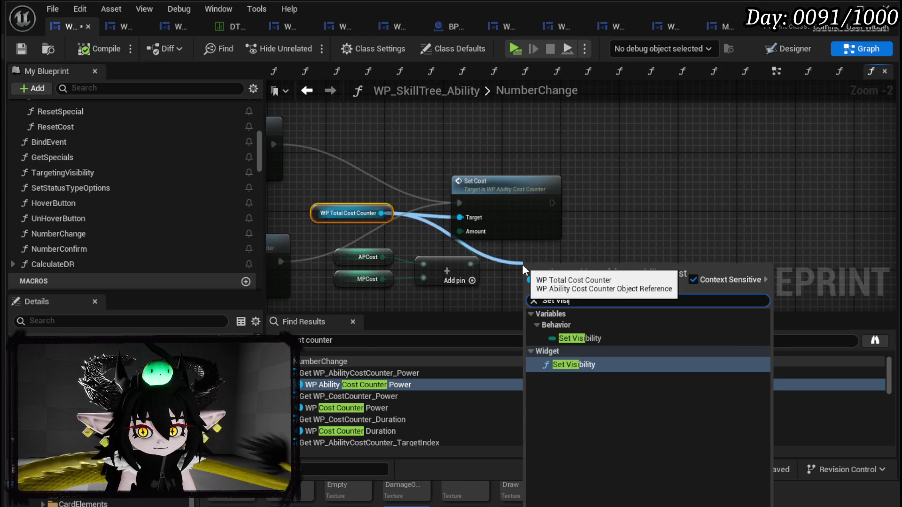
pyautogui.click(591, 360)
pyautogui.moveTo(573, 303)
pyautogui.mouseDown()
pyautogui.moveTo(651, 188)
pyautogui.moveTo(635, 188)
pyautogui.mouseUp()
pyautogui.moveTo(553, 203); pyautogui.dragTo(601, 204)
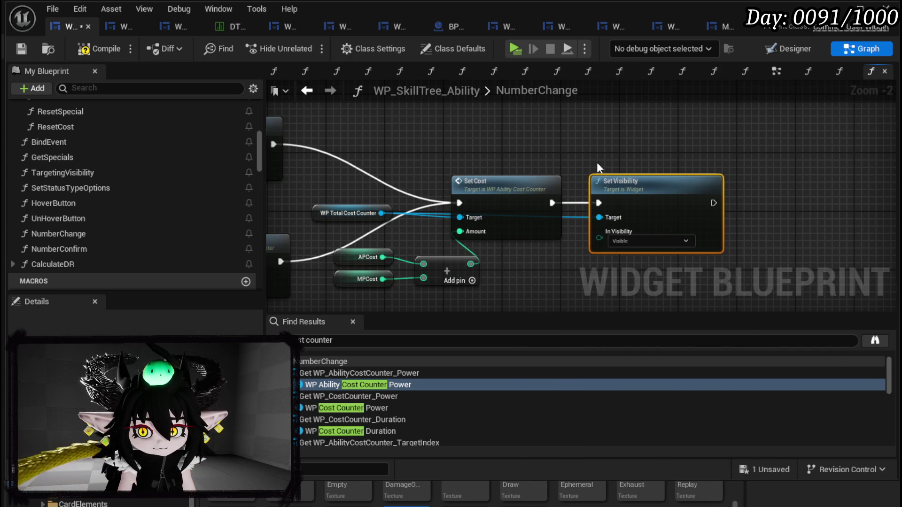
pyautogui.click(22, 48)
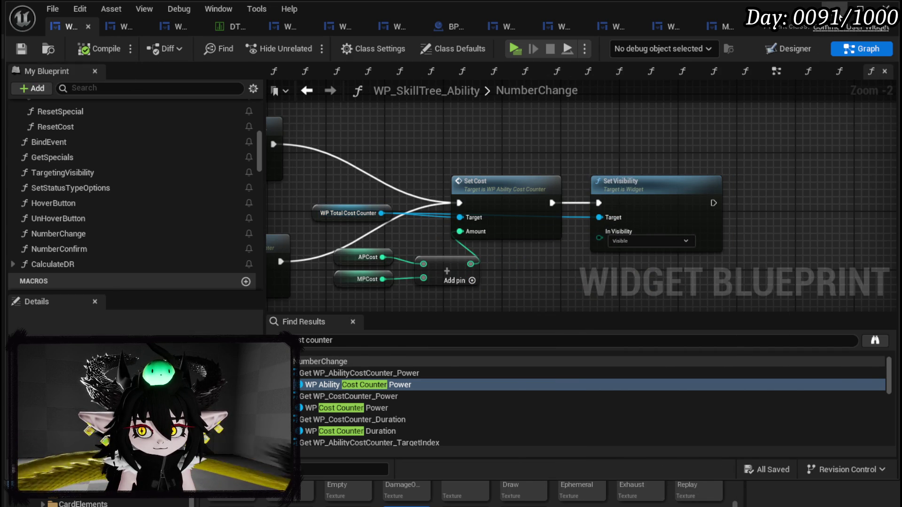
pyautogui.hotkey('alt', 'Tab')
# Step: Play the game, open Create New Skill, and enter AP cost 2 and MP cost 50
pyautogui.hotkey('alt', 'p')
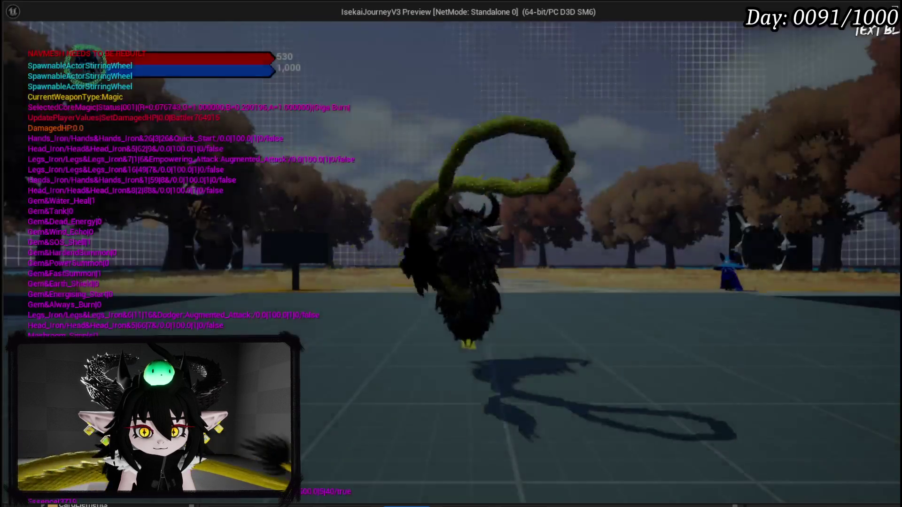
pyautogui.press('e')
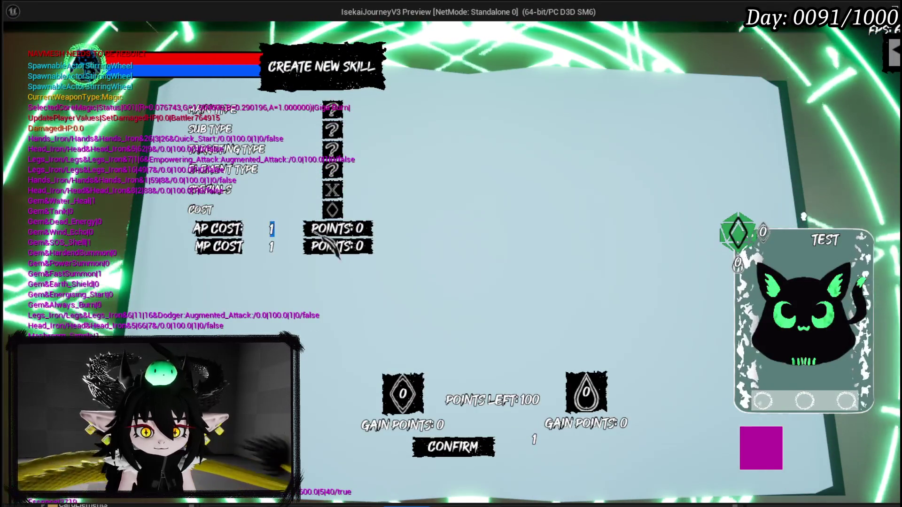
pyautogui.write('20')
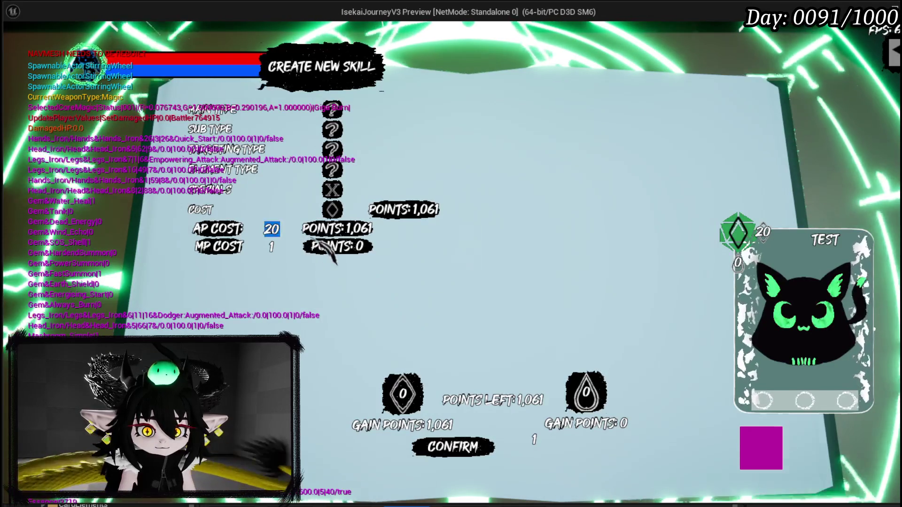
pyautogui.press('BackSpace')
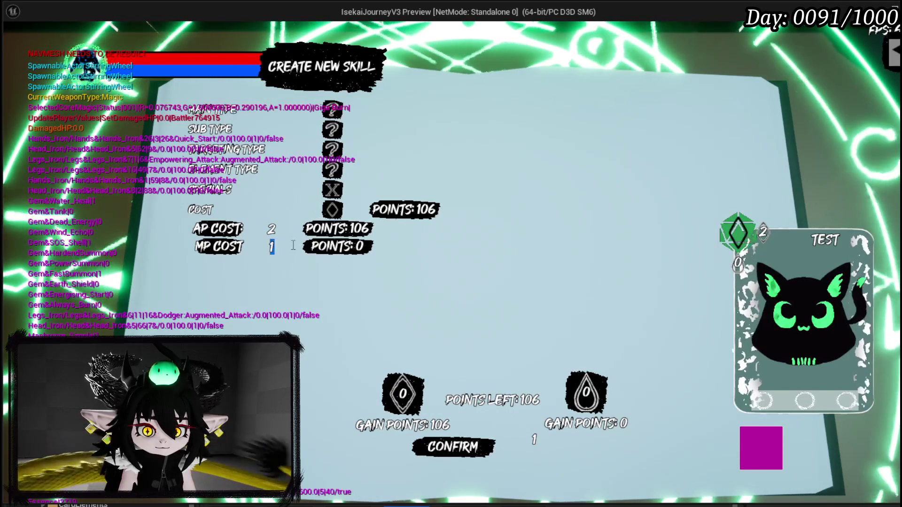
pyautogui.write('50')
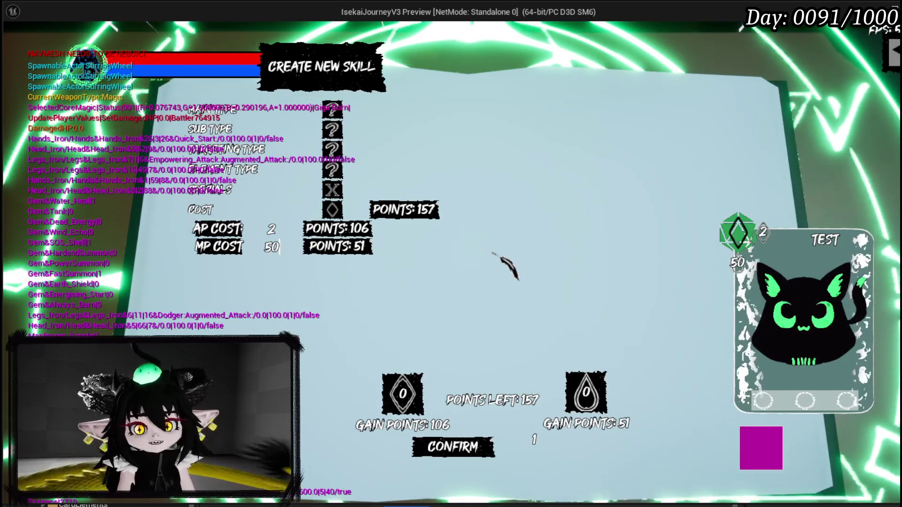
pyautogui.moveTo(220, 213)
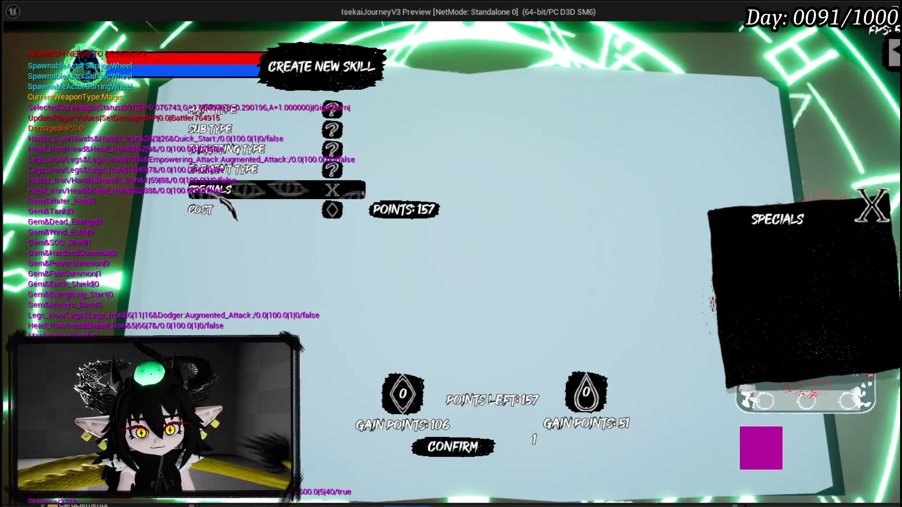
pyautogui.click(221, 190)
pyautogui.click(231, 208)
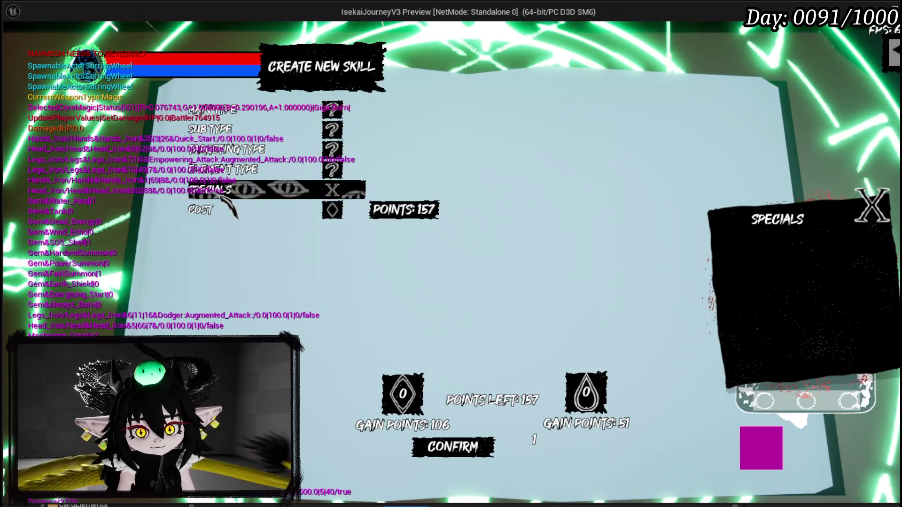
pyautogui.click(282, 169)
pyautogui.click(282, 169)
pyautogui.click(282, 169)
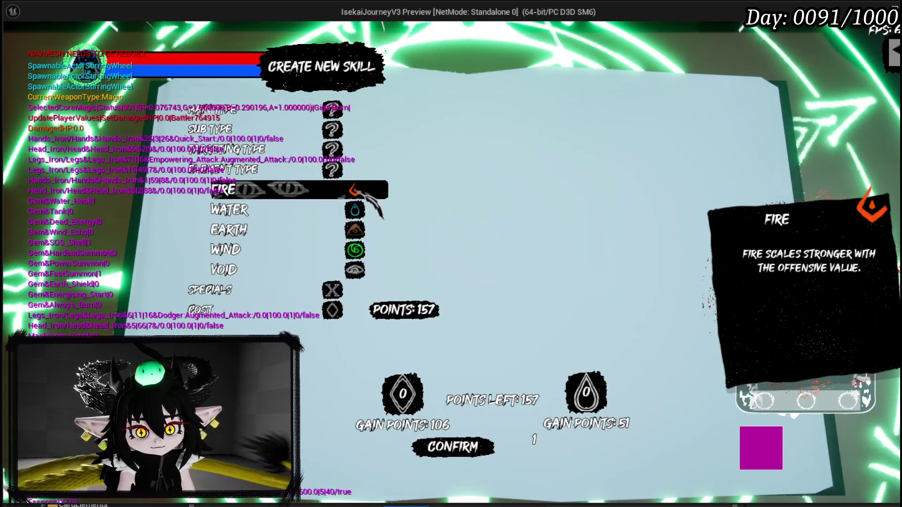
pyautogui.click(282, 169)
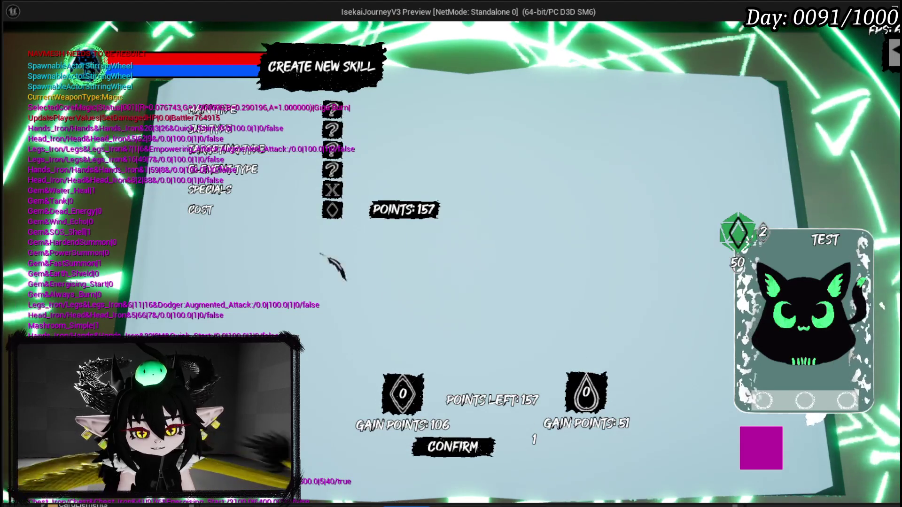
pyautogui.moveTo(298, 166)
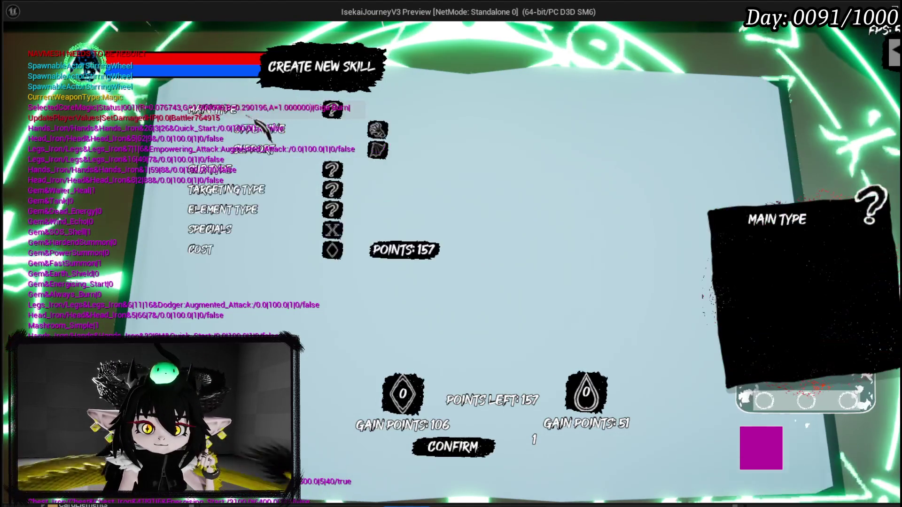
# Step: Set the Direct Hit sub type's power to 250
pyautogui.moveTo(248, 132)
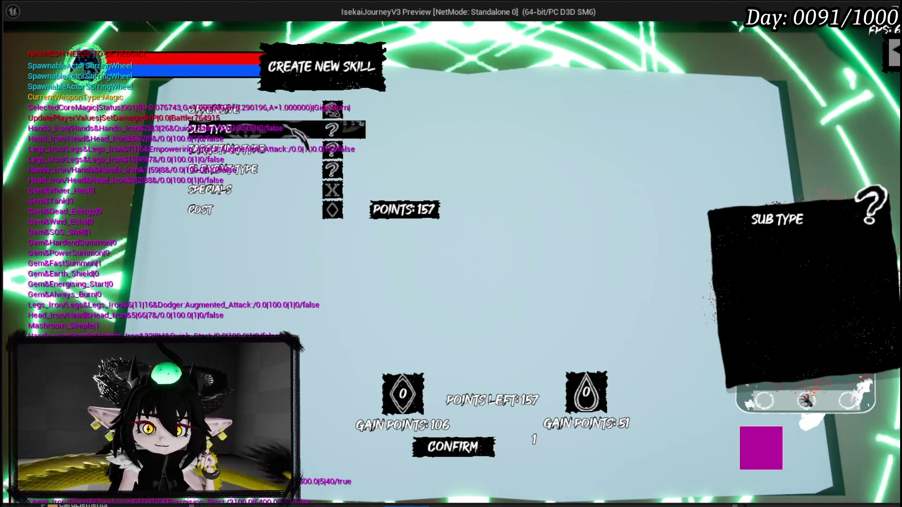
pyautogui.click(281, 132)
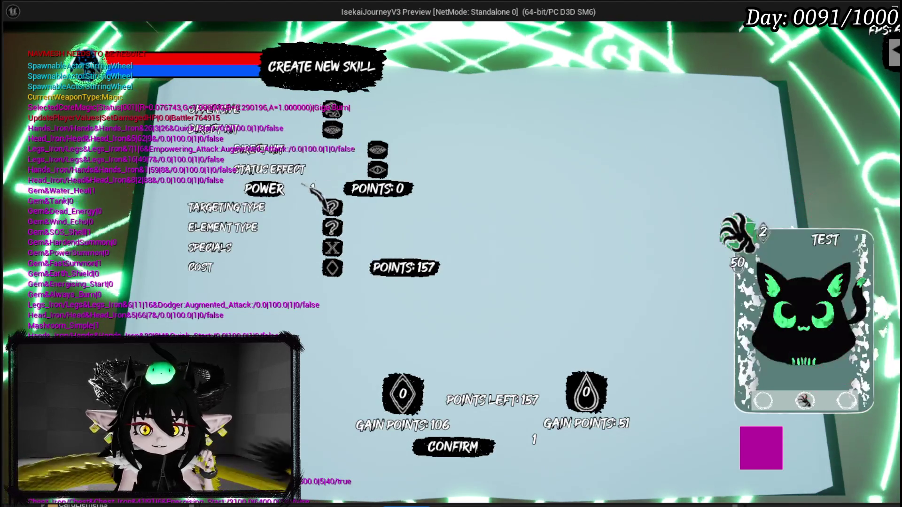
pyautogui.click(312, 188)
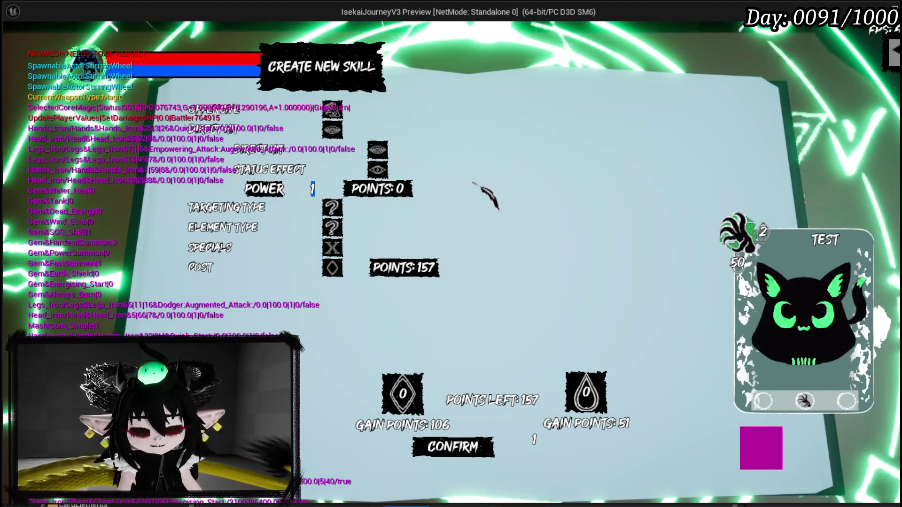
pyautogui.write('250')
pyautogui.press('Return')
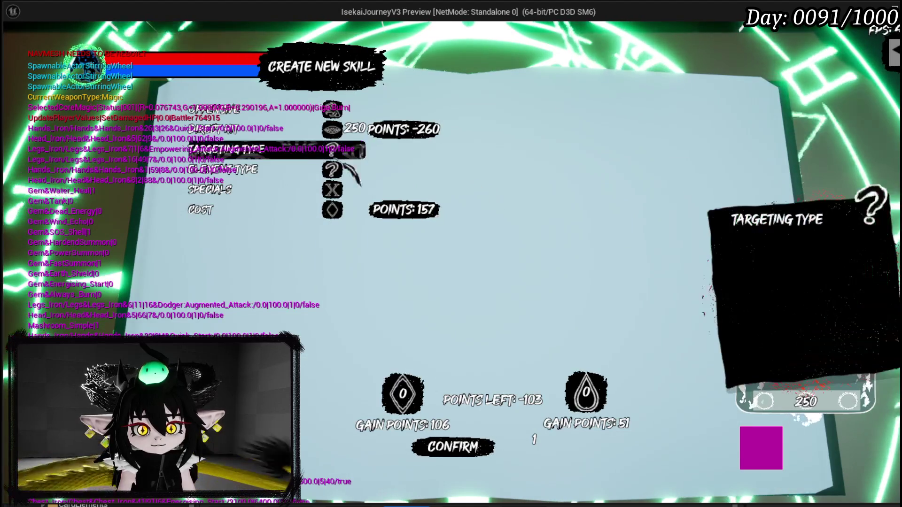
# Step: Set the skill's targeting type to AOE
pyautogui.click(235, 149)
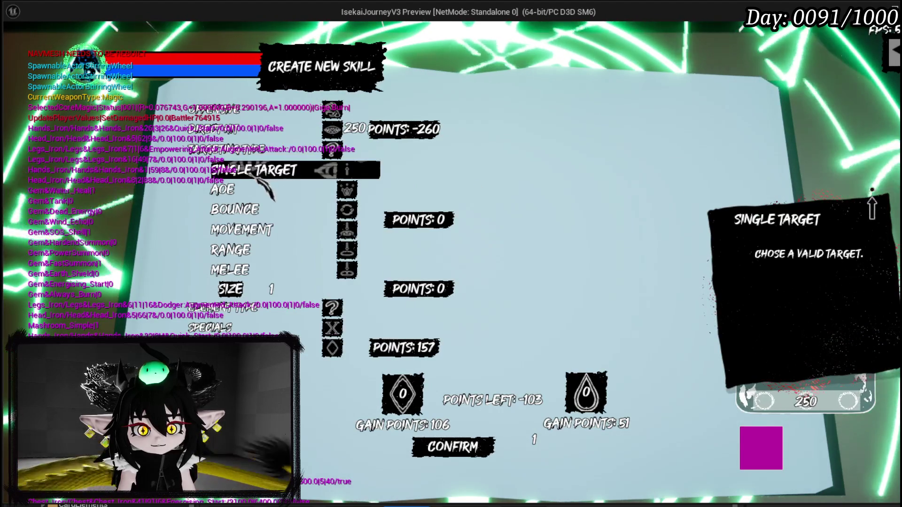
pyautogui.click(256, 189)
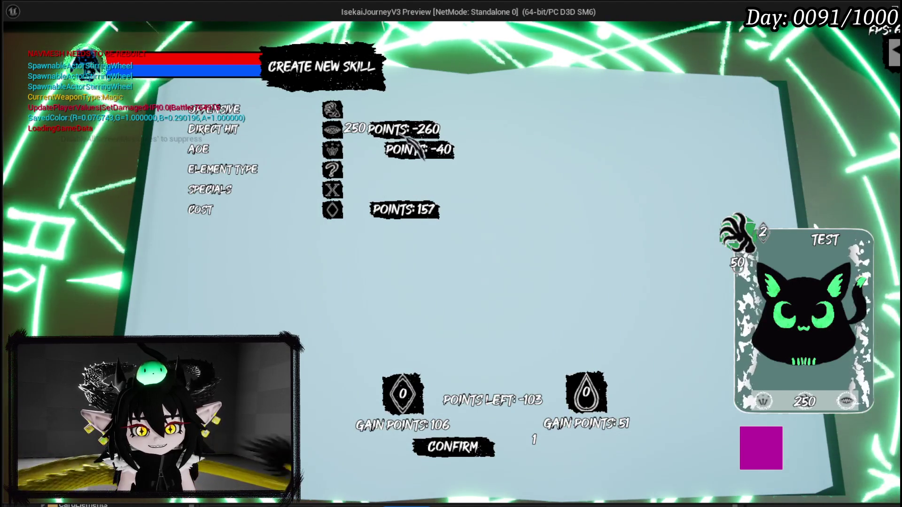
pyautogui.click(268, 172)
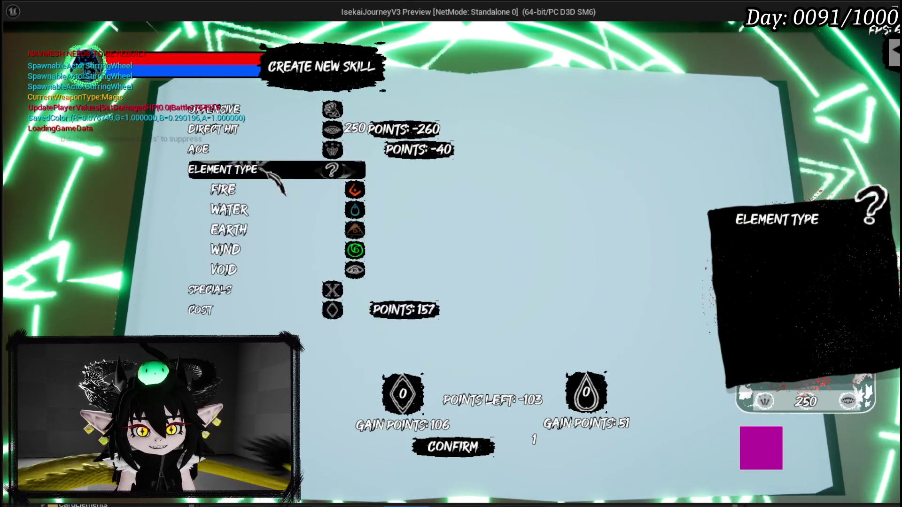
# Step: Make the test skill a Fire element skill and add the Cascade special
pyautogui.click(273, 189)
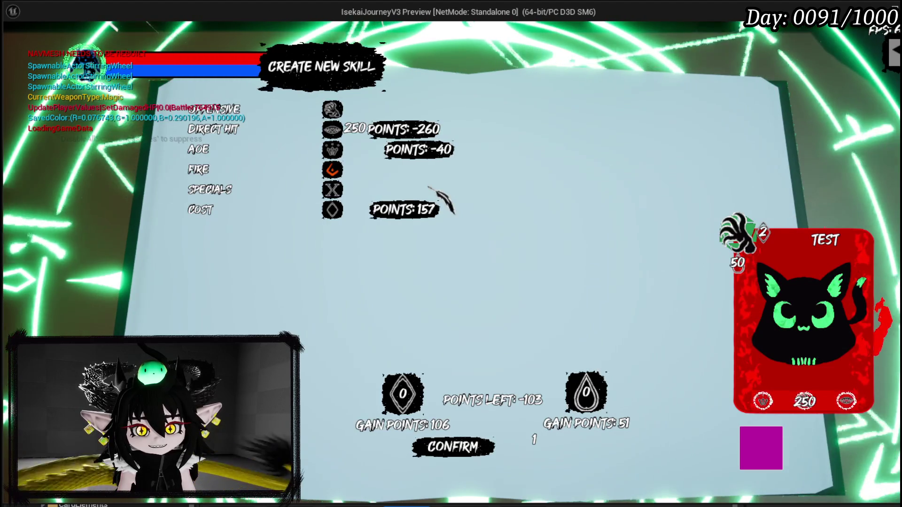
pyautogui.click(263, 189)
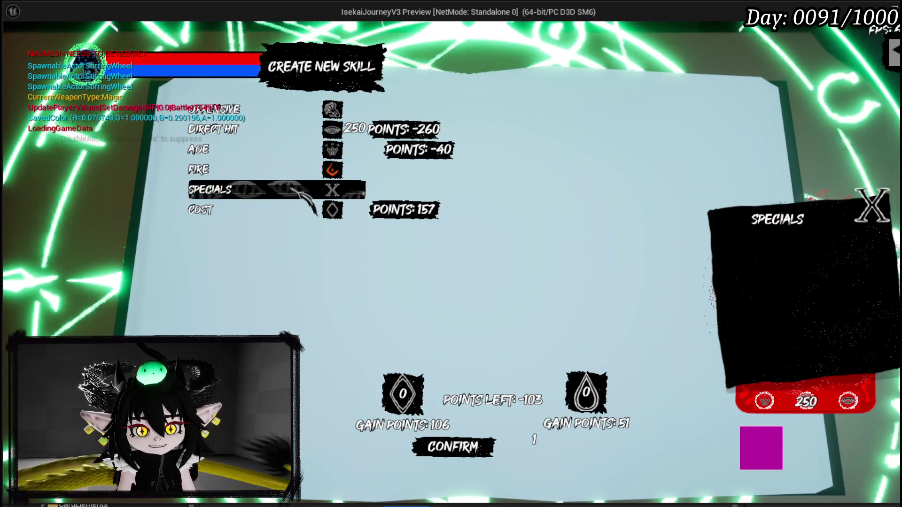
pyautogui.click(278, 194)
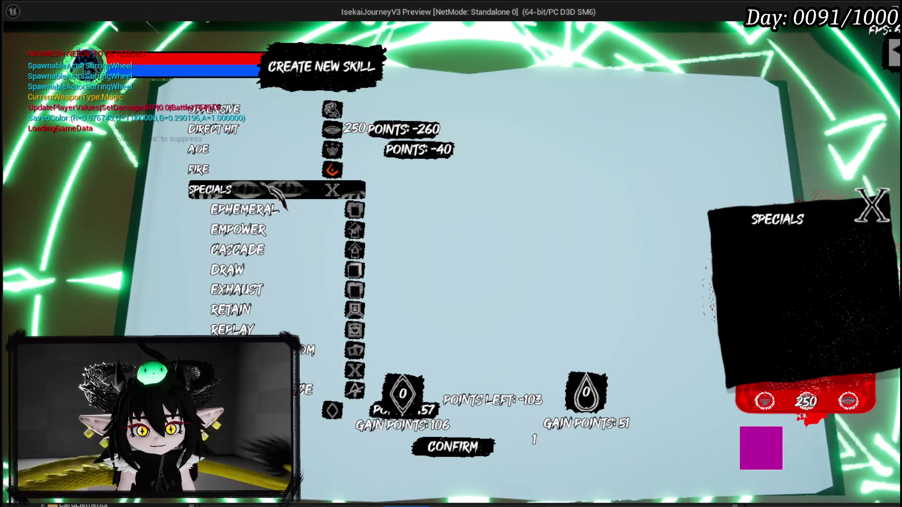
pyautogui.click(259, 237)
pyautogui.click(261, 249)
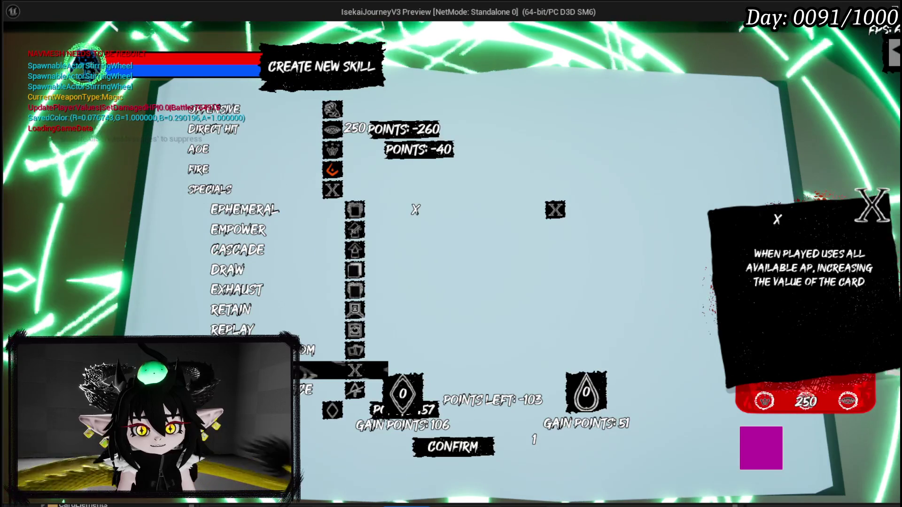
# Step: Check the AP/MP costs, then add the Retain special and collapse the Specials list
pyautogui.click(233, 214)
pyautogui.click(216, 191)
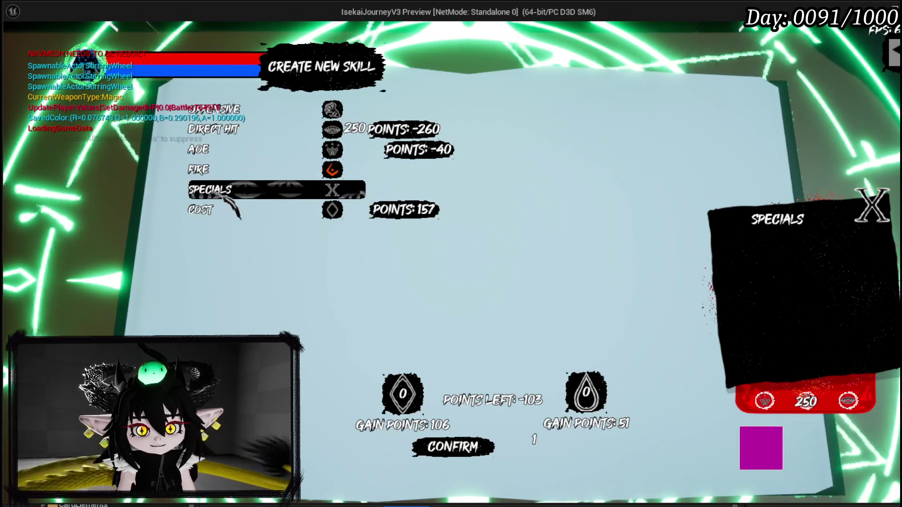
pyautogui.click(218, 211)
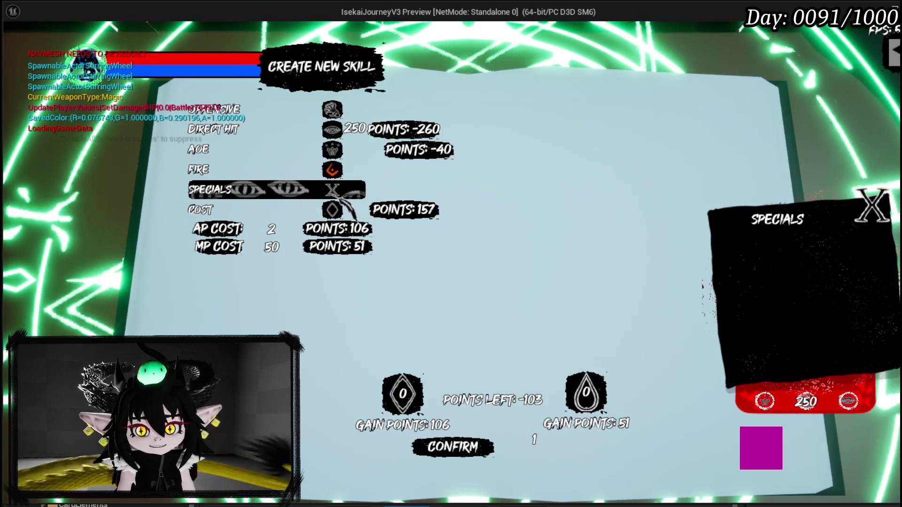
pyautogui.click(274, 191)
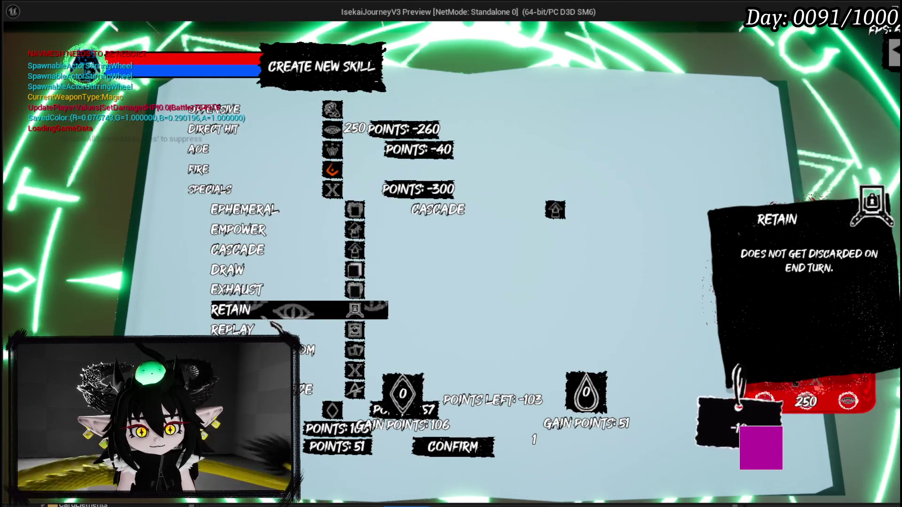
pyautogui.click(282, 311)
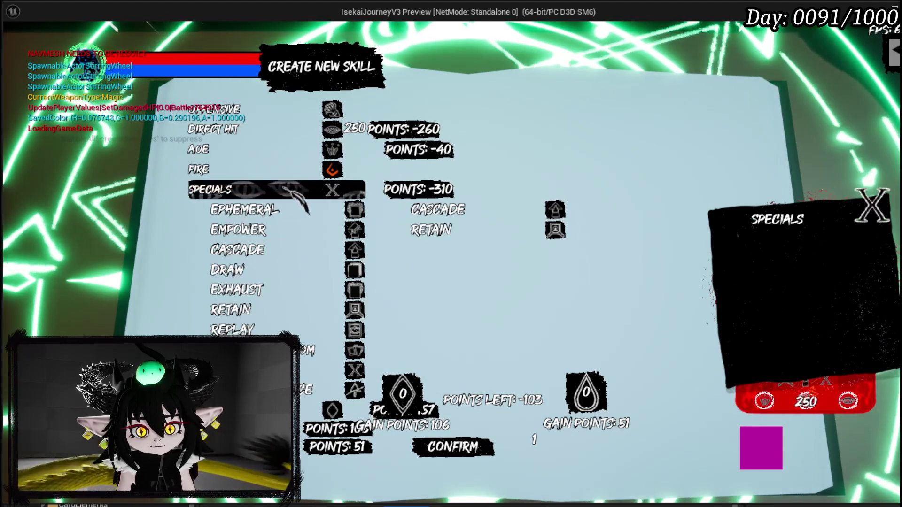
pyautogui.click(289, 189)
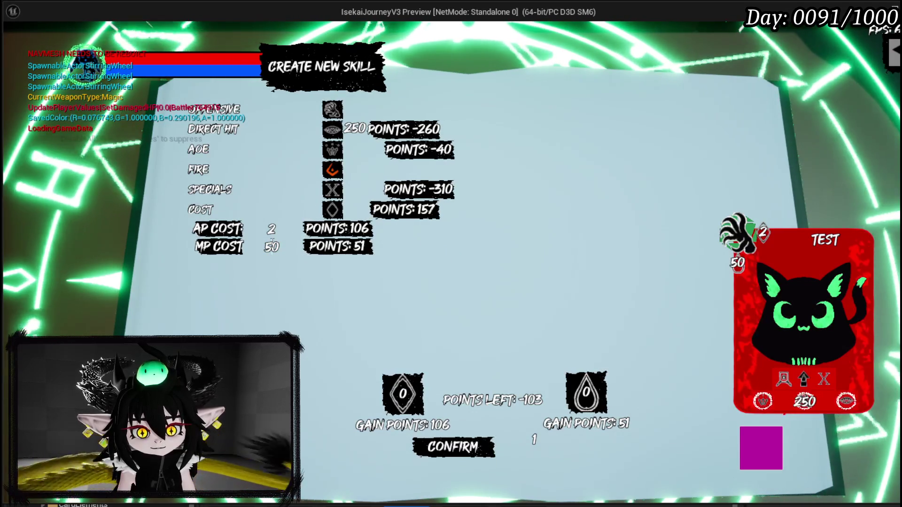
# Step: Enter an AP cost of 5 alongside the MP cost of 1 under Cost
pyautogui.press('End')
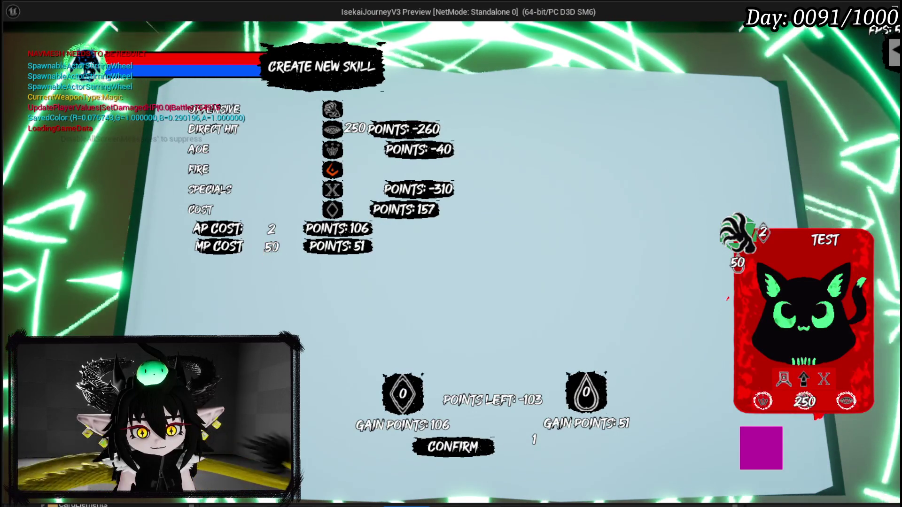
pyautogui.hotkey('shift', 'Left')
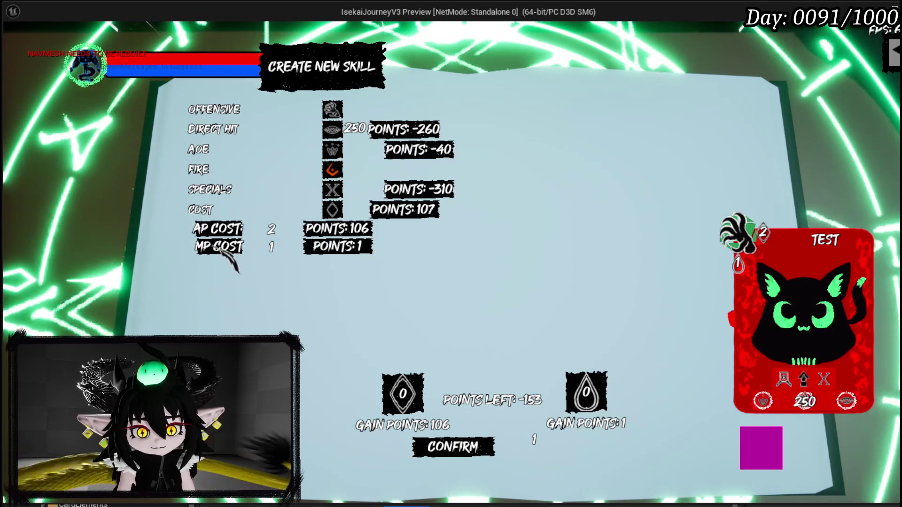
pyautogui.hotkey('shift', 'Tab')
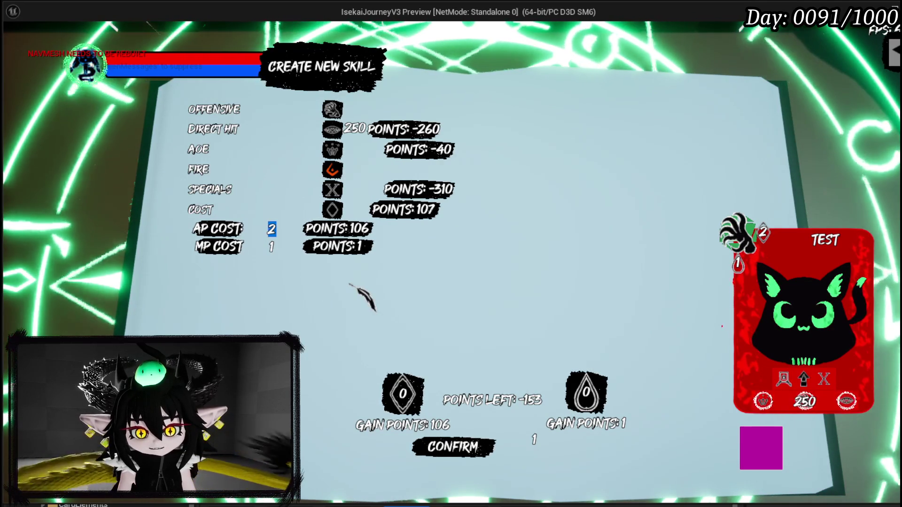
pyautogui.write('5')
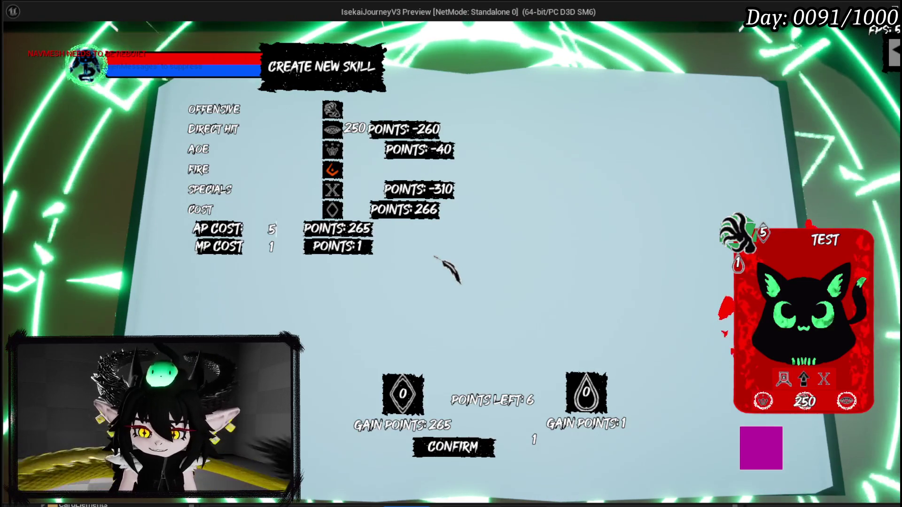
pyautogui.moveTo(763, 402)
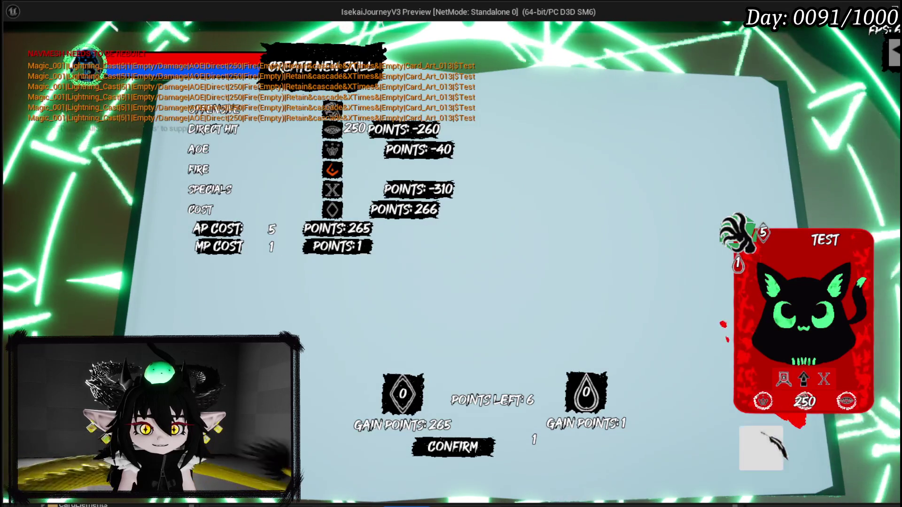
# Step: Reopen the Specials list to confirm the chosen specials, then collapse it
pyautogui.moveTo(331, 126)
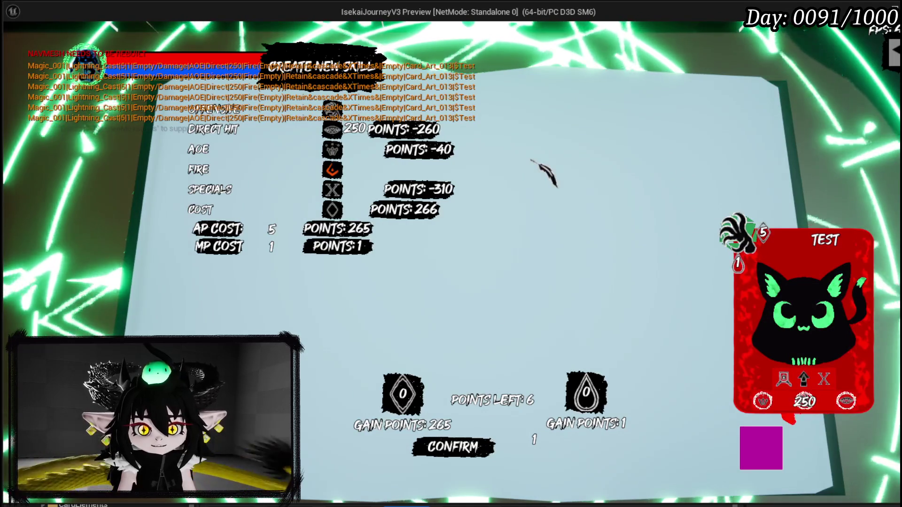
pyautogui.moveTo(295, 182)
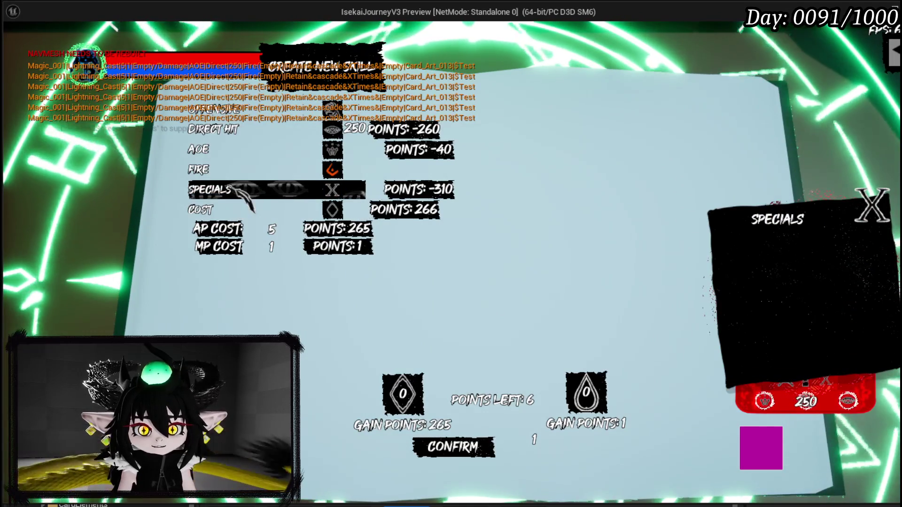
pyautogui.moveTo(365, 121)
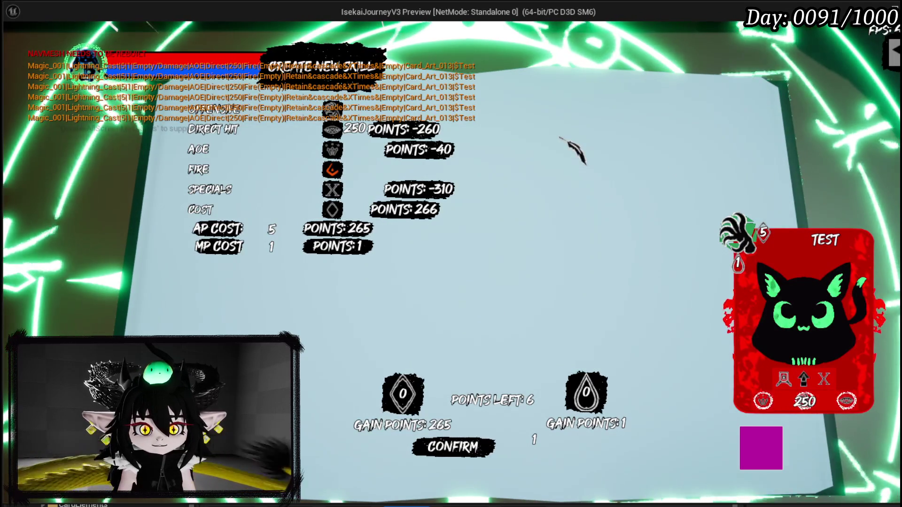
pyautogui.click(361, 189)
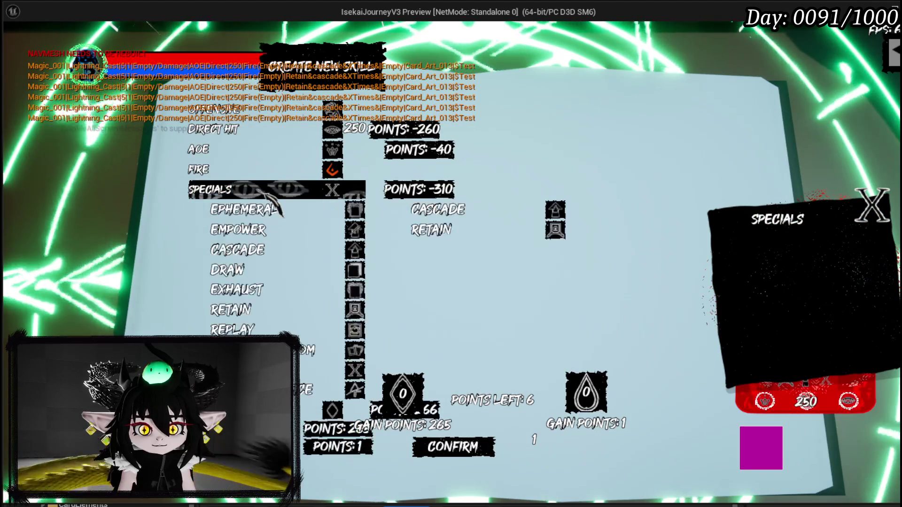
pyautogui.moveTo(454, 217)
pyautogui.click(293, 197)
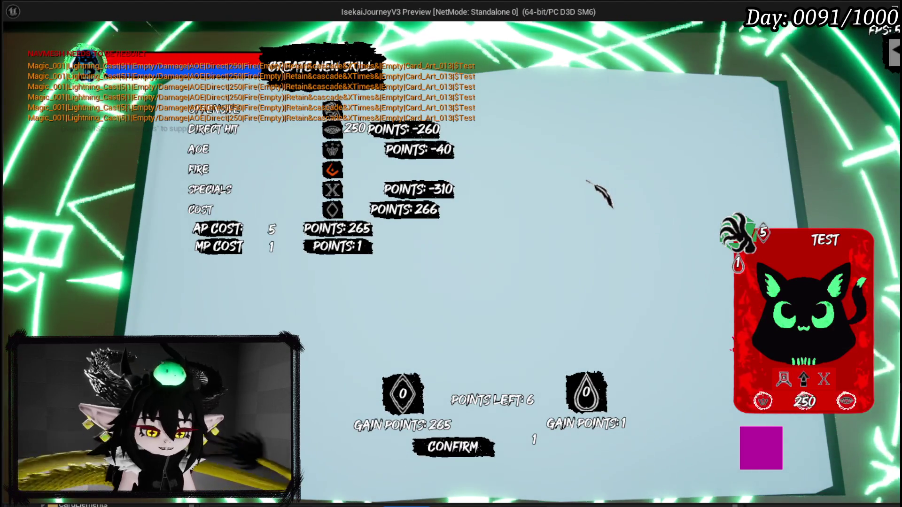
# Step: Stop the Play In Editor session and save the L_DungeonCreationTest level
pyautogui.hotkey('alt', 'Tab')
pyautogui.press('Escape')
pyautogui.click(19, 47)
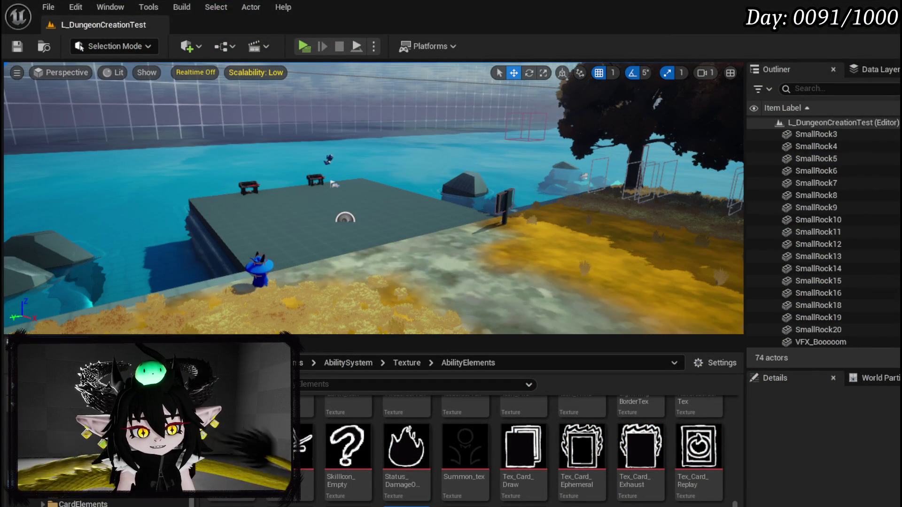
# Step: Switch WP_SkillTree_Ability from the NumberChange graph to Designer and inspect the rows' vertical box
pyautogui.hotkey('alt', 'Tab')
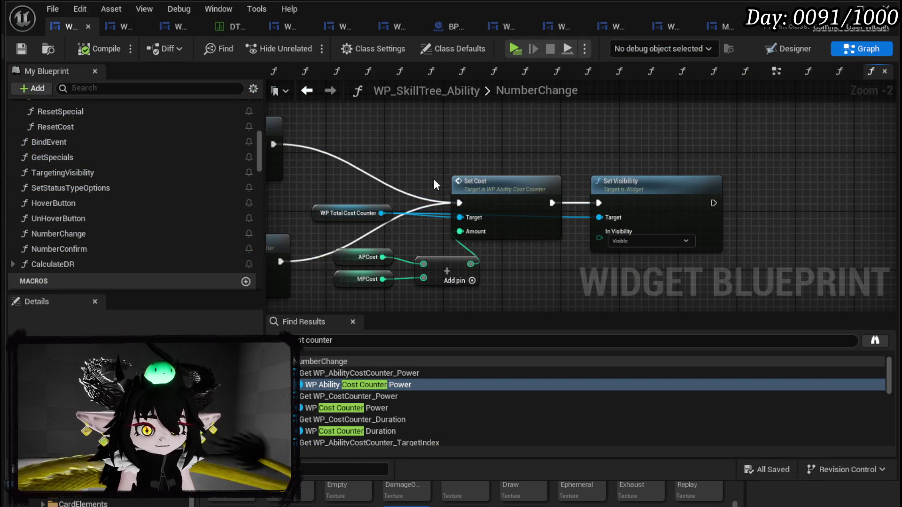
pyautogui.scroll(-4, 444, 187)
pyautogui.moveTo(371, 166); pyautogui.dragTo(385, 291)
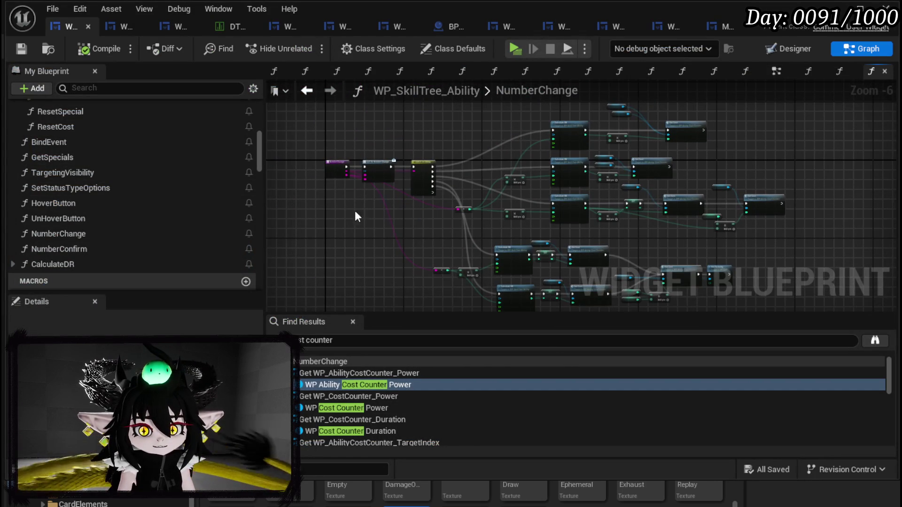
pyautogui.click(790, 49)
pyautogui.scroll(-4, 410, 262)
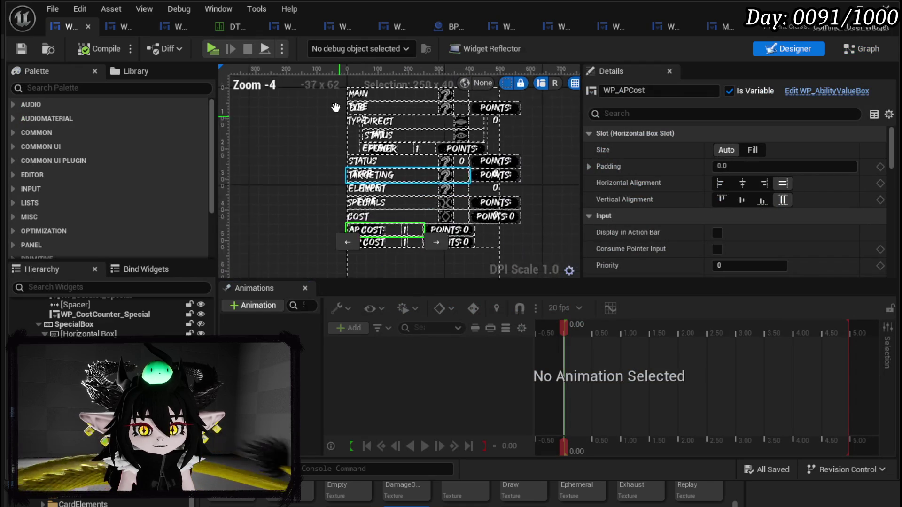
pyautogui.scroll(-1, 376, 259)
pyautogui.click(377, 185)
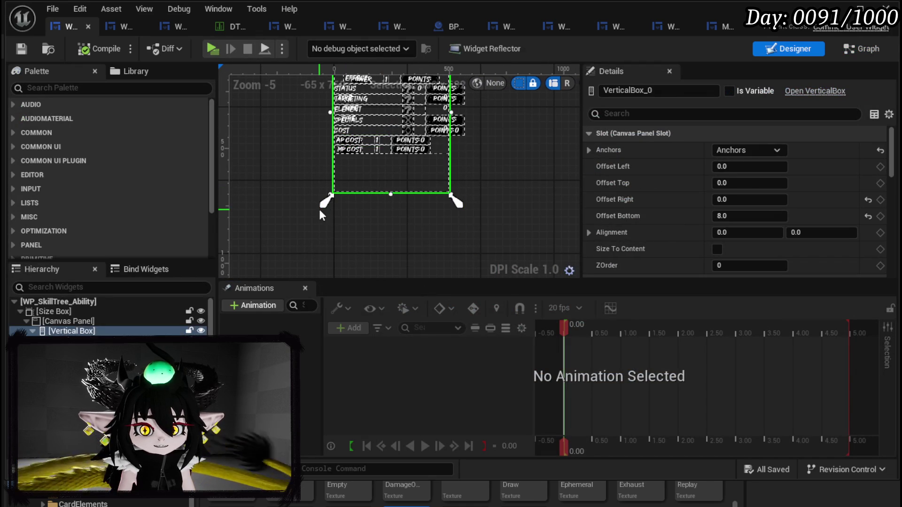
pyautogui.moveTo(297, 178); pyautogui.dragTo(297, 202)
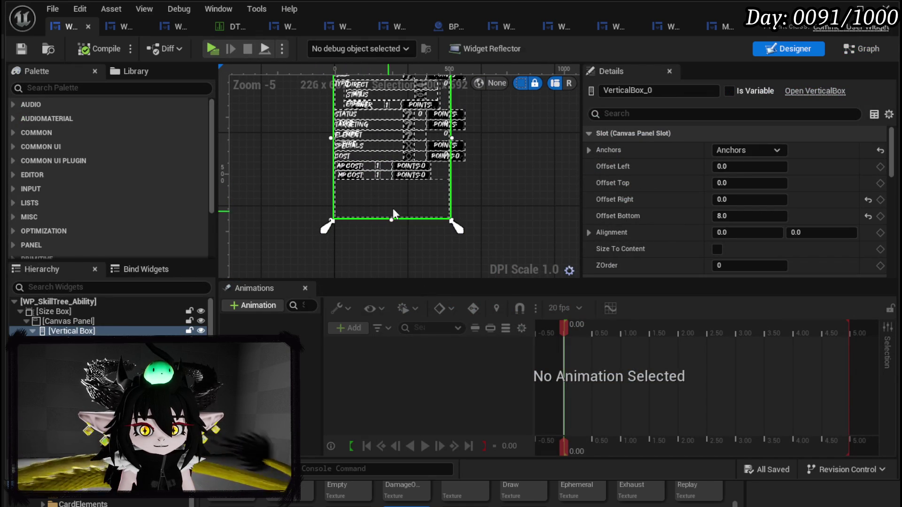
pyautogui.click(407, 256)
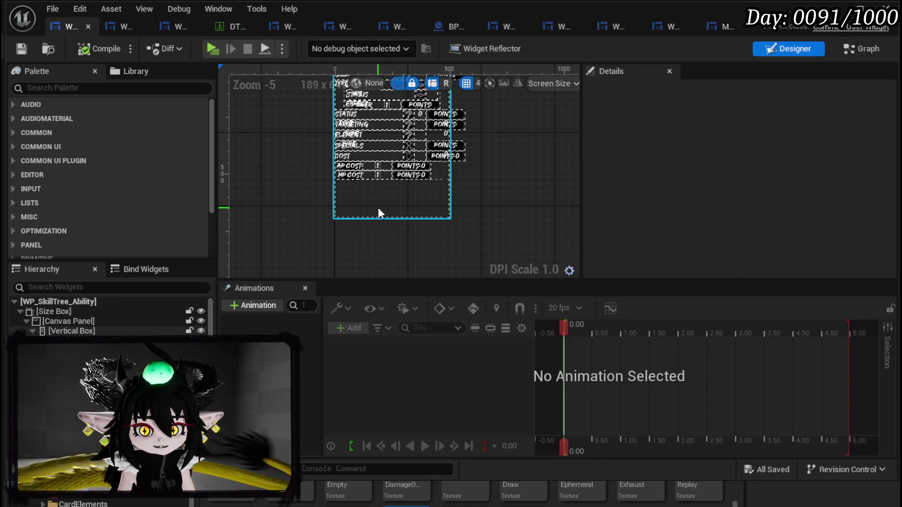
pyautogui.scroll(2, 486, 180)
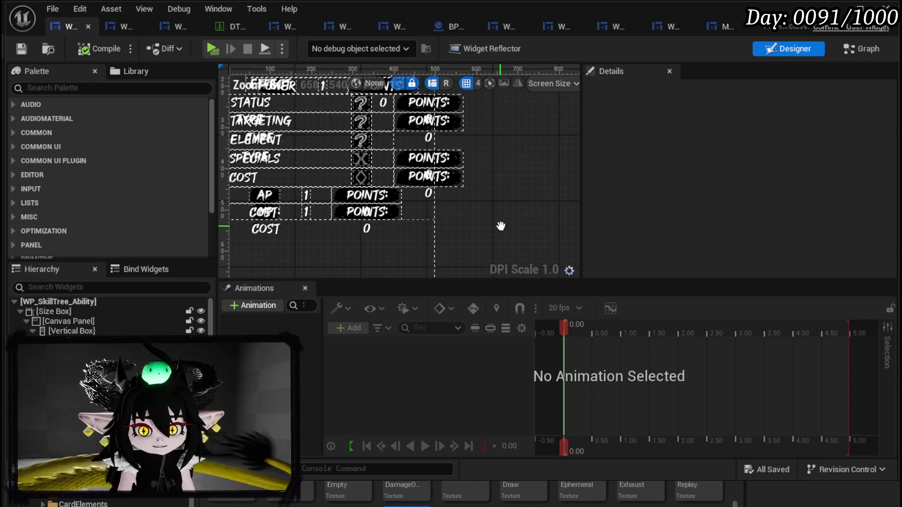
# Step: Inspect the Specials cost counter, compile the widget, and view the MAIN TYPE and SUB TYPE rows
pyautogui.click(448, 156)
pyautogui.moveTo(504, 190)
pyautogui.mouseDown()
pyautogui.moveTo(542, 215)
pyautogui.moveTo(535, 220)
pyautogui.mouseUp()
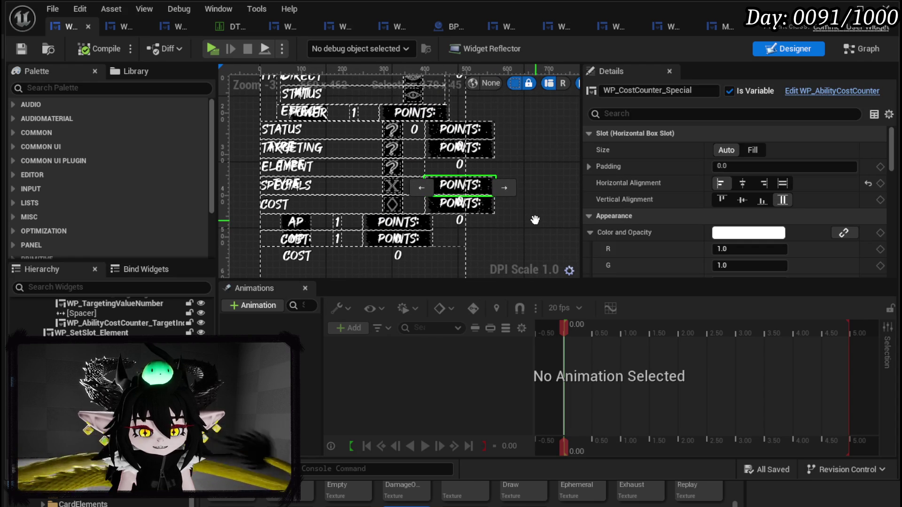
pyautogui.scroll(-3, 475, 201)
pyautogui.scroll(3, 474, 201)
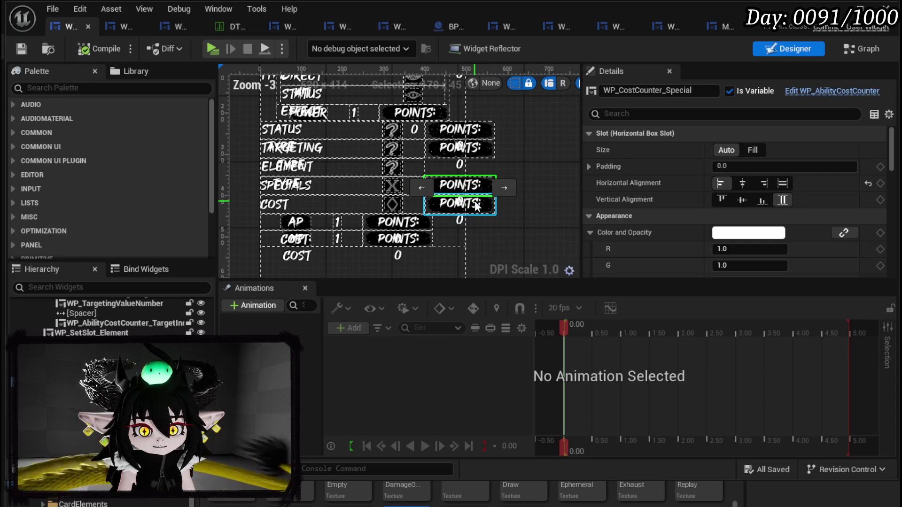
pyautogui.click(85, 54)
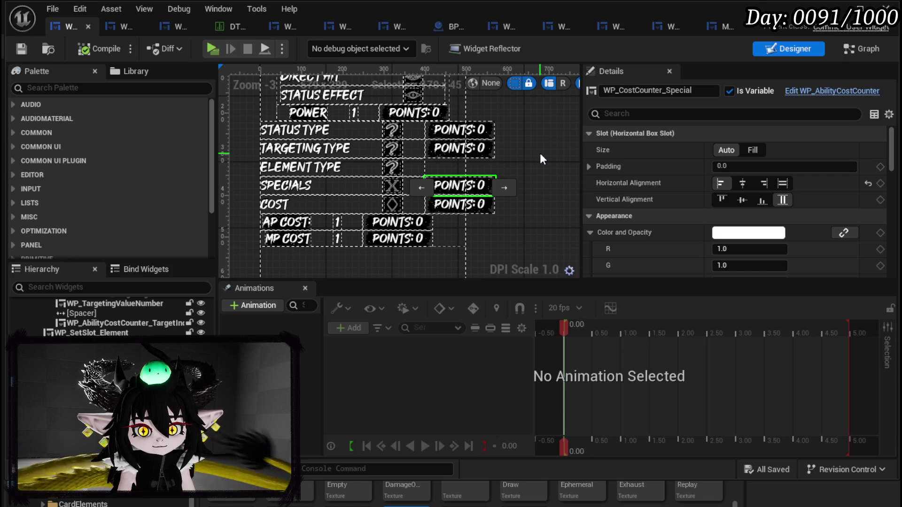
pyautogui.moveTo(549, 168)
pyautogui.mouseDown()
pyautogui.moveTo(551, 241)
pyautogui.moveTo(543, 181)
pyautogui.moveTo(540, 195)
pyautogui.mouseUp()
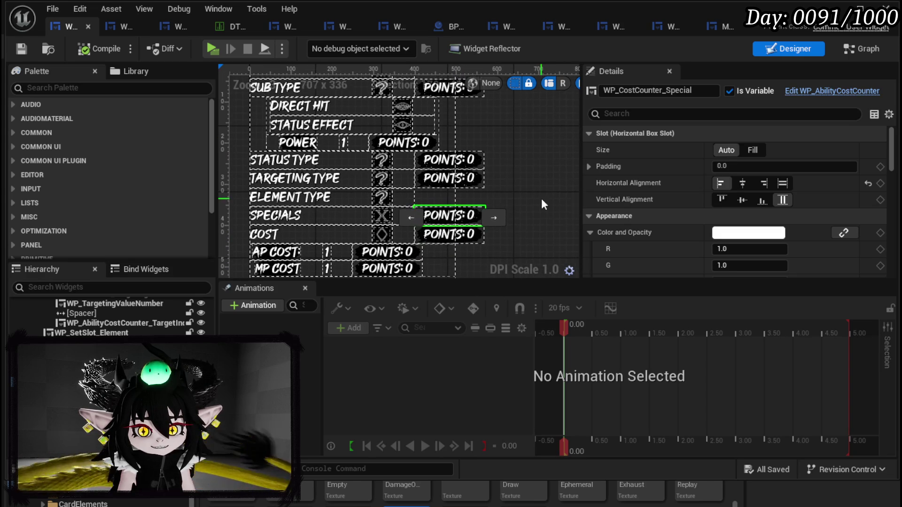
# Step: In WP_AbilityButtonSlot, rename the small number text beside the icon to MW_Text_Number
pyautogui.click(167, 27)
pyautogui.click(129, 26)
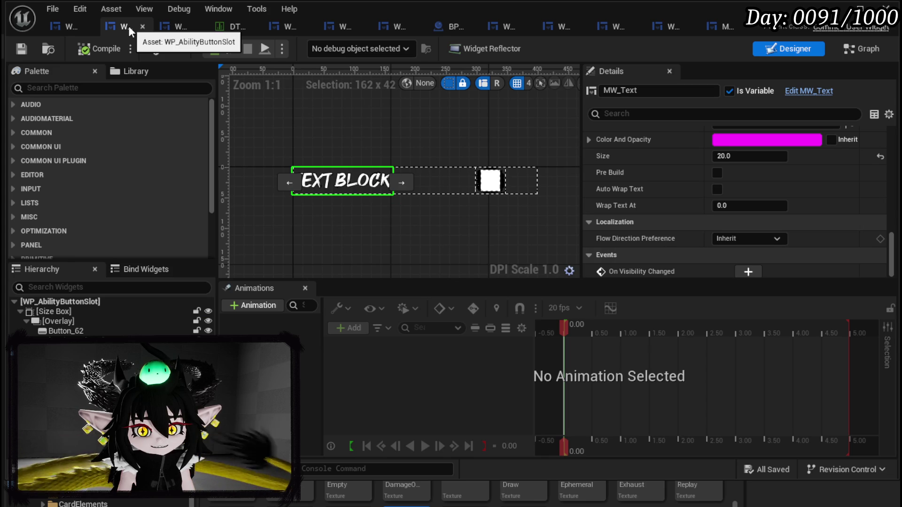
pyautogui.click(531, 185)
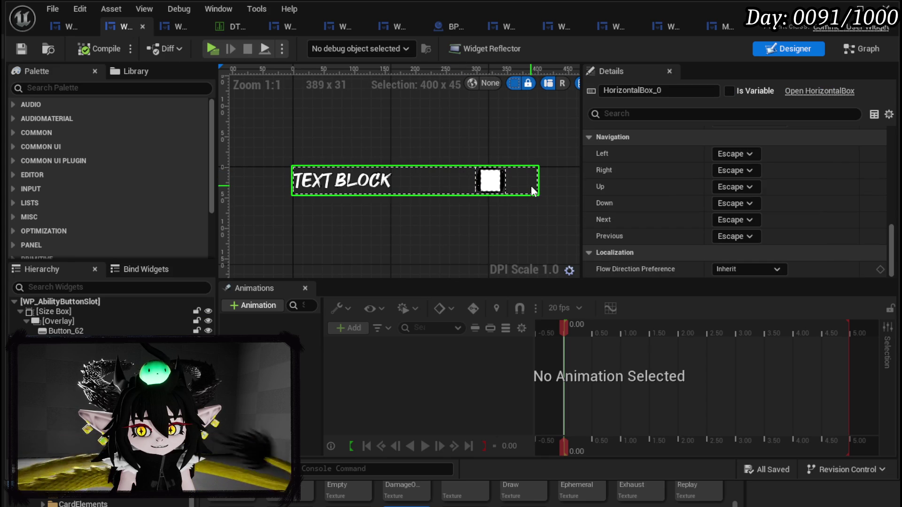
pyautogui.click(90, 361)
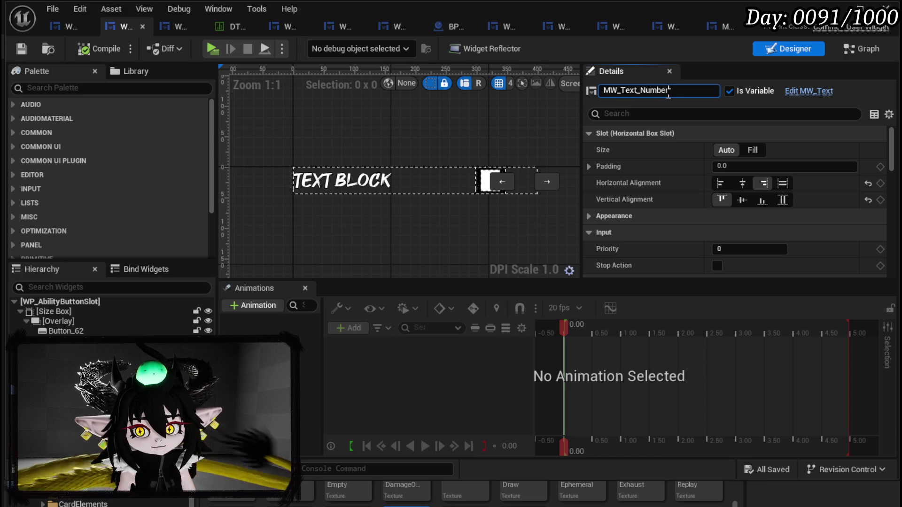
pyautogui.press('Return')
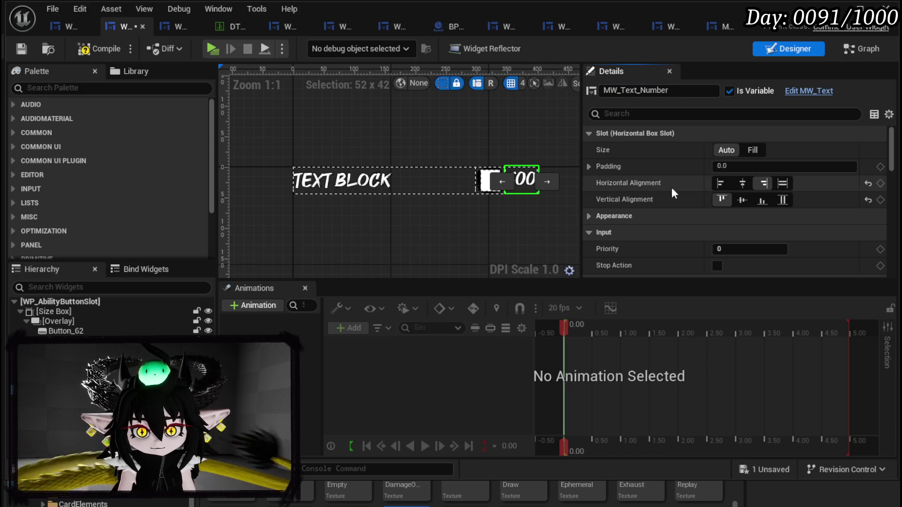
# Step: Set MW_Text_Number's Text to 5000, then compile and save the widget
pyautogui.scroll(-10, 712, 198)
pyautogui.scroll(-6, 721, 202)
pyautogui.scroll(3, 733, 178)
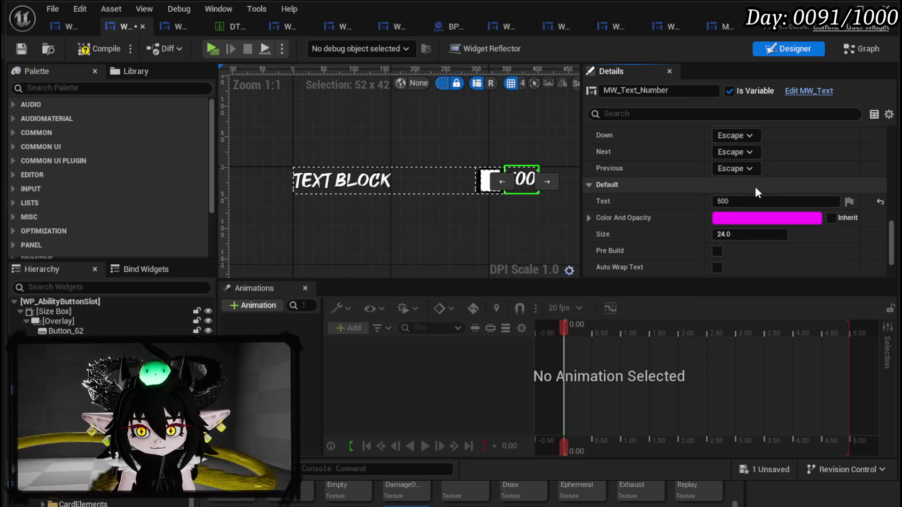
pyautogui.click(731, 201)
pyautogui.write('0')
pyautogui.press('Return')
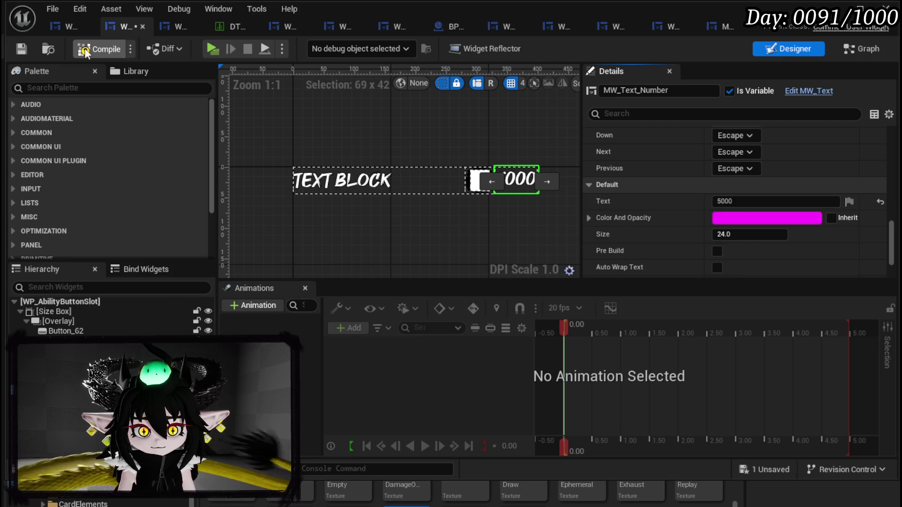
pyautogui.click(21, 48)
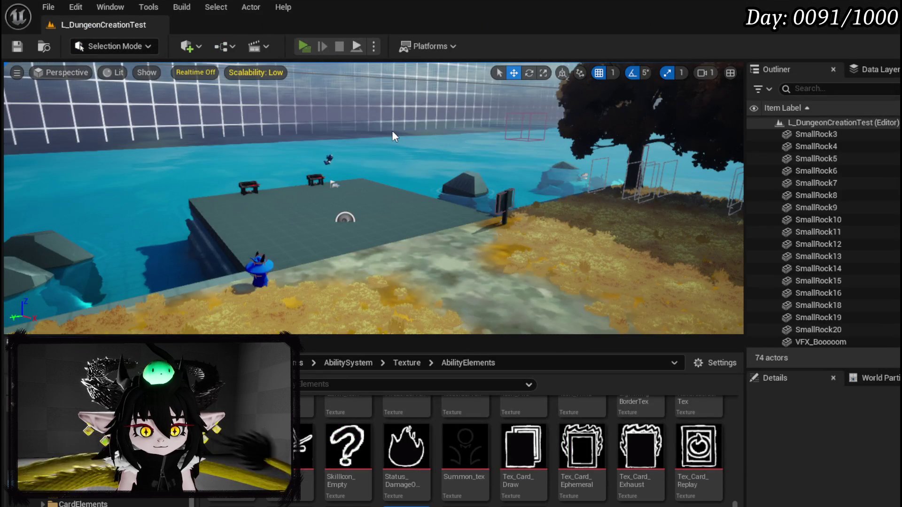
pyautogui.hotkey('alt', 'p')
pyautogui.press('e')
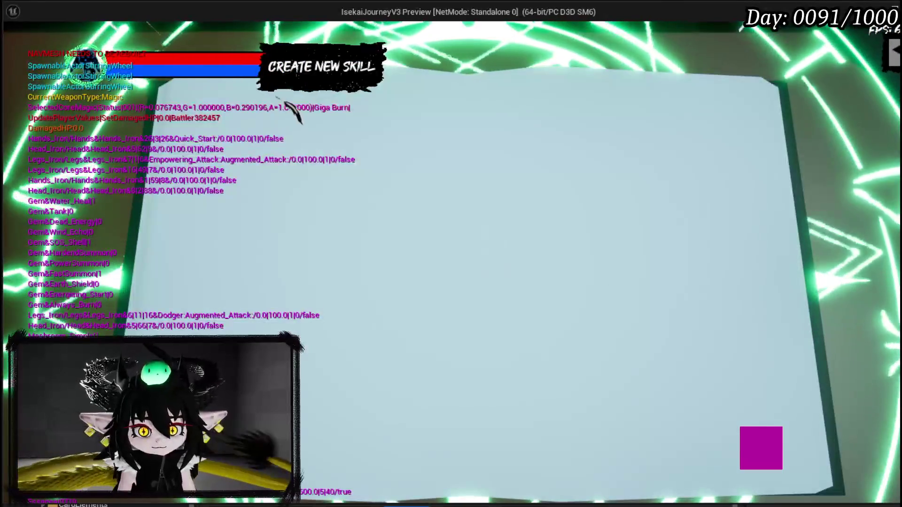
pyautogui.click(273, 133)
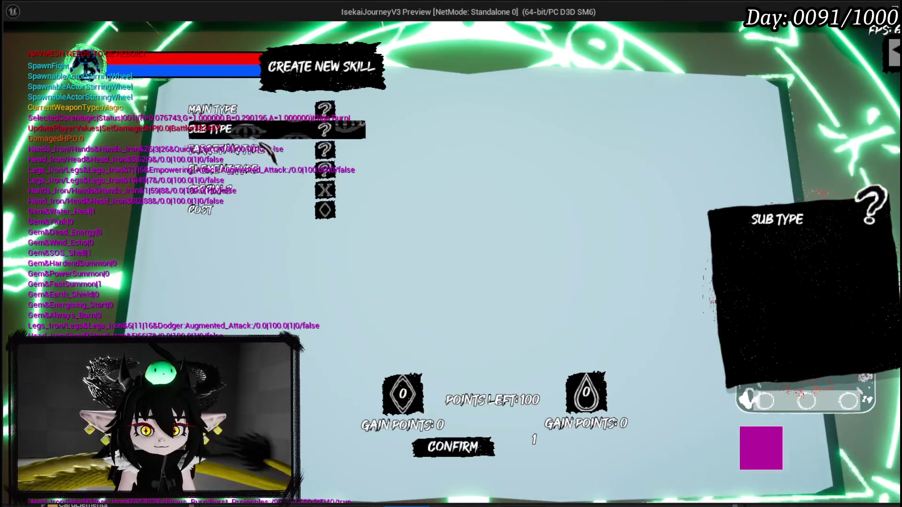
pyautogui.click(263, 150)
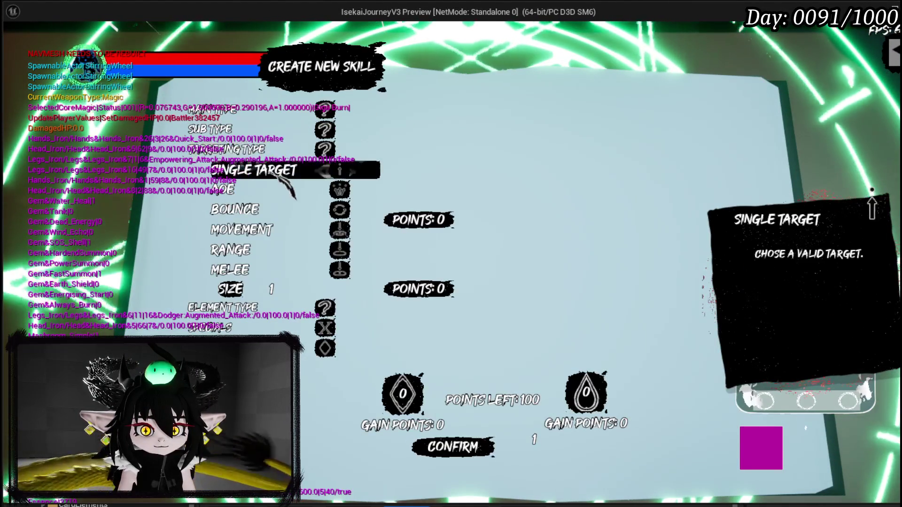
pyautogui.click(266, 189)
pyautogui.click(271, 137)
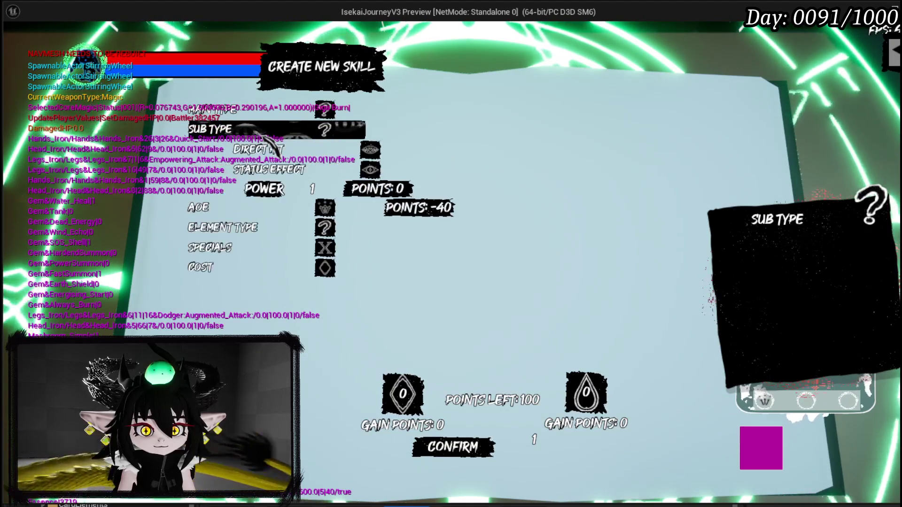
pyautogui.click(269, 170)
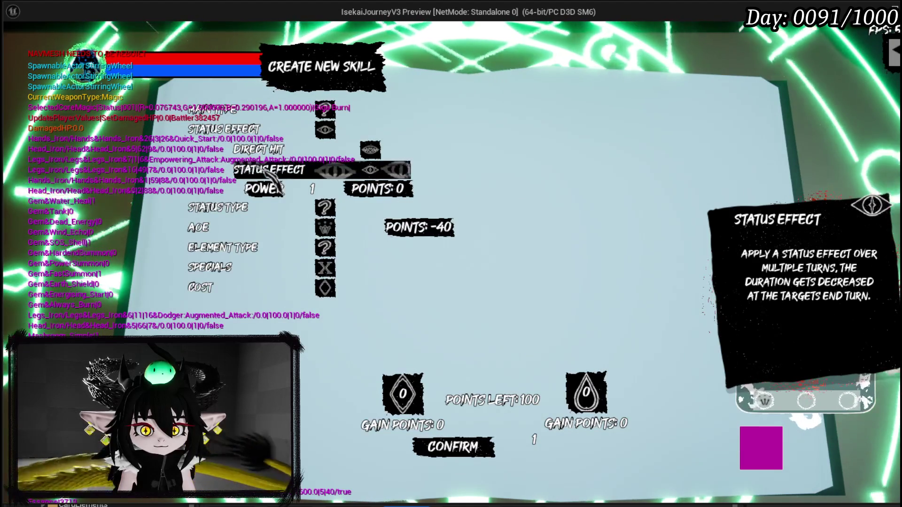
pyautogui.click(319, 186)
pyautogui.write('50')
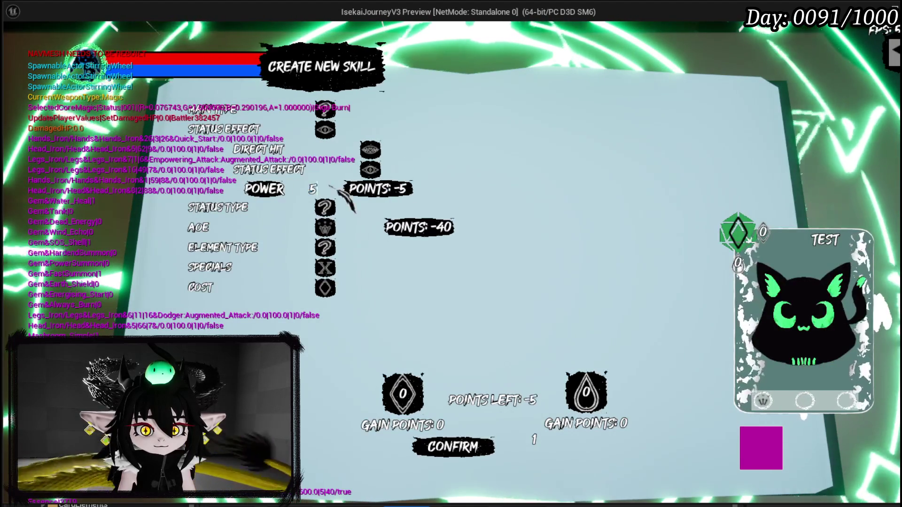
pyautogui.press('Return')
pyautogui.click(217, 149)
pyautogui.click(300, 170)
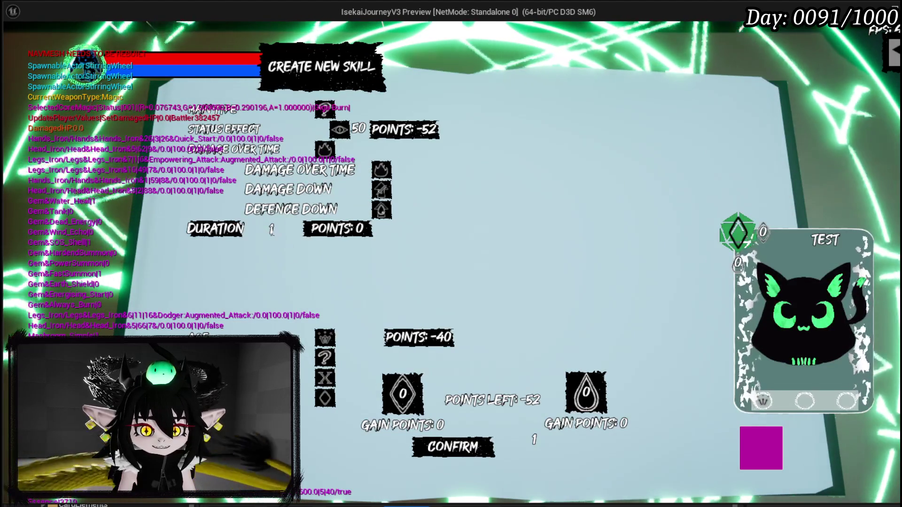
pyautogui.press('BackSpace')
pyautogui.write('3')
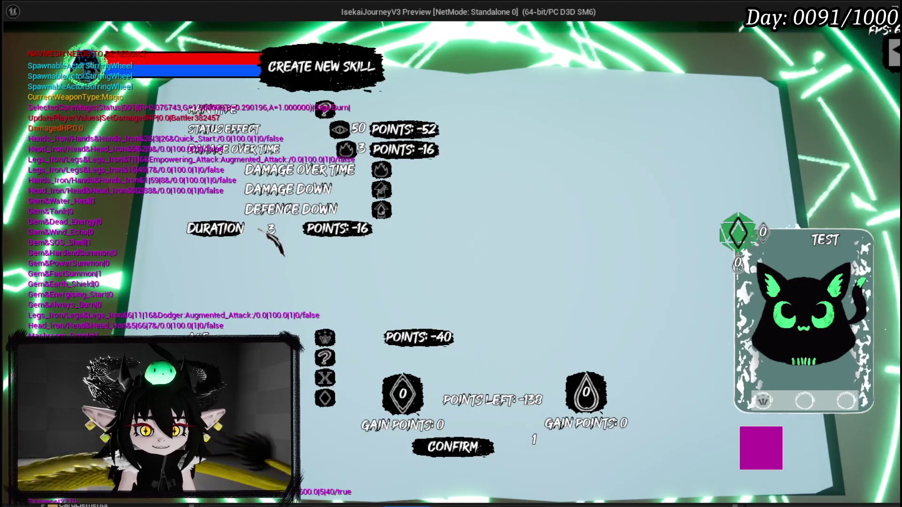
pyautogui.click(262, 132)
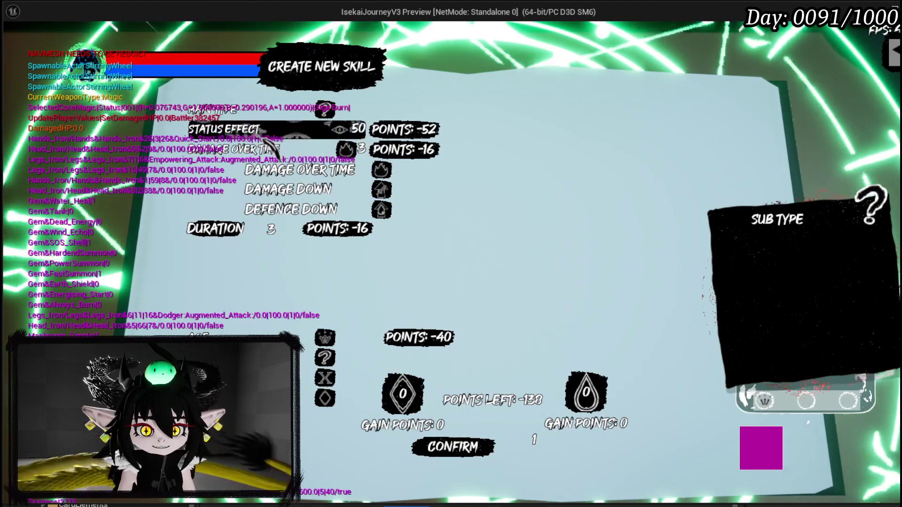
pyautogui.click(253, 131)
pyautogui.click(244, 151)
pyautogui.click(247, 169)
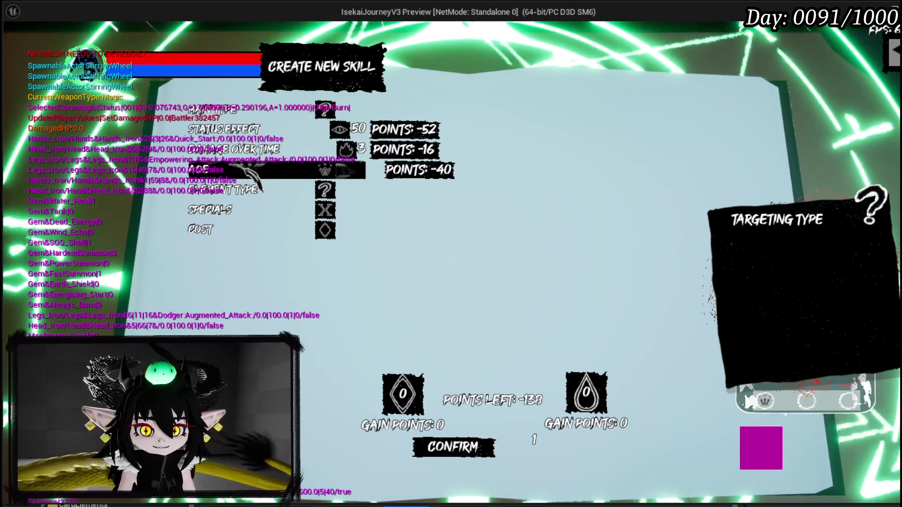
pyautogui.click(249, 171)
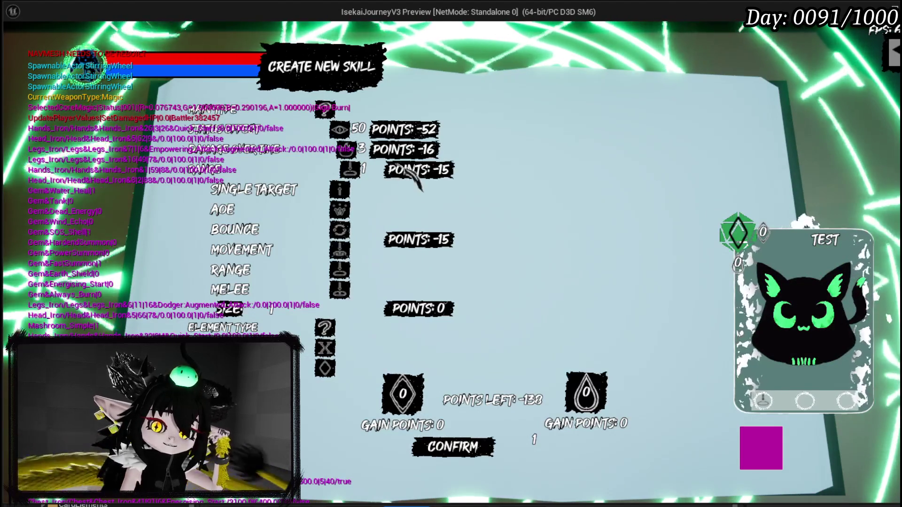
pyautogui.press('Escape')
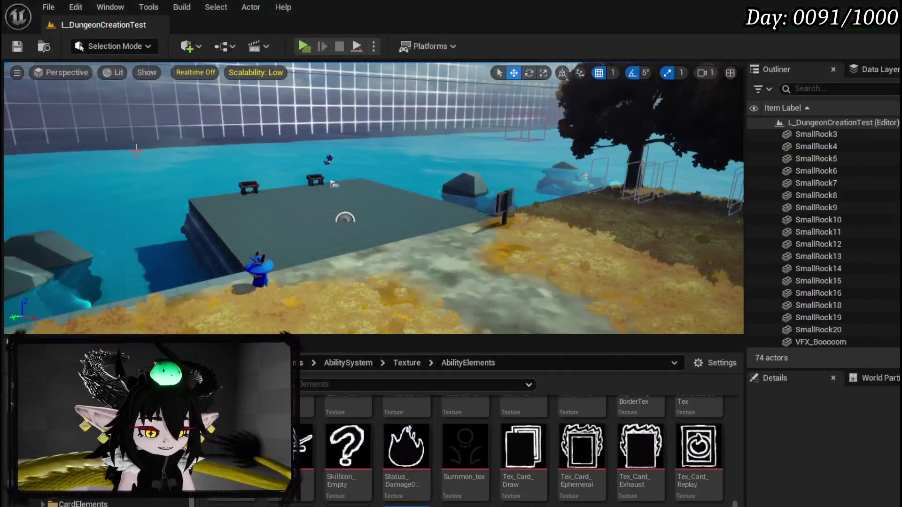
# Step: Save the level, then set the Status Type points counter to Right Align
pyautogui.hotkey('ctrl', 's')
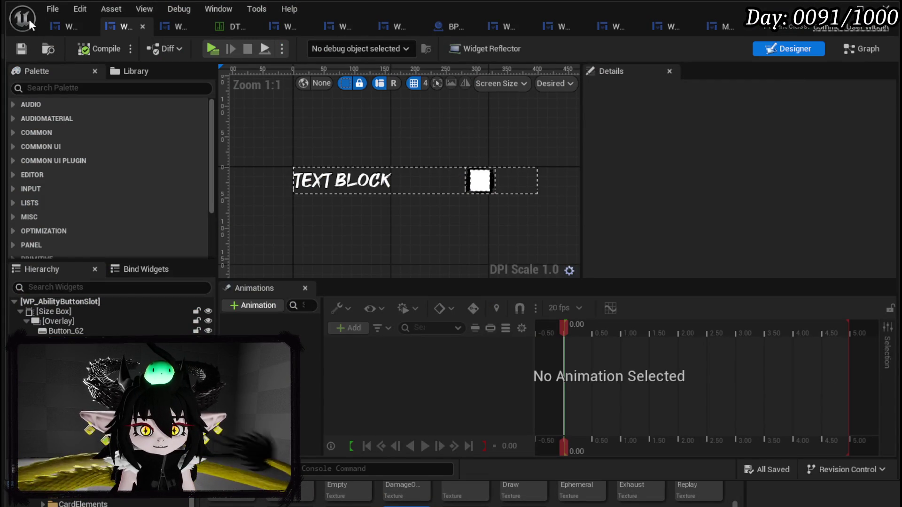
pyautogui.click(58, 23)
pyautogui.scroll(1, 458, 129)
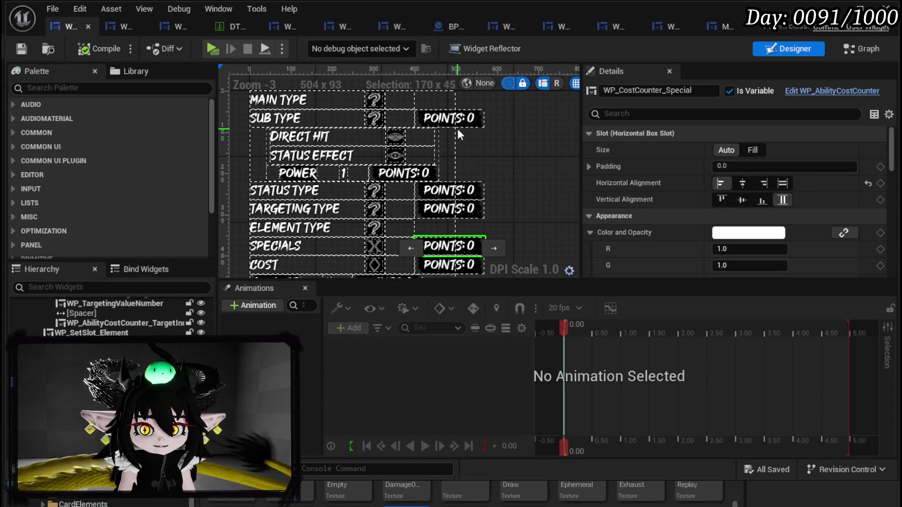
pyautogui.click(455, 125)
pyautogui.click(466, 187)
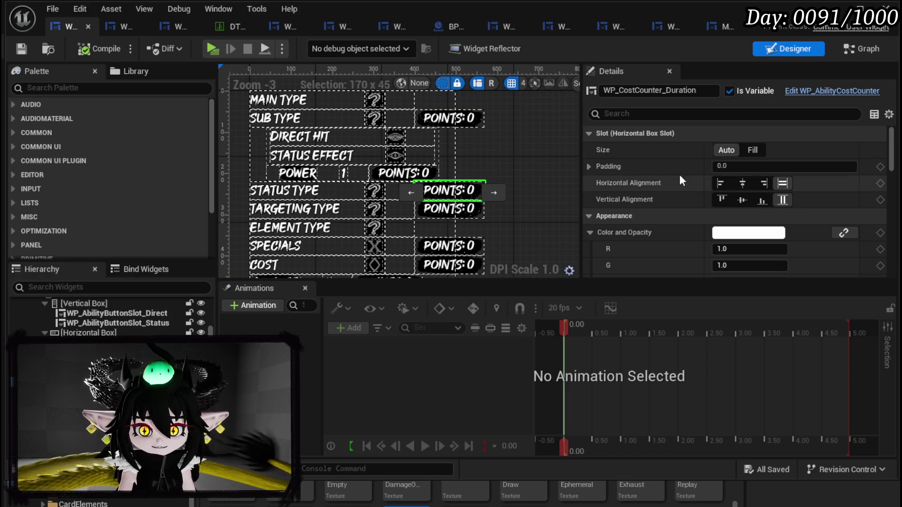
pyautogui.click(718, 184)
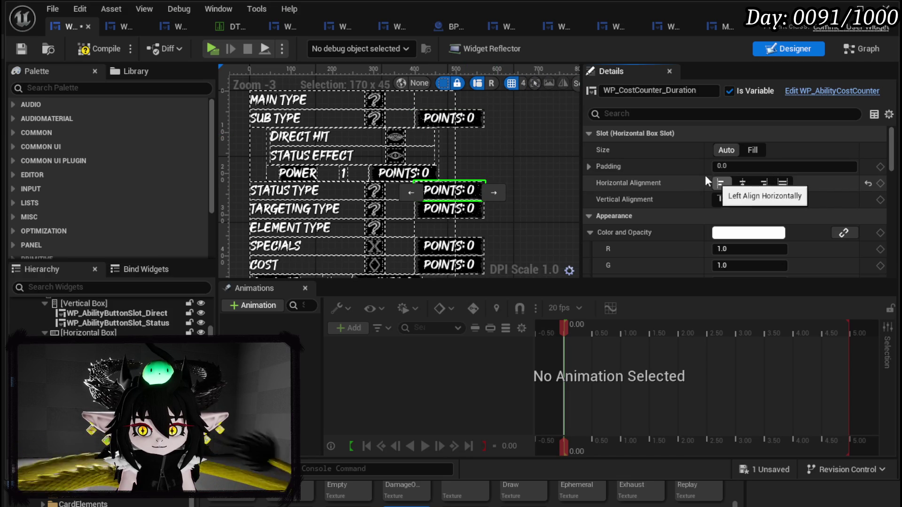
pyautogui.click(762, 183)
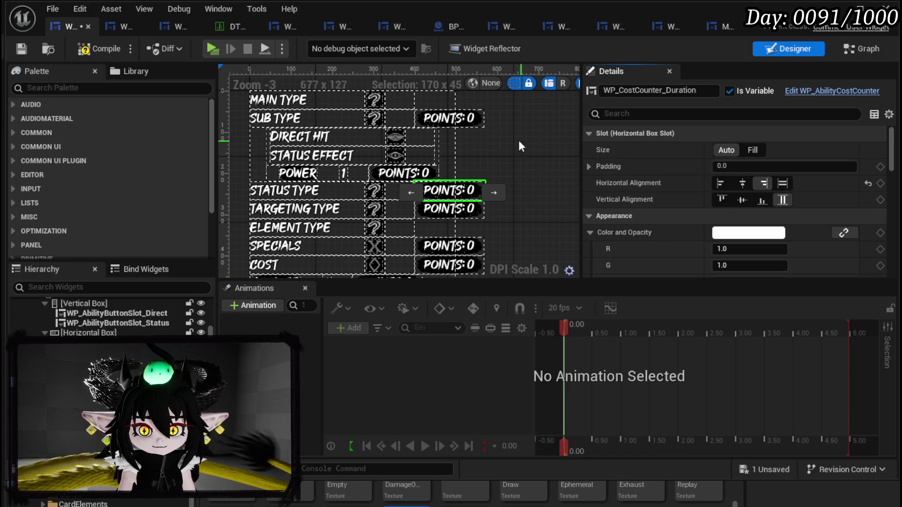
# Step: Right-align the Targeting, Specials and Cost points counters, then compile and save the widget
pyautogui.click(449, 117)
pyautogui.click(449, 209)
pyautogui.click(722, 184)
pyautogui.click(448, 246)
pyautogui.click(762, 183)
pyautogui.scroll(-2, 576, 207)
pyautogui.click(465, 213)
pyautogui.click(763, 184)
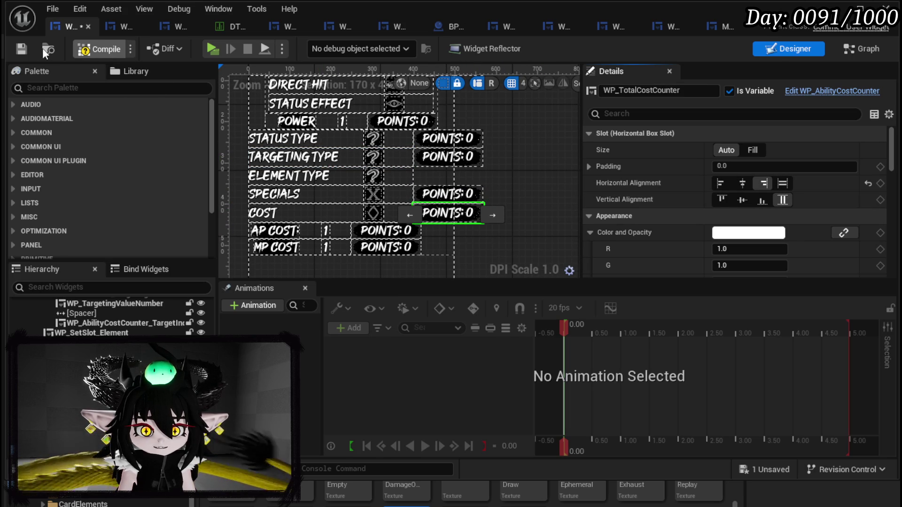
pyautogui.click(24, 49)
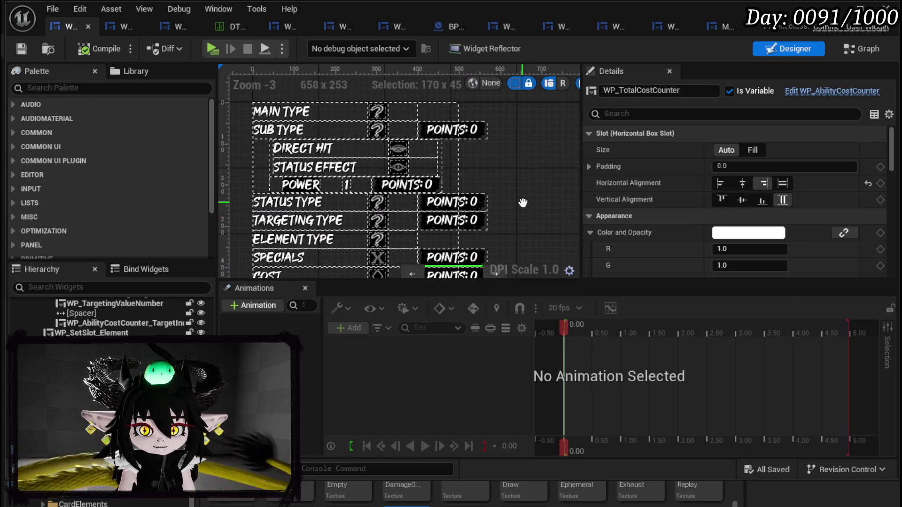
pyautogui.hotkey('alt', 'Tab')
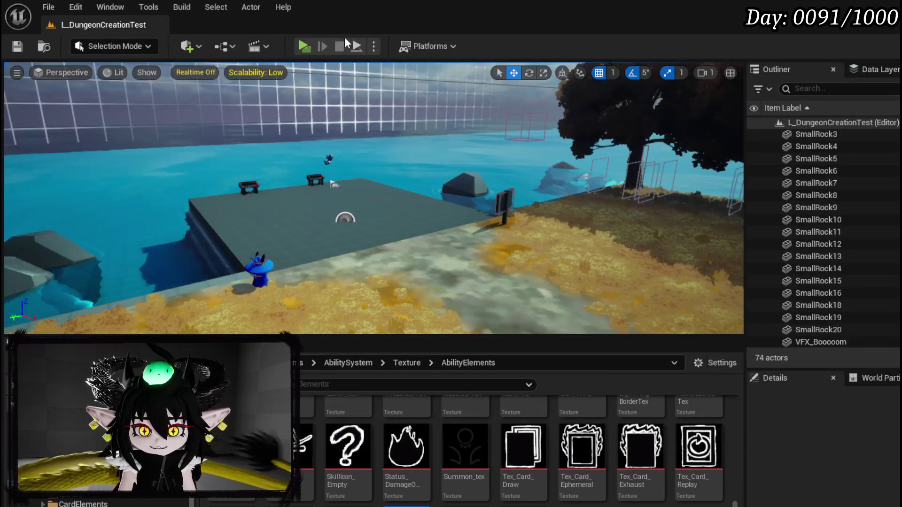
# Step: Start the game and pick Offensive as Main Type and Direct Hit as Sub Type
pyautogui.hotkey('alt', 'Tab')
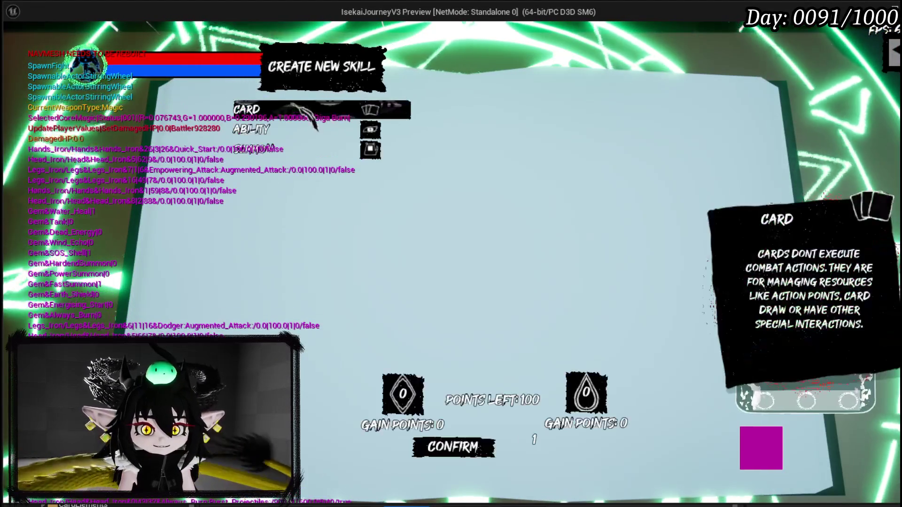
pyautogui.press('Up')
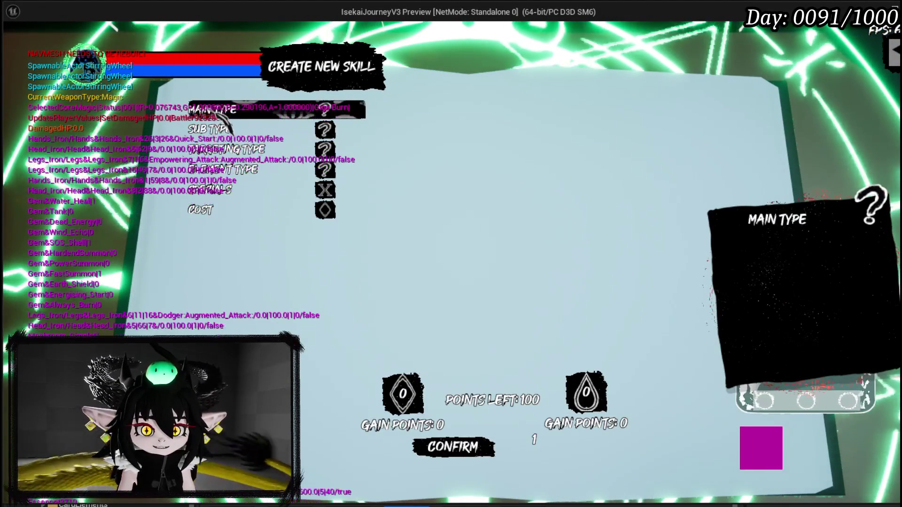
pyautogui.press('Return')
pyautogui.press('Return')
pyautogui.press('Down')
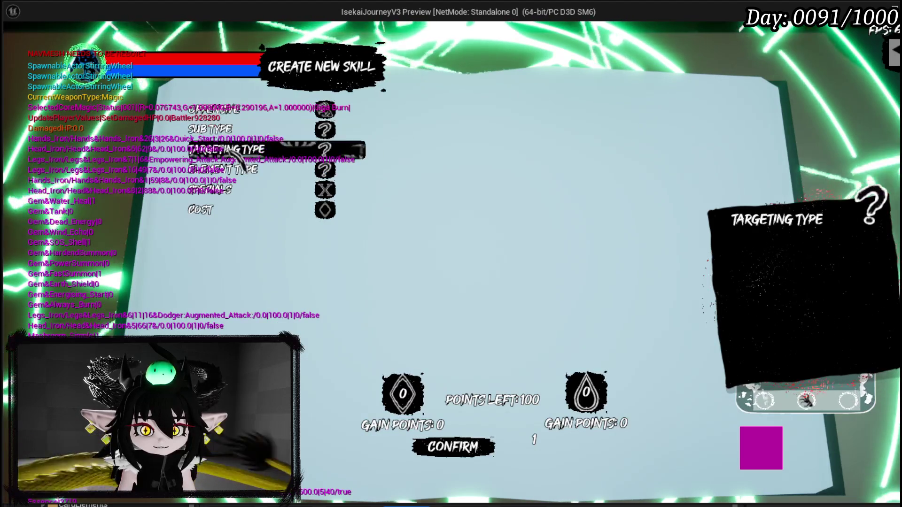
pyautogui.press('Up')
pyautogui.press('Return')
pyautogui.press('Down')
pyautogui.press('Up')
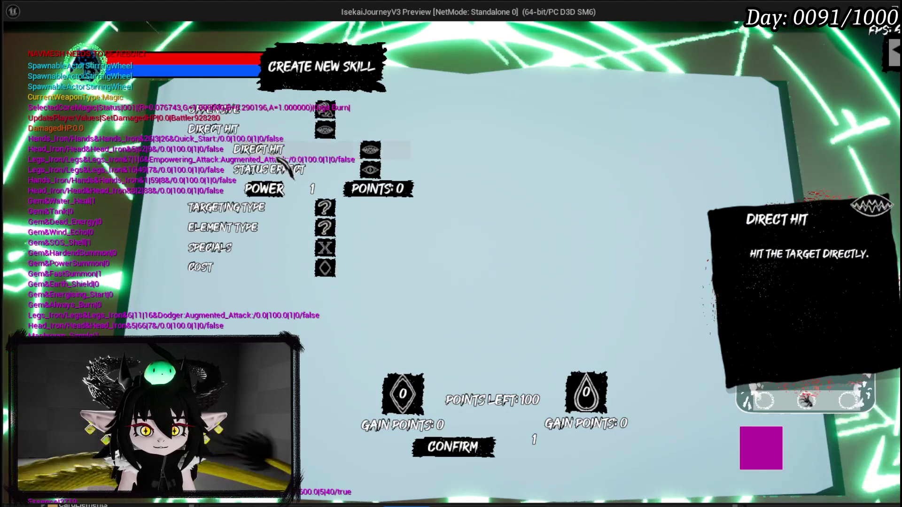
pyautogui.press('Return')
pyautogui.press('Return')
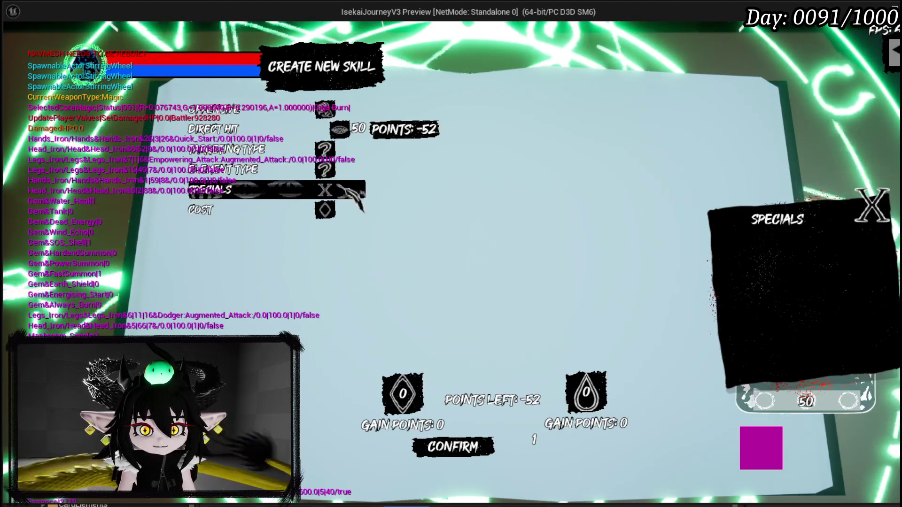
# Step: Choose AOE targeting and Fire element, leaving the skill with no special
pyautogui.click(254, 149)
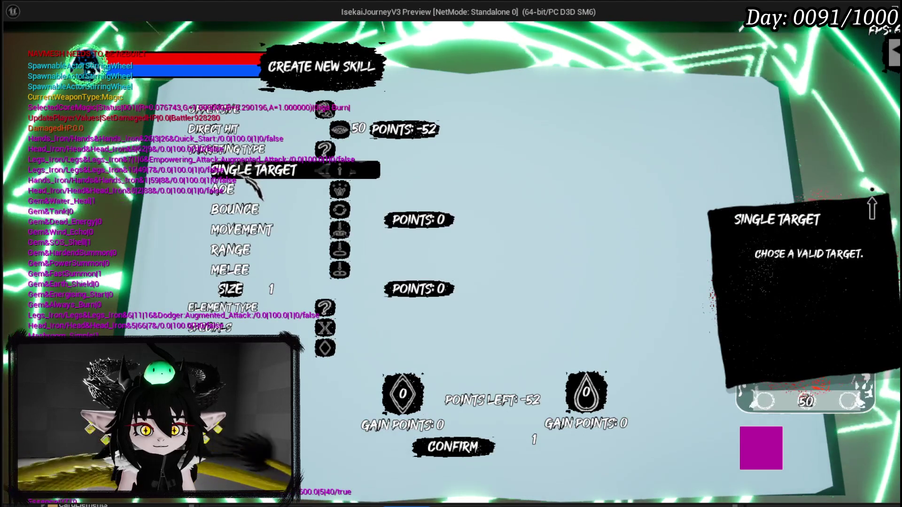
pyautogui.click(249, 190)
pyautogui.click(326, 190)
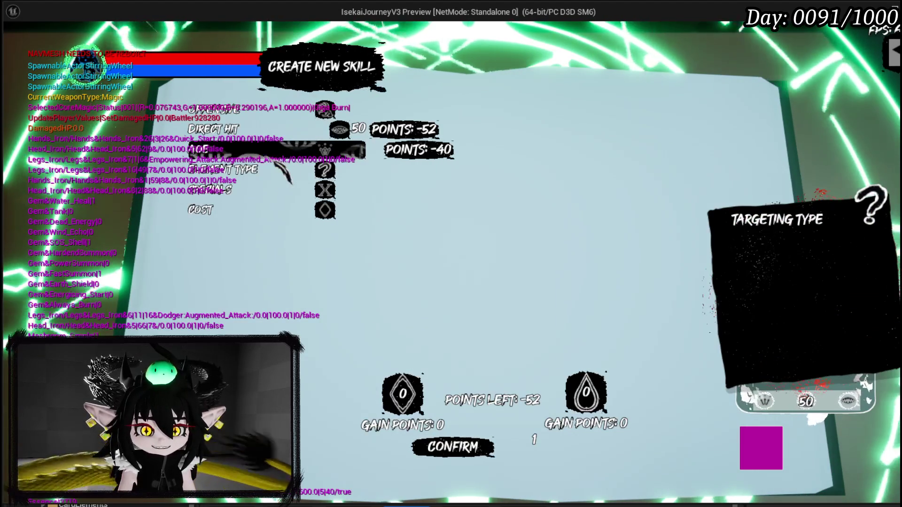
pyautogui.click(225, 169)
pyautogui.click(263, 195)
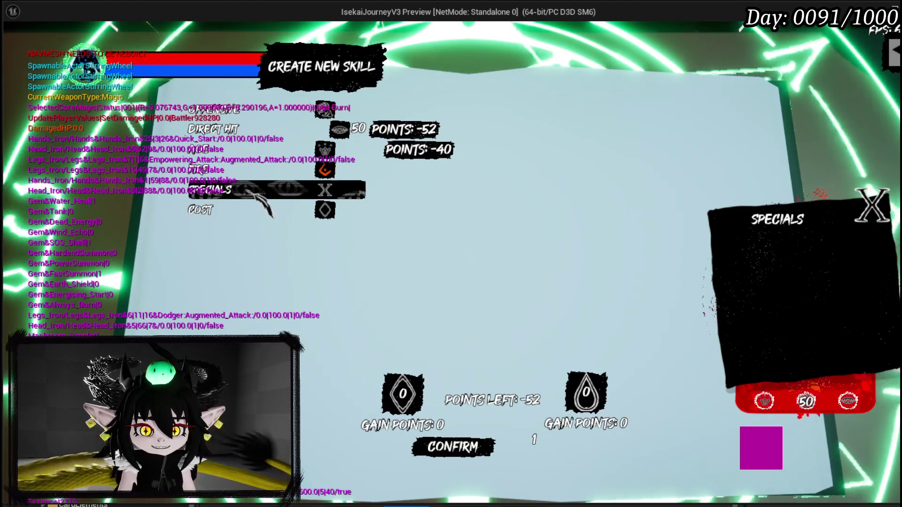
pyautogui.click(264, 193)
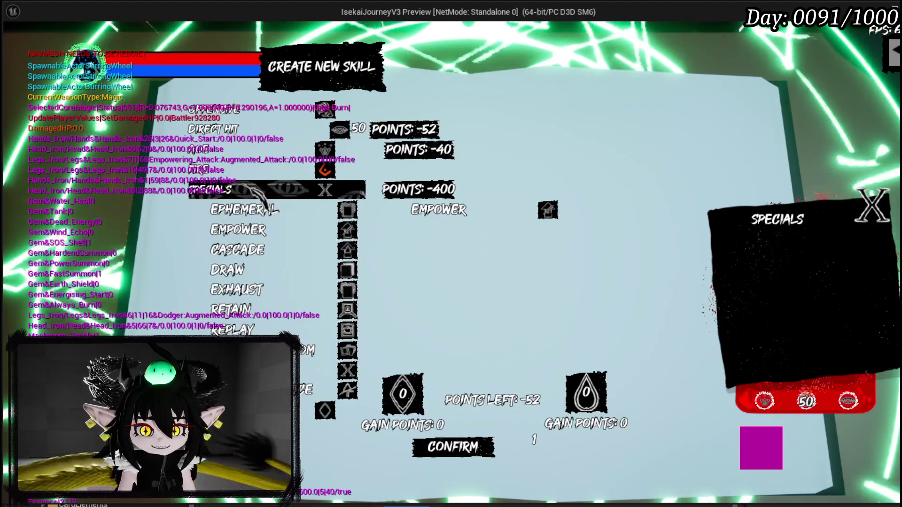
pyautogui.click(253, 190)
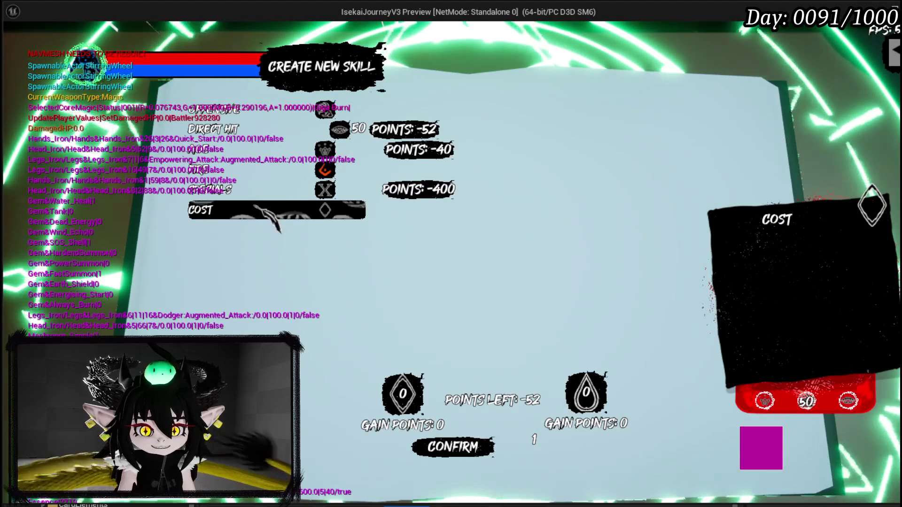
# Step: Raise the AP cost to 2 and stop the running game
pyautogui.click(201, 210)
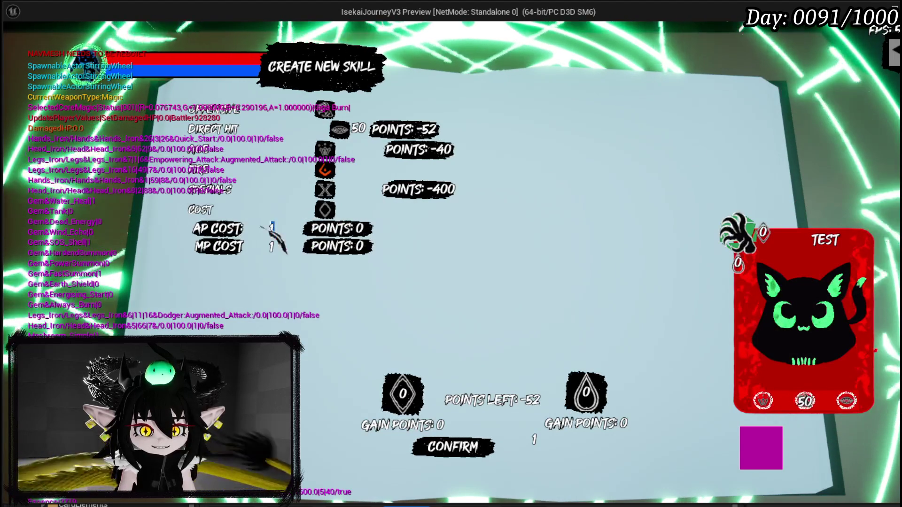
pyautogui.click(267, 229)
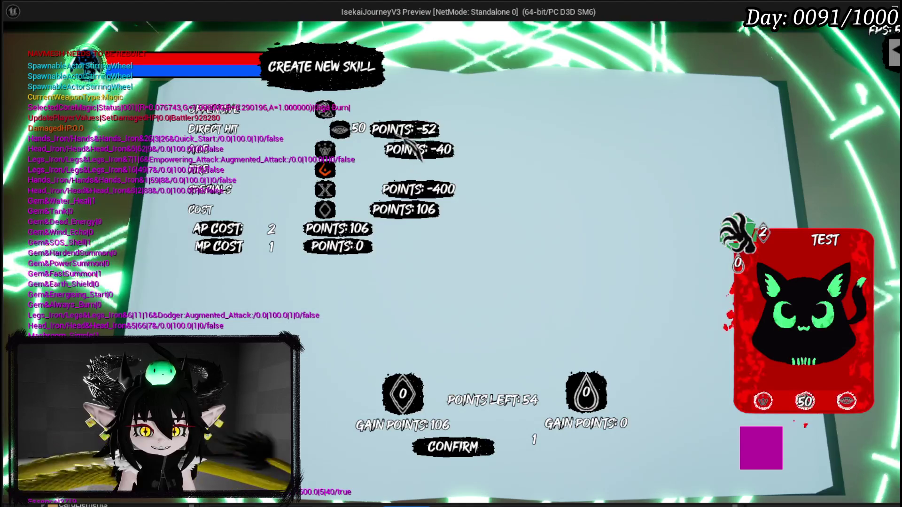
pyautogui.press('Escape')
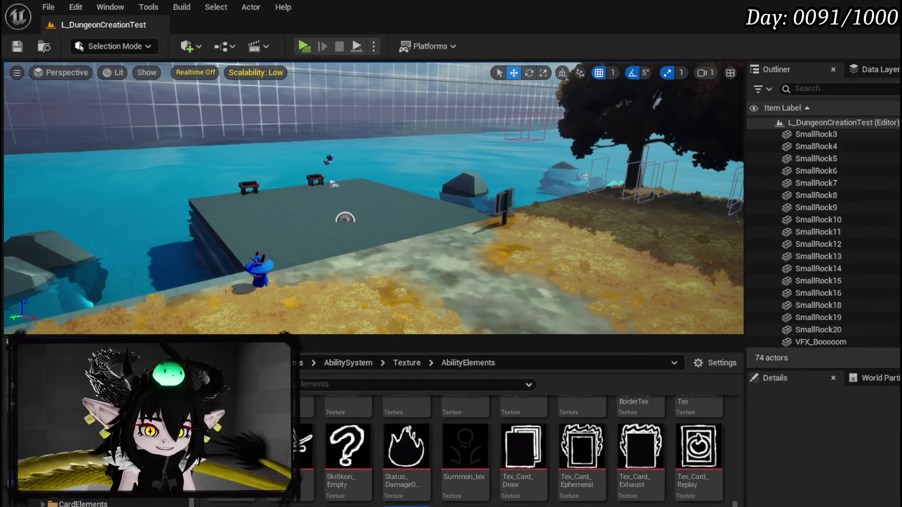
pyautogui.click(14, 48)
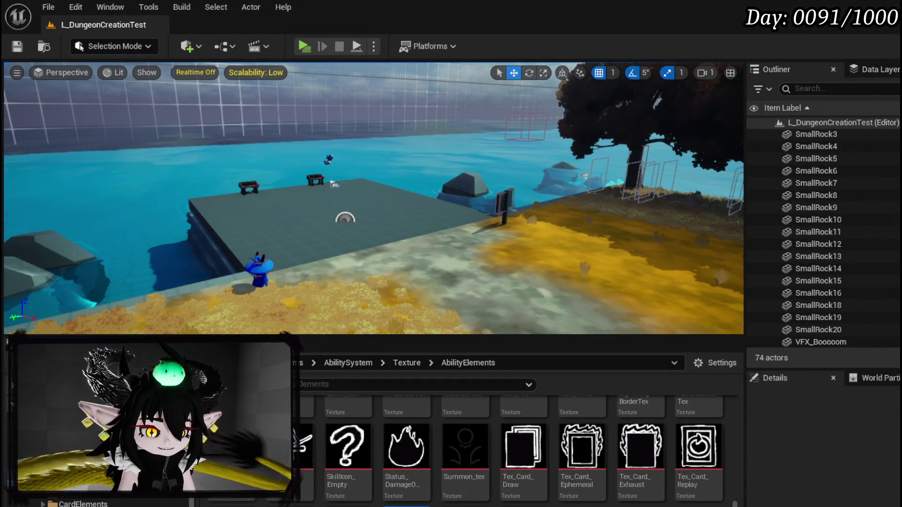
pyautogui.hotkey('alt', 'Tab')
pyautogui.click(454, 134)
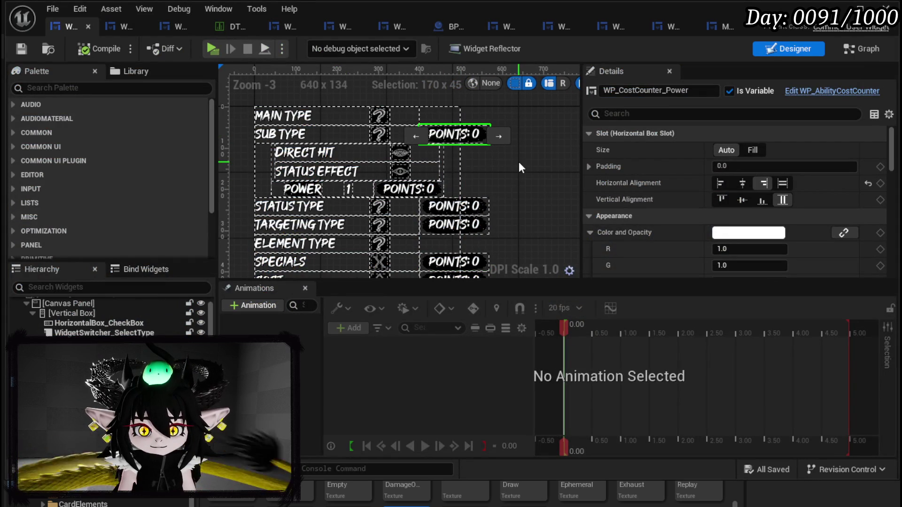
pyautogui.click(463, 210)
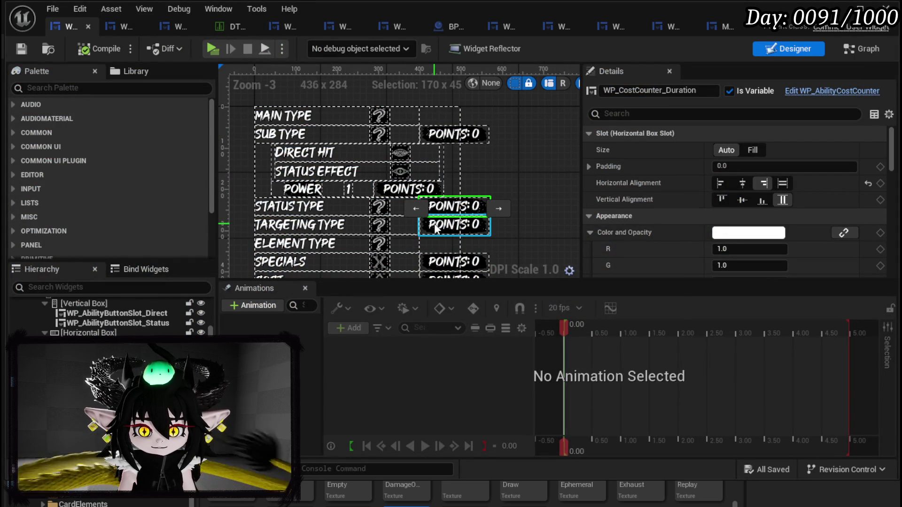
pyautogui.click(453, 134)
pyautogui.click(490, 207)
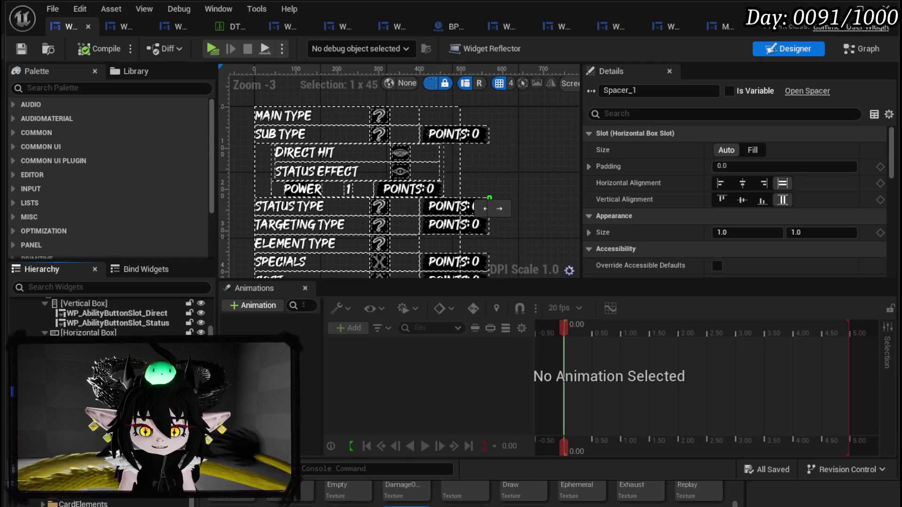
pyautogui.click(453, 137)
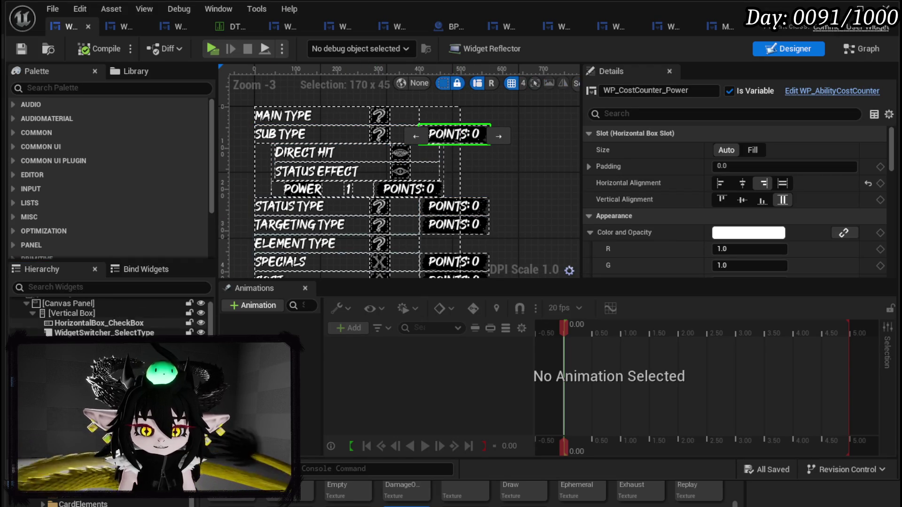
pyautogui.click(488, 136)
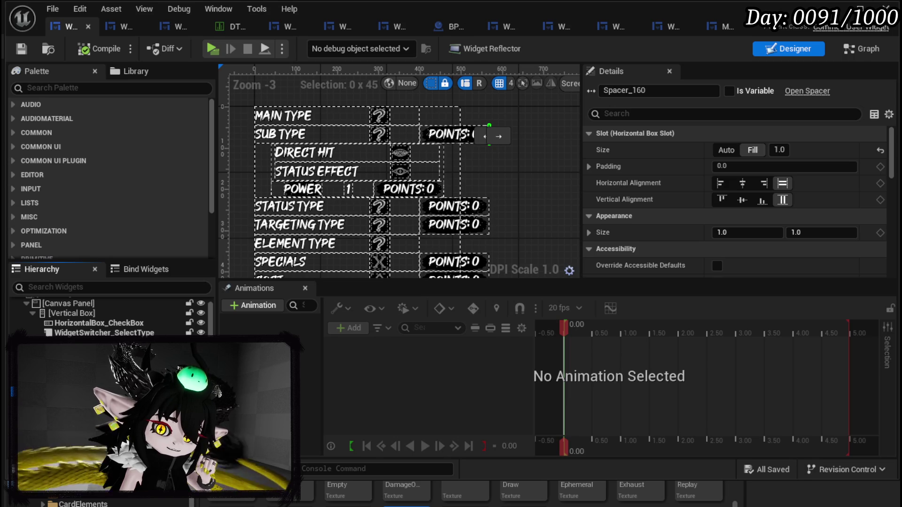
pyautogui.moveTo(491, 136); pyautogui.dragTo(420, 136)
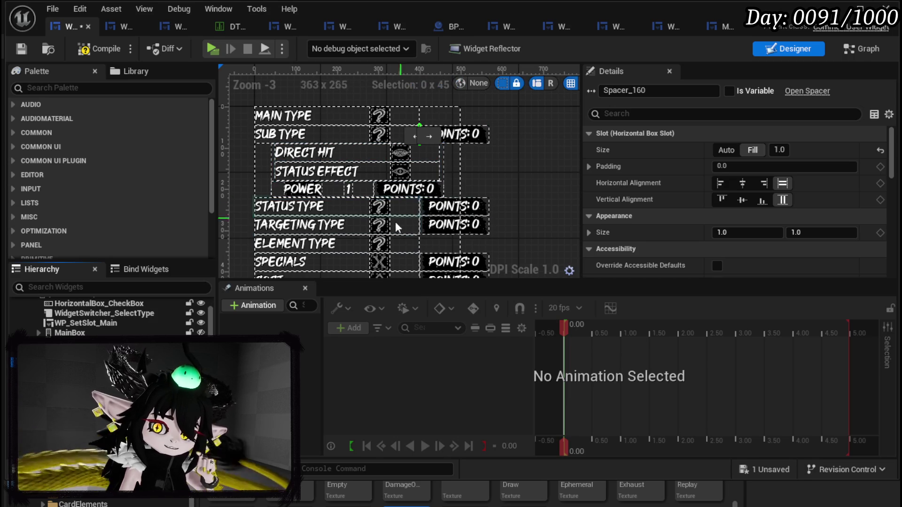
pyautogui.click(451, 207)
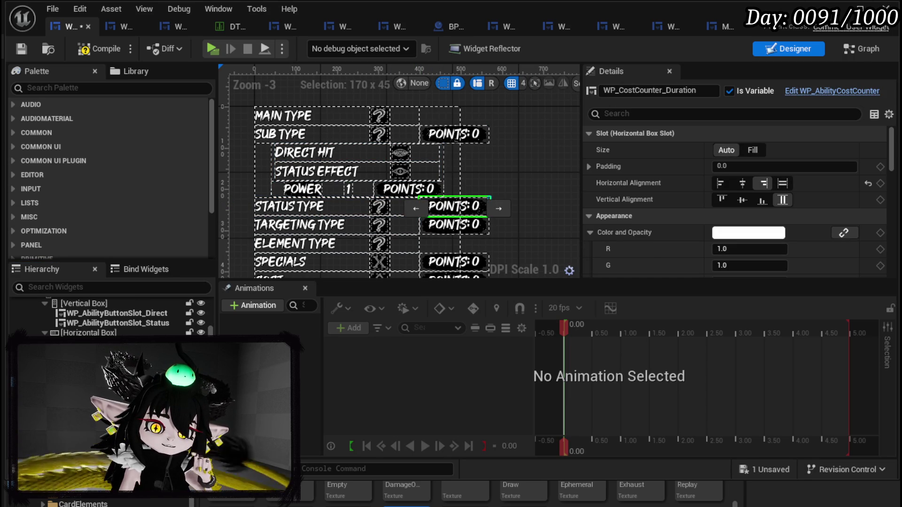
pyautogui.click(489, 207)
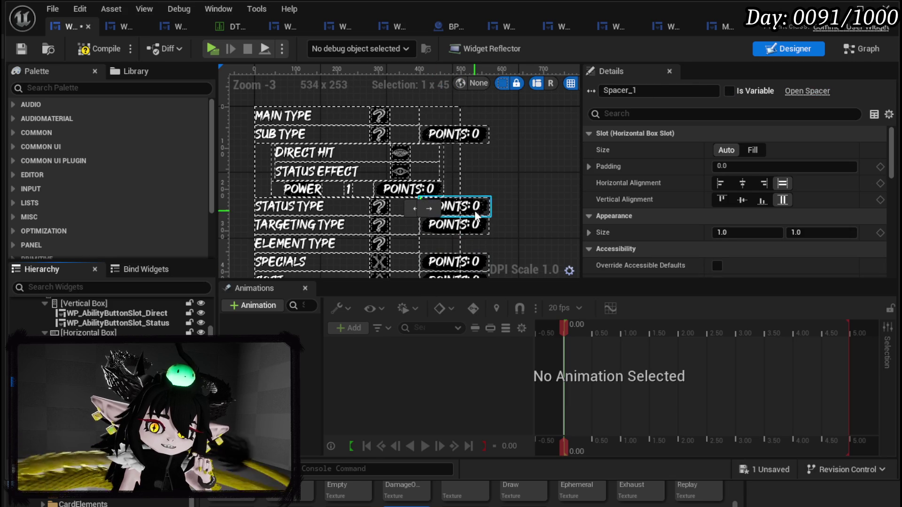
pyautogui.click(464, 225)
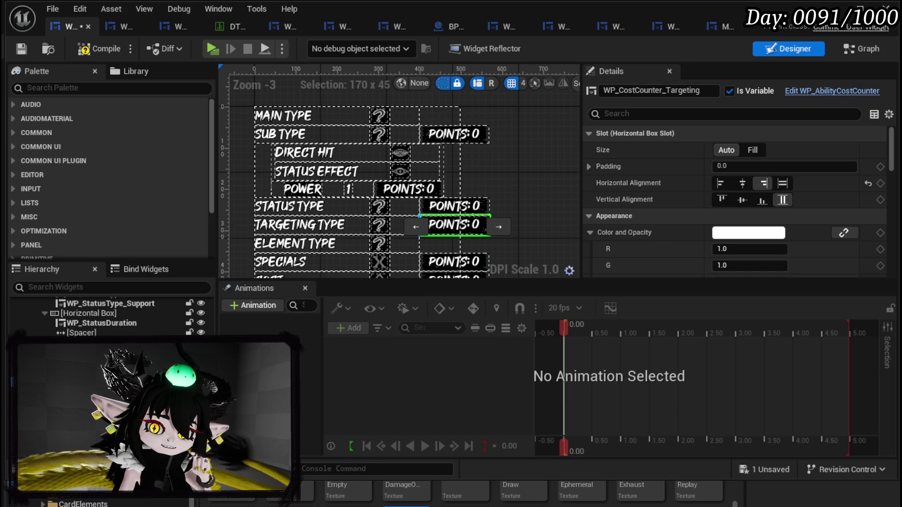
pyautogui.click(453, 262)
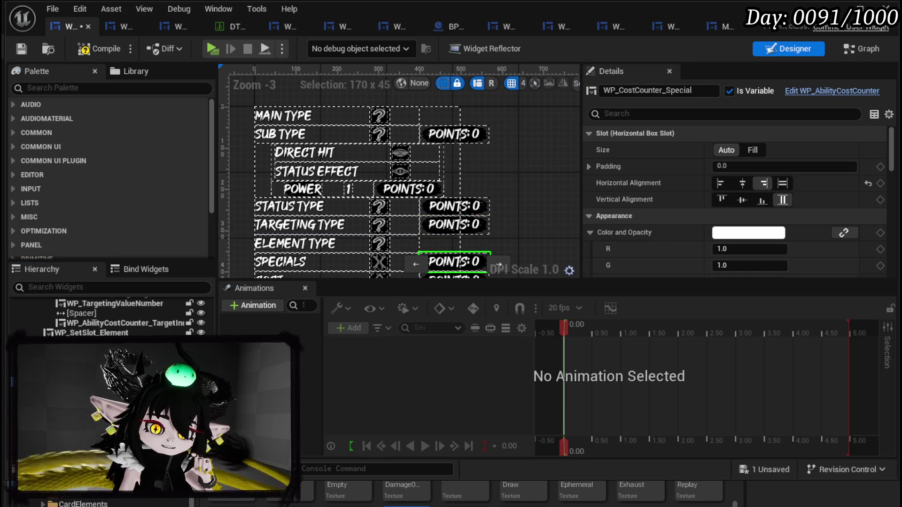
pyautogui.scroll(-1, 521, 226)
pyautogui.scroll(2, 450, 213)
pyautogui.click(442, 197)
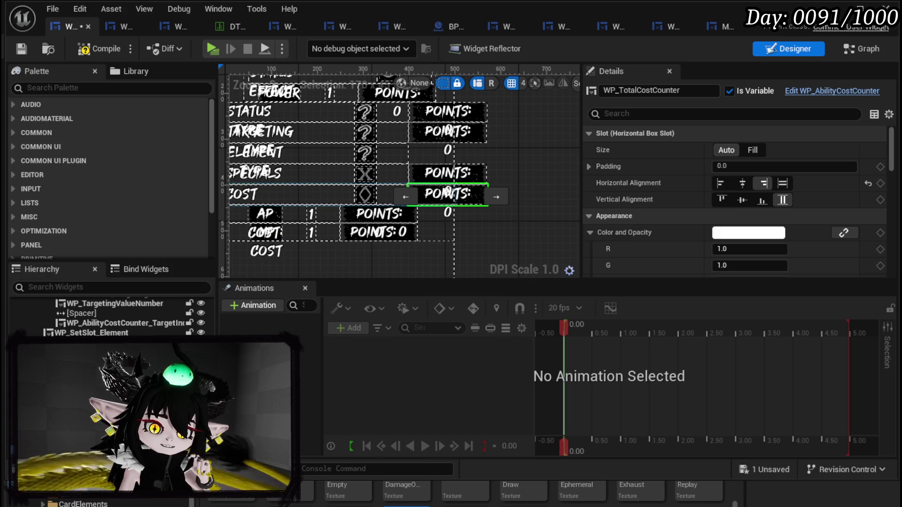
# Step: Add Spacer widgets from the Palette into the Specials and Cost rows before the points counters
pyautogui.click(92, 88)
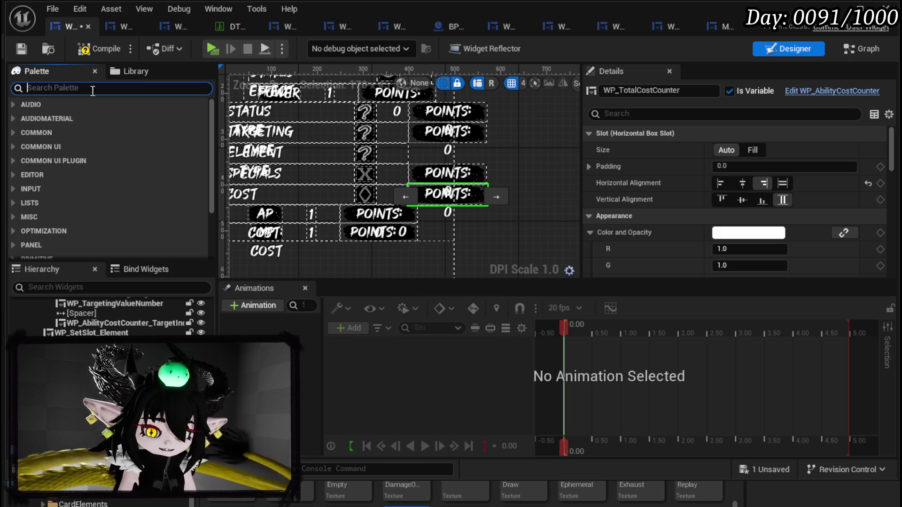
pyautogui.write('spacer')
pyautogui.moveTo(59, 118); pyautogui.dragTo(115, 331)
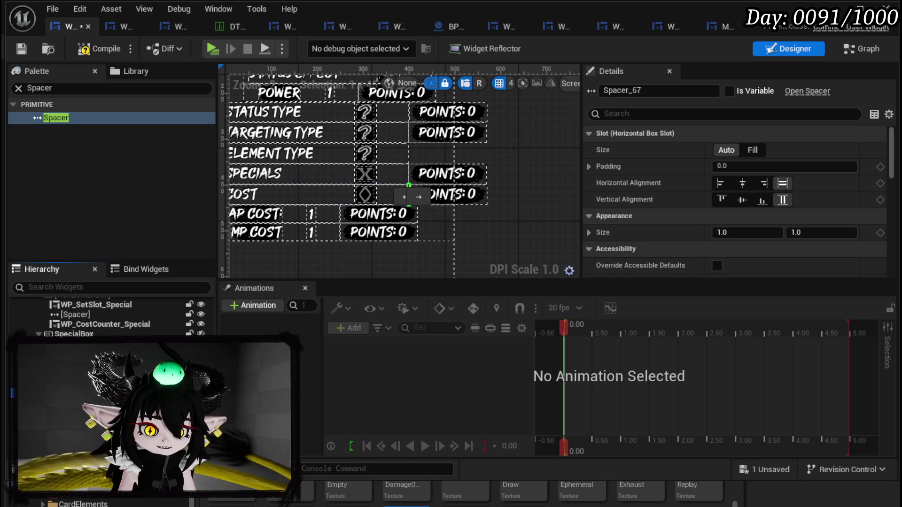
pyautogui.click(364, 174)
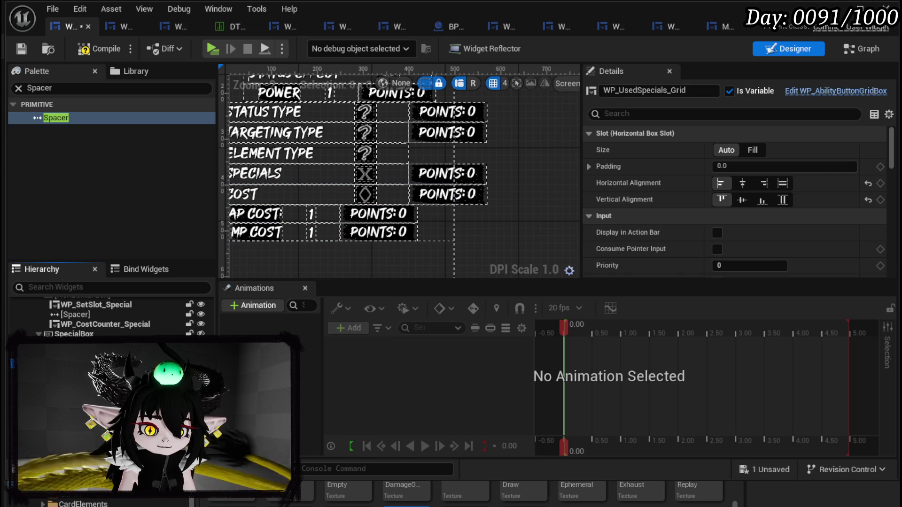
pyautogui.moveTo(97, 326)
pyautogui.mouseDown()
pyautogui.moveTo(385, 169)
pyautogui.moveTo(394, 174)
pyautogui.mouseUp()
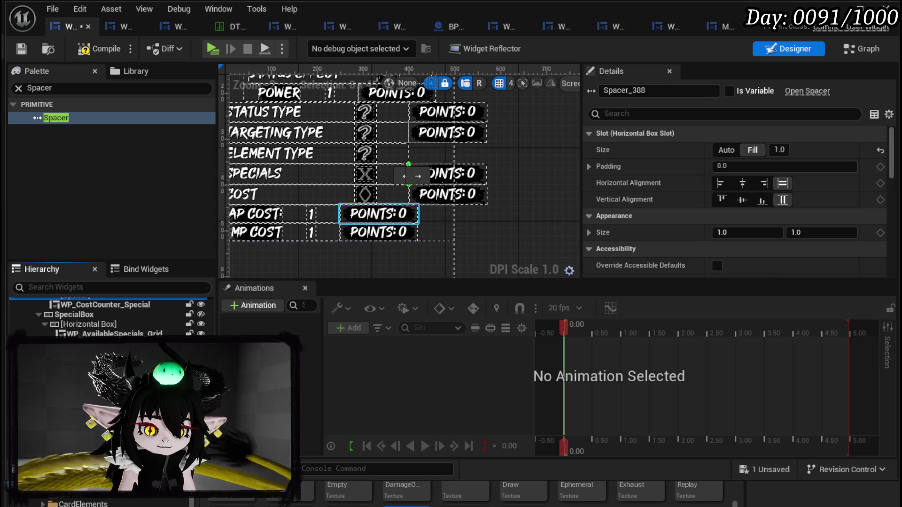
# Step: Set the Cost row spacer's Size to Fill, then compile and save
pyautogui.click(409, 195)
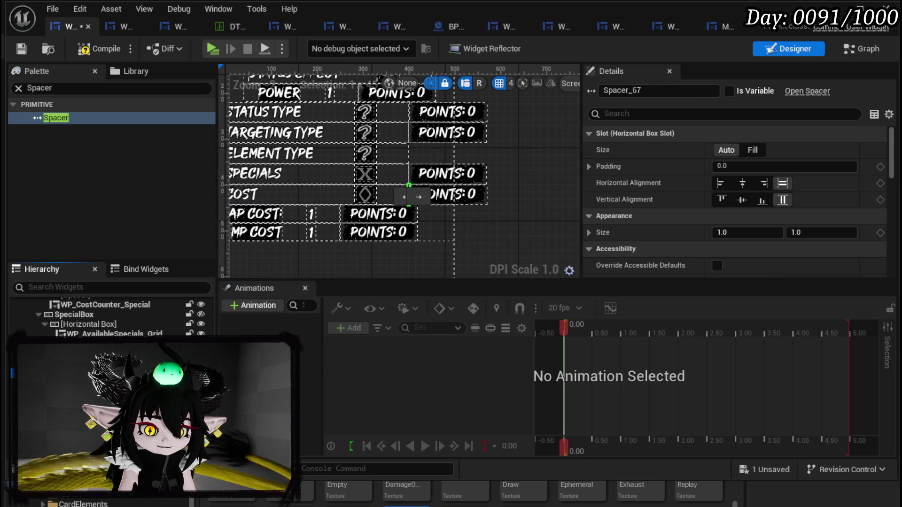
pyautogui.click(752, 149)
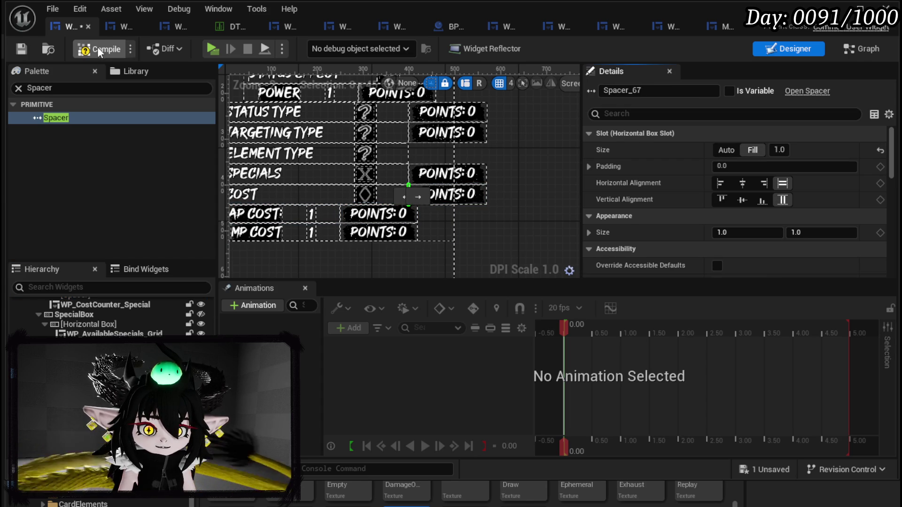
pyautogui.click(21, 49)
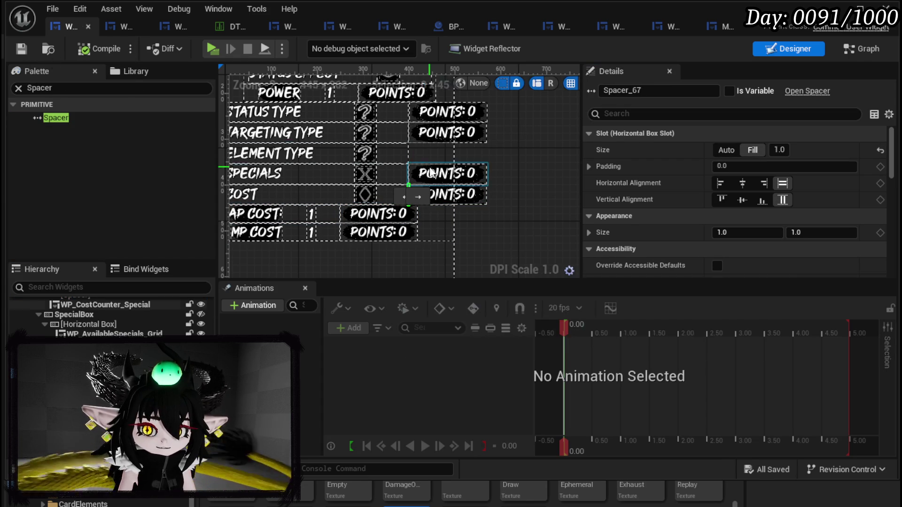
pyautogui.scroll(-4, 433, 201)
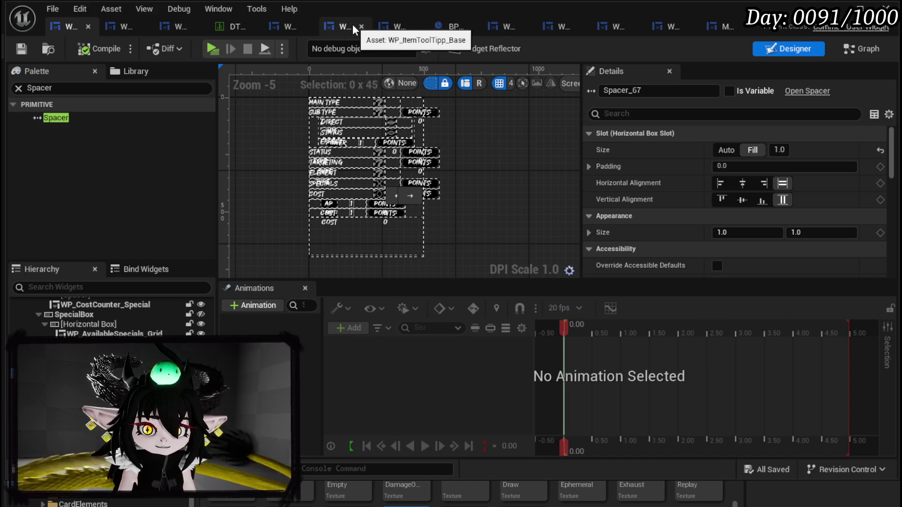
# Step: Delete VerticalBox_MP and the diamond points widget from WP_AbilityCreationTree's Designer layout
pyautogui.click(281, 28)
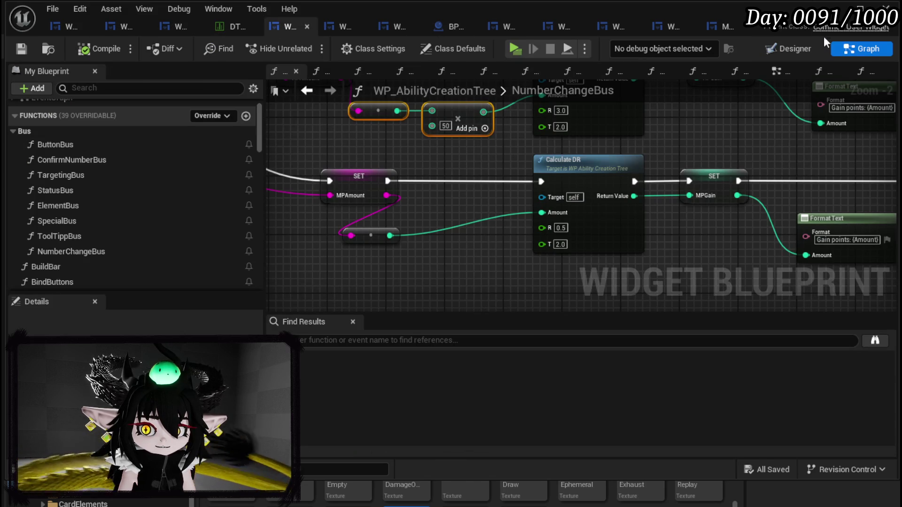
pyautogui.click(794, 48)
pyautogui.scroll(-2, 511, 236)
pyautogui.scroll(5, 403, 209)
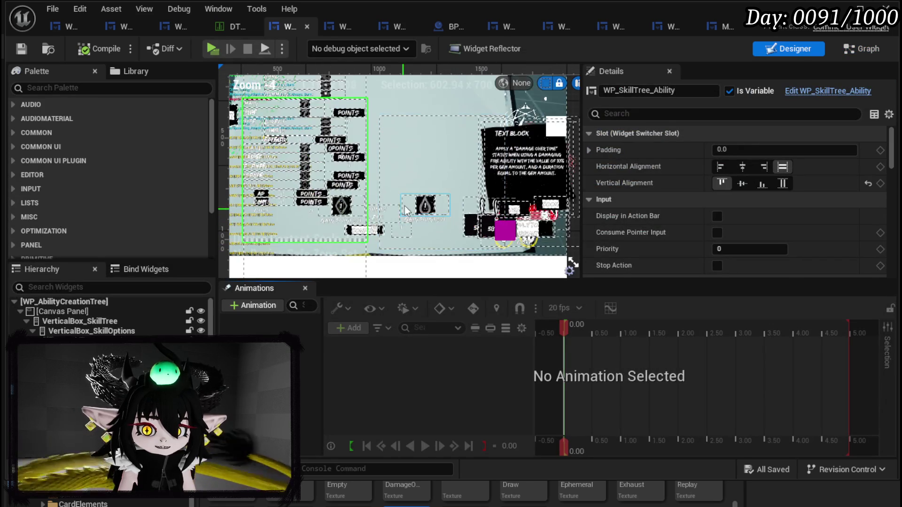
pyautogui.scroll(4, 425, 212)
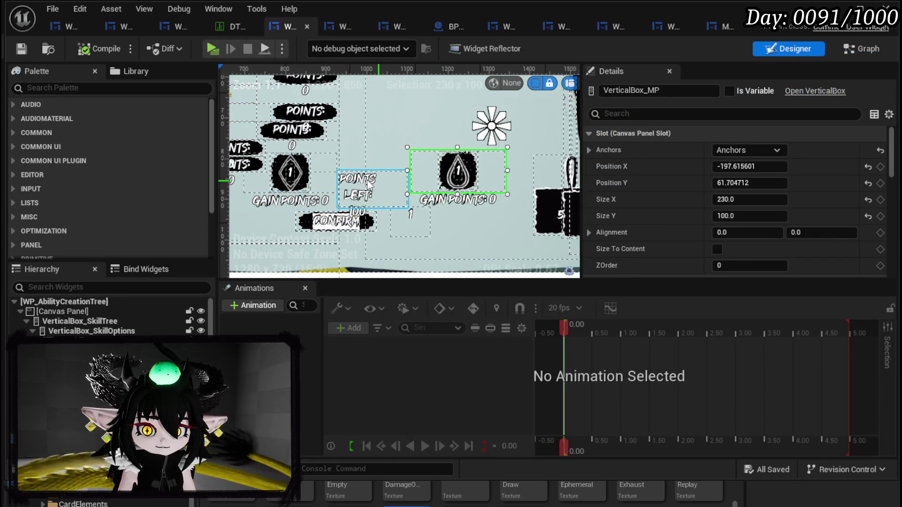
pyautogui.press('Delete')
pyautogui.click(291, 176)
pyautogui.press('Delete')
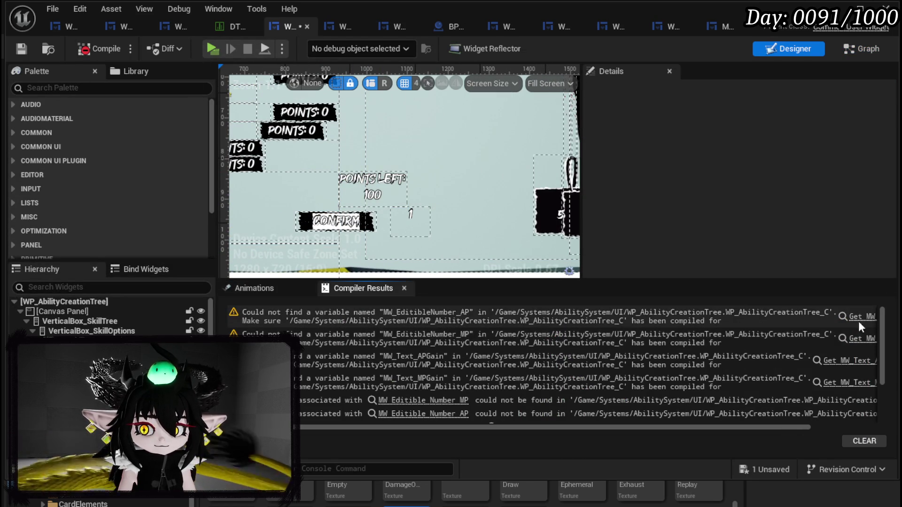
pyautogui.click(554, 313)
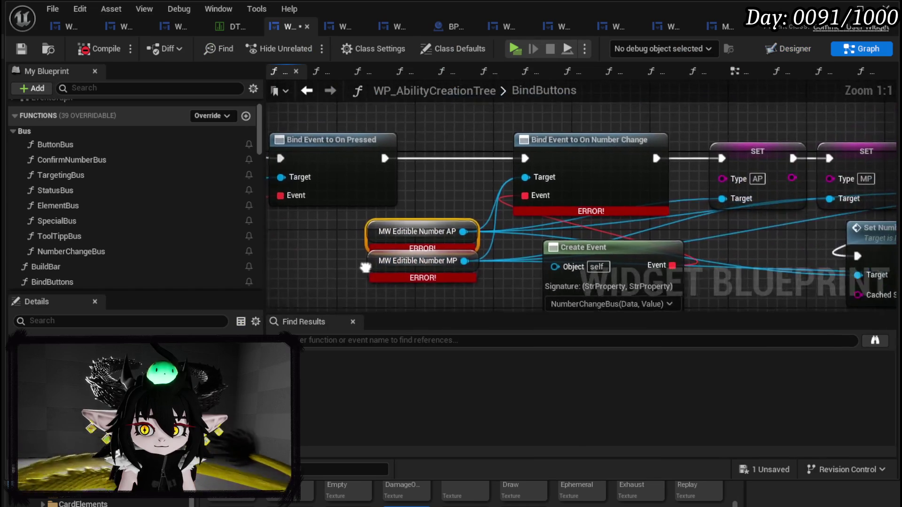
# Step: Wire On Pressed to the On Hover bind node, delete the broken AP/MP nodes, and recompile
pyautogui.scroll(-1, 419, 176)
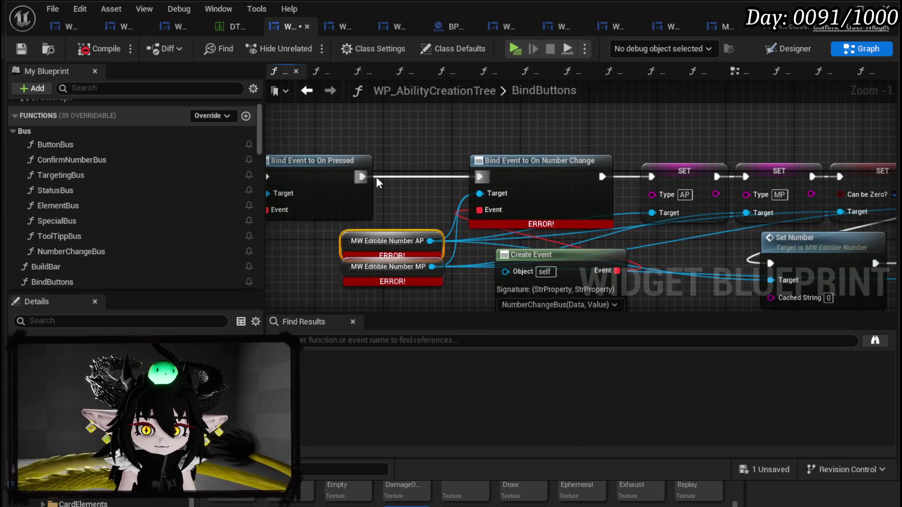
pyautogui.scroll(-2, 361, 176)
pyautogui.moveTo(368, 181)
pyautogui.mouseDown()
pyautogui.moveTo(519, 203)
pyautogui.moveTo(732, 259)
pyautogui.moveTo(607, 289)
pyautogui.moveTo(320, 264)
pyautogui.moveTo(779, 233)
pyautogui.moveTo(884, 188)
pyautogui.moveTo(816, 178)
pyautogui.moveTo(718, 180)
pyautogui.mouseUp()
pyautogui.scroll(-3, 717, 181)
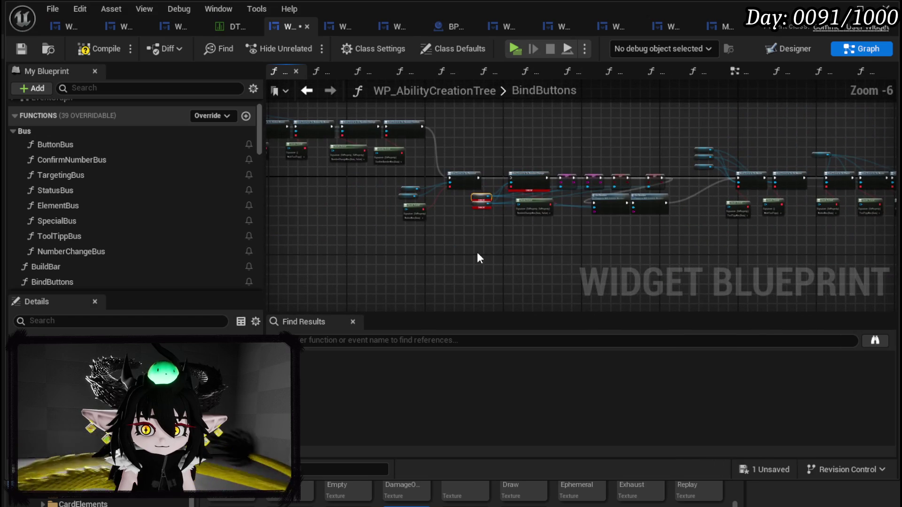
pyautogui.moveTo(622, 161); pyautogui.dragTo(651, 151)
pyautogui.press('Delete')
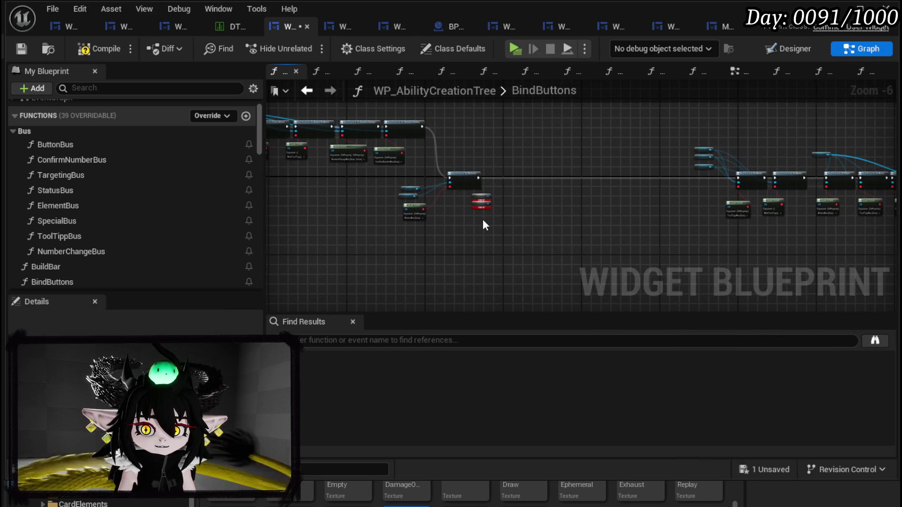
pyautogui.click(26, 50)
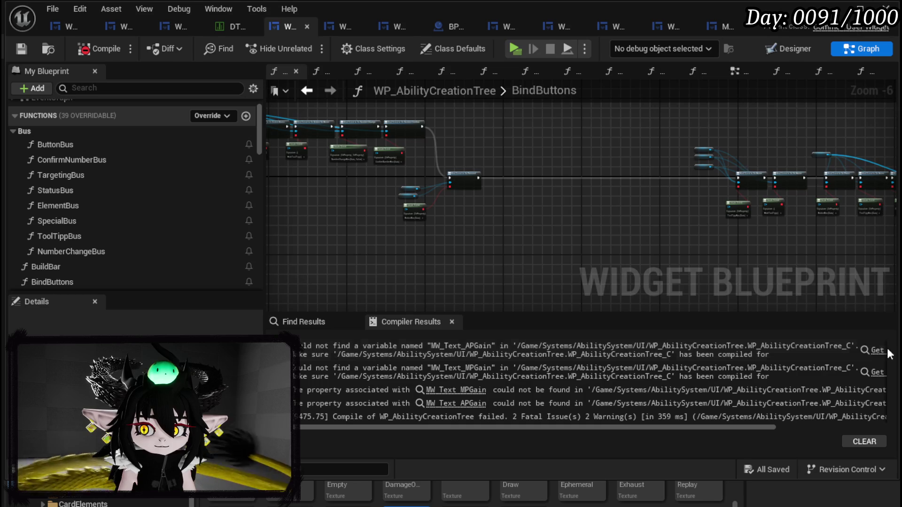
# Step: Wire the AP gain SET node straight into Calculate Points Left, bypassing the error node
pyautogui.click(888, 350)
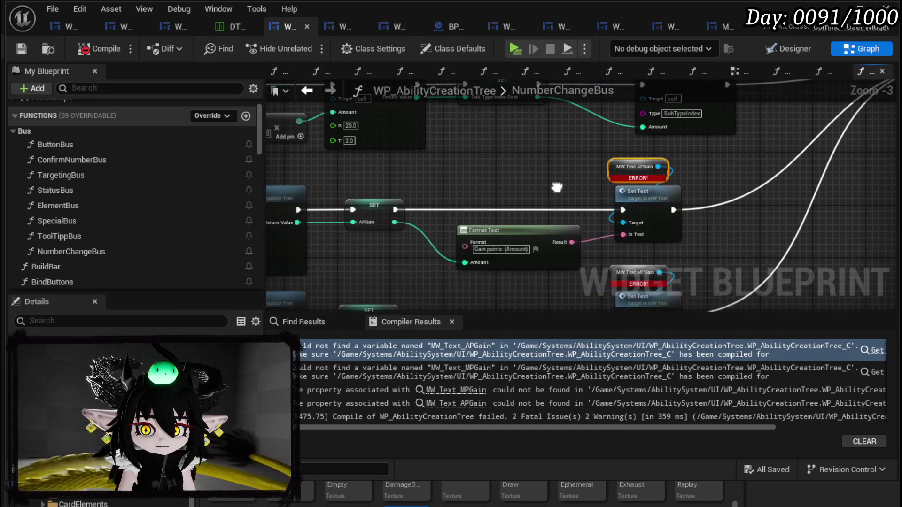
pyautogui.moveTo(557, 187); pyautogui.dragTo(810, 204)
pyautogui.moveTo(459, 193); pyautogui.dragTo(445, 196)
pyautogui.moveTo(594, 224)
pyautogui.mouseDown()
pyautogui.moveTo(391, 229)
pyautogui.moveTo(517, 197)
pyautogui.moveTo(561, 255)
pyautogui.moveTo(578, 205)
pyautogui.moveTo(567, 217)
pyautogui.moveTo(571, 259)
pyautogui.mouseUp()
pyautogui.scroll(-1, 358, 222)
pyautogui.scroll(1, 608, 231)
# Step: Reroute the MP gain SET, delete the gain Format Text and Set Text nodes, and compile
pyautogui.moveTo(384, 177); pyautogui.dragTo(574, 270)
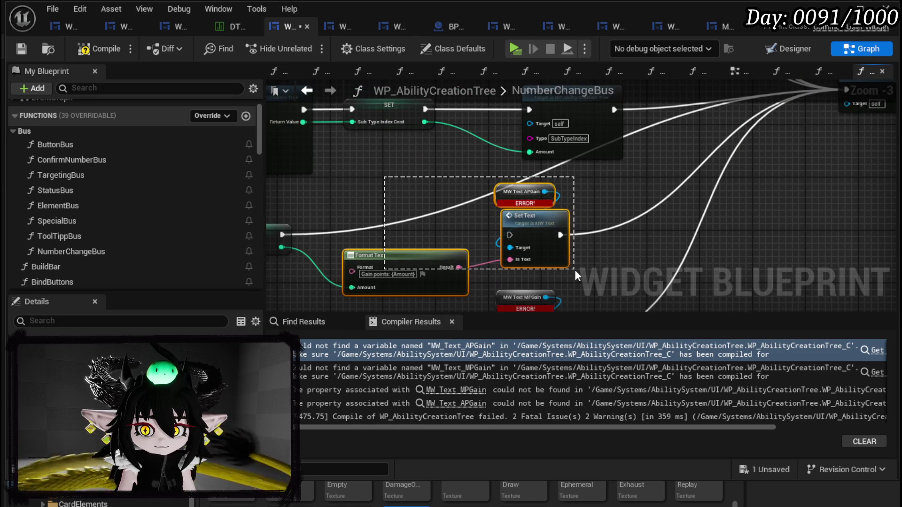
pyautogui.scroll(-2, 577, 280)
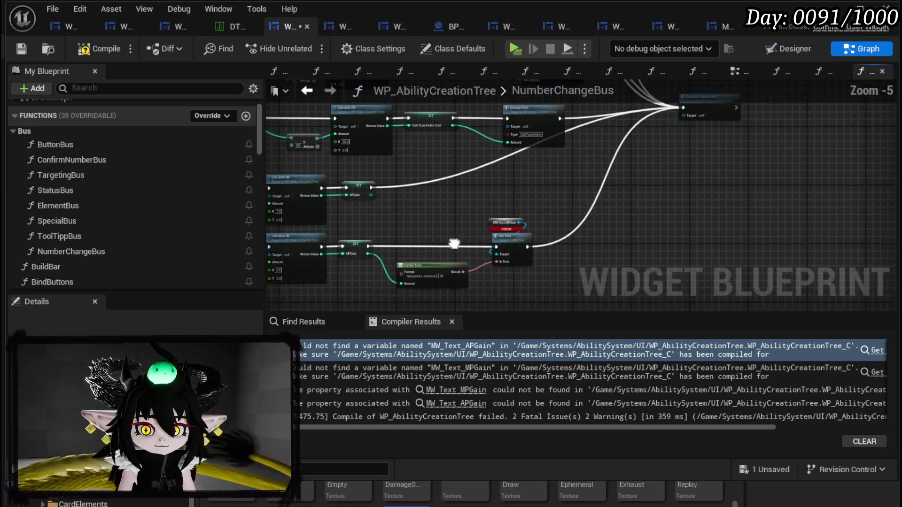
pyautogui.moveTo(359, 269); pyautogui.dragTo(674, 129)
pyautogui.moveTo(442, 219); pyautogui.dragTo(657, 292)
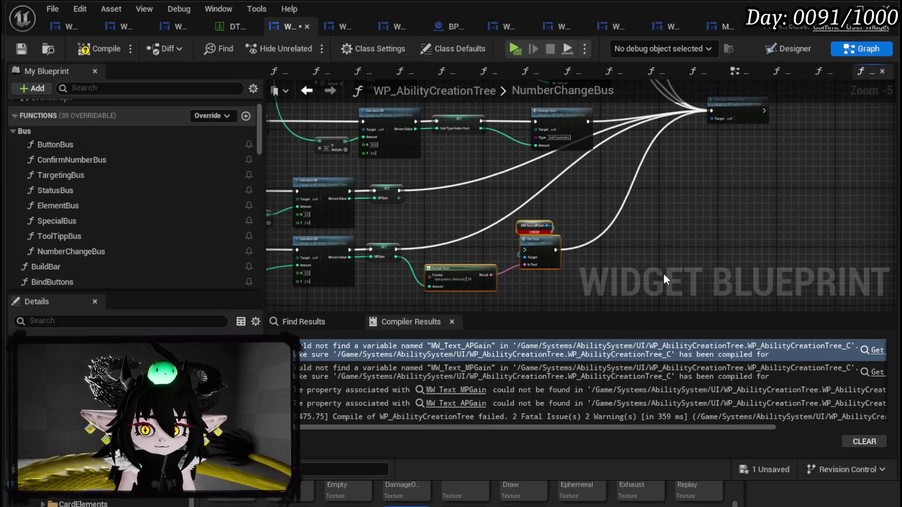
pyautogui.press('Delete')
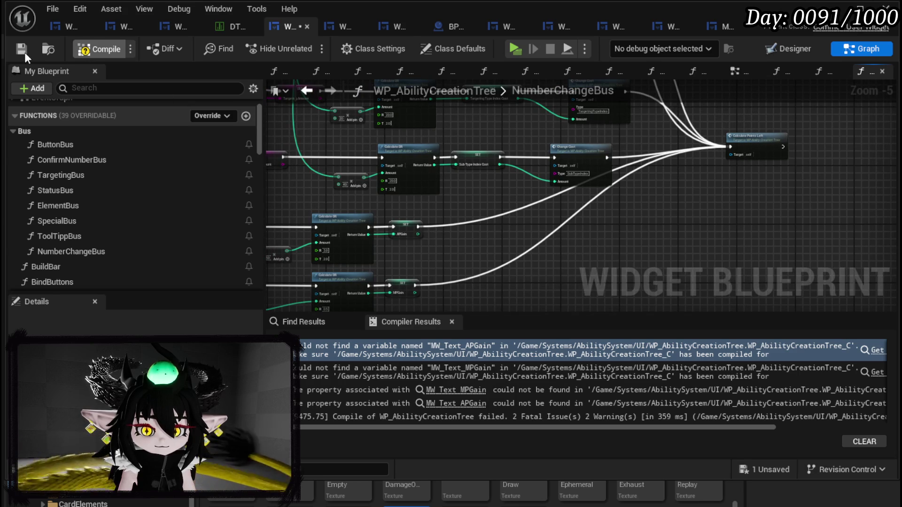
pyautogui.click(21, 49)
pyautogui.scroll(-2, 562, 235)
pyautogui.moveTo(562, 235)
pyautogui.mouseDown()
pyautogui.moveTo(461, 278)
pyautogui.moveTo(399, 247)
pyautogui.moveTo(738, 46)
pyautogui.moveTo(743, 209)
pyautogui.moveTo(759, 151)
pyautogui.mouseUp()
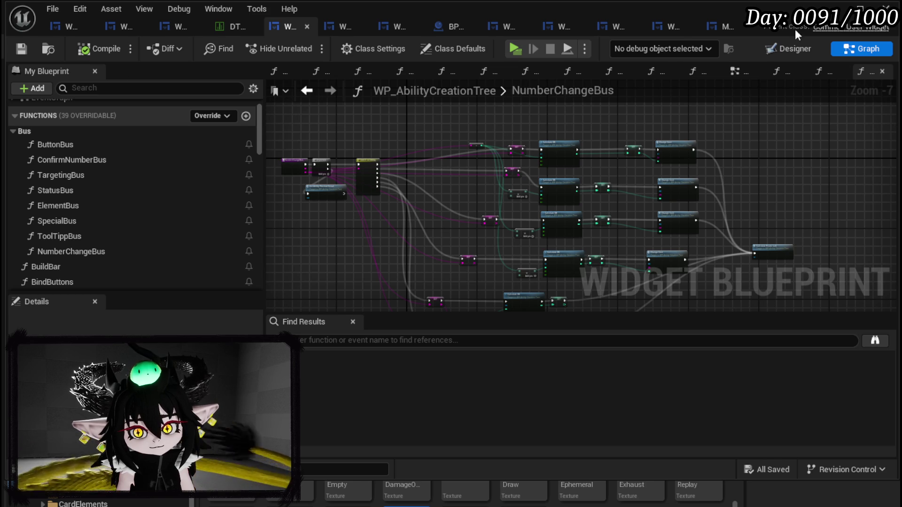
pyautogui.click(63, 27)
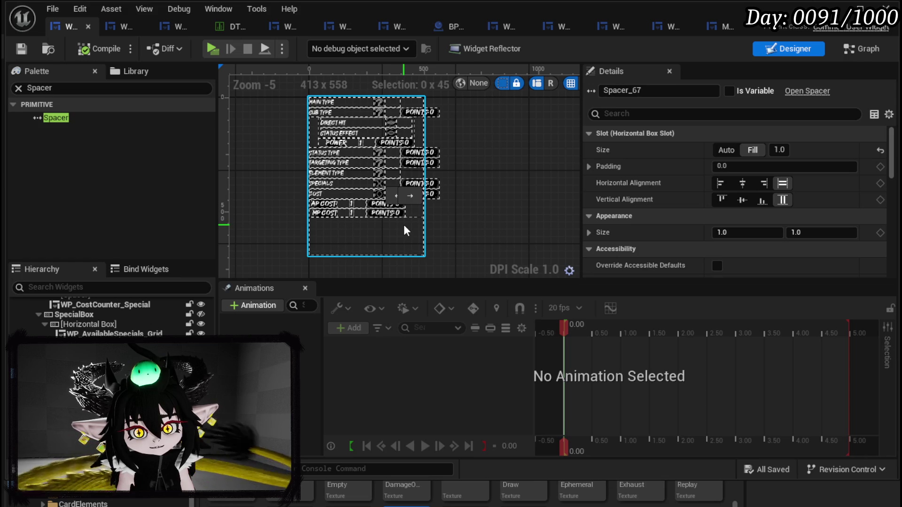
pyautogui.click(410, 105)
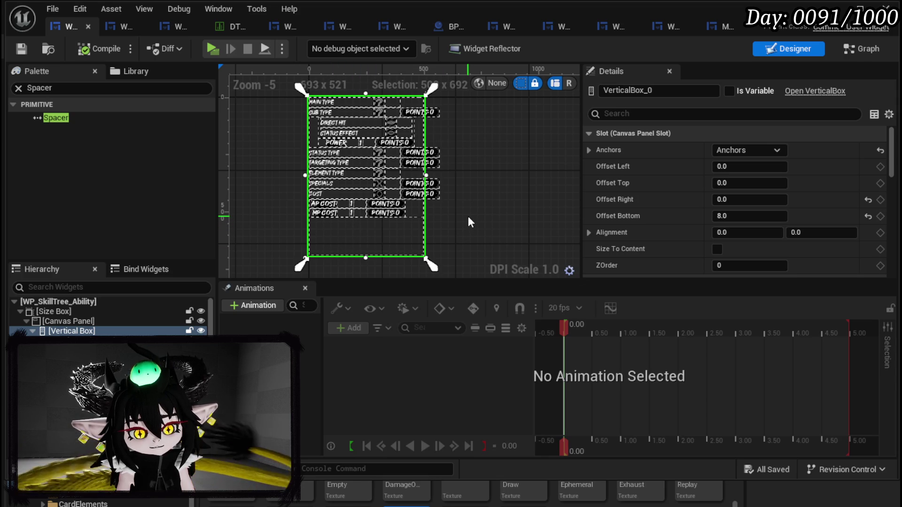
pyautogui.click(61, 323)
pyautogui.click(65, 330)
pyautogui.scroll(-5, 69, 322)
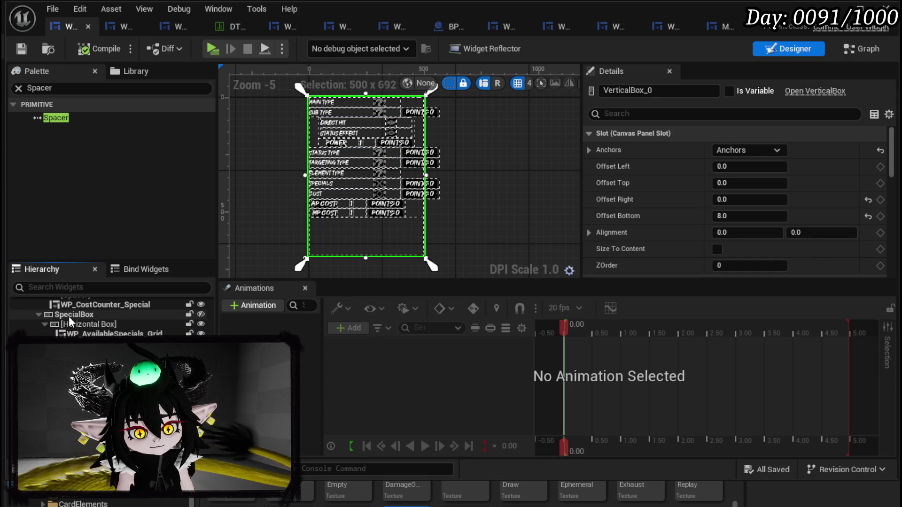
pyautogui.click(66, 89)
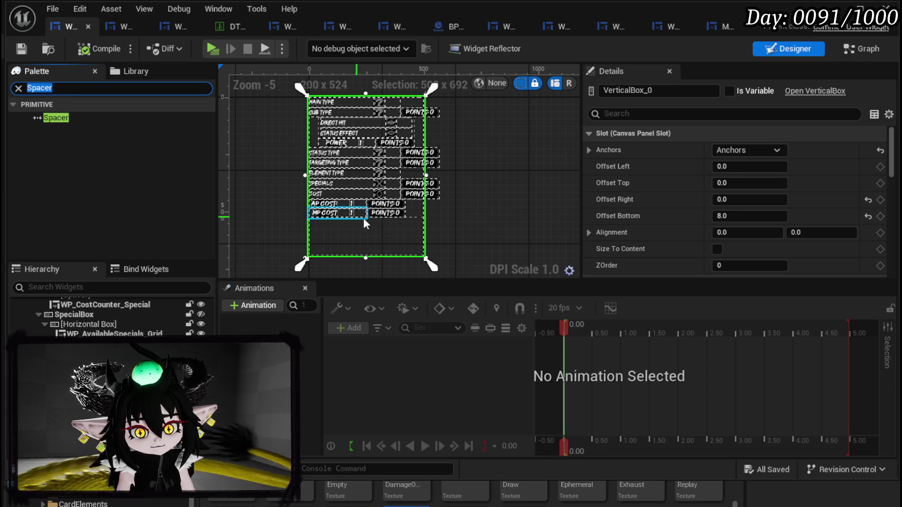
pyautogui.scroll(3, 349, 210)
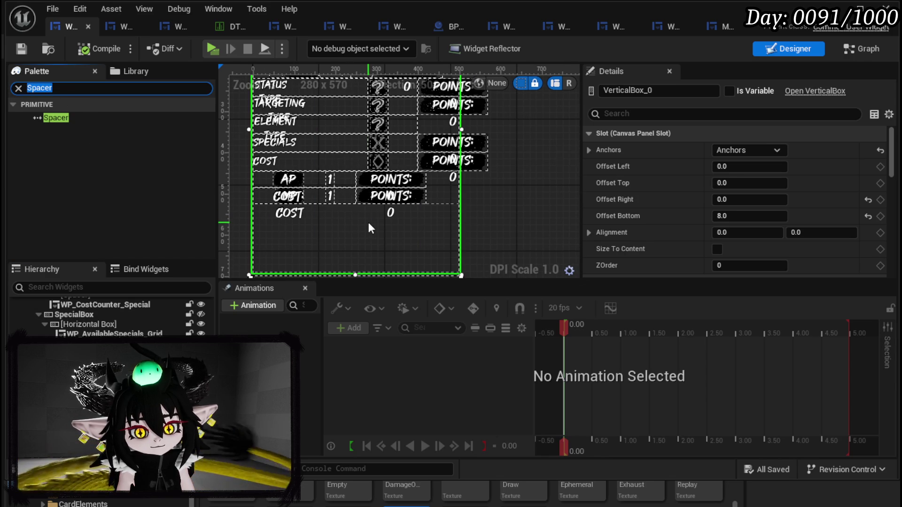
pyautogui.scroll(-3, 369, 222)
pyautogui.moveTo(467, 238)
pyautogui.mouseDown()
pyautogui.moveTo(467, 263)
pyautogui.moveTo(455, 144)
pyautogui.mouseUp()
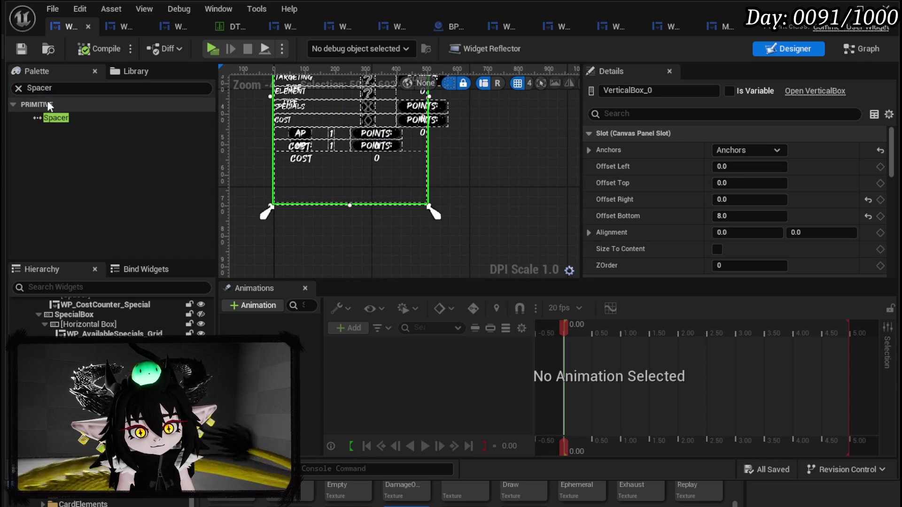
pyautogui.click(309, 117)
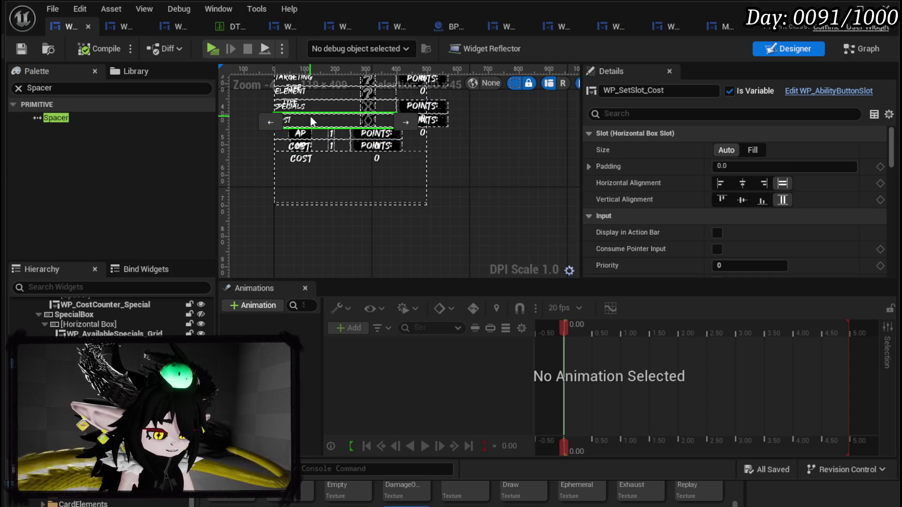
pyautogui.click(103, 357)
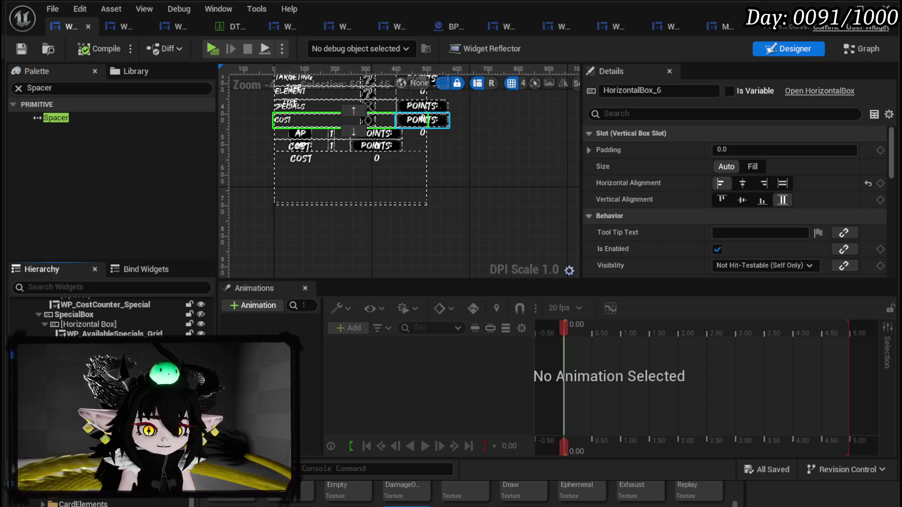
pyautogui.keyDown('ctrl'); pyautogui.click(101, 371); pyautogui.keyUp('ctrl')
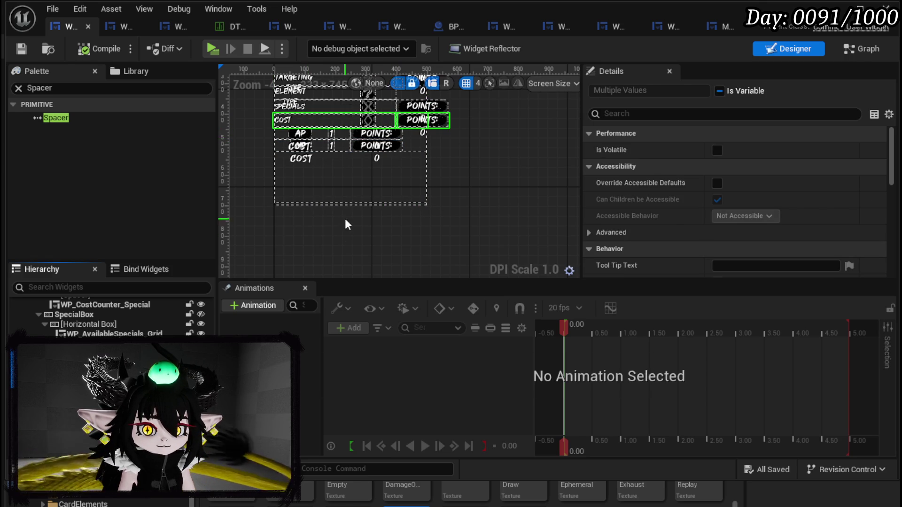
pyautogui.scroll(10, 108, 319)
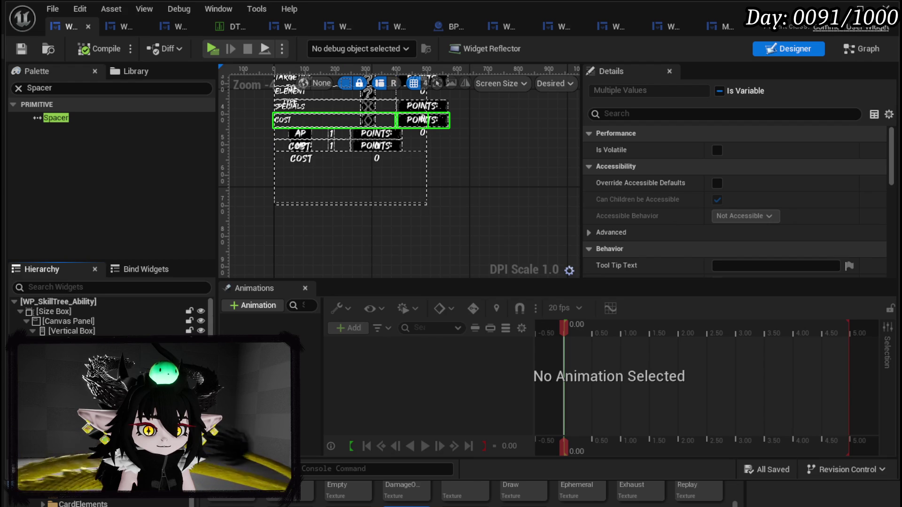
pyautogui.click(72, 320)
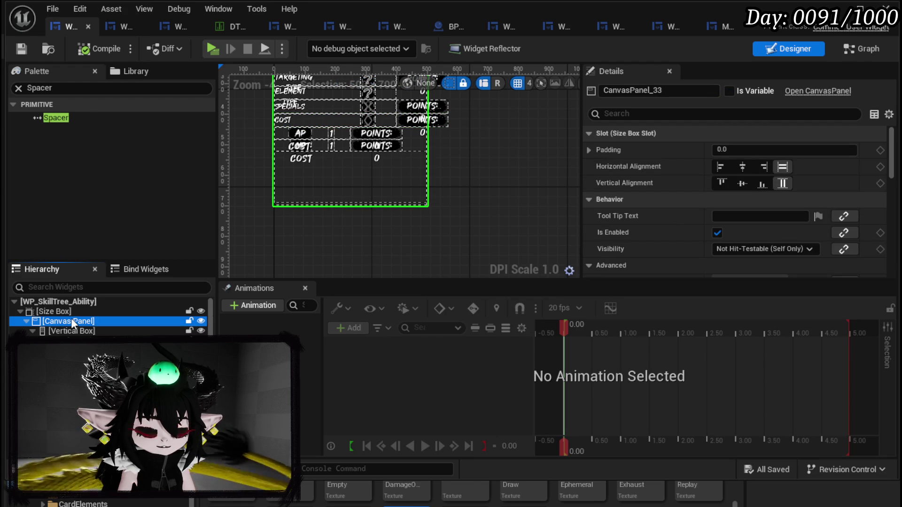
pyautogui.click(66, 314)
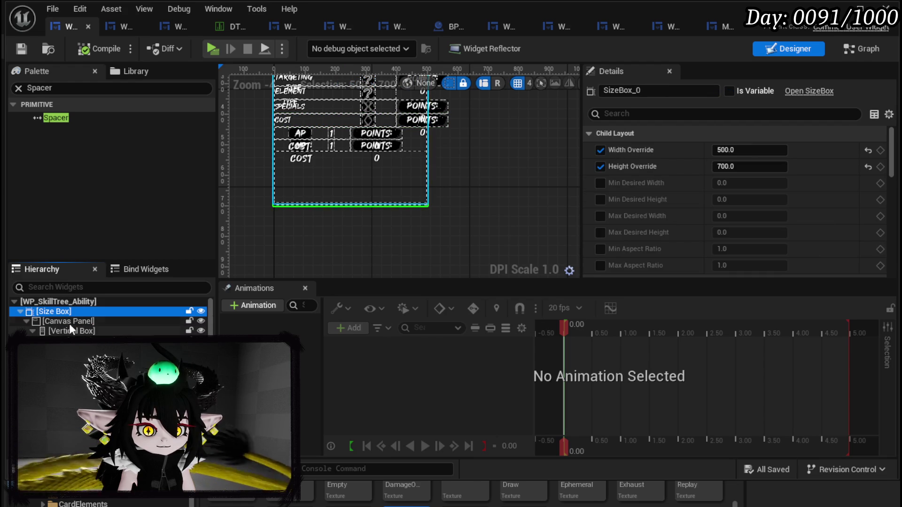
pyautogui.click(70, 322)
pyautogui.click(72, 328)
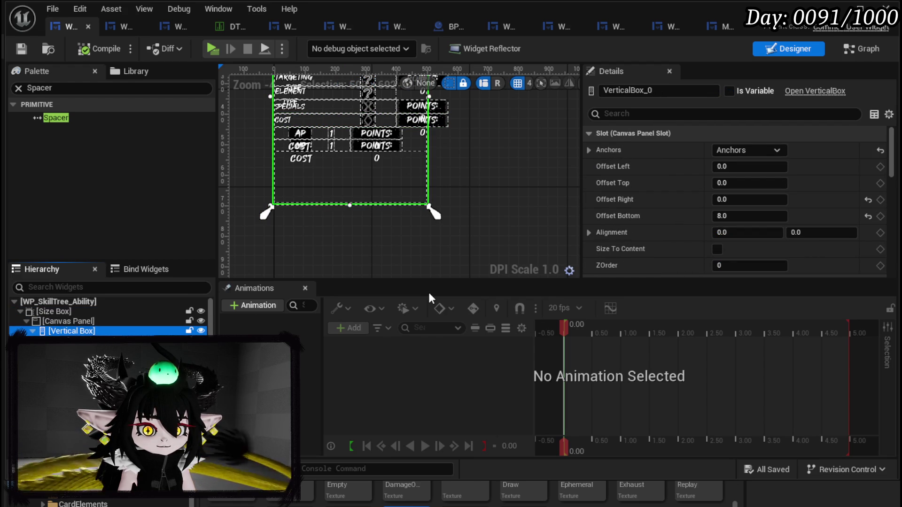
pyautogui.hotkey('ctrl', 'z')
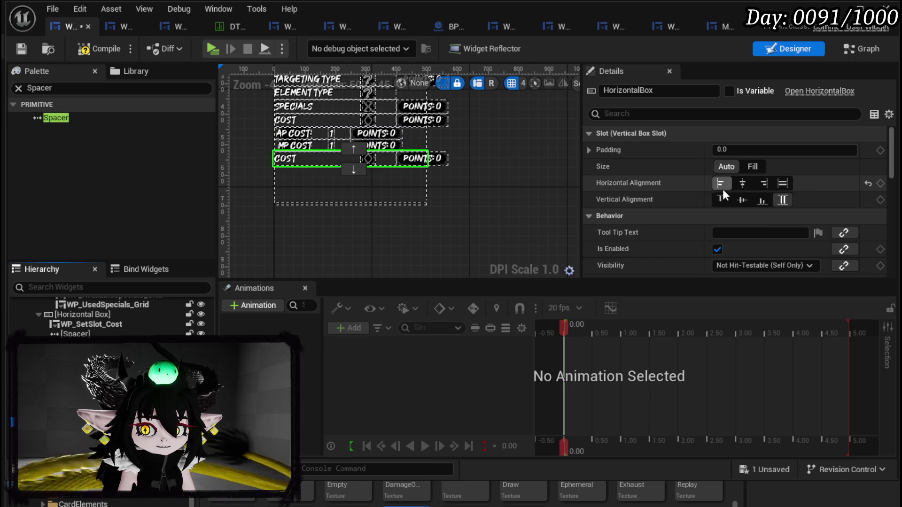
# Step: Align the pasted COST row to Bottom, add a Fill spacer above it, and compile
pyautogui.click(758, 202)
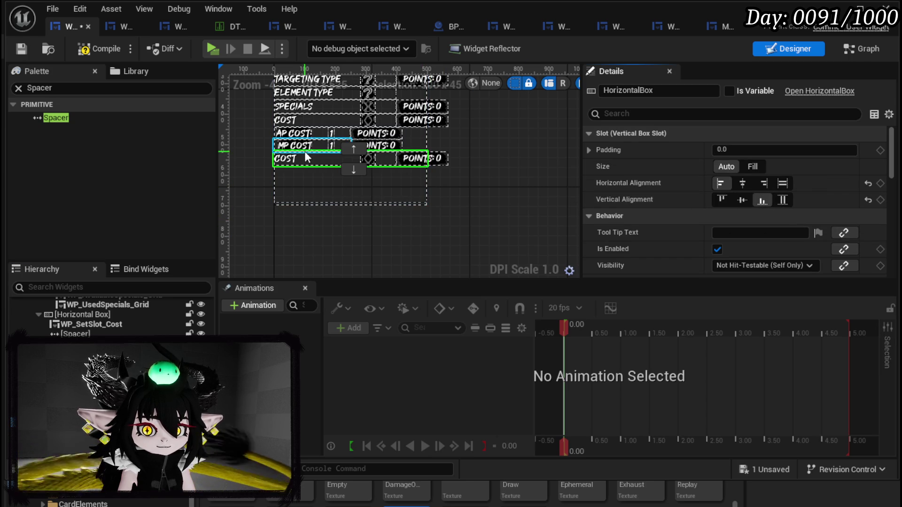
pyautogui.click(56, 118)
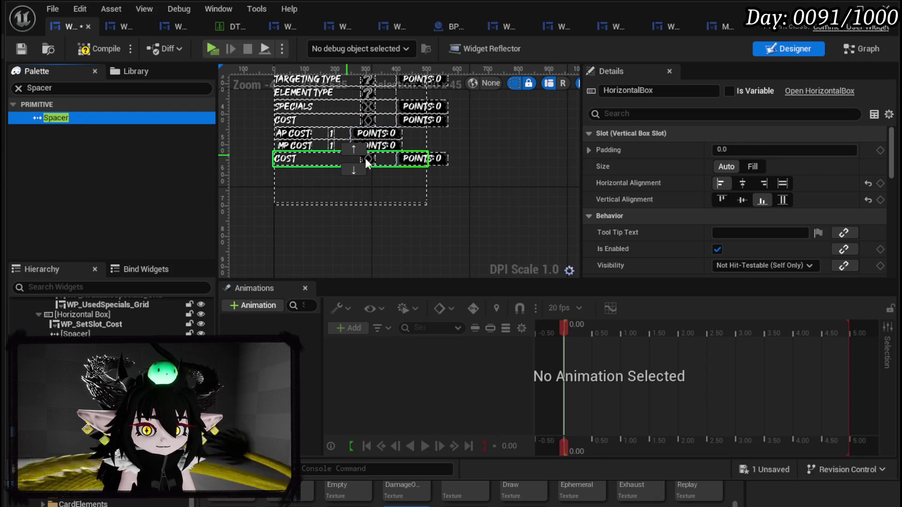
pyautogui.click(753, 167)
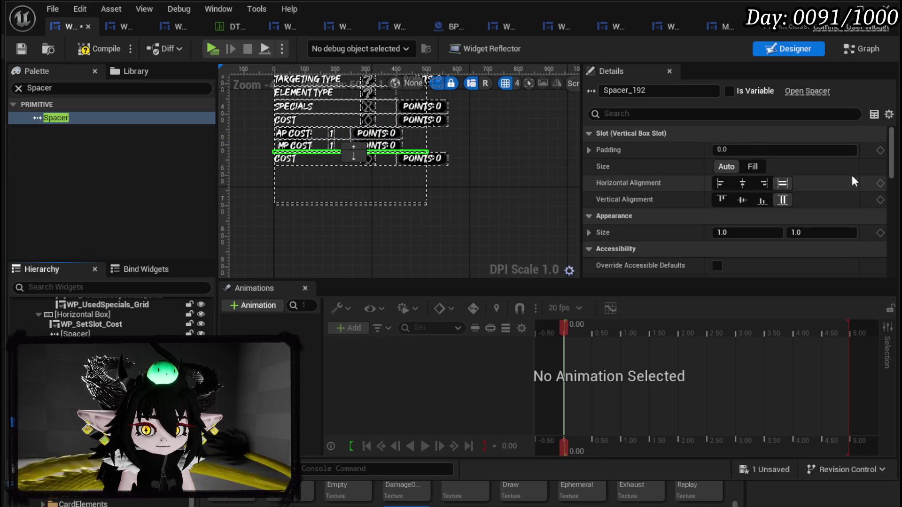
pyautogui.click(752, 167)
pyautogui.scroll(2, 319, 233)
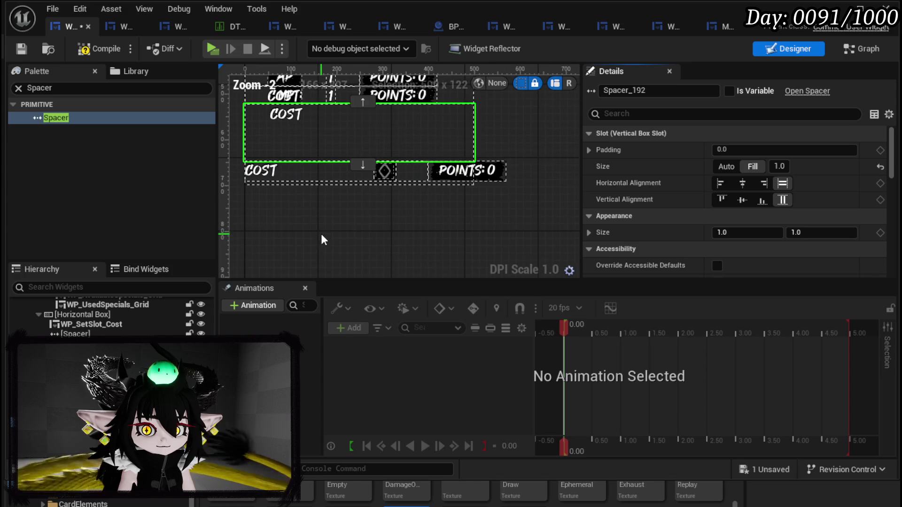
pyautogui.click(21, 48)
# Step: Select the new bottom COST slot and enter 'Confirm Creation' as its Data value
pyautogui.click(299, 184)
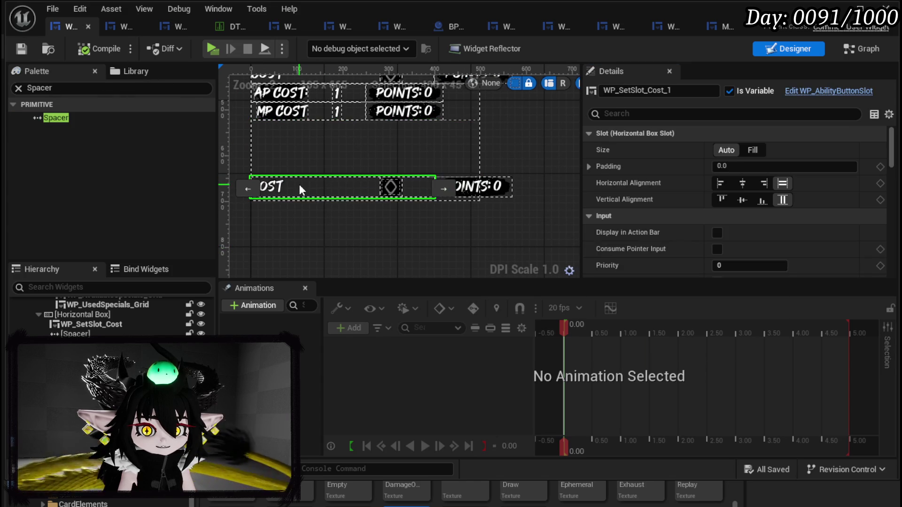
pyautogui.scroll(-5, 813, 200)
pyautogui.scroll(-10, 815, 202)
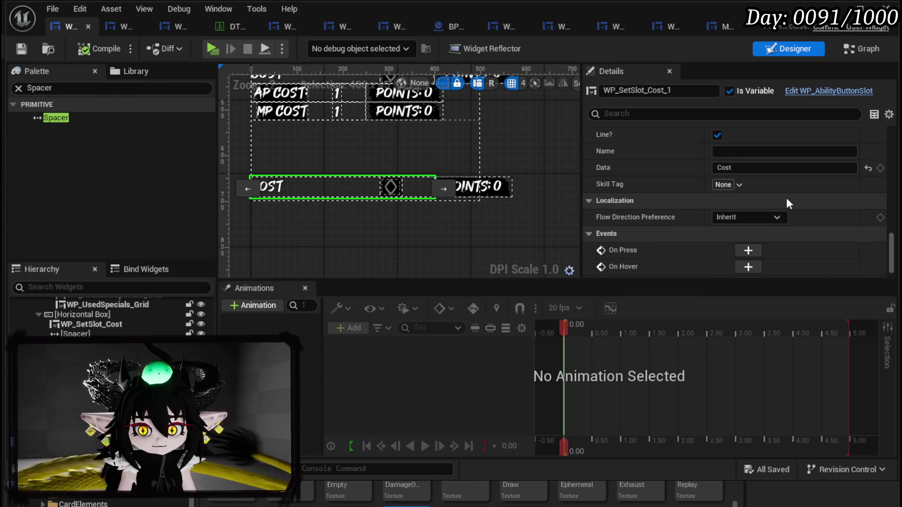
pyautogui.scroll(4, 699, 190)
pyautogui.scroll(-2, 698, 188)
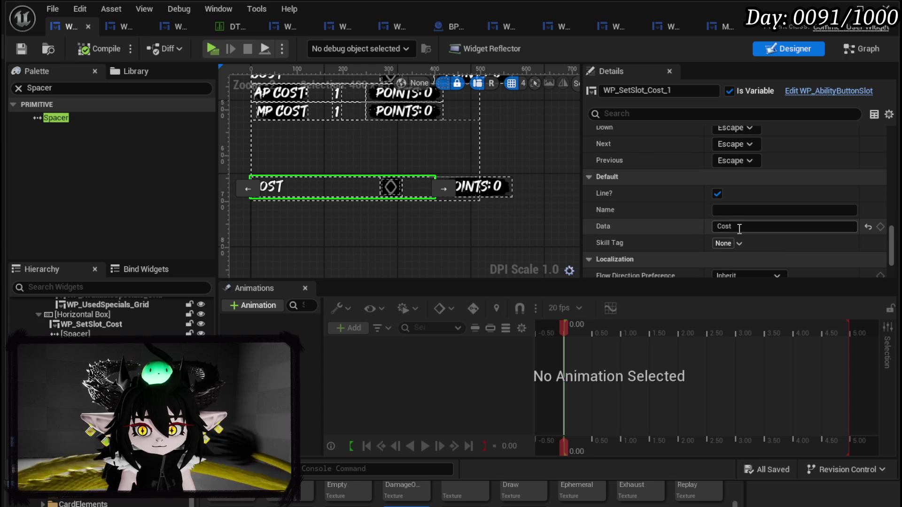
pyautogui.click(745, 226)
pyautogui.write('Confirm')
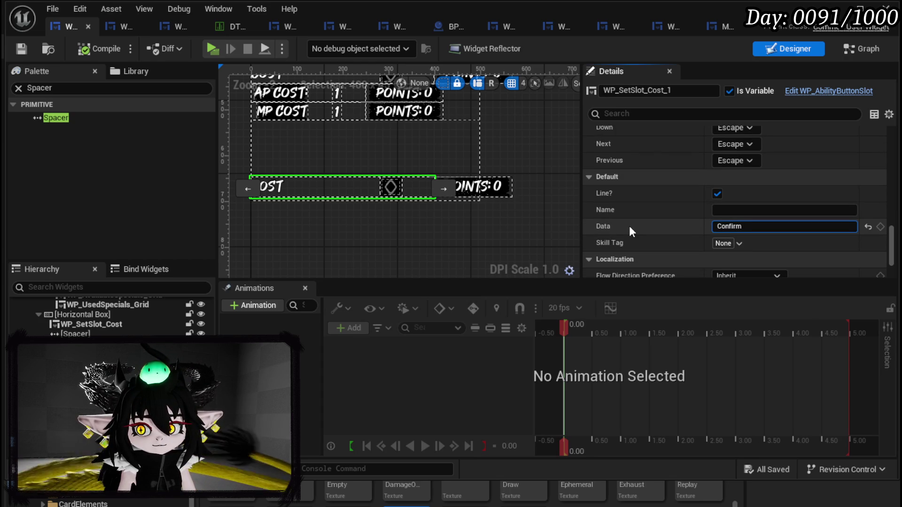
pyautogui.write(' Creation')
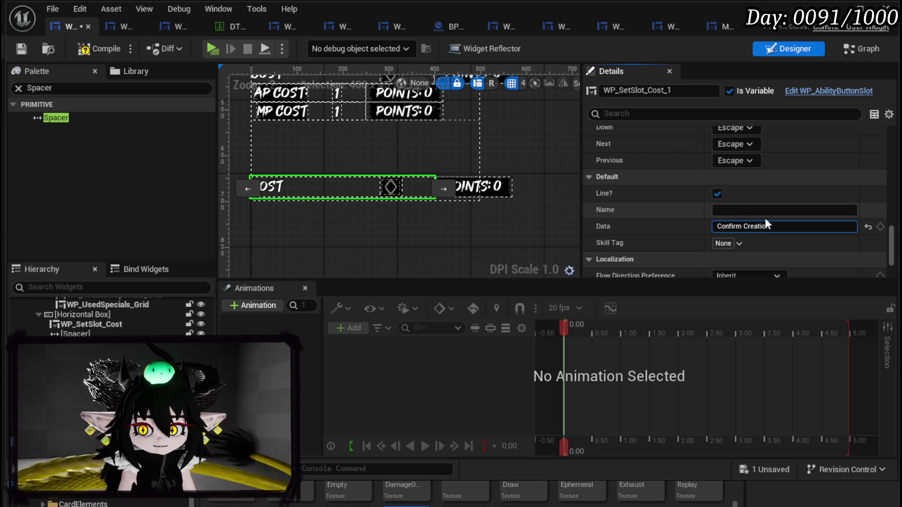
# Step: Copy the Data text into the slot's Name, then clear the Name again
pyautogui.moveTo(770, 226); pyautogui.dragTo(715, 209)
pyautogui.hotkey('ctrl', 'c')
pyautogui.click(715, 210)
pyautogui.hotkey('ctrl', 'v')
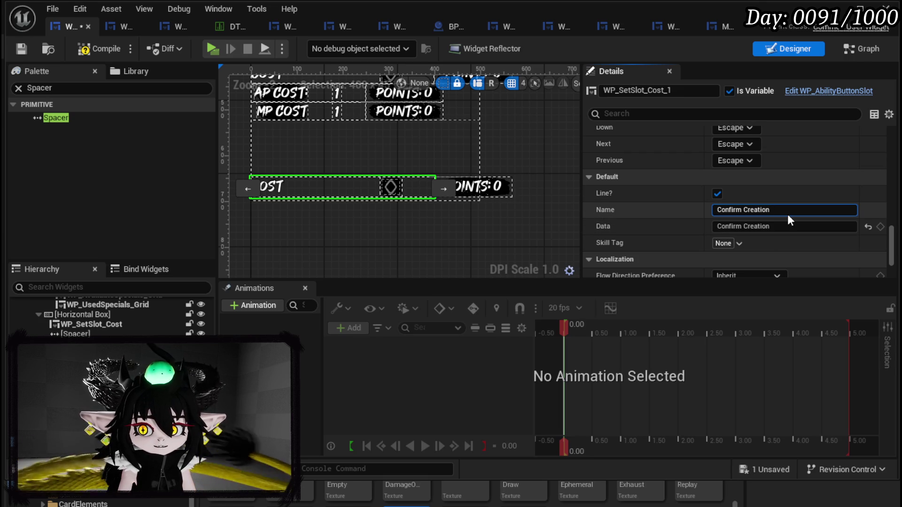
pyautogui.press('Return')
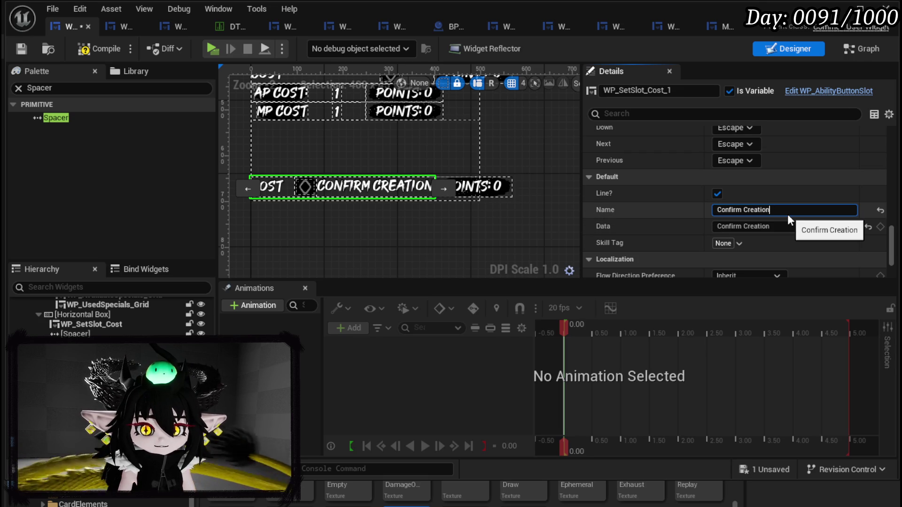
pyautogui.moveTo(781, 211); pyautogui.dragTo(594, 204)
pyautogui.press('BackSpace')
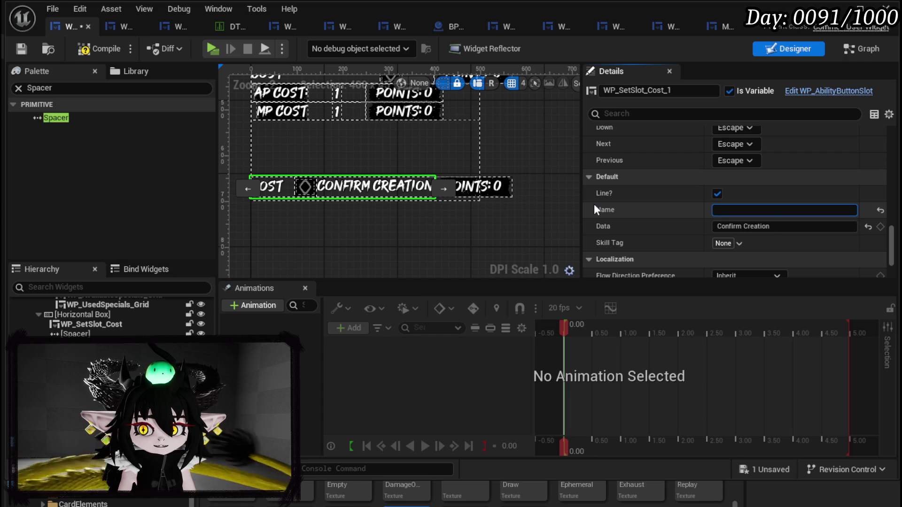
# Step: Change Data to 'ConfirmCreation', save the widget, and switch to the ability data table
pyautogui.click(741, 226)
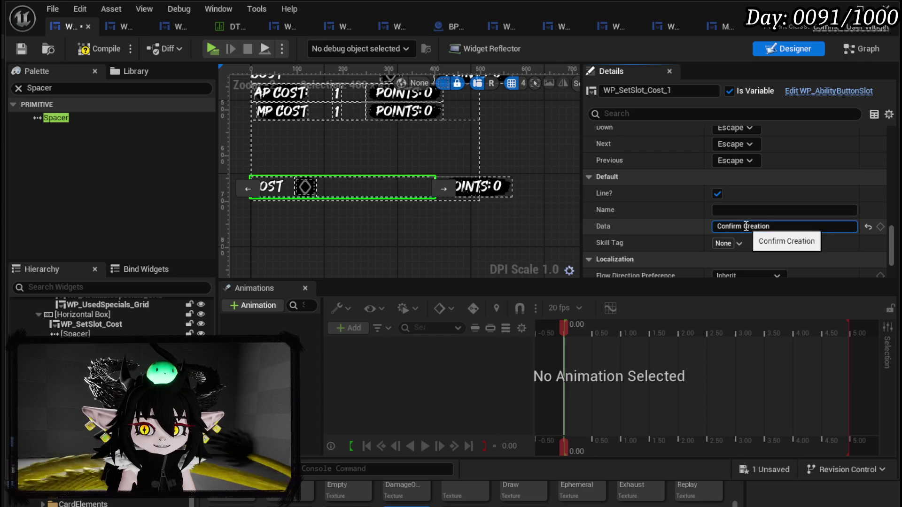
pyautogui.press('BackSpace')
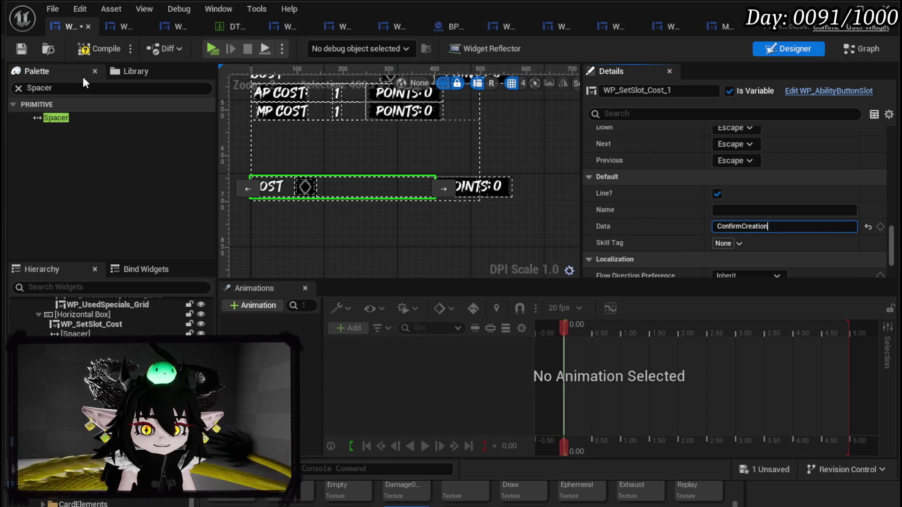
pyautogui.click(91, 50)
pyautogui.click(20, 49)
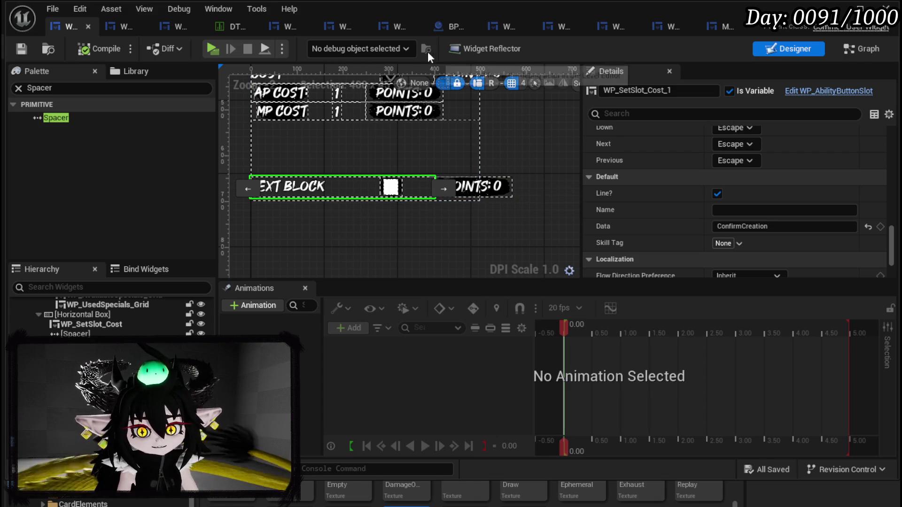
pyautogui.click(752, 226)
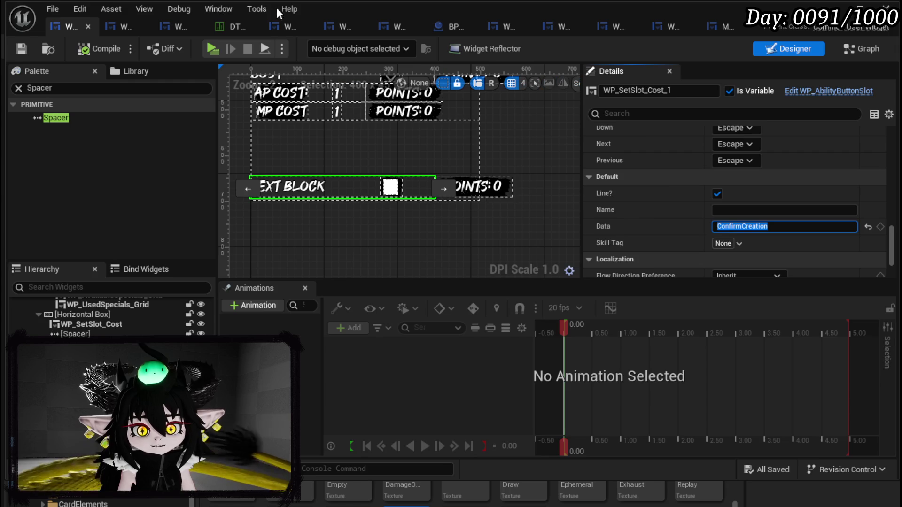
pyautogui.click(229, 26)
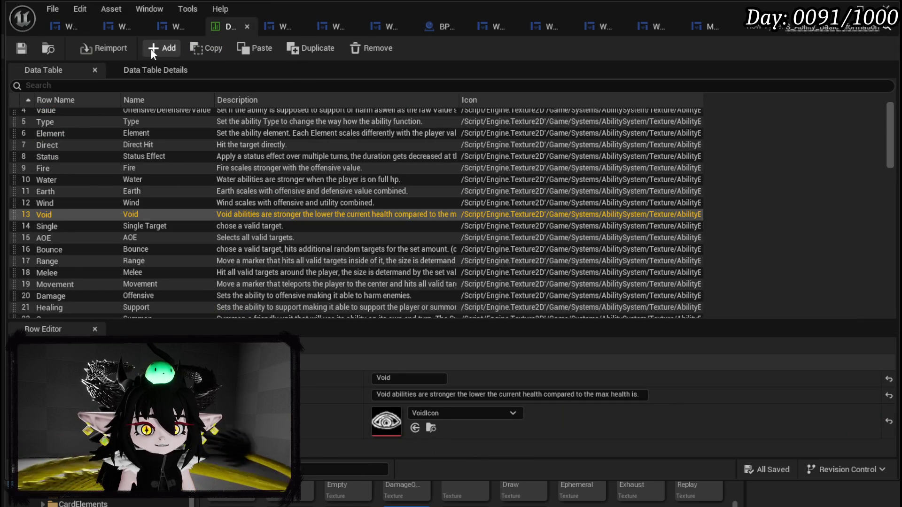
# Step: Add a new data table row named ConfirmCreation
pyautogui.click(162, 48)
pyautogui.doubleClick(44, 312)
pyautogui.hotkey('ctrl', 'v')
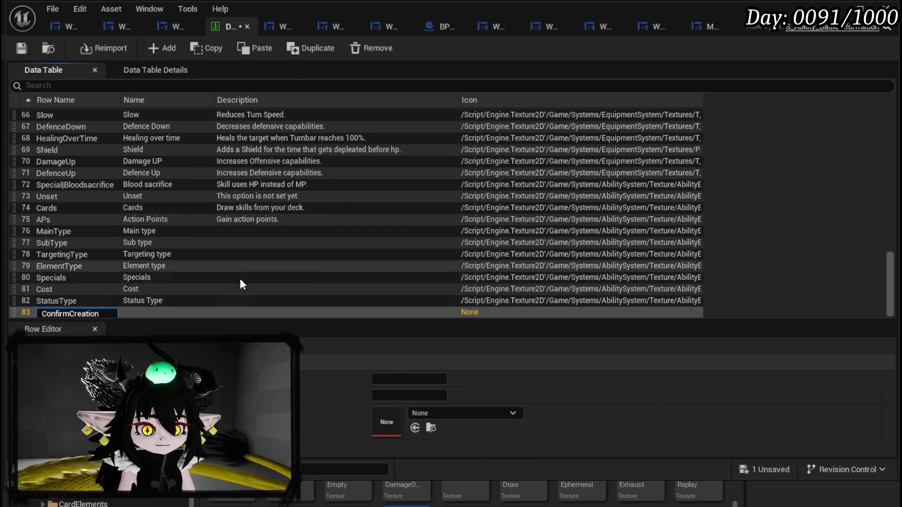
pyautogui.press('Return')
# Step: Set the row's Name to 'Confirm Creation', save the table, and close it
pyautogui.click(413, 379)
pyautogui.write('Confi')
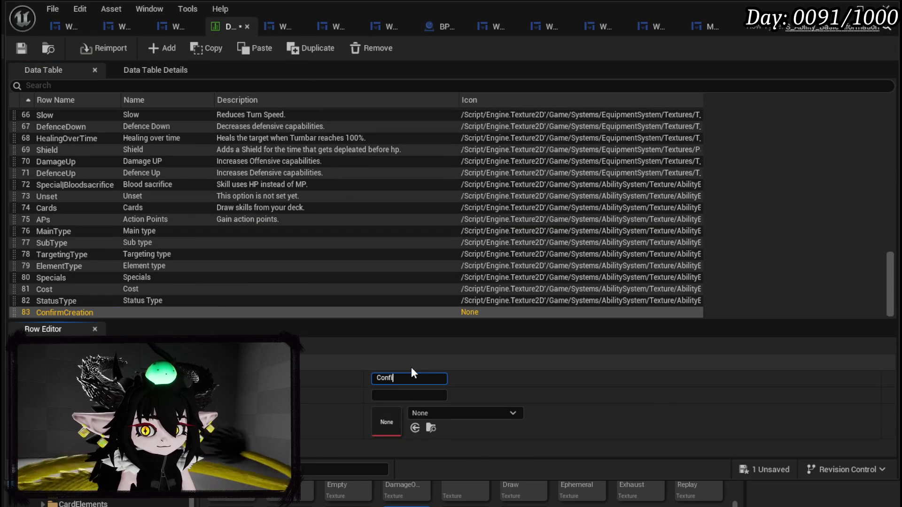
pyautogui.write('on')
pyautogui.press('Return')
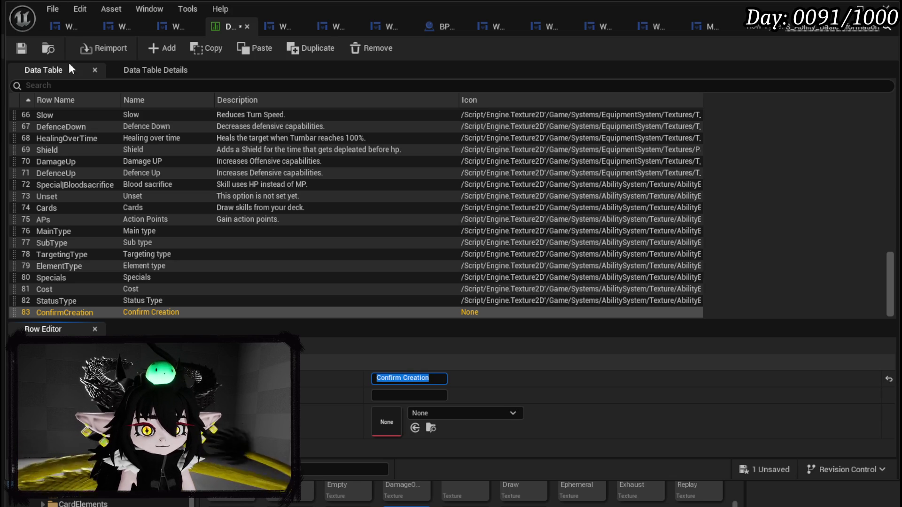
pyautogui.click(21, 47)
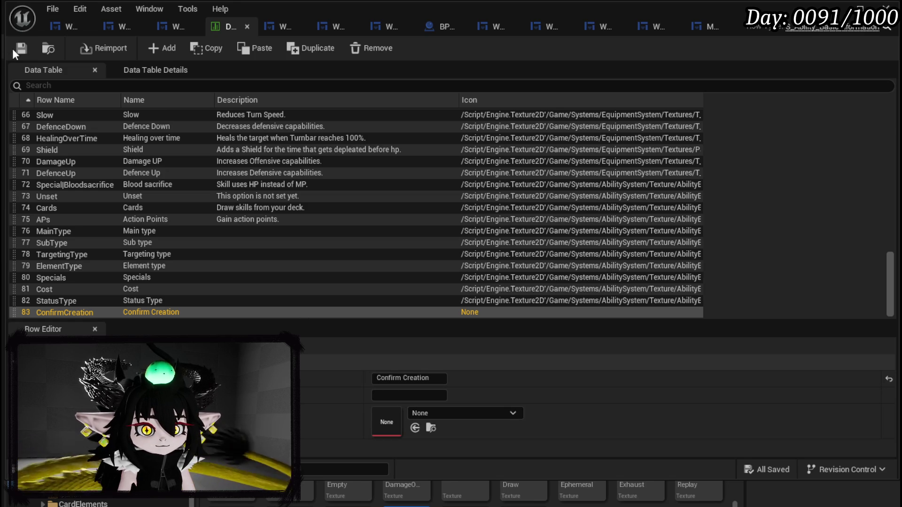
pyautogui.click(835, 9)
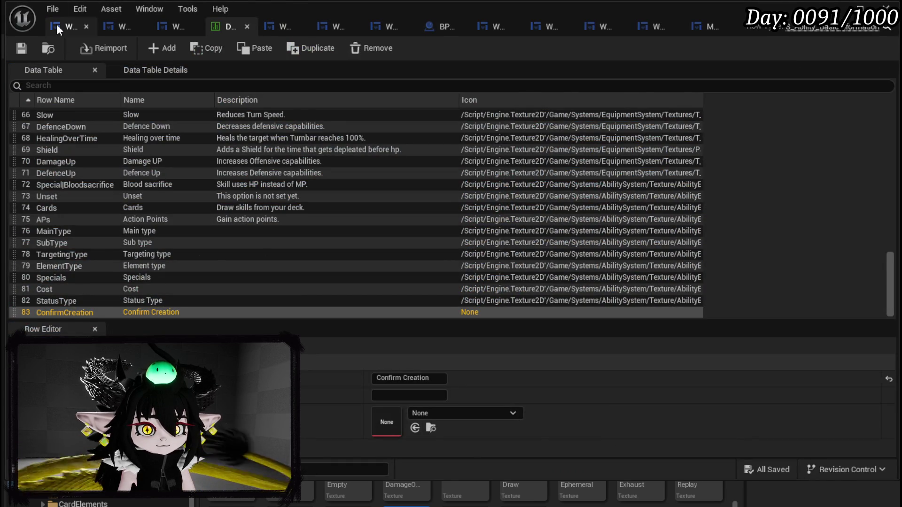
# Step: Back in the widget blueprint, commit ConfirmCreation as the slot's Data value
pyautogui.click(56, 24)
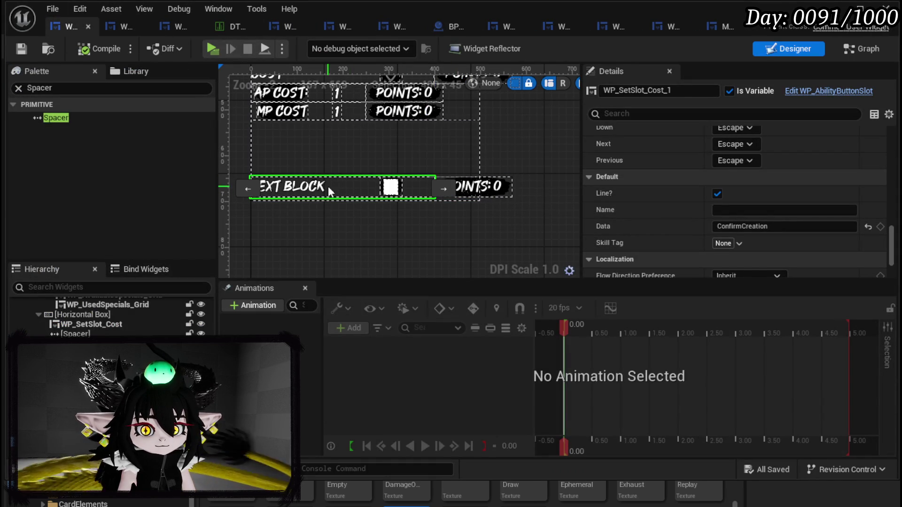
pyautogui.click(765, 226)
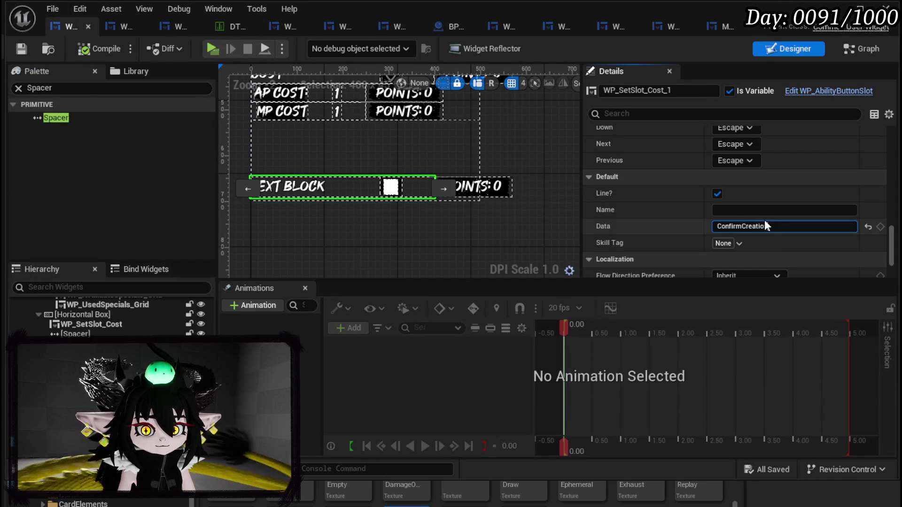
pyautogui.press('Return')
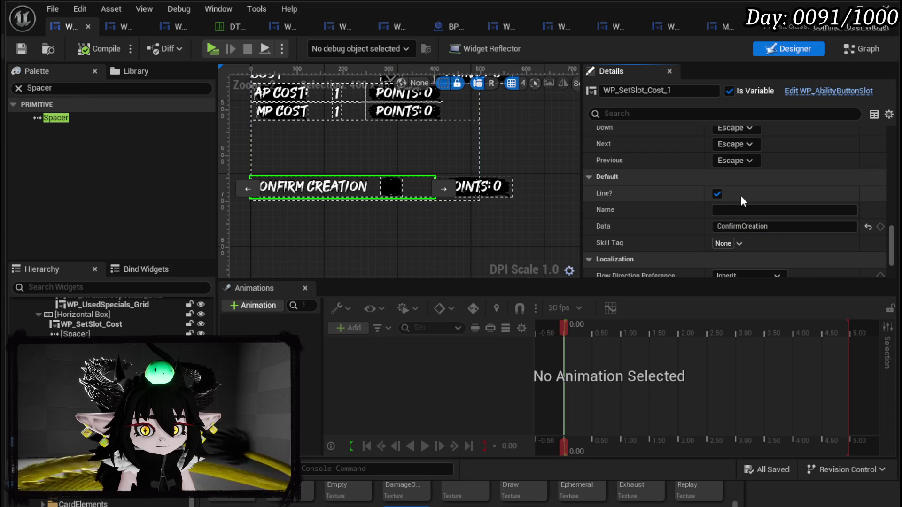
pyautogui.scroll(-2, 762, 191)
pyautogui.scroll(2, 762, 191)
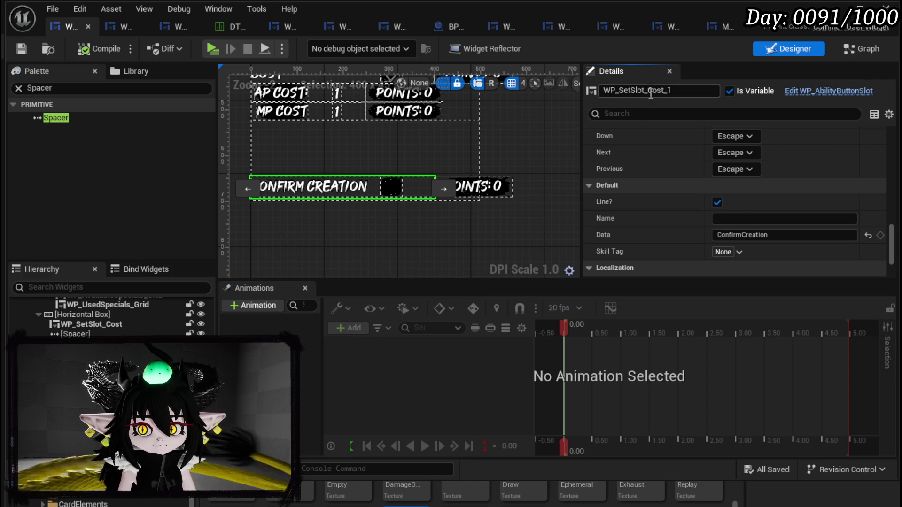
# Step: Rename the slot widget to WP_Confirm and save the blueprint
pyautogui.moveTo(623, 91); pyautogui.dragTo(684, 91)
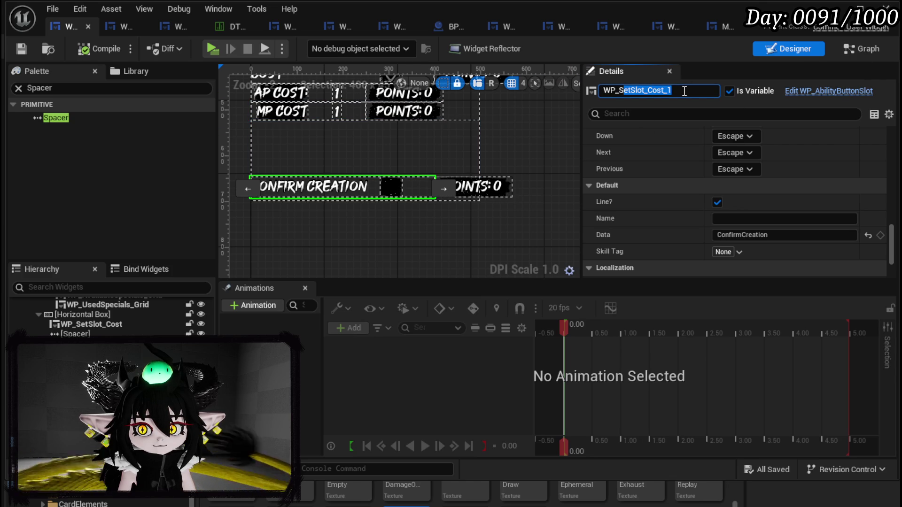
pyautogui.press('BackSpace')
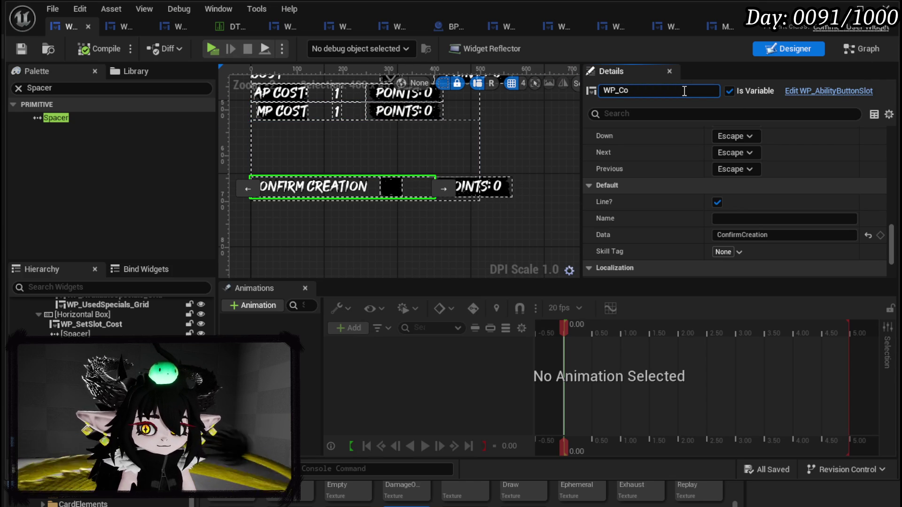
pyautogui.press('Return')
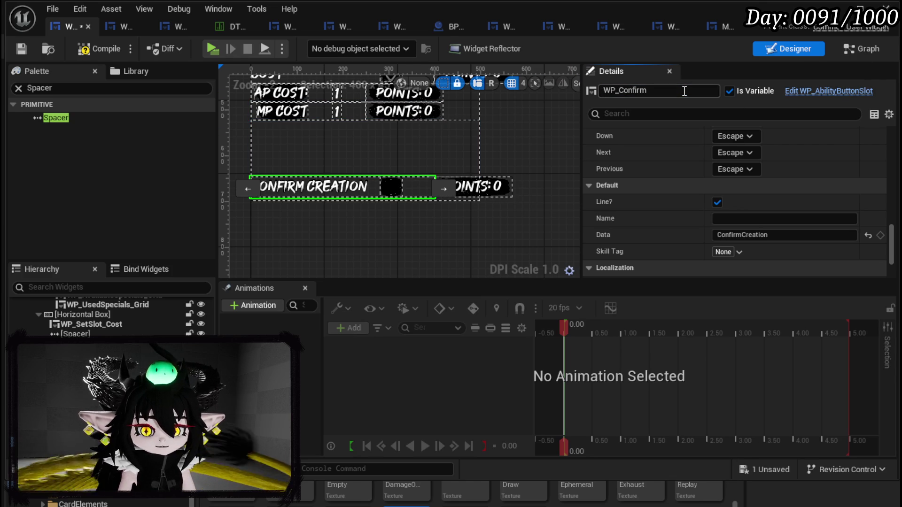
pyautogui.click(16, 48)
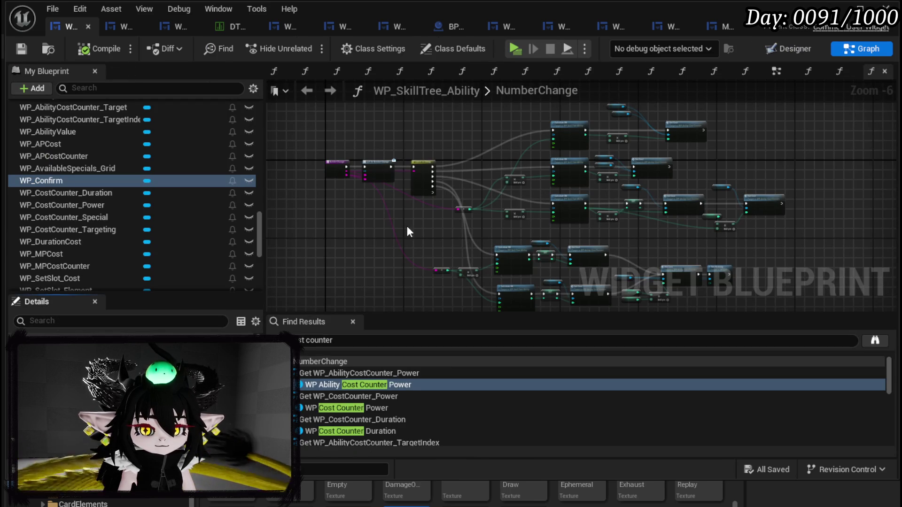
# Step: Switch from Designer to Graph mode and open WP_SkillTree_Ability's EventGraph
pyautogui.scroll(15, 69, 186)
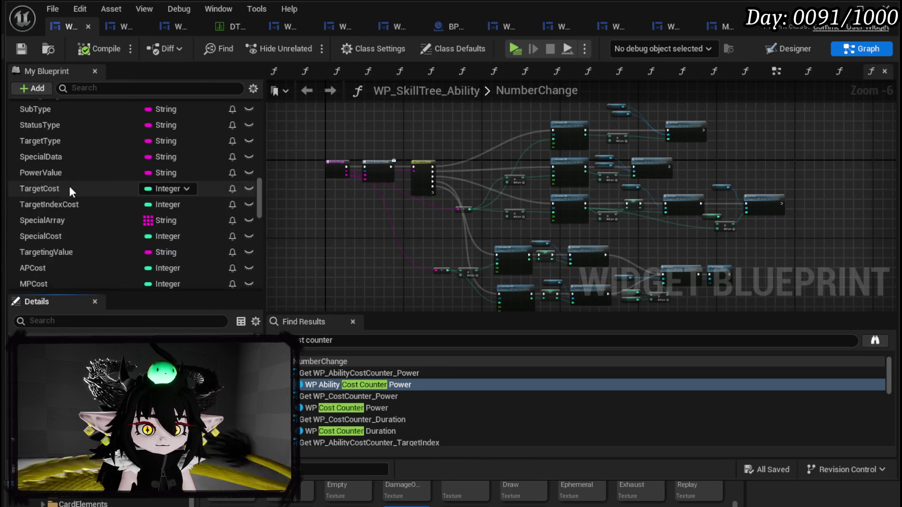
pyautogui.scroll(5, 69, 185)
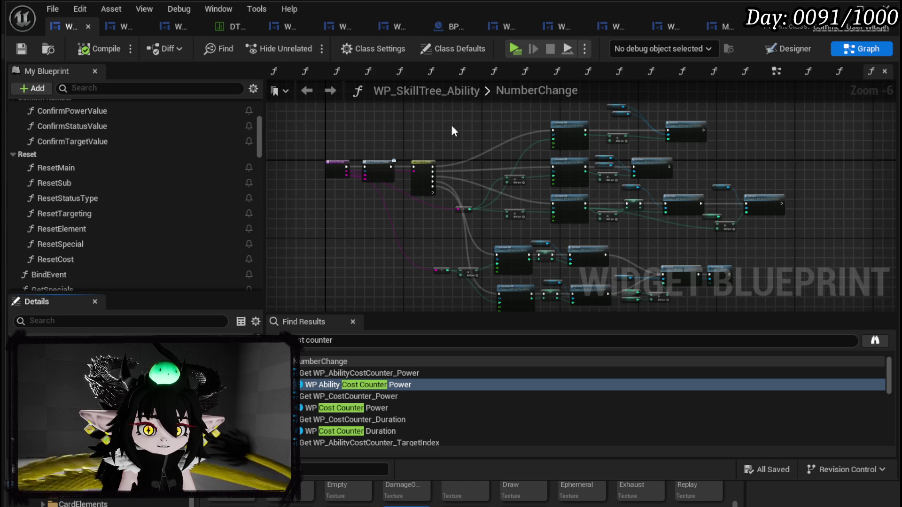
pyautogui.click(790, 48)
pyautogui.scroll(-4, 497, 137)
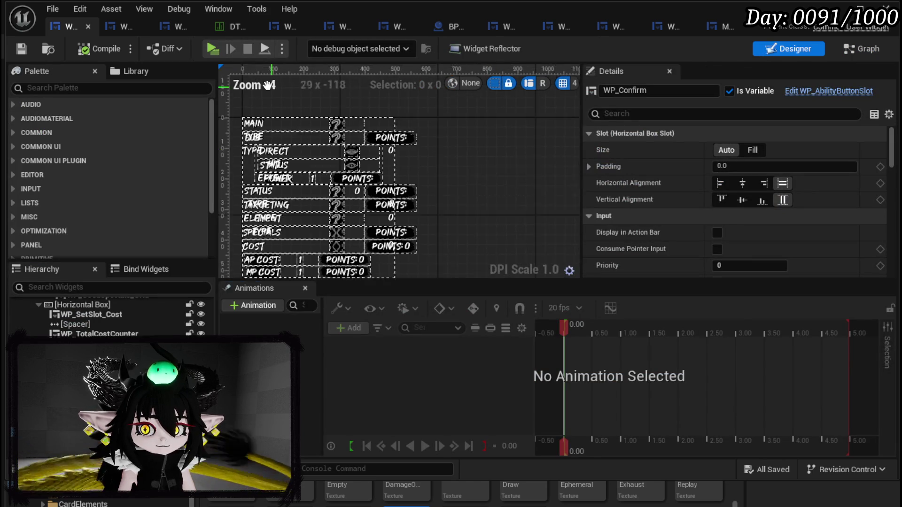
pyautogui.click(861, 44)
pyautogui.scroll(10, 153, 136)
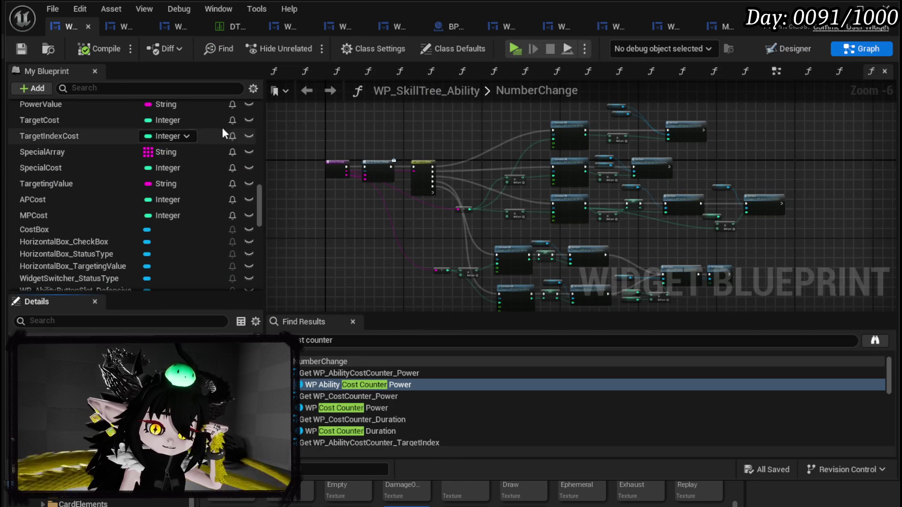
pyautogui.click(776, 71)
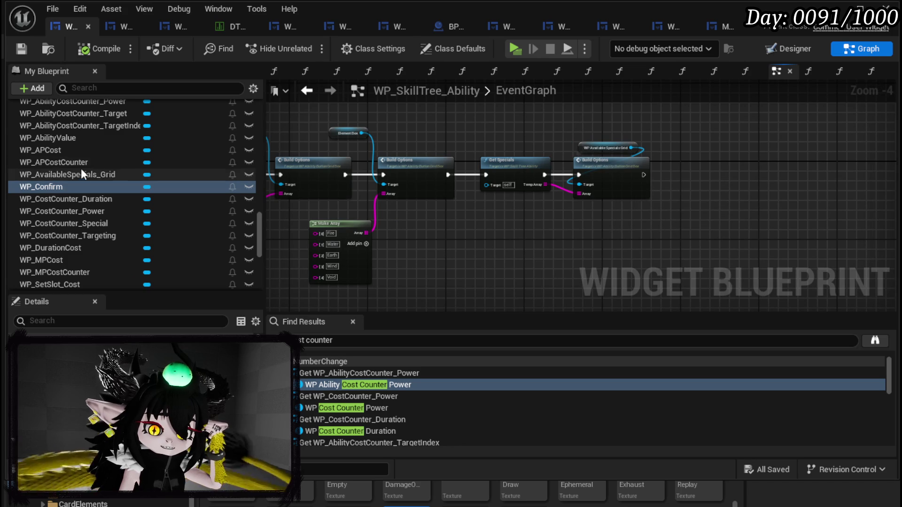
# Step: Build a getter chain: WP_Confirm to MW_Button to Image_Icon
pyautogui.moveTo(63, 186)
pyautogui.mouseDown()
pyautogui.moveTo(542, 219)
pyautogui.moveTo(550, 232)
pyautogui.mouseUp()
pyautogui.click(577, 241)
pyautogui.scroll(3, 425, 204)
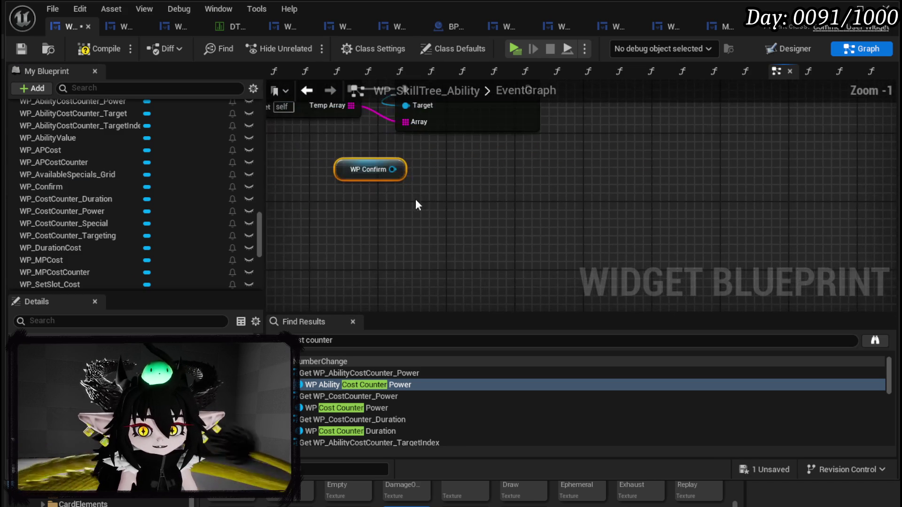
pyautogui.moveTo(402, 169); pyautogui.dragTo(338, 206)
pyautogui.write('get Bu')
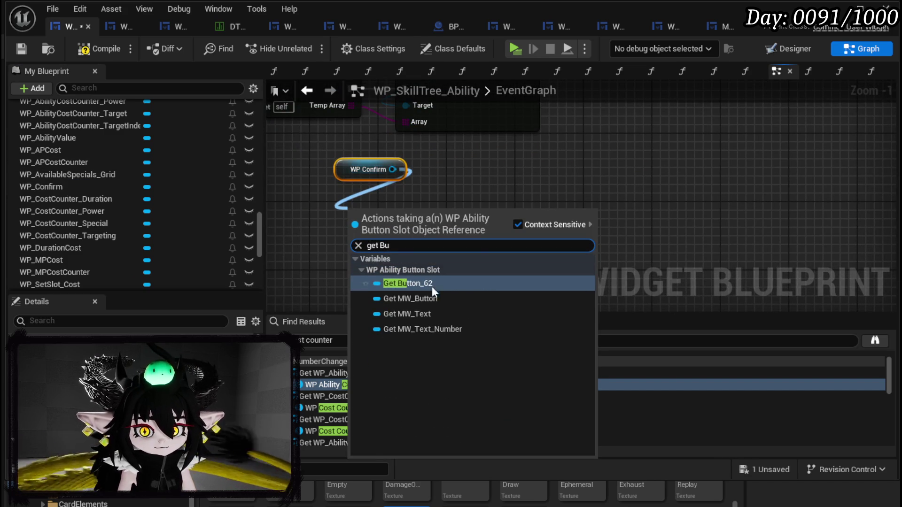
pyautogui.press('Down')
pyautogui.press('Return')
pyautogui.moveTo(438, 213); pyautogui.dragTo(381, 254)
pyautogui.write('get')
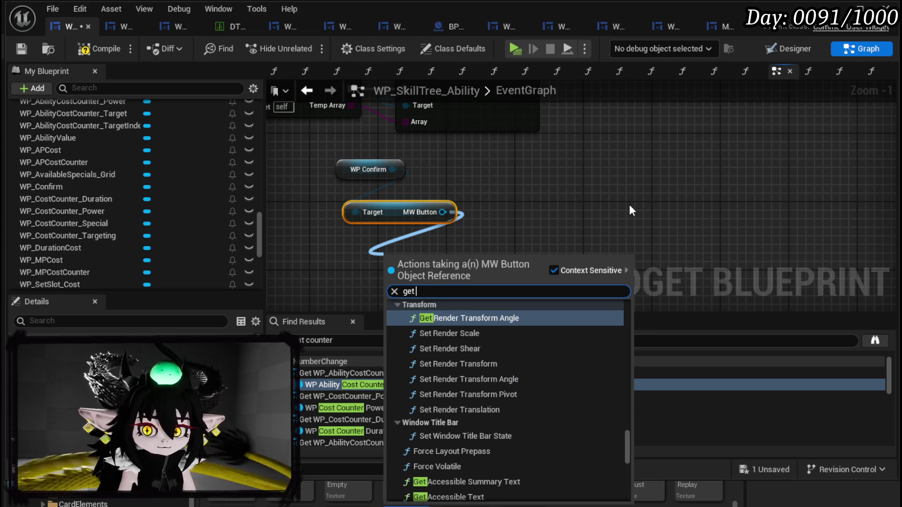
pyautogui.write(' ico')
pyautogui.press('Return')
# Step: Add a Set Brush from Texture node on Image_Icon, fed by Build Options' execution
pyautogui.moveTo(477, 263); pyautogui.dragTo(567, 244)
pyautogui.write('Set Text')
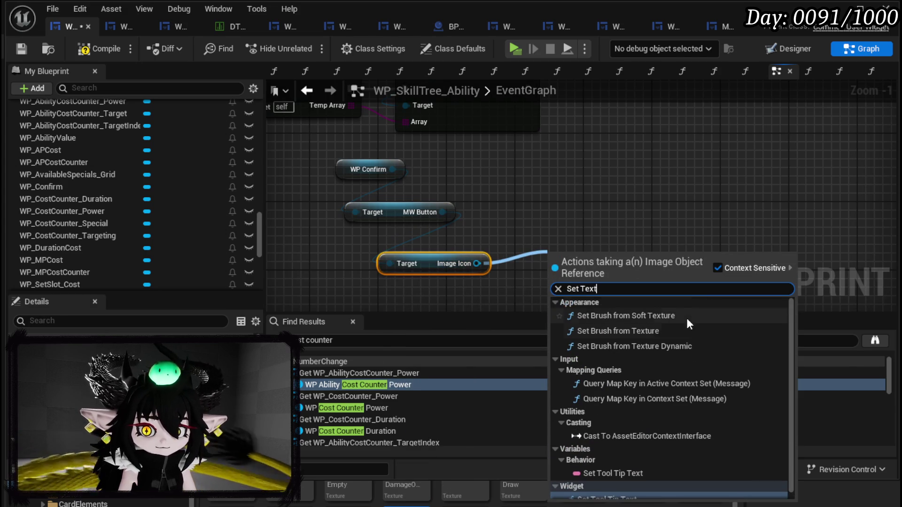
pyautogui.click(649, 331)
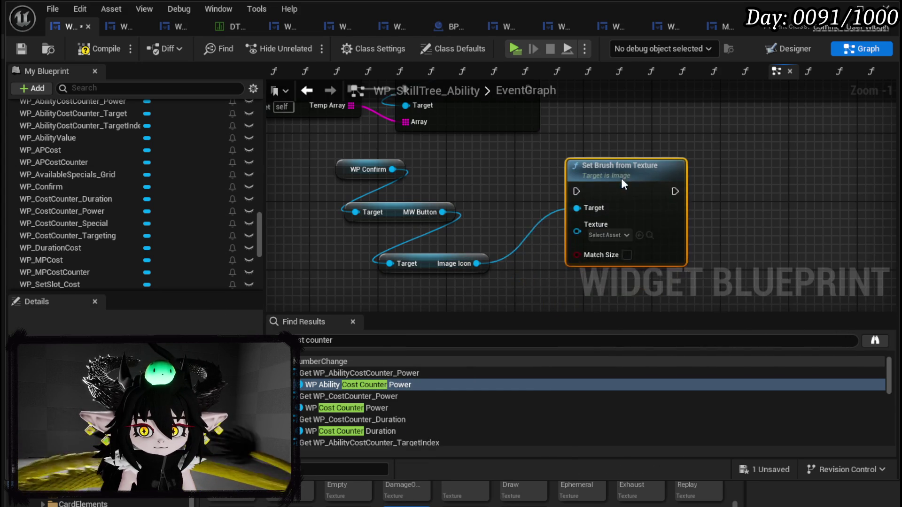
pyautogui.moveTo(603, 170)
pyautogui.mouseDown()
pyautogui.moveTo(639, 158)
pyautogui.moveTo(612, 138)
pyautogui.mouseUp()
pyautogui.moveTo(527, 147); pyautogui.dragTo(551, 155)
pyautogui.moveTo(587, 128); pyautogui.dragTo(658, 128)
pyautogui.moveTo(467, 263); pyautogui.dragTo(544, 200)
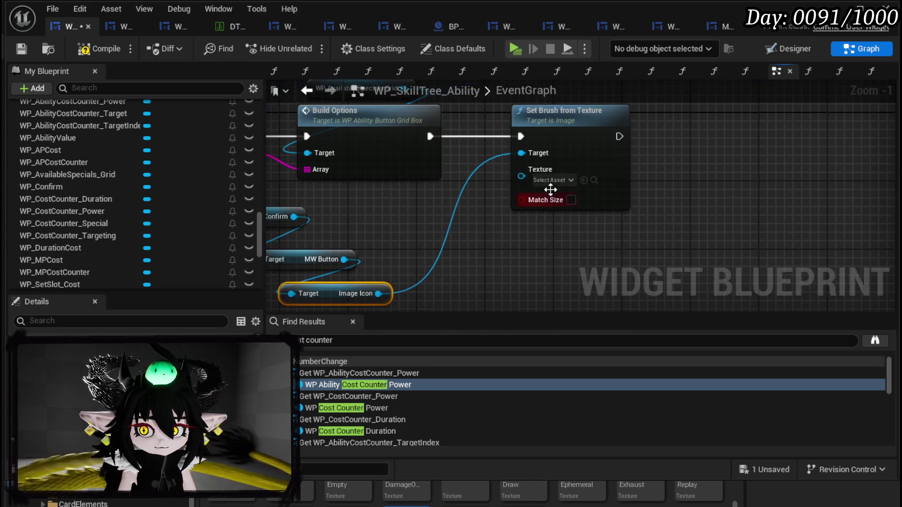
# Step: Assign the Ability_Icon texture to the brush node, then compile and save
pyautogui.scroll(3, 382, 496)
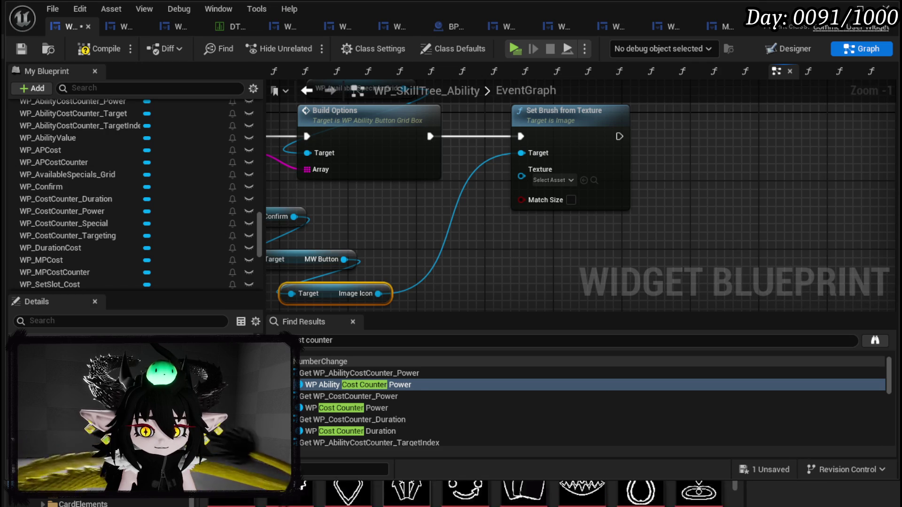
pyautogui.moveTo(303, 491)
pyautogui.mouseDown()
pyautogui.moveTo(531, 403)
pyautogui.moveTo(557, 179)
pyautogui.mouseUp()
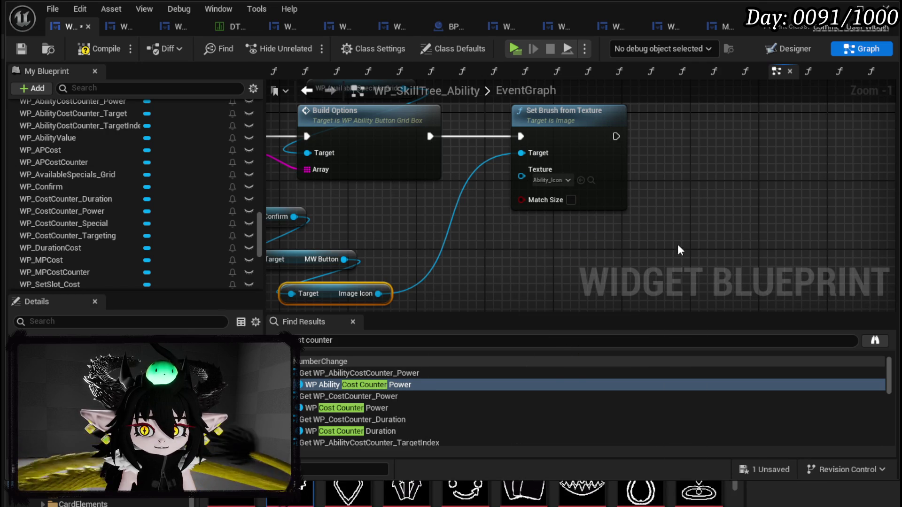
pyautogui.click(17, 50)
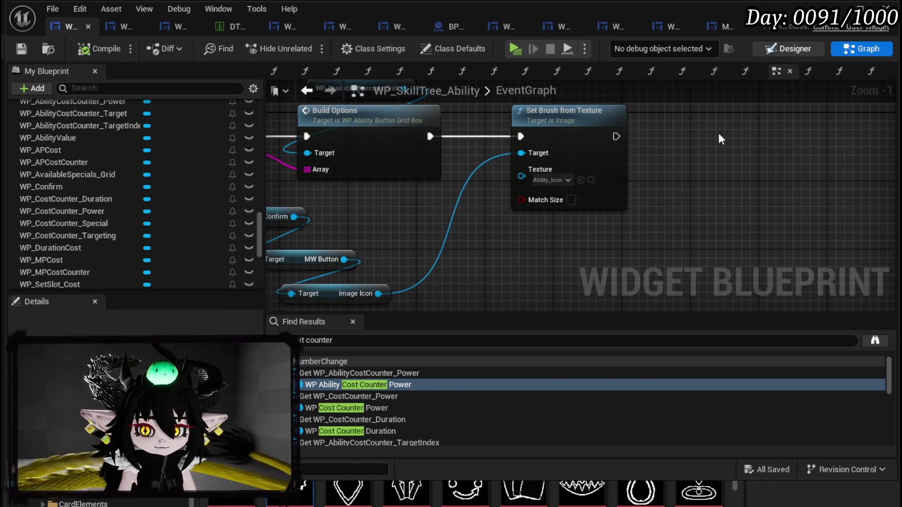
pyautogui.hotkey('shift', 'F12')
pyautogui.scroll(-5, 351, 174)
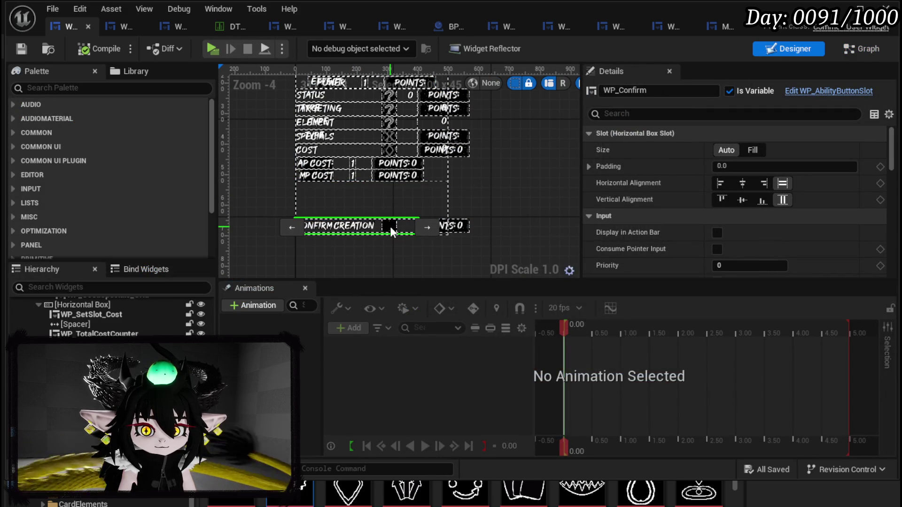
# Step: Delete WP_Confirm's Data value so the button reads TEXT BLOCK, then compile and save
pyautogui.scroll(-10, 777, 224)
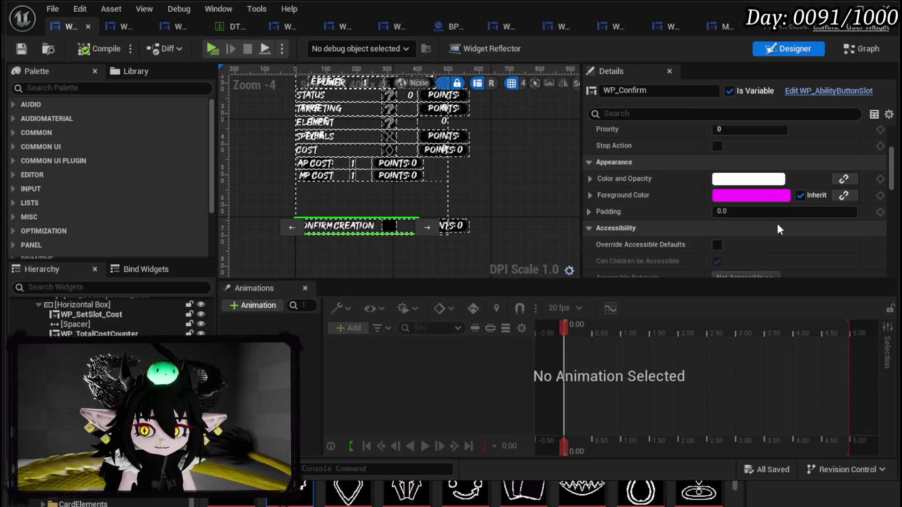
pyautogui.scroll(-15, 778, 224)
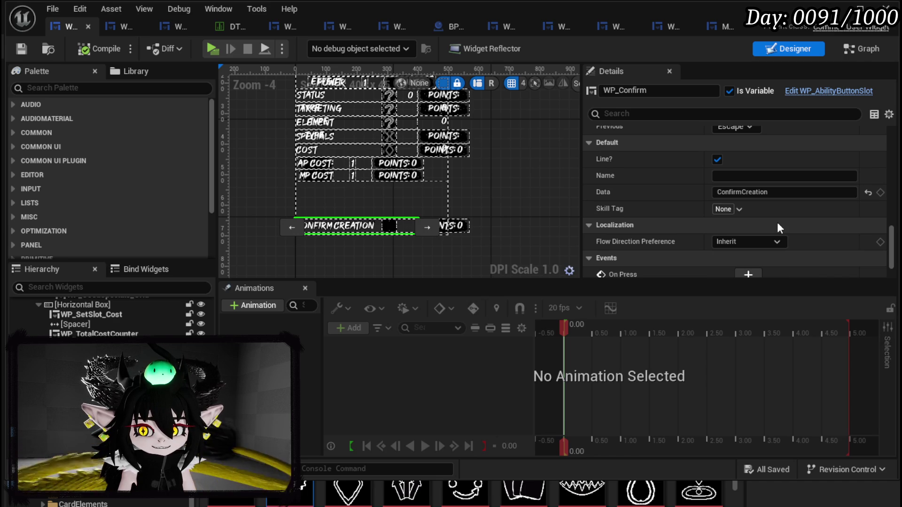
pyautogui.click(777, 196)
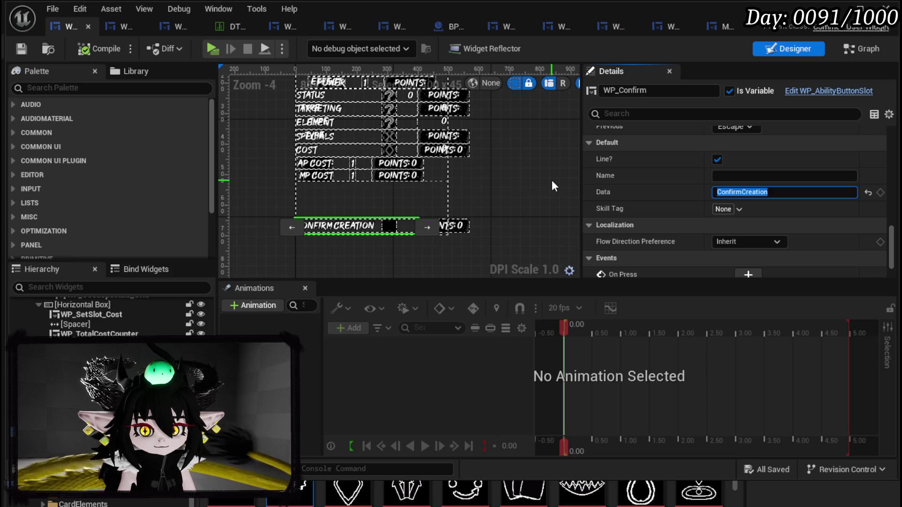
pyautogui.press('BackSpace')
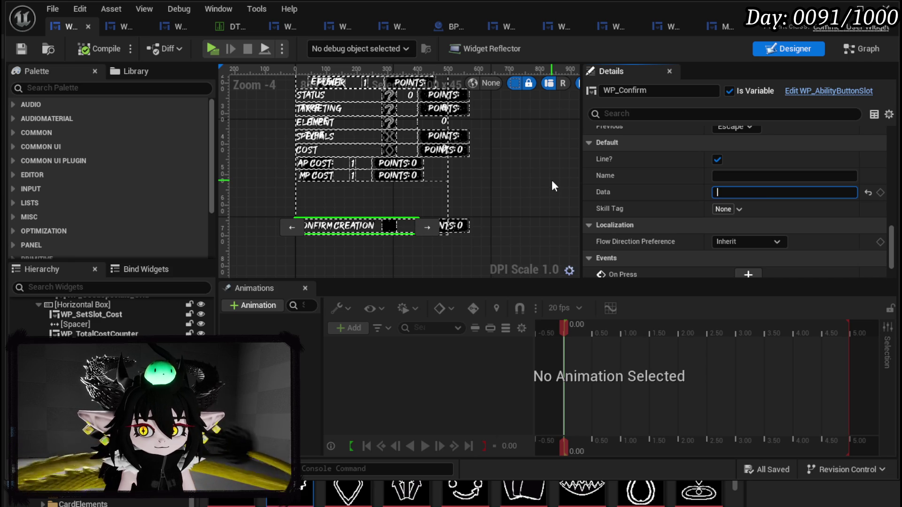
pyautogui.click(89, 52)
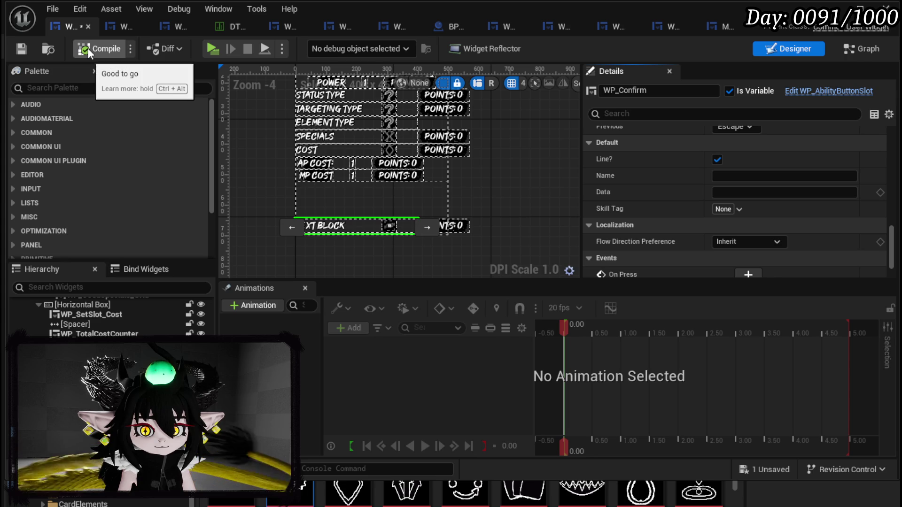
pyautogui.scroll(3, 314, 235)
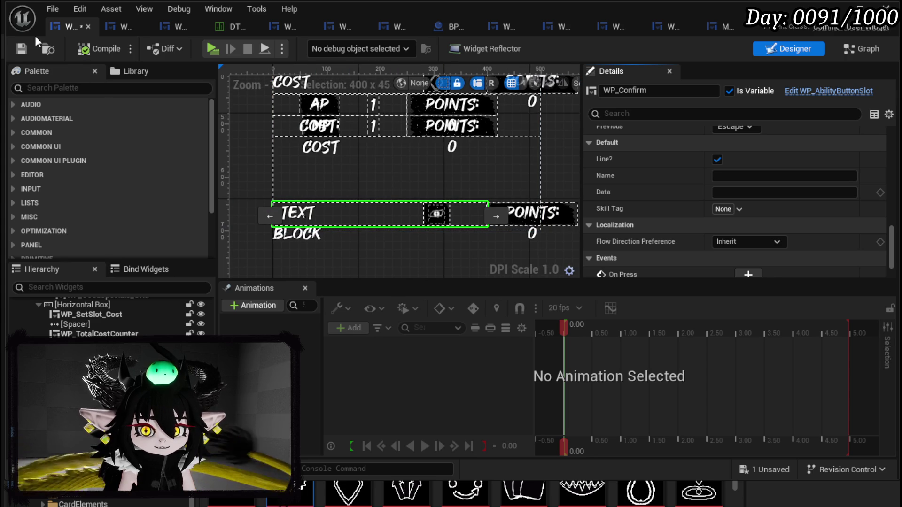
pyautogui.click(21, 49)
pyautogui.click(844, 45)
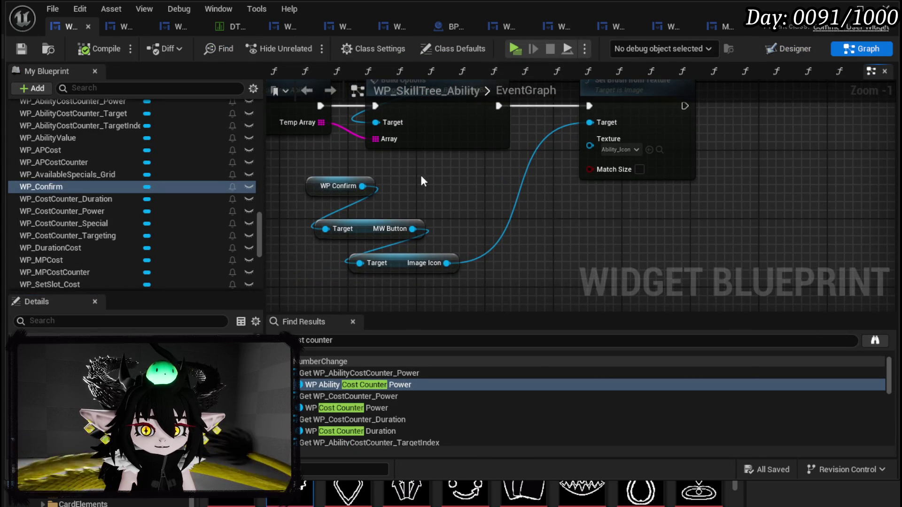
# Step: Add a Set Data node on WP Confirm for the ConfirmCreation value
pyautogui.moveTo(599, 175); pyautogui.dragTo(674, 175)
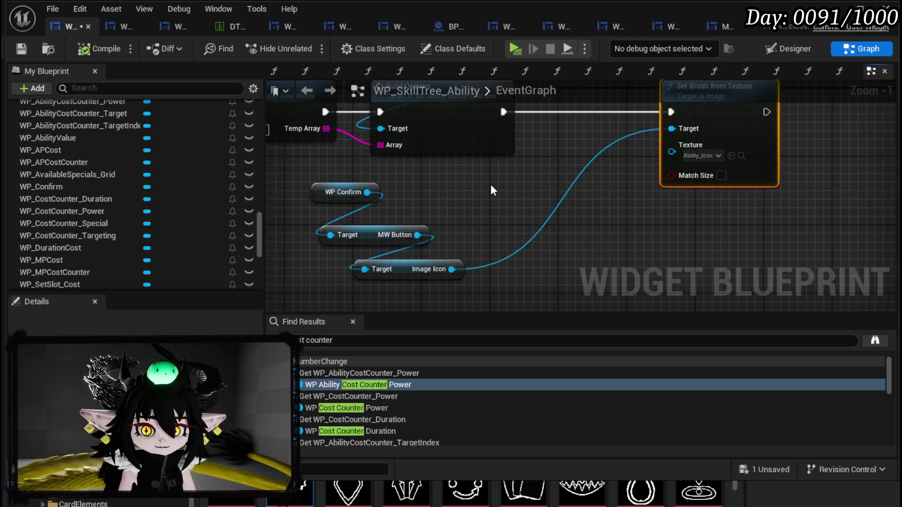
pyautogui.moveTo(368, 192); pyautogui.dragTo(517, 219)
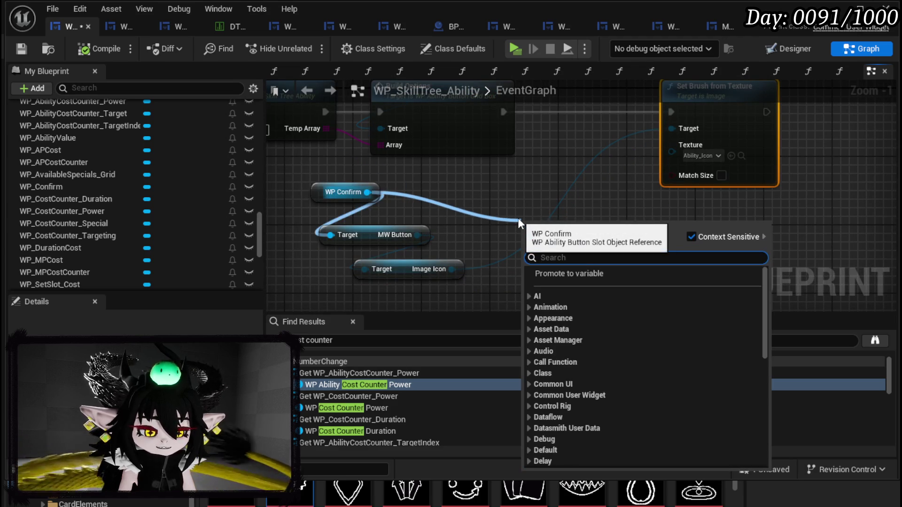
pyautogui.write('Data')
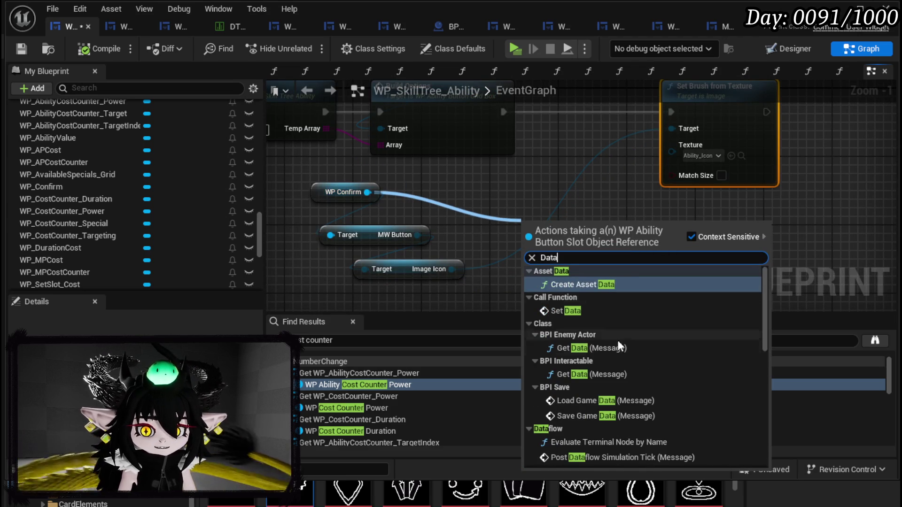
pyautogui.scroll(-10, 627, 347)
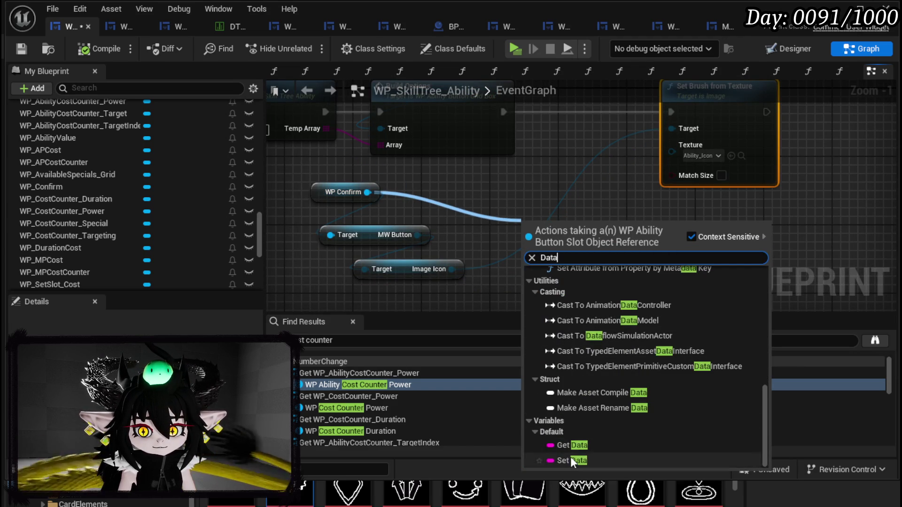
pyautogui.click(570, 457)
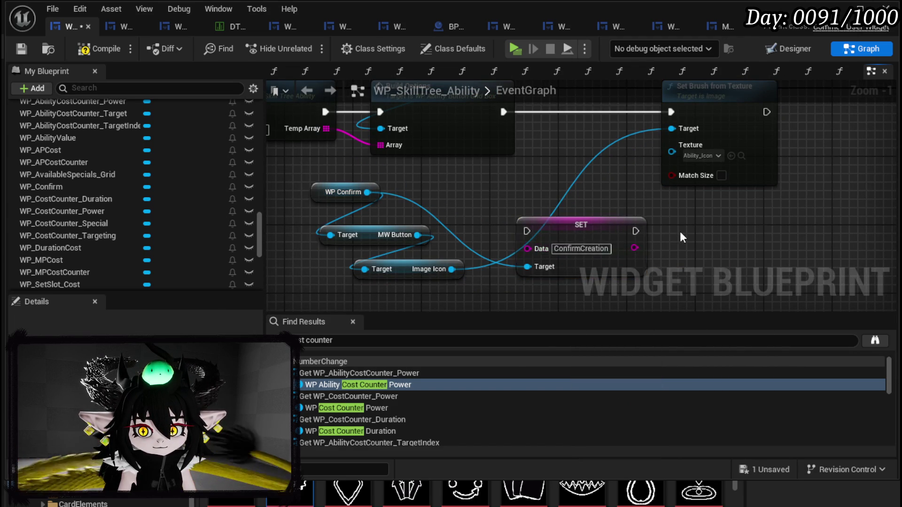
# Step: Wire the SET node between Build Options and Set Brush from Texture
pyautogui.moveTo(592, 182)
pyautogui.mouseDown()
pyautogui.moveTo(703, 172)
pyautogui.moveTo(715, 179)
pyautogui.mouseUp()
pyautogui.moveTo(414, 292)
pyautogui.mouseDown()
pyautogui.moveTo(599, 123)
pyautogui.moveTo(583, 165)
pyautogui.mouseUp()
pyautogui.moveTo(371, 171); pyautogui.dragTo(523, 171)
pyautogui.moveTo(631, 170); pyautogui.dragTo(668, 171)
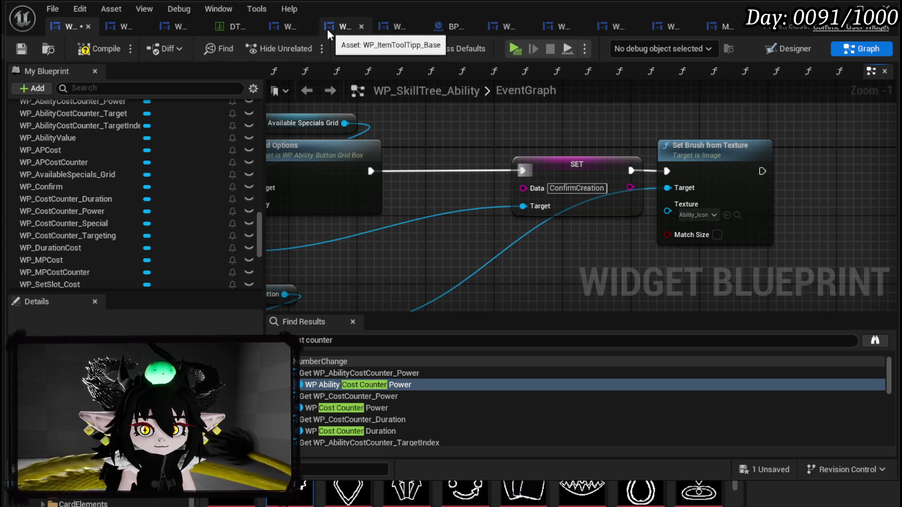
# Step: Rename WP_AbilityButtonSlot's text block from MW_Text to MW_Name and save it
pyautogui.click(110, 28)
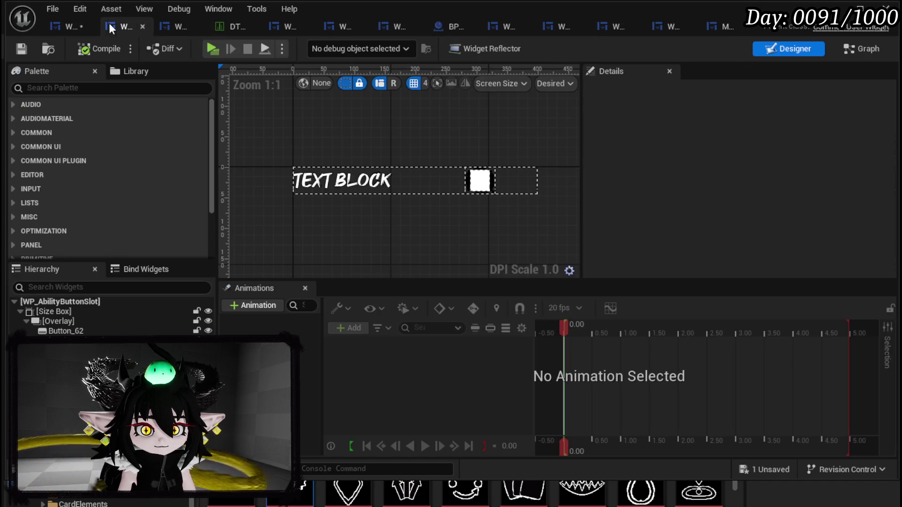
pyautogui.click(309, 183)
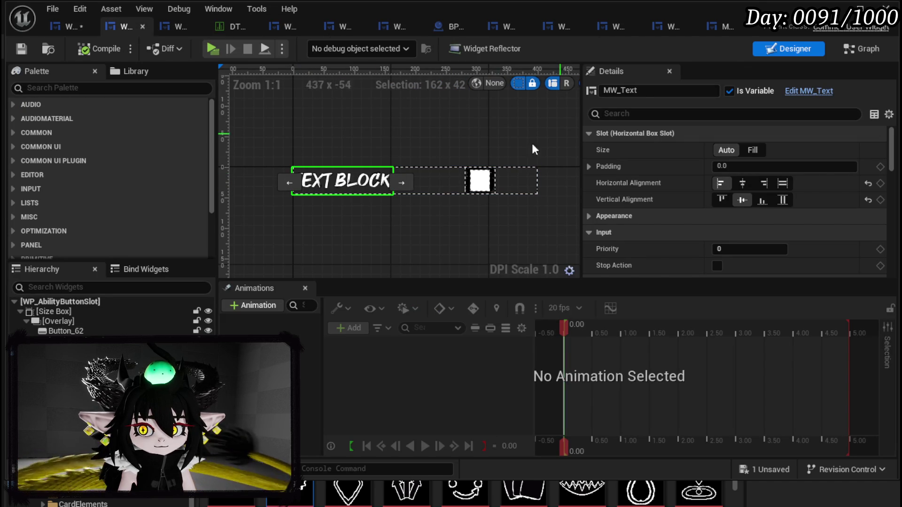
pyautogui.moveTo(623, 90); pyautogui.dragTo(655, 92)
pyautogui.write('Name')
pyautogui.press('Return')
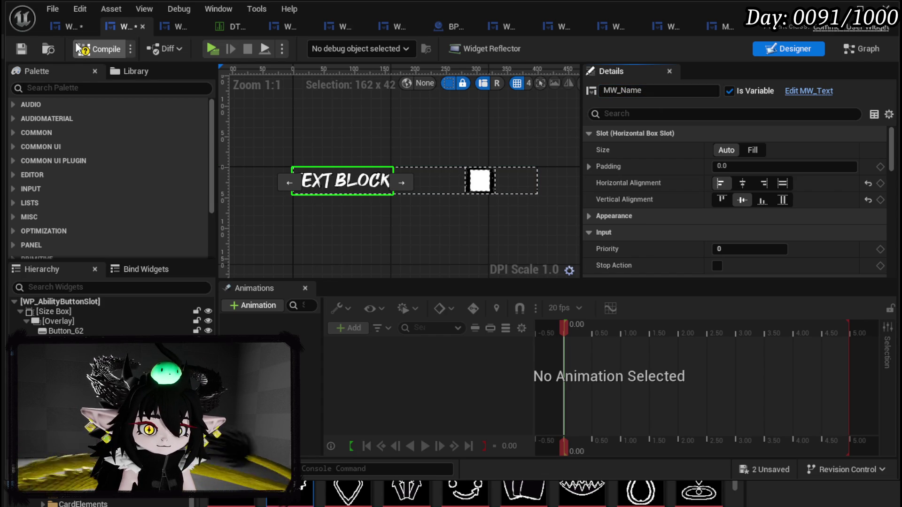
pyautogui.click(24, 46)
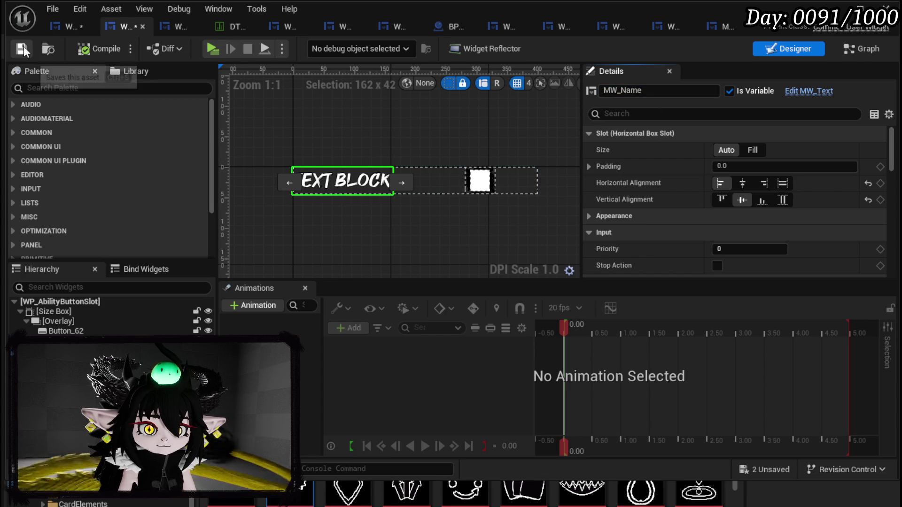
pyautogui.click(57, 27)
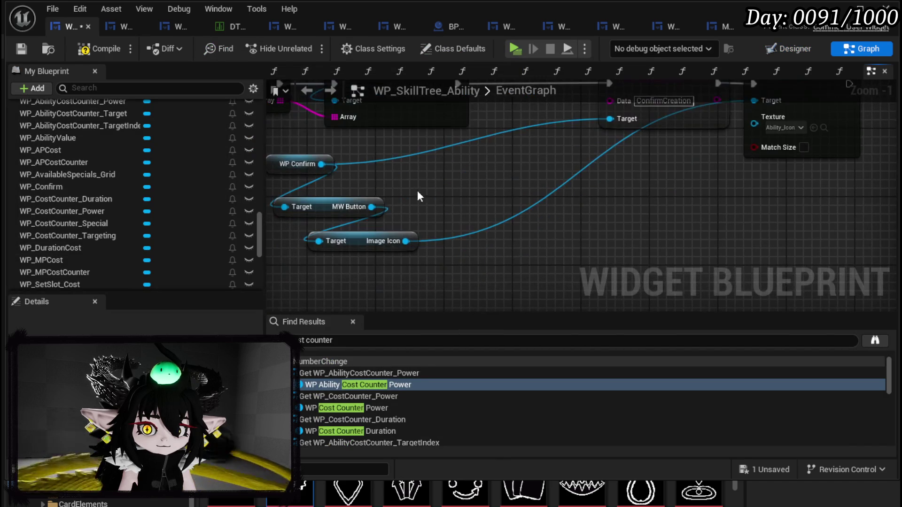
# Step: Get the MW Name text widget from WP Confirm
pyautogui.moveTo(322, 164); pyautogui.dragTo(369, 171)
pyautogui.write('Set')
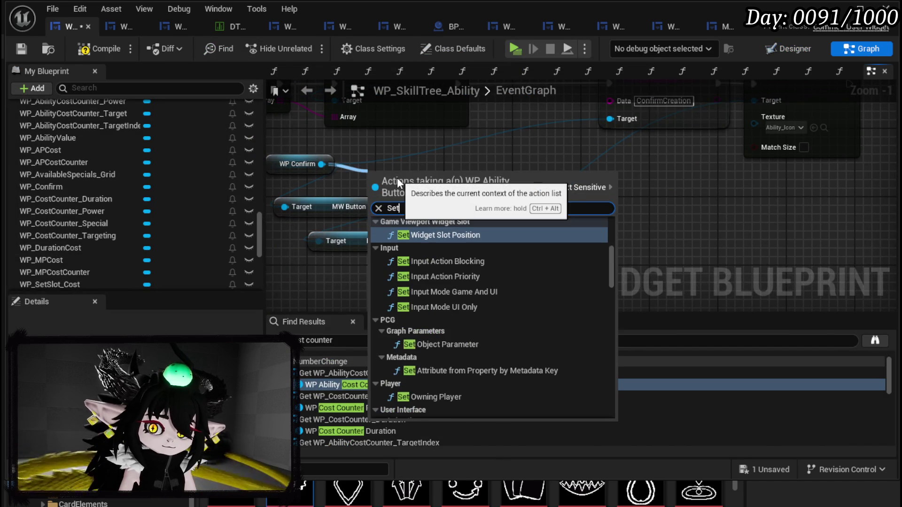
pyautogui.press('BackSpace')
pyautogui.press('BackSpace')
pyautogui.press('BackSpace')
pyautogui.write('get Name')
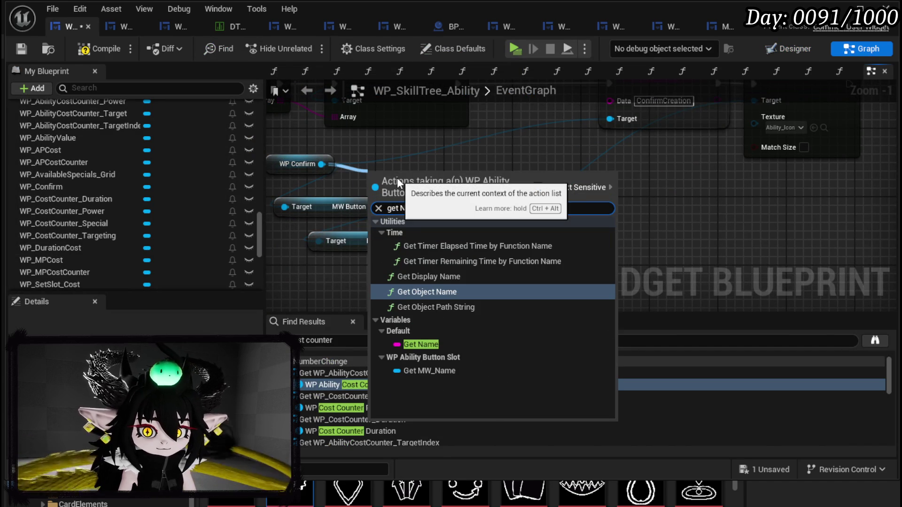
pyautogui.click(475, 372)
# Step: Add a Set Text node on MW Name with the text 'Confirm Creation'
pyautogui.moveTo(464, 181); pyautogui.dragTo(530, 225)
pyautogui.write('Set Text')
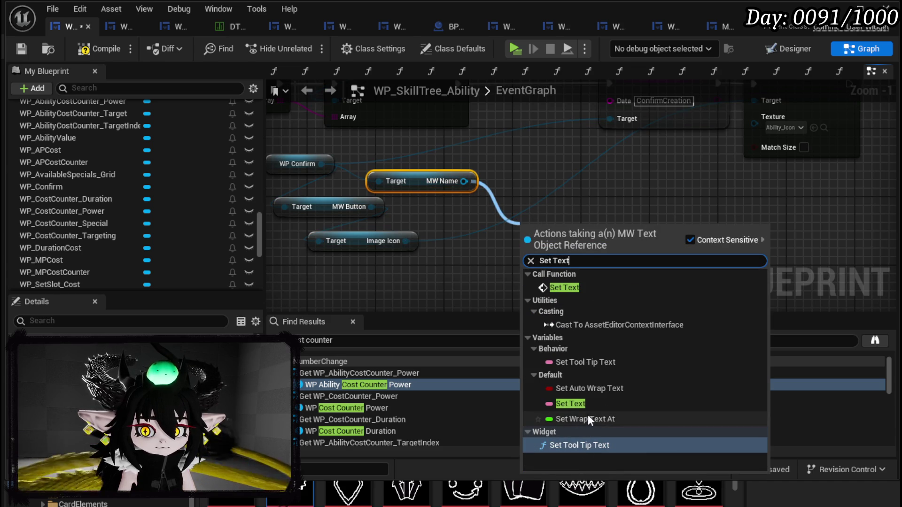
pyautogui.click(578, 289)
pyautogui.click(559, 289)
pyautogui.write('ConfirmCreation')
pyautogui.moveTo(602, 259)
pyautogui.mouseDown()
pyautogui.moveTo(555, 280)
pyautogui.moveTo(538, 242)
pyautogui.mouseUp()
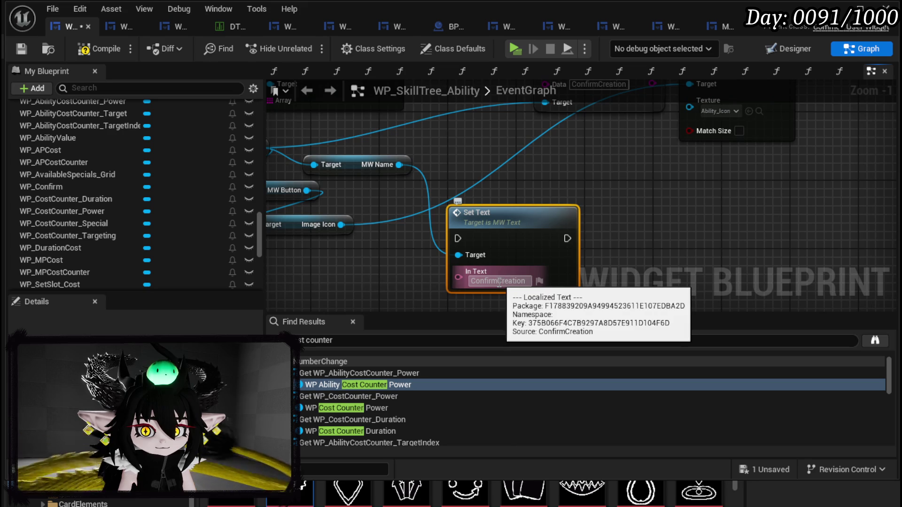
pyautogui.click(504, 281)
# Step: Wire Set Text into the execution chain between Build Options and the SET node
pyautogui.moveTo(531, 242)
pyautogui.mouseDown()
pyautogui.moveTo(557, 69)
pyautogui.moveTo(504, 162)
pyautogui.mouseUp()
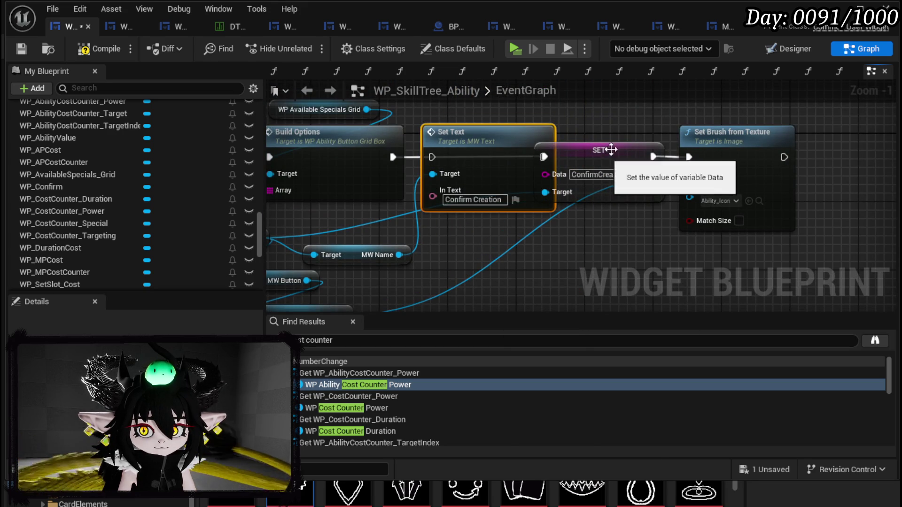
pyautogui.click(618, 158)
pyautogui.moveTo(619, 158); pyautogui.dragTo(678, 158)
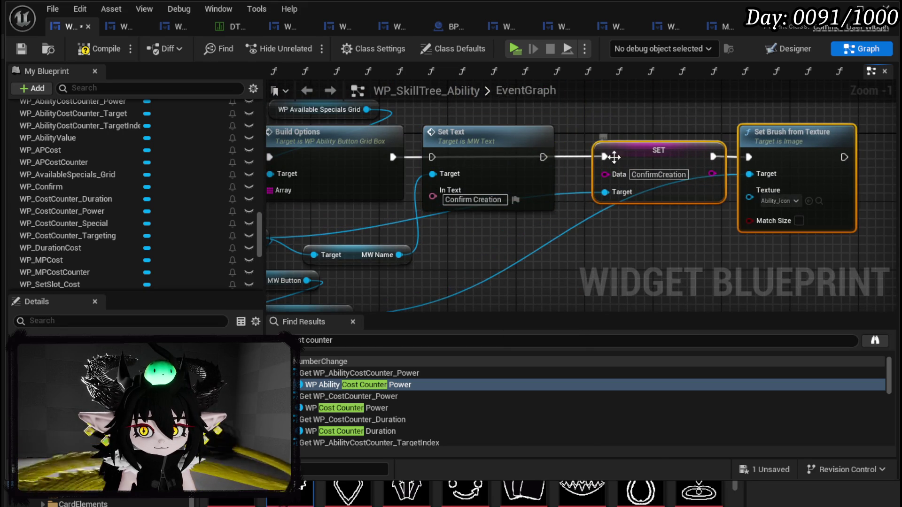
pyautogui.moveTo(404, 157); pyautogui.dragTo(433, 157)
pyautogui.moveTo(544, 157)
pyautogui.mouseDown()
pyautogui.moveTo(517, 155)
pyautogui.moveTo(611, 157)
pyautogui.mouseUp()
pyautogui.moveTo(507, 141); pyautogui.dragTo(528, 141)
pyautogui.scroll(-2, 528, 141)
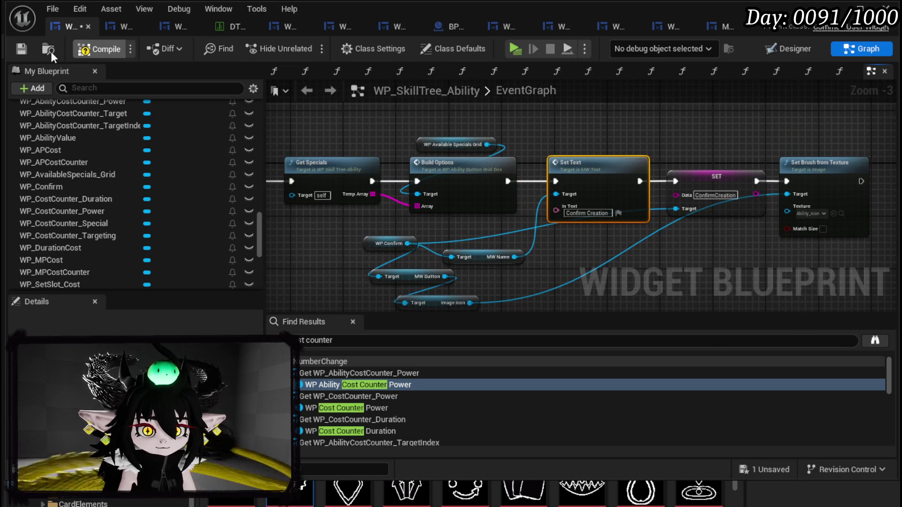
# Step: Compile the skill tree widget, return to the Designer layout, and save all assets
pyautogui.click(21, 49)
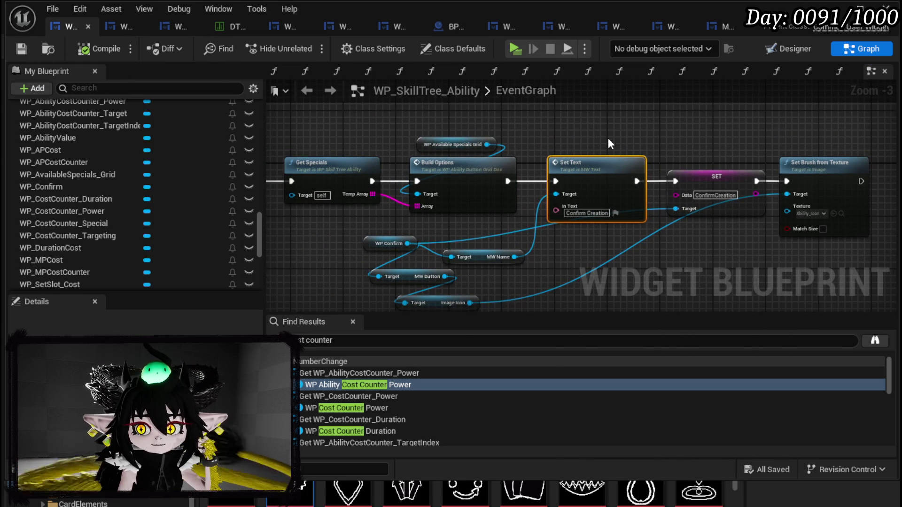
pyautogui.hotkey('ctrl', 'shift', 'd')
pyautogui.scroll(-5, 404, 195)
pyautogui.scroll(3, 545, 141)
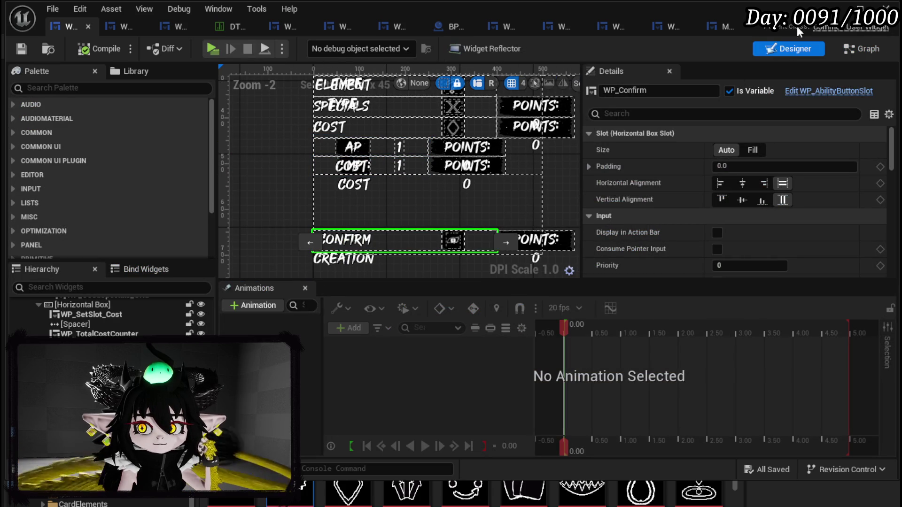
pyautogui.hotkey('ctrl', 's')
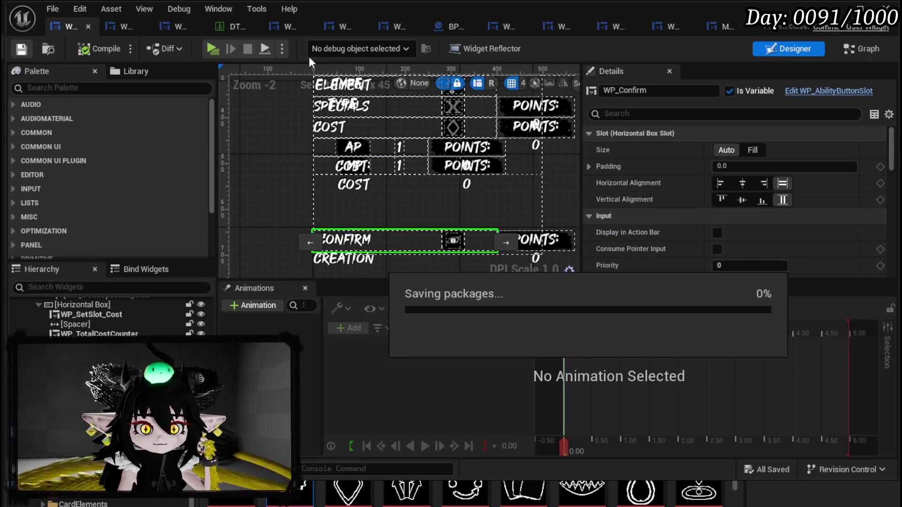
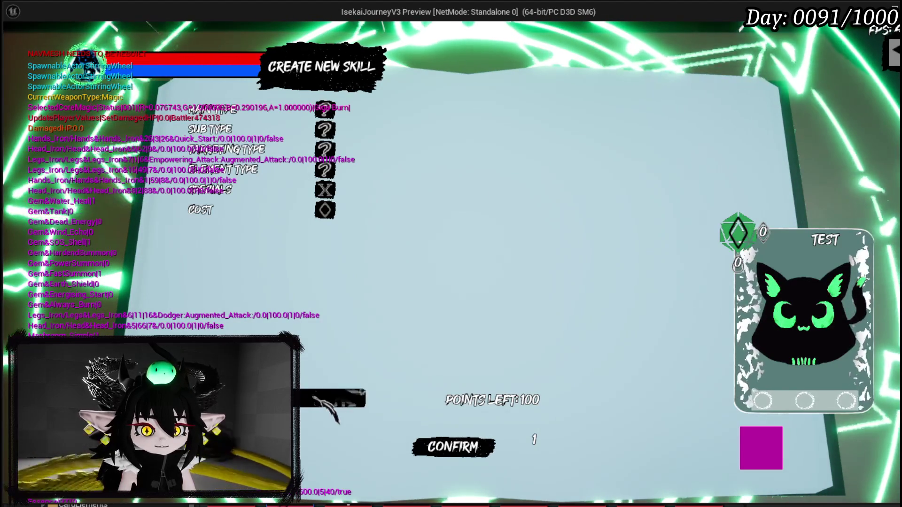
# Step: Stop the play session and save the level
pyautogui.press('Escape')
pyautogui.click(19, 48)
pyautogui.hotkey('alt', 'Tab')
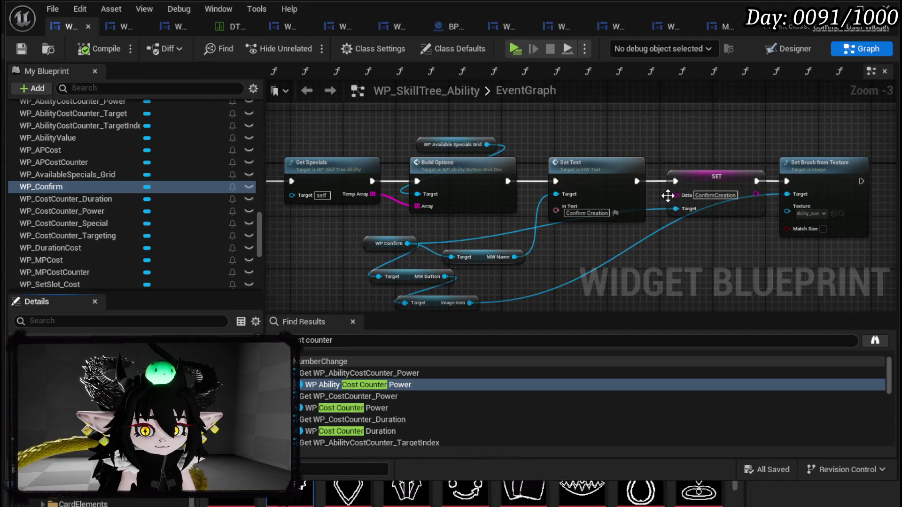
# Step: Delete the Confirm button's Set Text, SET and Set Brush nodes and their four getters
pyautogui.moveTo(668, 196)
pyautogui.mouseDown()
pyautogui.moveTo(543, 198)
pyautogui.moveTo(627, 201)
pyautogui.mouseUp()
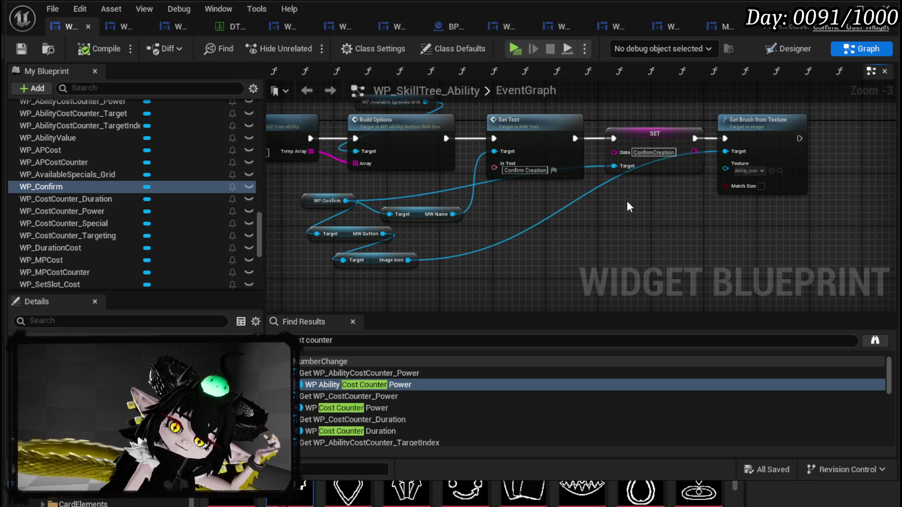
pyautogui.moveTo(572, 211)
pyautogui.mouseDown()
pyautogui.moveTo(751, 134)
pyautogui.moveTo(781, 145)
pyautogui.mouseUp()
pyautogui.press('Delete')
pyautogui.moveTo(329, 274)
pyautogui.mouseDown()
pyautogui.moveTo(415, 215)
pyautogui.moveTo(414, 197)
pyautogui.mouseUp()
pyautogui.press('Delete')
# Step: Compile and save WP_SkillTree_Ability
pyautogui.click(81, 54)
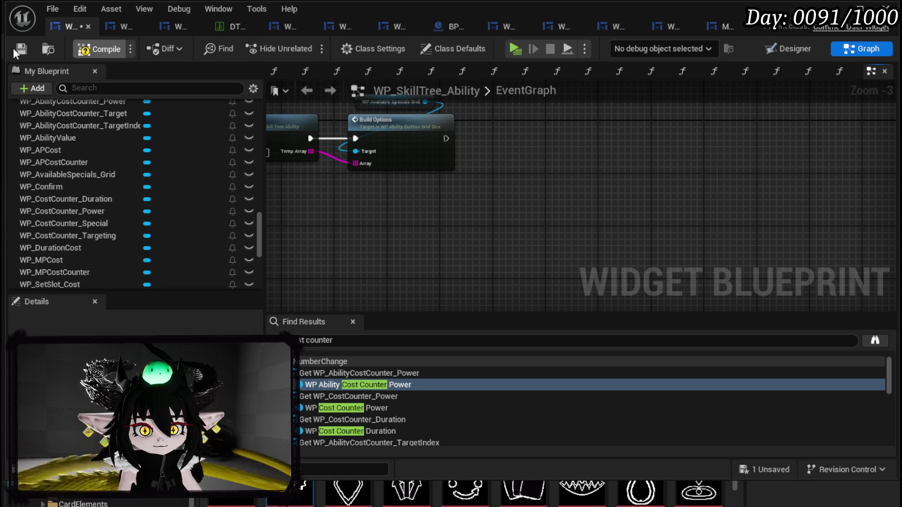
pyautogui.click(16, 48)
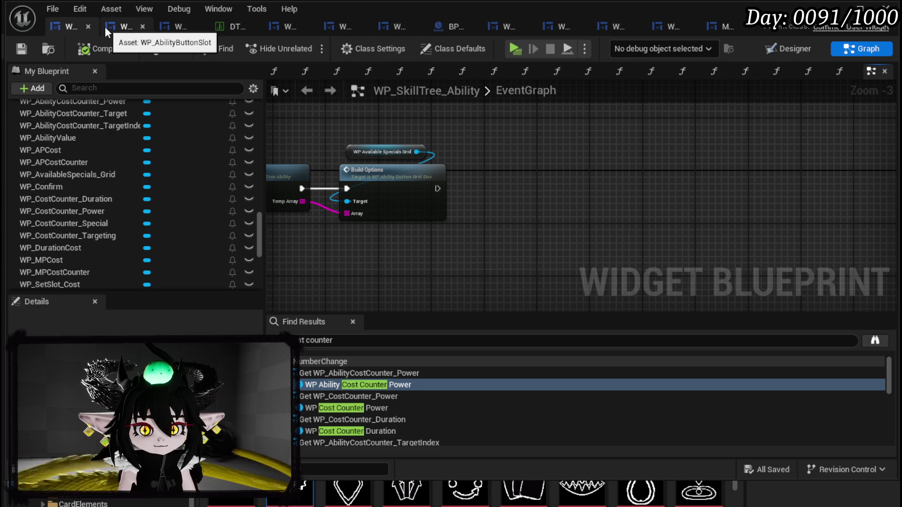
pyautogui.click(790, 49)
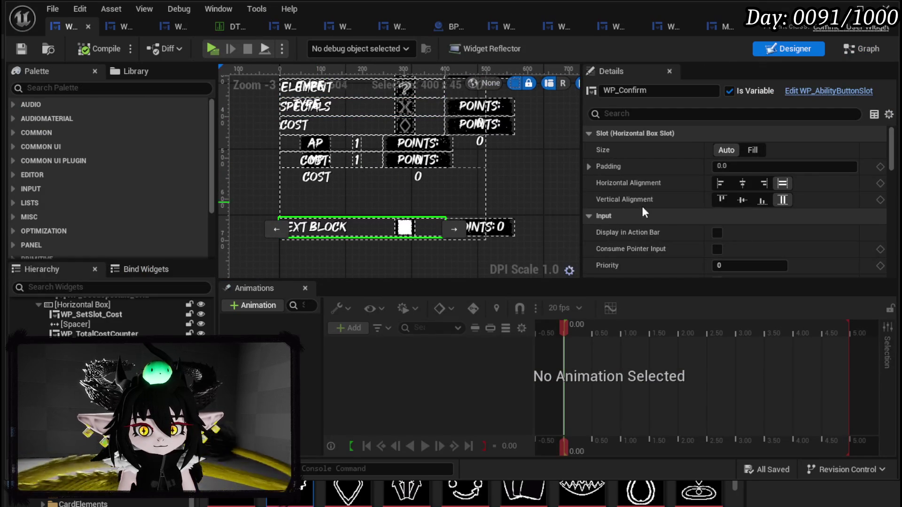
# Step: Enter ConfirmCreation as WP_Confirm's Data so the button reads CONFIRM CREATION, then save
pyautogui.scroll(-10, 712, 203)
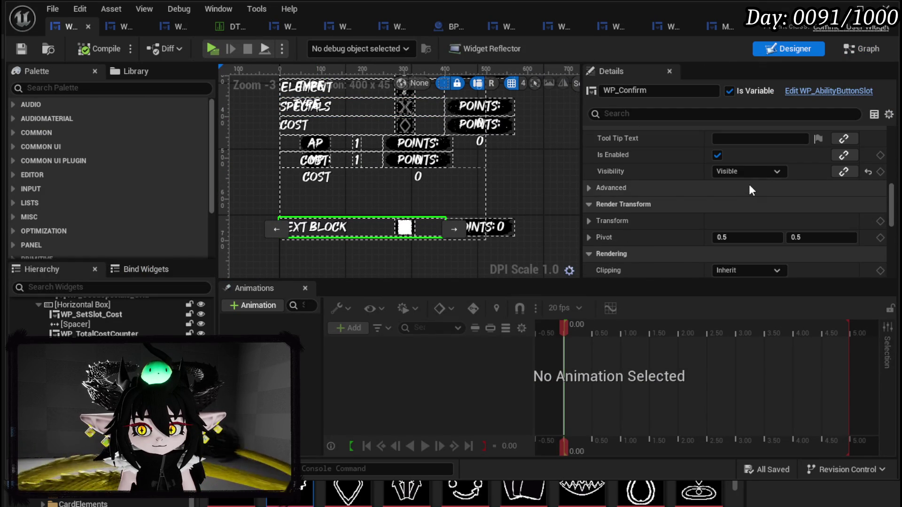
pyautogui.scroll(-15, 751, 190)
pyautogui.click(736, 174)
pyautogui.write('ConfirmCreatio')
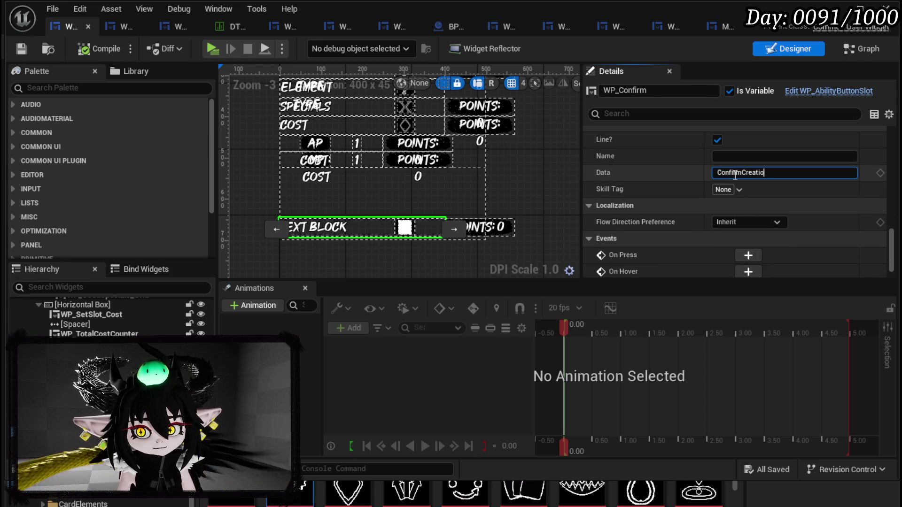
pyautogui.write('n')
pyautogui.press('Return')
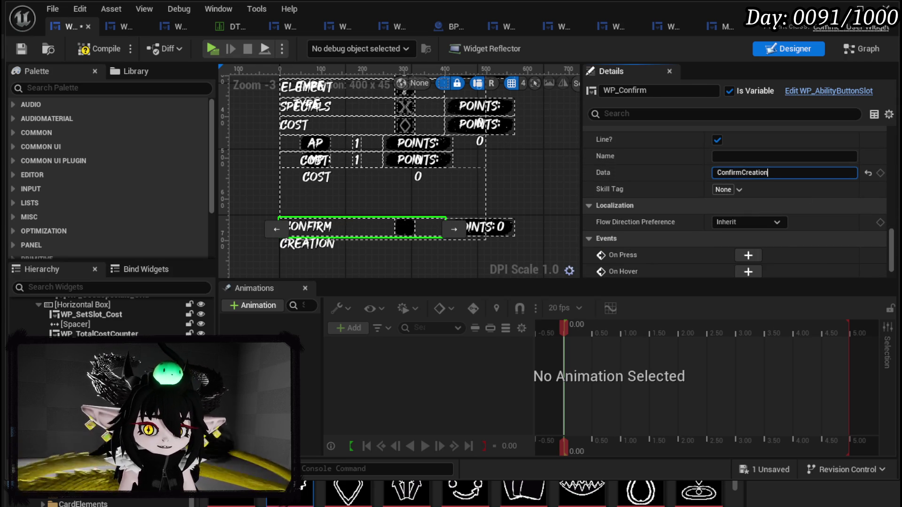
pyautogui.click(20, 50)
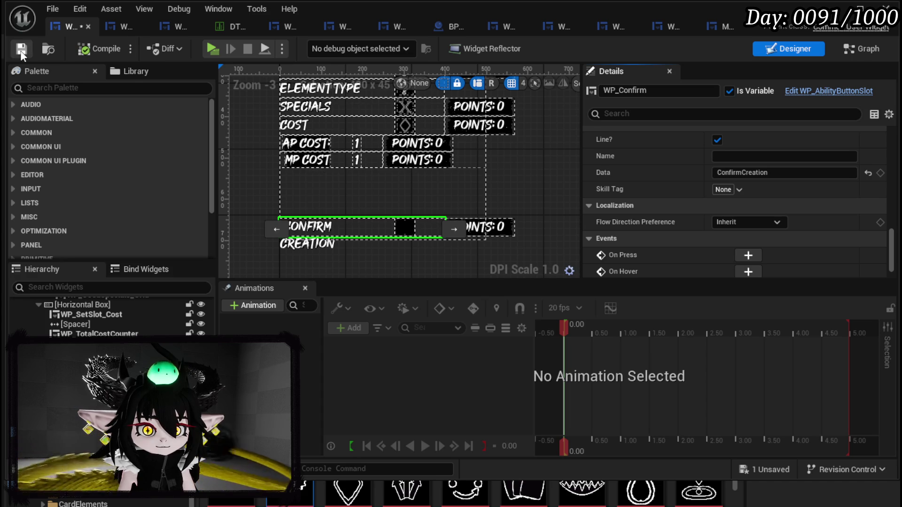
pyautogui.hotkey('ctrl', 'shift', 'g')
pyautogui.scroll(-3, 516, 188)
pyautogui.scroll(4, 558, 195)
pyautogui.scroll(5, 452, 184)
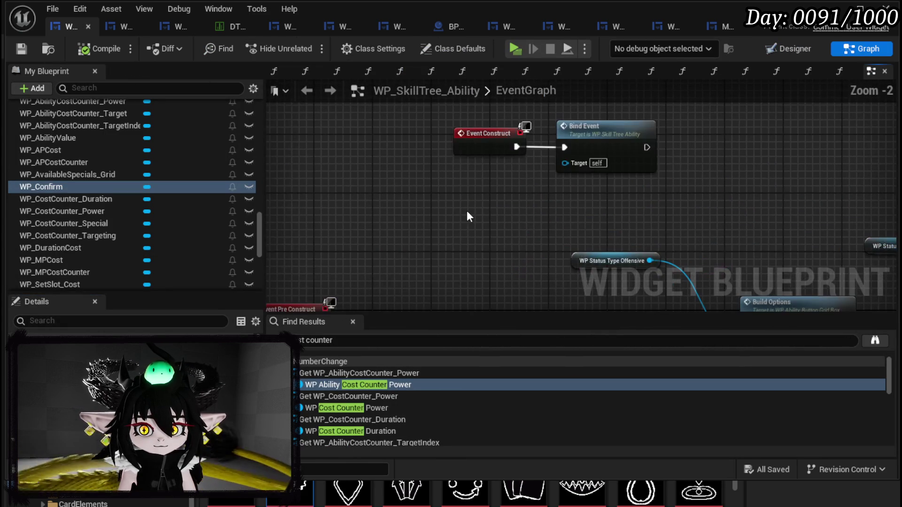
# Step: Shift the construct nodes aside and chain WP Confirm, MW Button and Image Icon getters
pyautogui.moveTo(467, 211); pyautogui.dragTo(657, 118)
pyautogui.moveTo(587, 155); pyautogui.dragTo(408, 155)
pyautogui.click(588, 208)
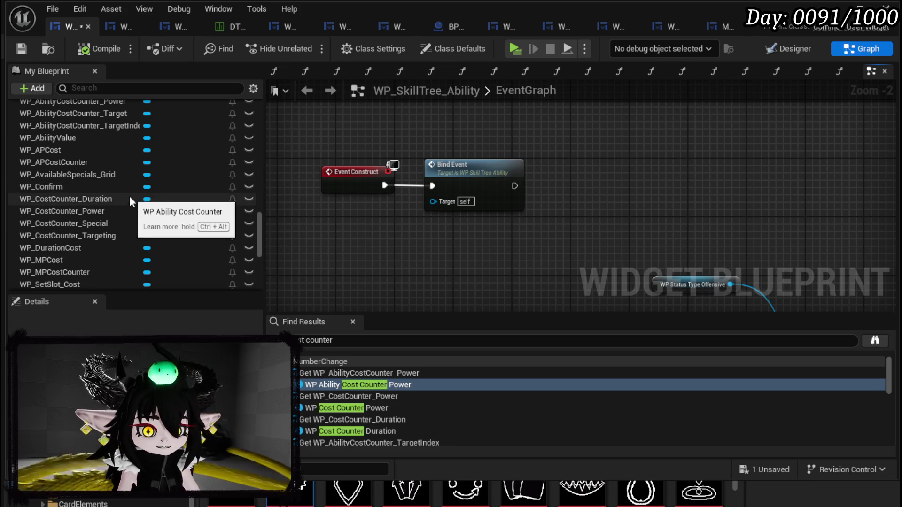
pyautogui.moveTo(105, 188)
pyautogui.mouseDown()
pyautogui.moveTo(478, 120)
pyautogui.moveTo(497, 145)
pyautogui.moveTo(378, 155)
pyautogui.moveTo(471, 167)
pyautogui.mouseUp()
pyautogui.write('get I')
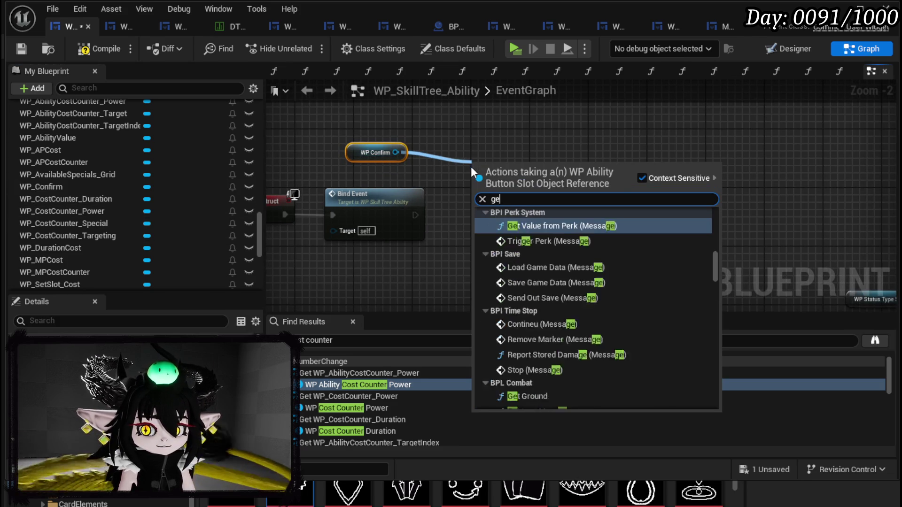
pyautogui.press('BackSpace')
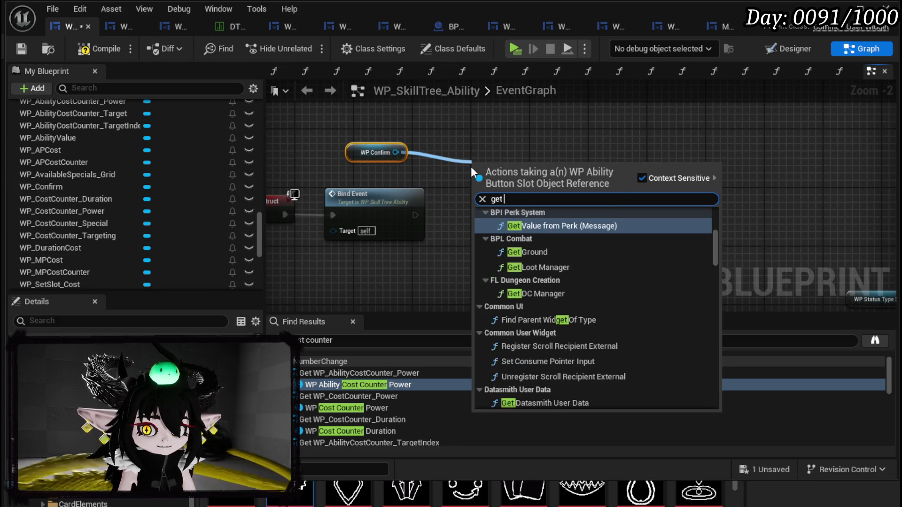
pyautogui.write('Button')
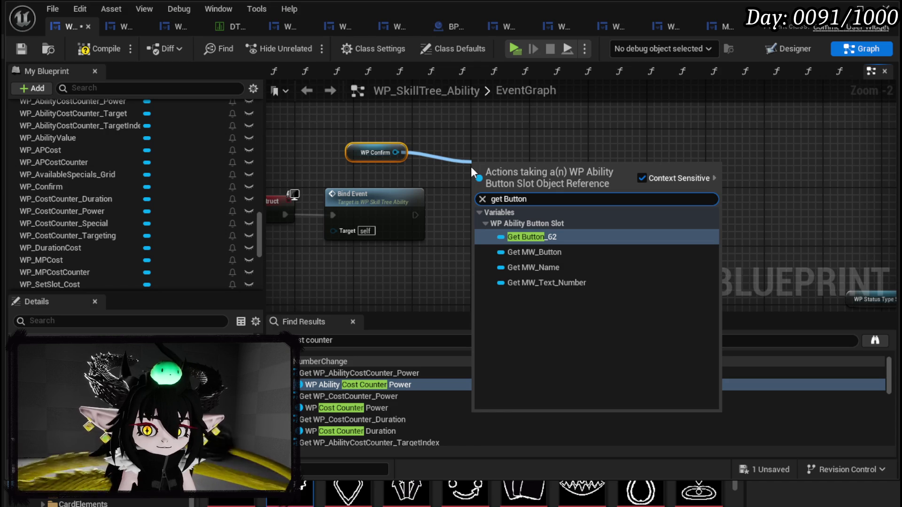
pyautogui.click(536, 252)
pyautogui.moveTo(547, 168)
pyautogui.mouseDown()
pyautogui.moveTo(438, 126)
pyautogui.moveTo(473, 152)
pyautogui.mouseUp()
pyautogui.write('get ico')
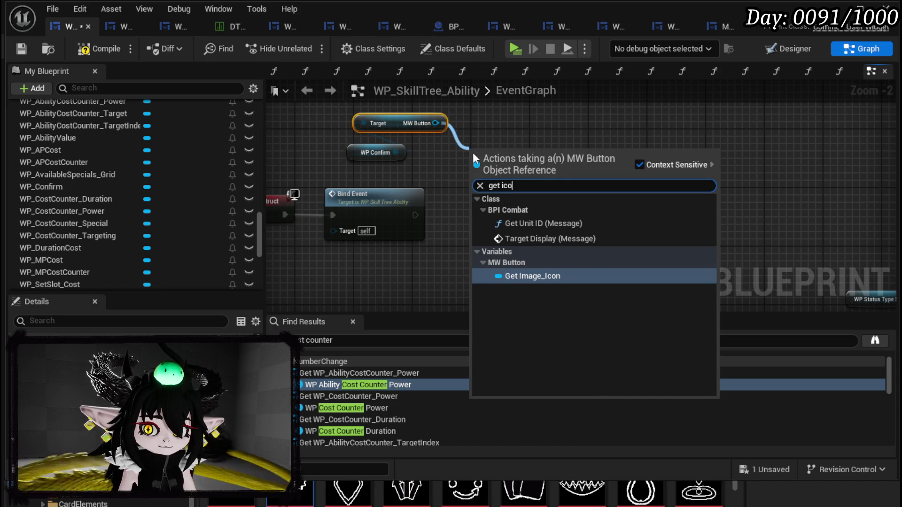
pyautogui.press('Return')
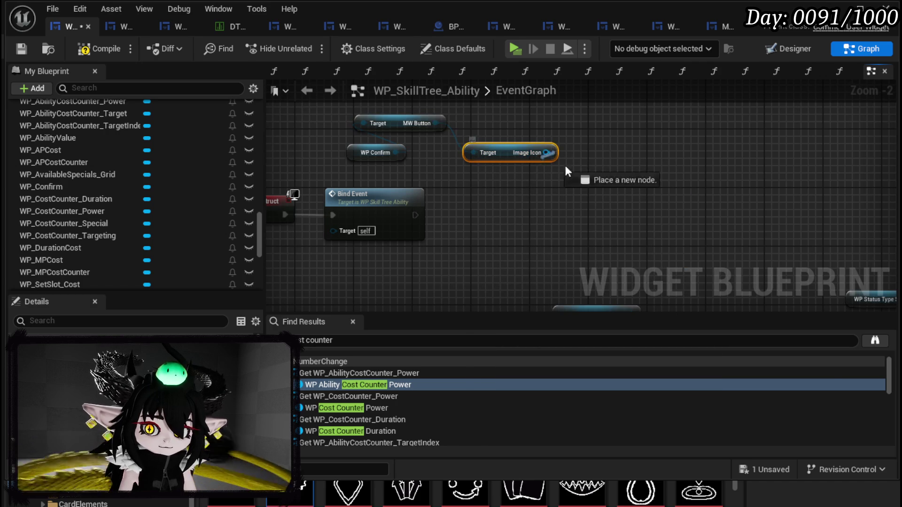
# Step: Add Set Brush from Texture with Ability_Icon after Bind Event, save, and start play
pyautogui.moveTo(544, 157); pyautogui.dragTo(586, 170)
pyautogui.write('Set Text')
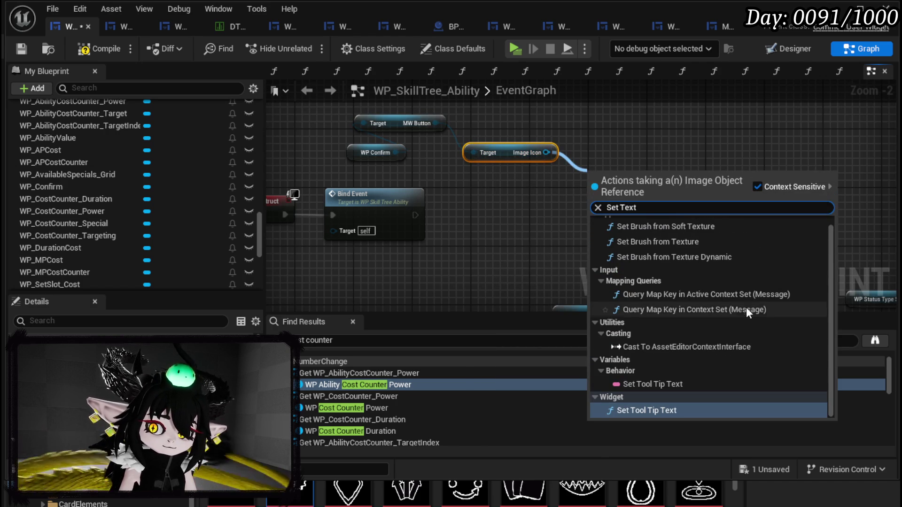
pyautogui.scroll(1, 743, 308)
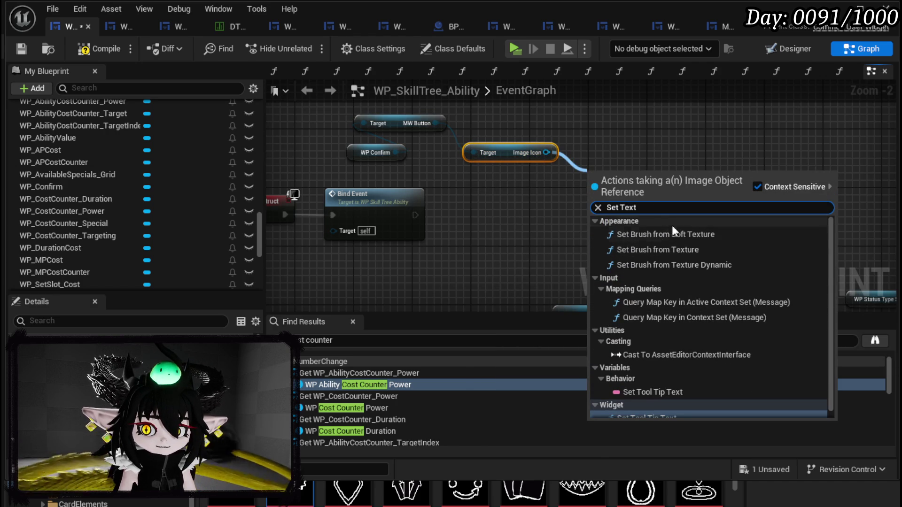
pyautogui.click(667, 249)
pyautogui.moveTo(597, 188)
pyautogui.mouseDown()
pyautogui.moveTo(542, 202)
pyautogui.moveTo(508, 197)
pyautogui.mouseUp()
pyautogui.moveTo(415, 215); pyautogui.dragTo(494, 208)
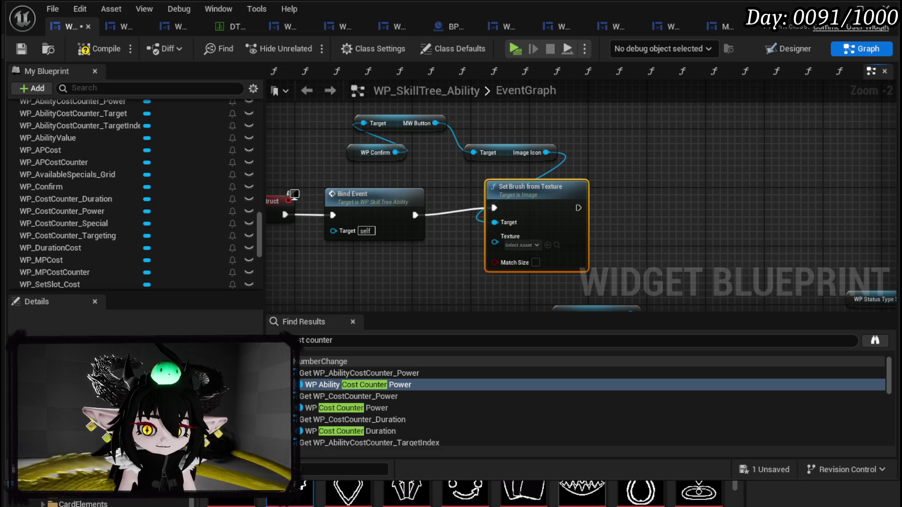
pyautogui.moveTo(335, 479)
pyautogui.mouseDown()
pyautogui.moveTo(508, 256)
pyautogui.moveTo(500, 242)
pyautogui.mouseUp()
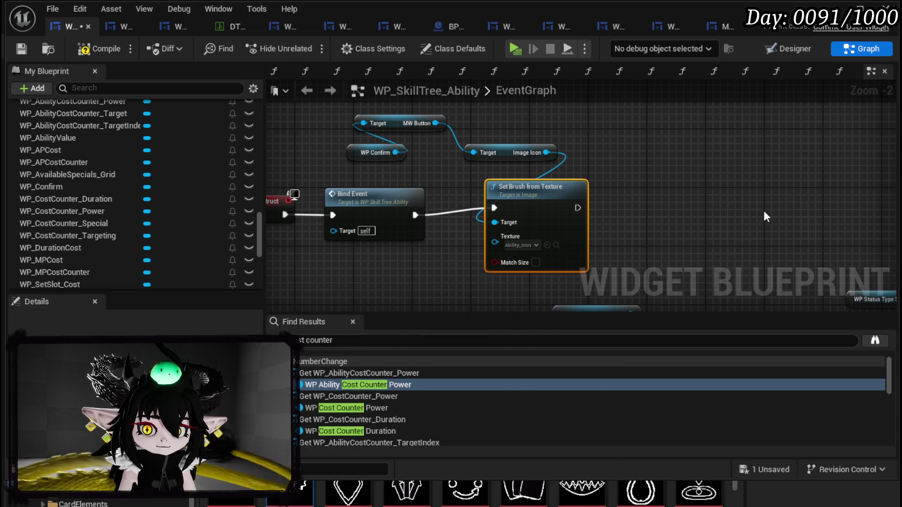
pyautogui.click(20, 47)
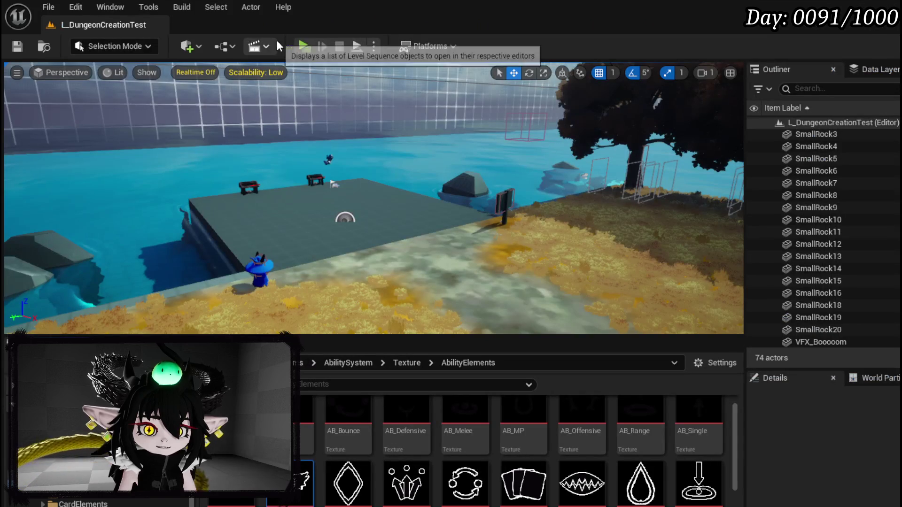
pyautogui.click(304, 46)
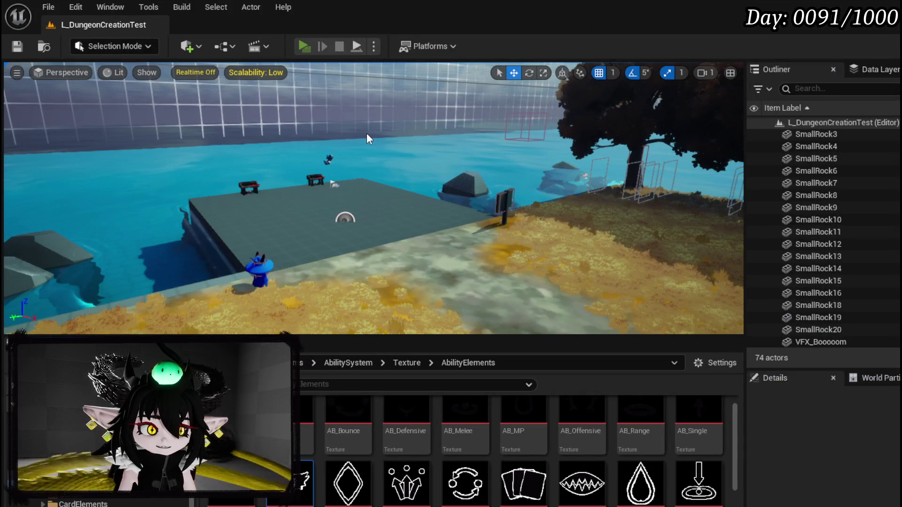
# Step: Open Create New Skill in play, choose Ability to check the Confirm button, then stop play
pyautogui.press('w')
pyautogui.press('e')
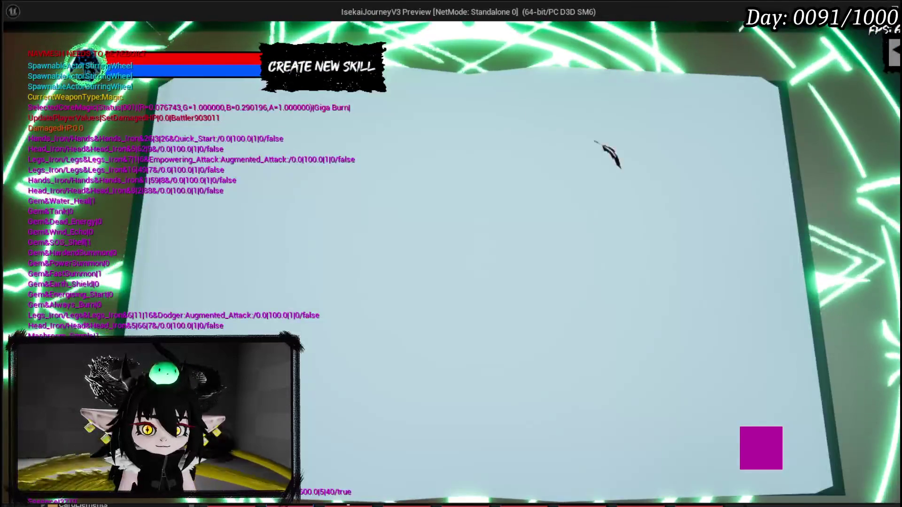
pyautogui.click(252, 129)
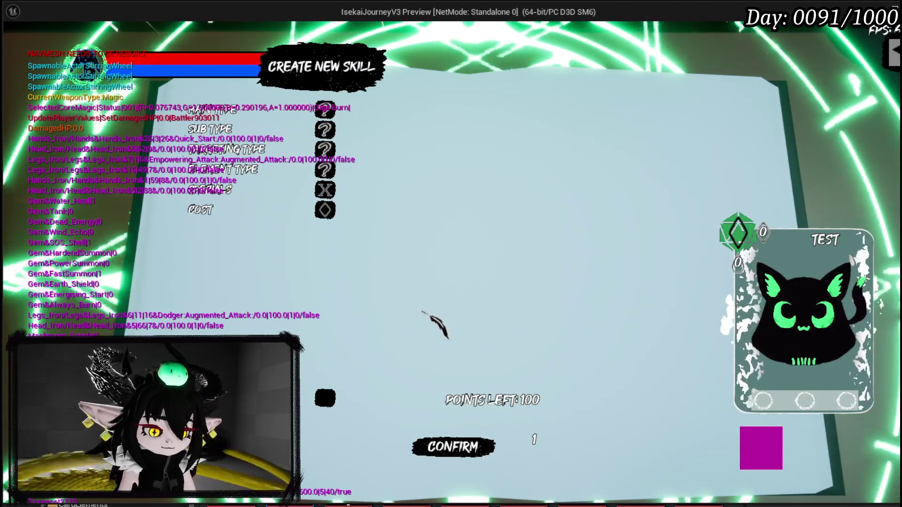
pyautogui.hotkey('alt', 'Tab')
pyautogui.press('Escape')
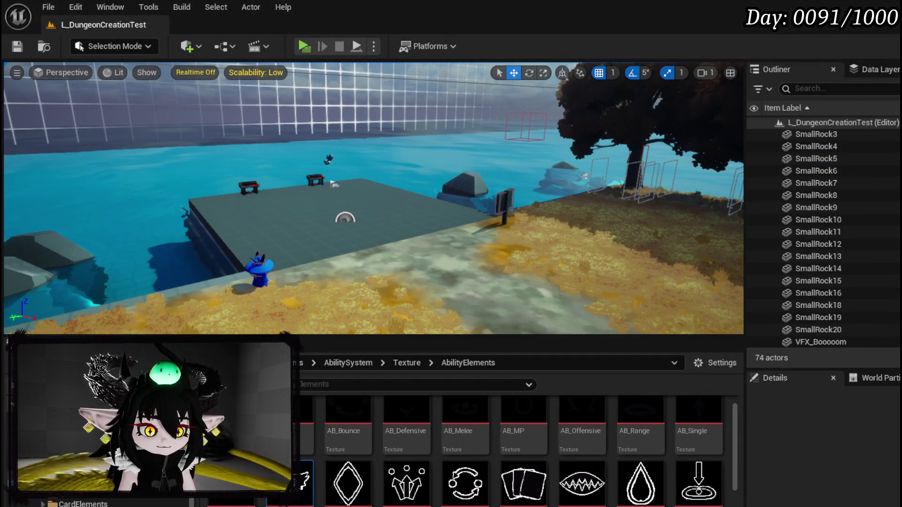
pyautogui.hotkey('alt', 'Tab')
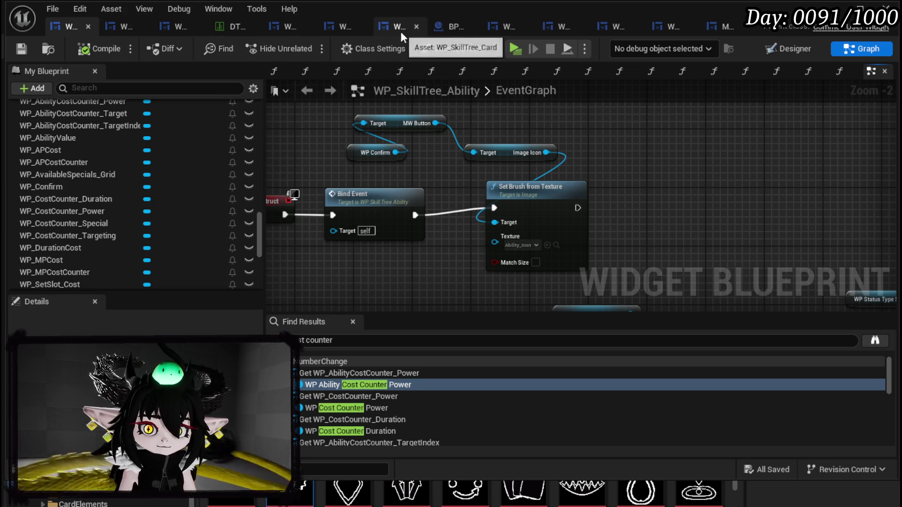
# Step: Inspect MW_Button's Image_Icon via the ability slot widget, then return to WP_SkillTree_Ability's graph
pyautogui.click(123, 27)
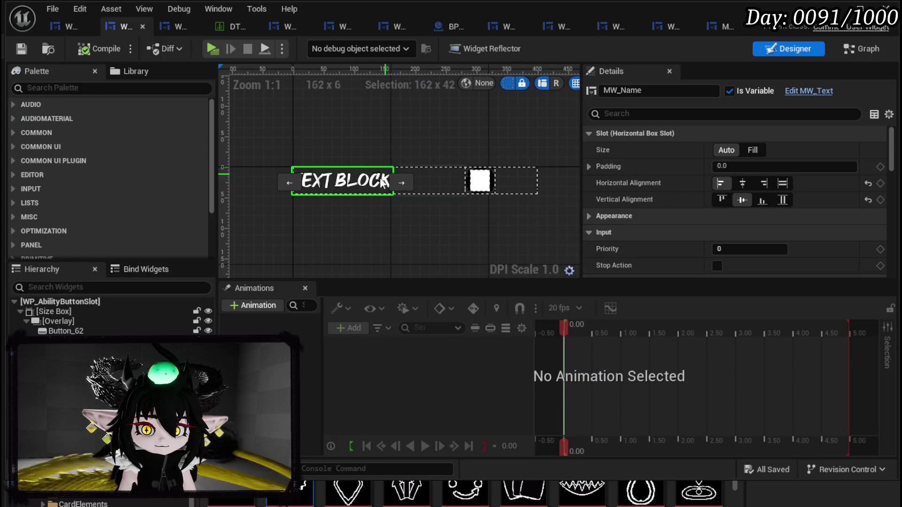
pyautogui.click(493, 182)
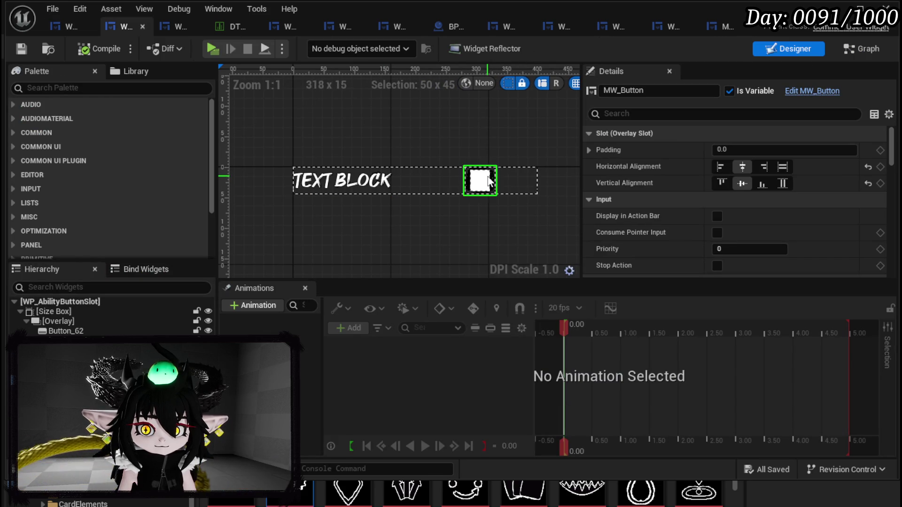
pyautogui.click(823, 93)
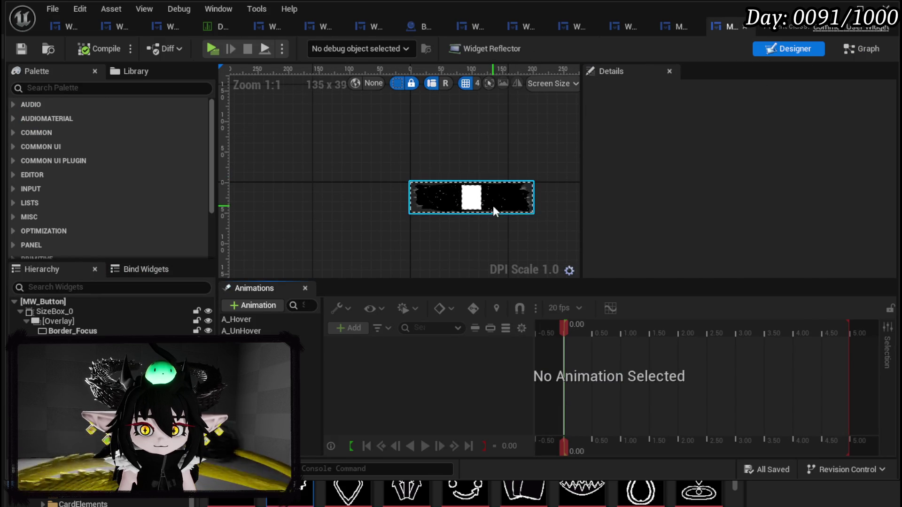
pyautogui.click(472, 198)
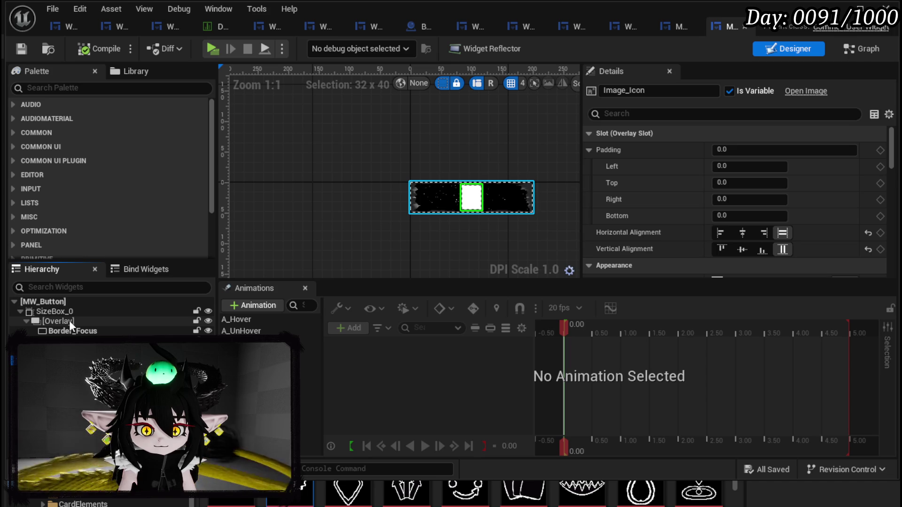
pyautogui.scroll(-2, 557, 186)
pyautogui.scroll(2, 558, 186)
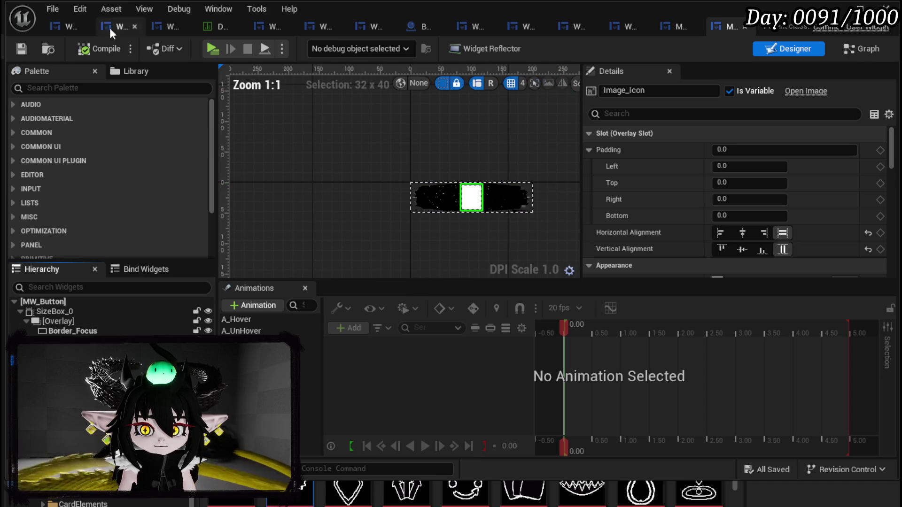
pyautogui.click(68, 26)
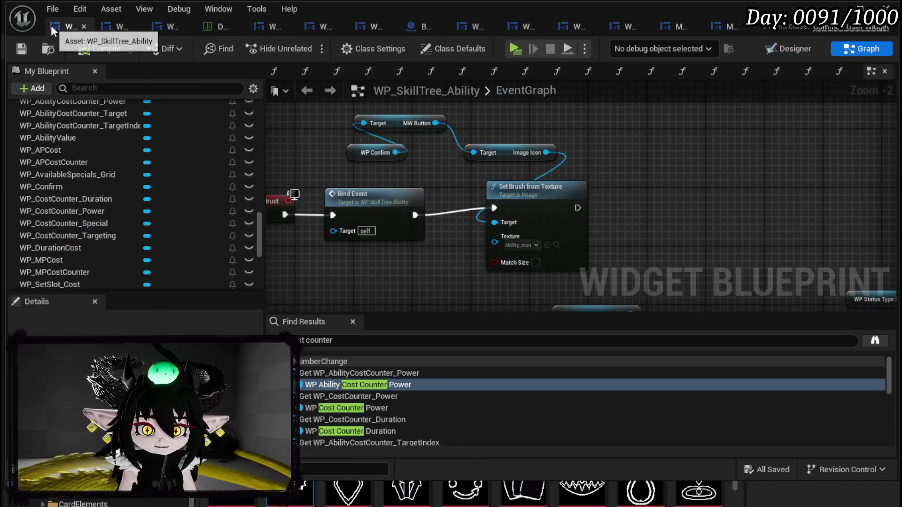
# Step: Add Set Visibility on Image Icon, Not Hit-Testable (Self & All Children), after Set Brush from Texture, then compile
pyautogui.moveTo(546, 152); pyautogui.dragTo(616, 161)
pyautogui.write('Sr')
pyautogui.press('BackSpace')
pyautogui.write('etr')
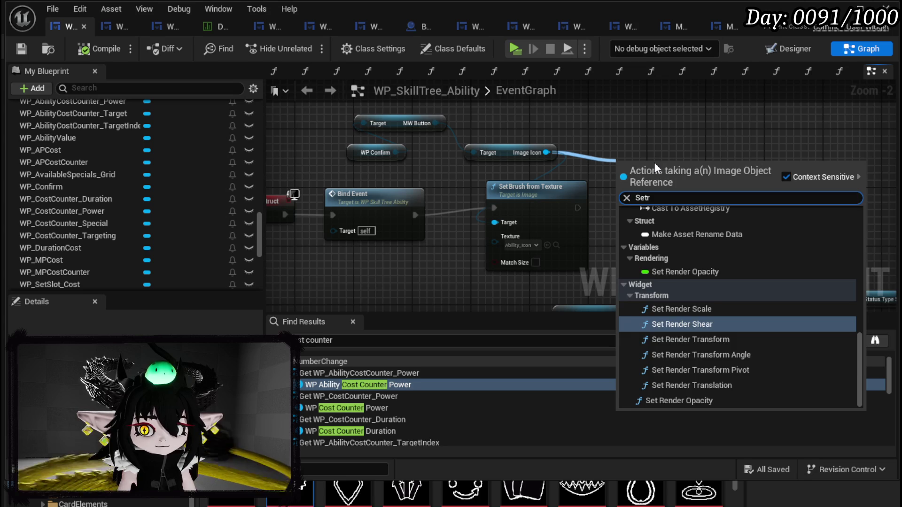
pyautogui.press('BackSpace')
pyautogui.write(' Vis')
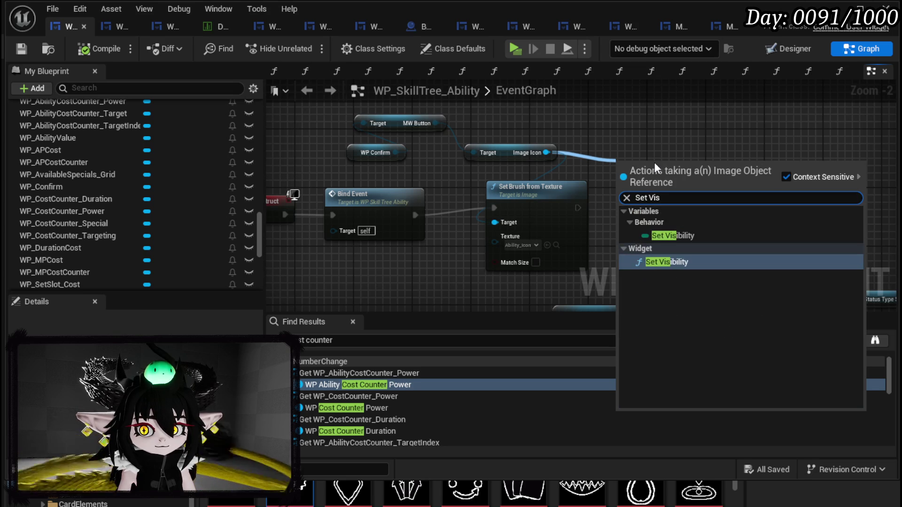
pyautogui.click(673, 259)
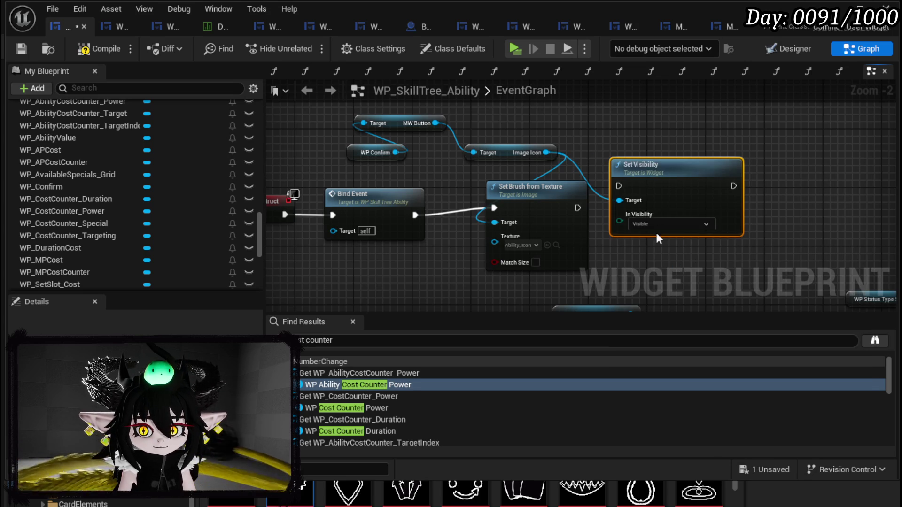
pyautogui.click(656, 227)
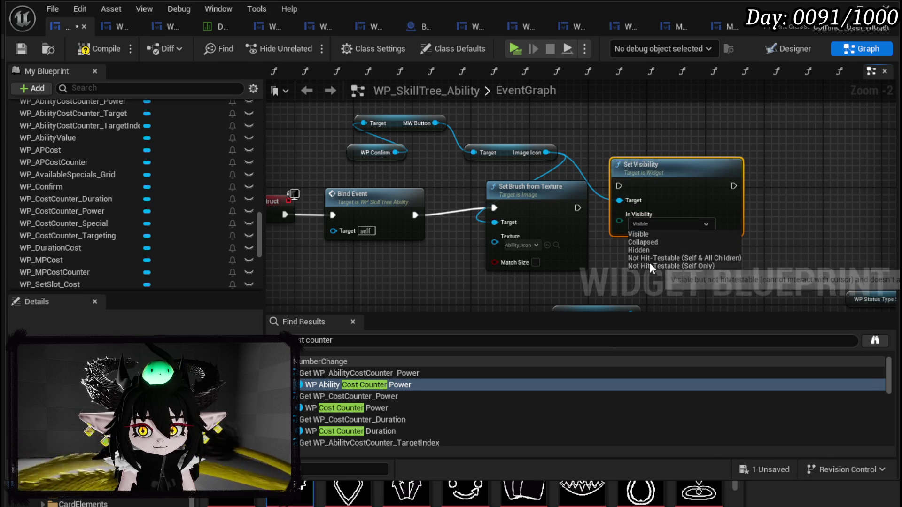
pyautogui.click(649, 257)
pyautogui.moveTo(662, 185); pyautogui.dragTo(647, 207)
pyautogui.moveTo(577, 207); pyautogui.dragTo(608, 212)
pyautogui.click(628, 151)
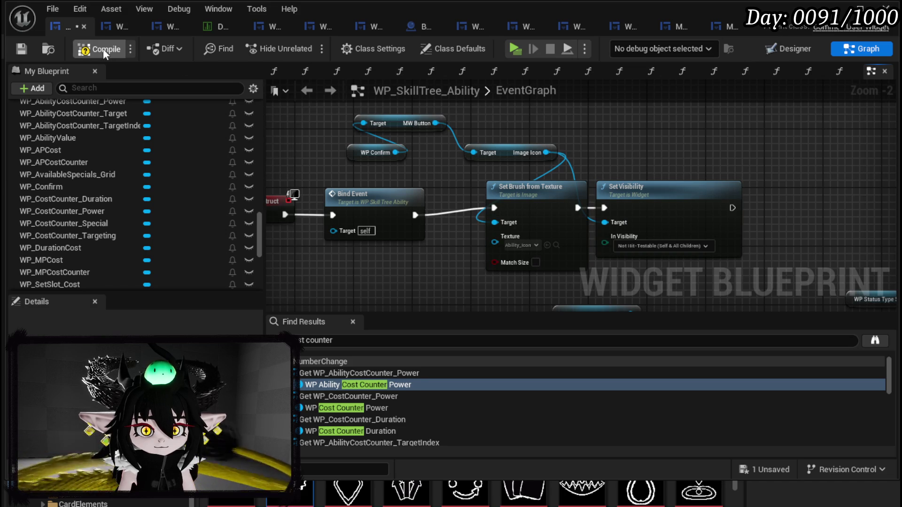
pyautogui.click(15, 46)
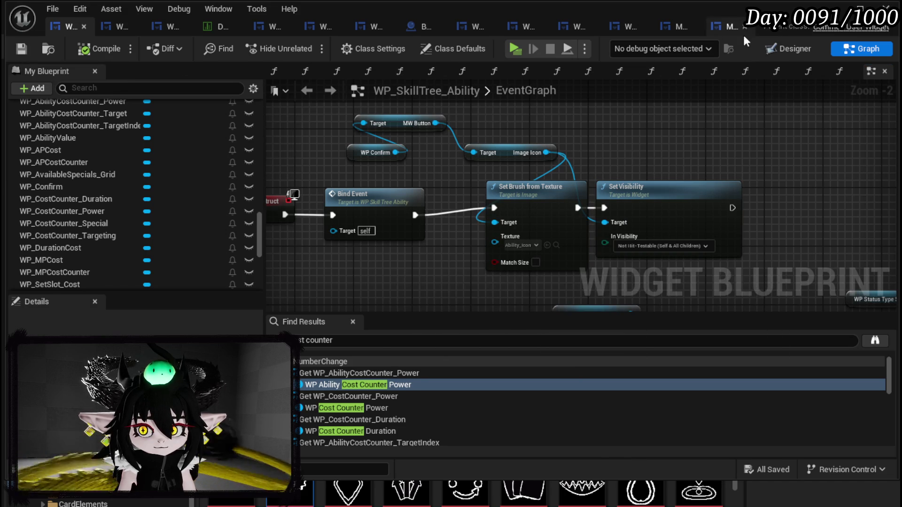
pyautogui.click(835, 8)
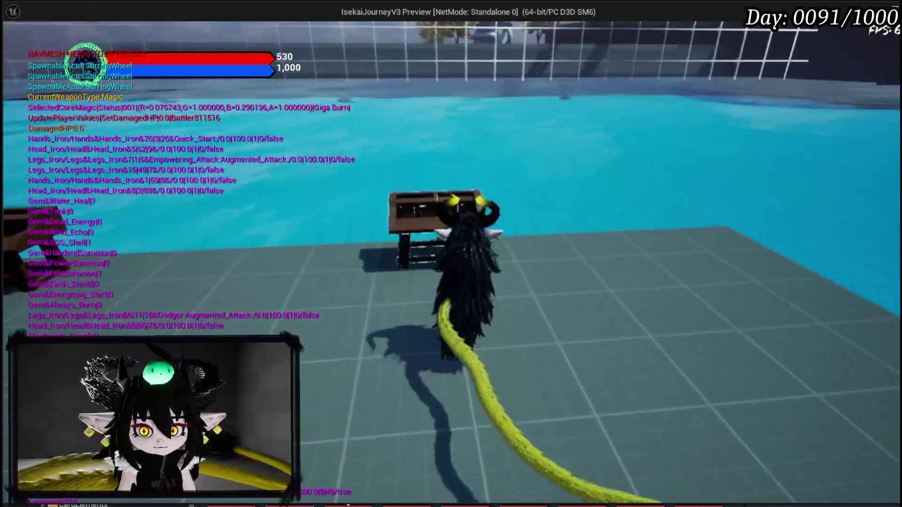
pyautogui.press('e')
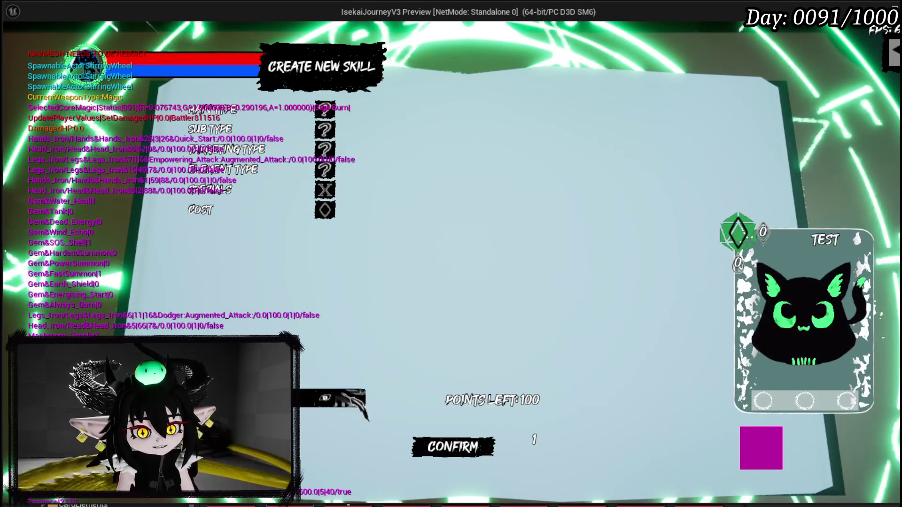
pyautogui.hotkey('alt', 'Tab')
pyautogui.press('Escape')
pyautogui.hotkey('ctrl', 's')
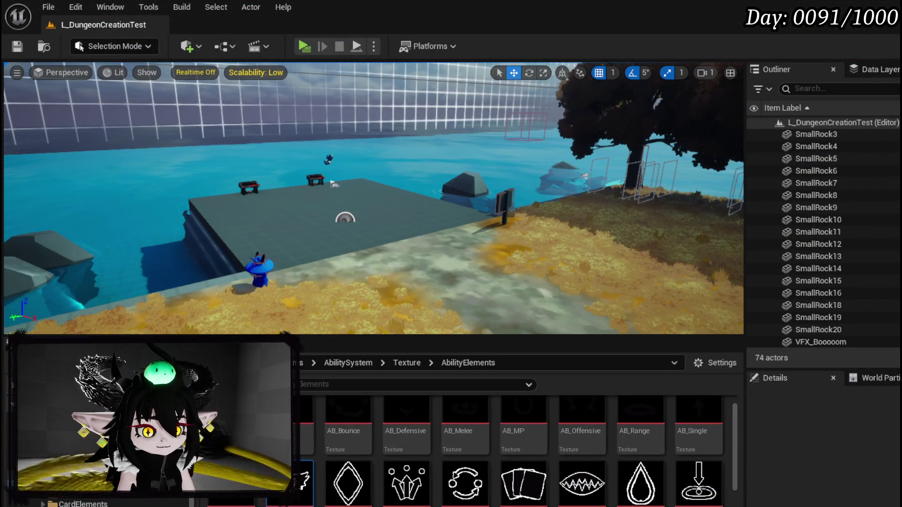
pyautogui.hotkey('alt', 'Tab')
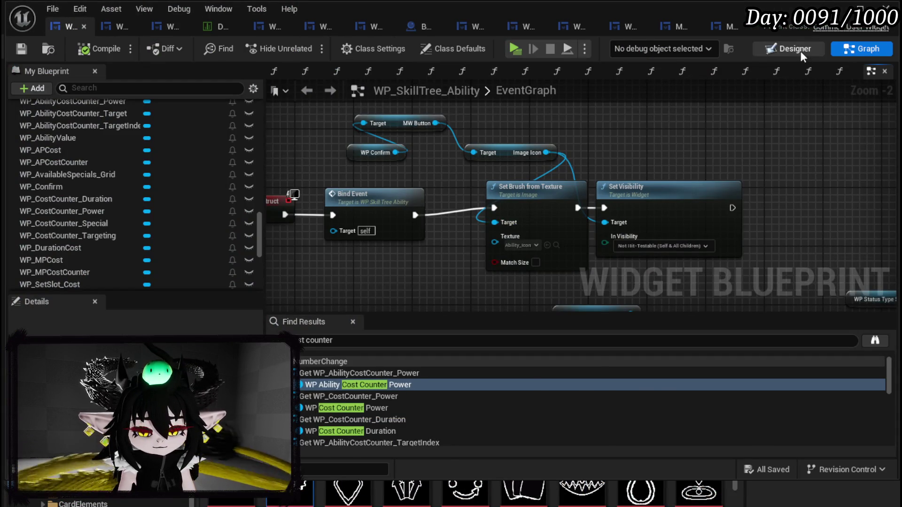
# Step: Change WP_TotalCostCounter_1's Visibility from Collapsed to Not Hit-Testable (Self & All Children) and compile
pyautogui.click(800, 50)
pyautogui.scroll(-6, 312, 218)
pyautogui.scroll(3, 442, 192)
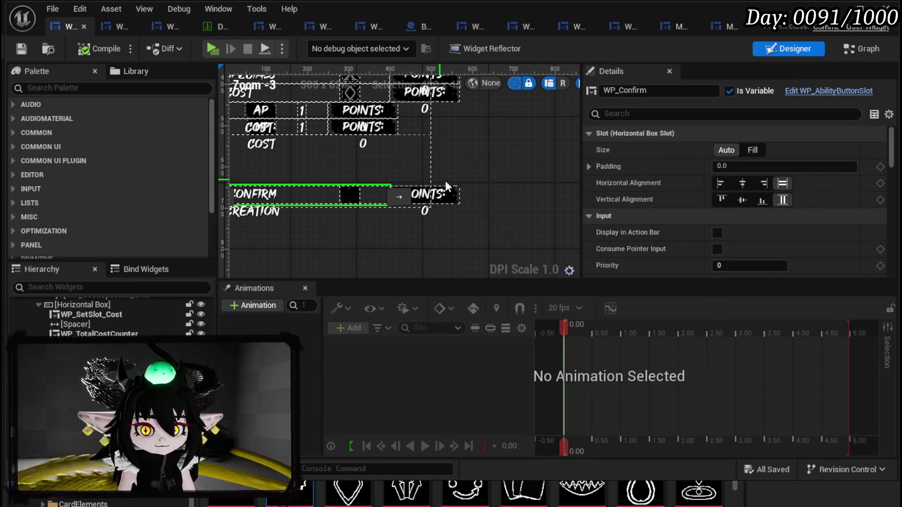
pyautogui.click(441, 192)
pyautogui.scroll(-8, 780, 178)
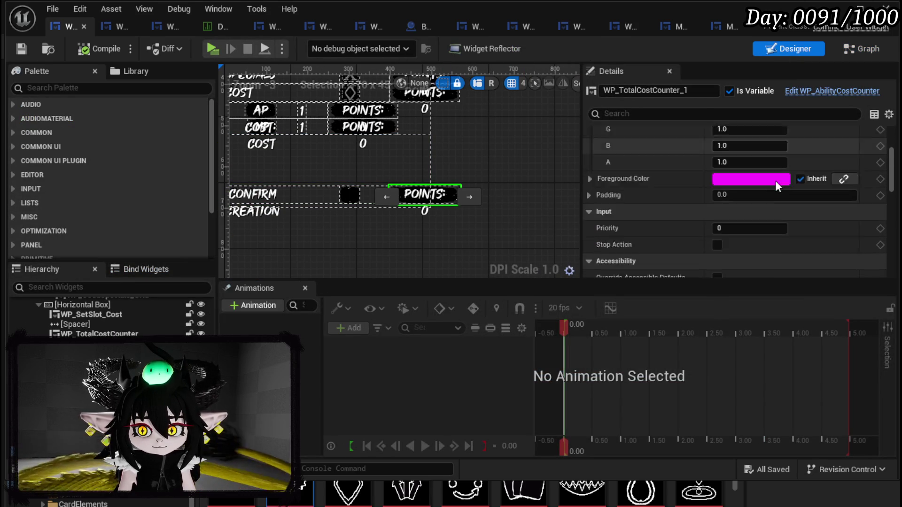
pyautogui.scroll(-8, 776, 180)
pyautogui.scroll(3, 761, 174)
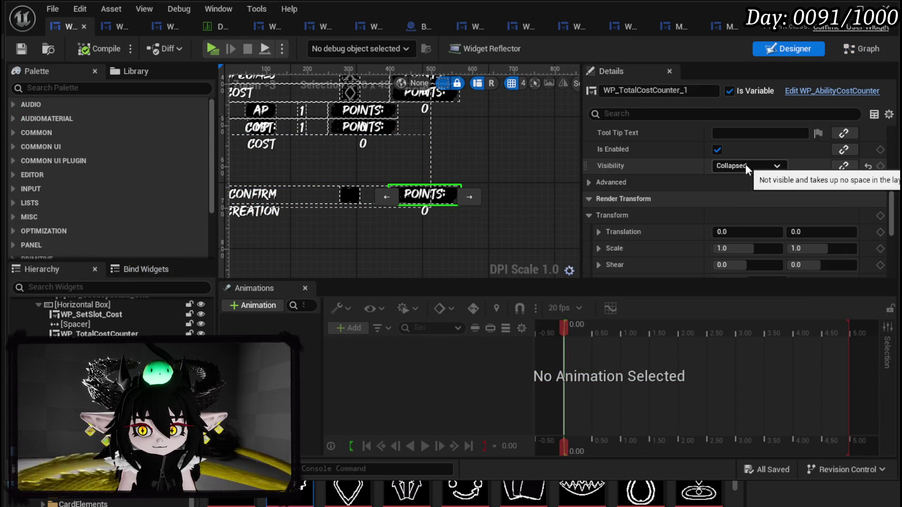
pyautogui.click(745, 165)
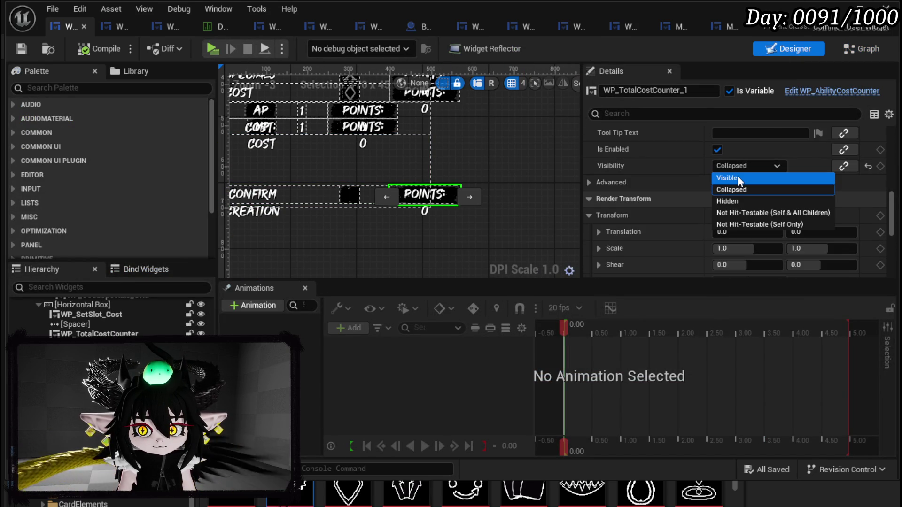
pyautogui.click(763, 213)
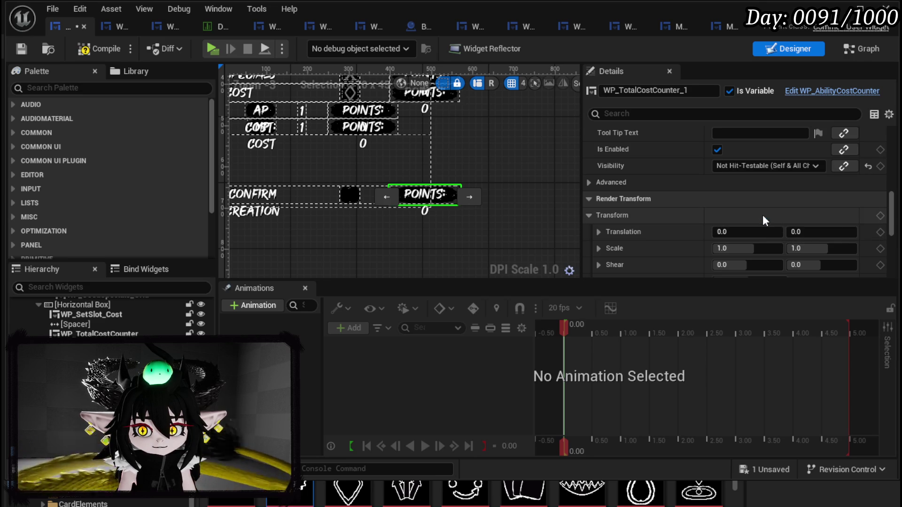
pyautogui.click(24, 52)
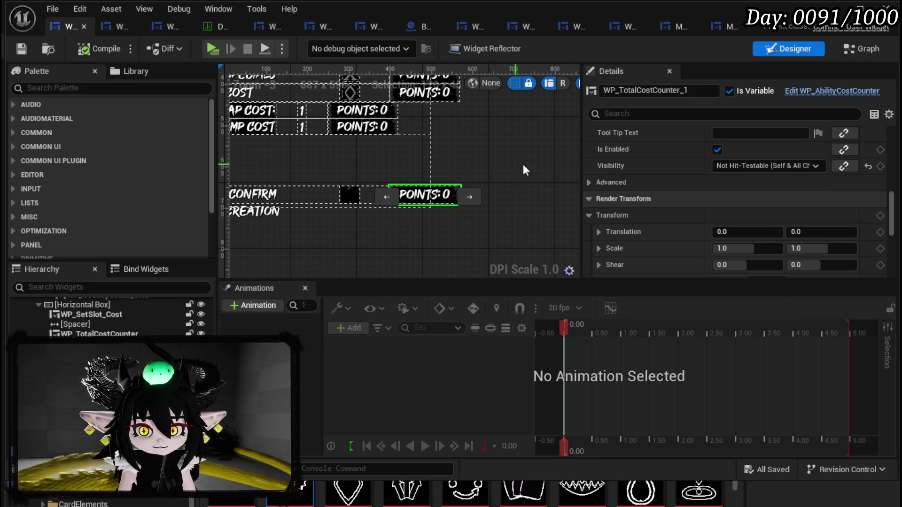
# Step: Save the WP_SkillTree_Ability widget blueprint
pyautogui.scroll(-10, 695, 160)
pyautogui.scroll(8, 694, 160)
pyautogui.scroll(10, 694, 161)
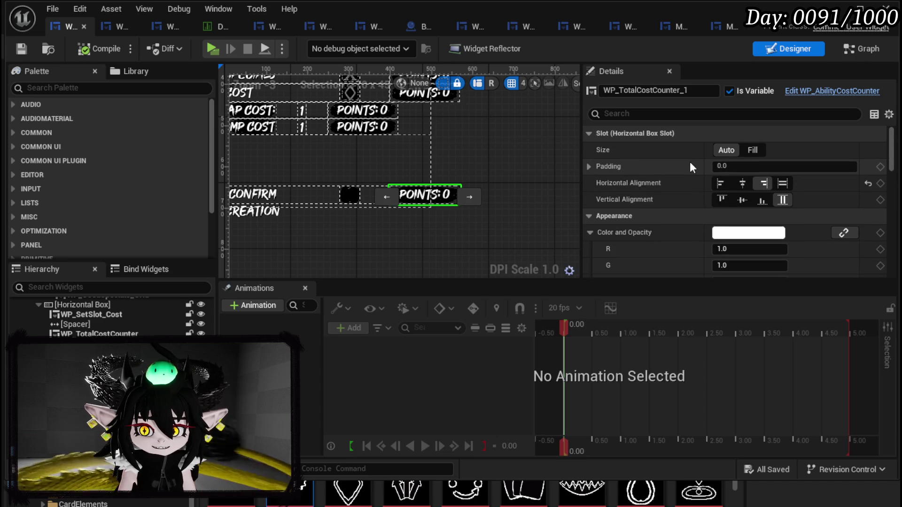
pyautogui.click(25, 54)
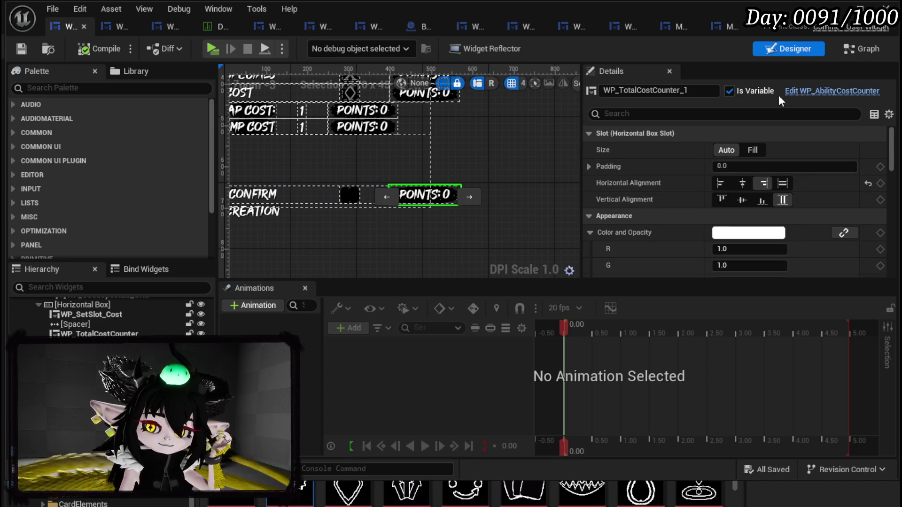
pyautogui.click(848, 50)
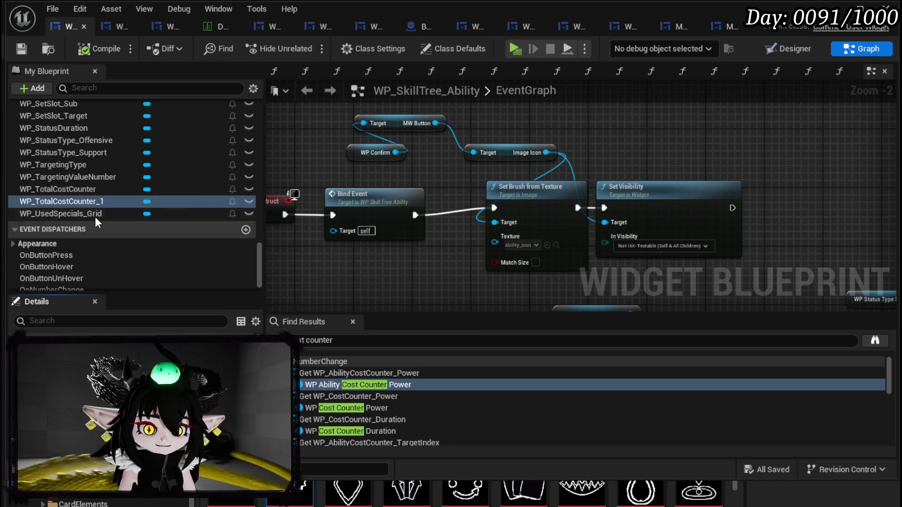
# Step: Rename WP_TotalCostCounter_1 to WP_PointsLeft and save
pyautogui.click(790, 49)
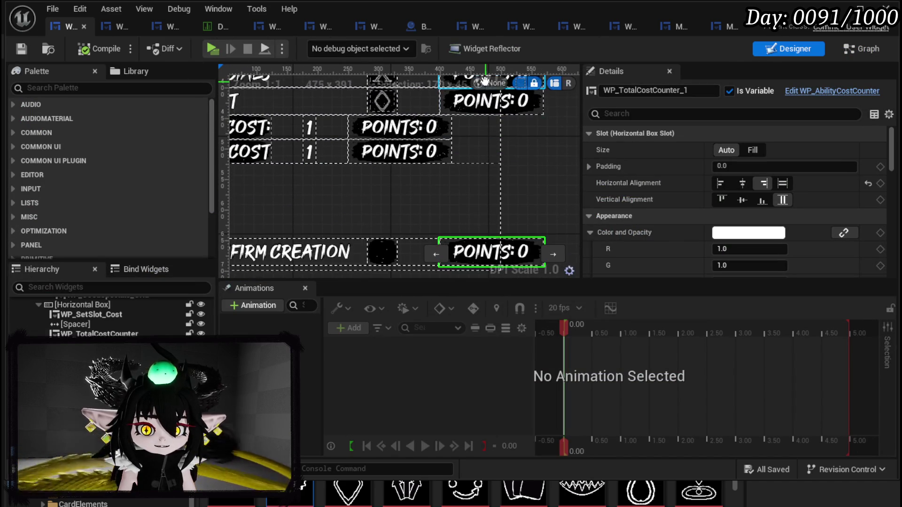
pyautogui.moveTo(619, 90); pyautogui.dragTo(707, 92)
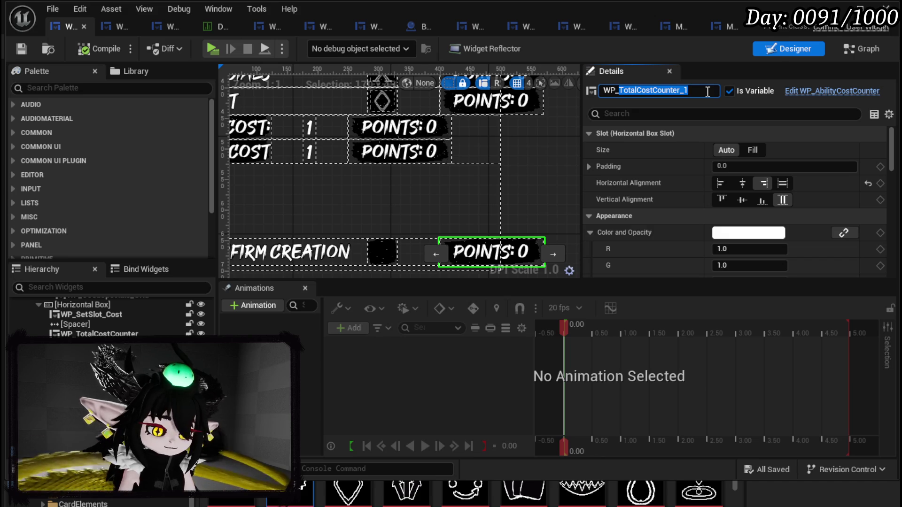
pyautogui.write('PointsLe')
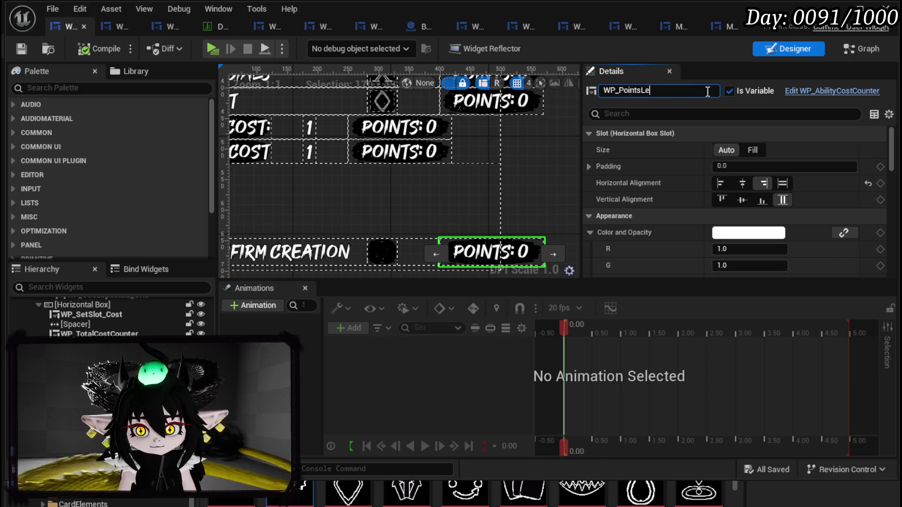
pyautogui.press('Return')
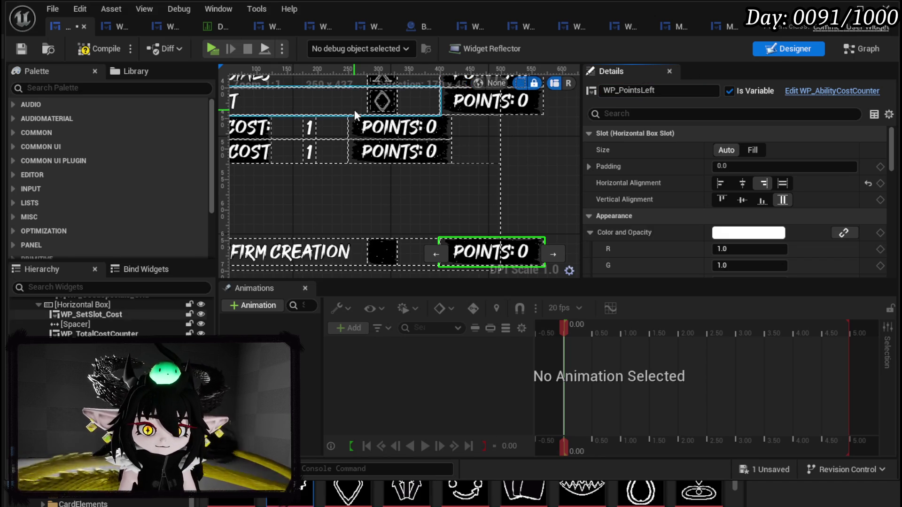
pyautogui.click(22, 49)
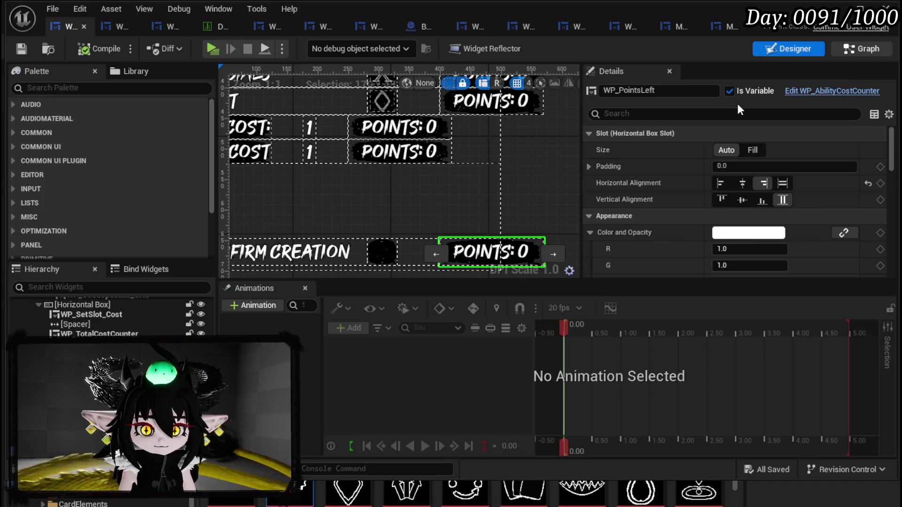
# Step: Move the WP Confirm and MW Button nodes rightward in the graph and save
pyautogui.click(862, 48)
pyautogui.moveTo(373, 170)
pyautogui.mouseDown()
pyautogui.moveTo(432, 204)
pyautogui.moveTo(409, 154)
pyautogui.mouseUp()
pyautogui.keyDown('ctrl'); pyautogui.click(461, 169); pyautogui.keyUp('ctrl')
pyautogui.moveTo(461, 169); pyautogui.dragTo(512, 175)
pyautogui.click(461, 190)
pyautogui.click(20, 53)
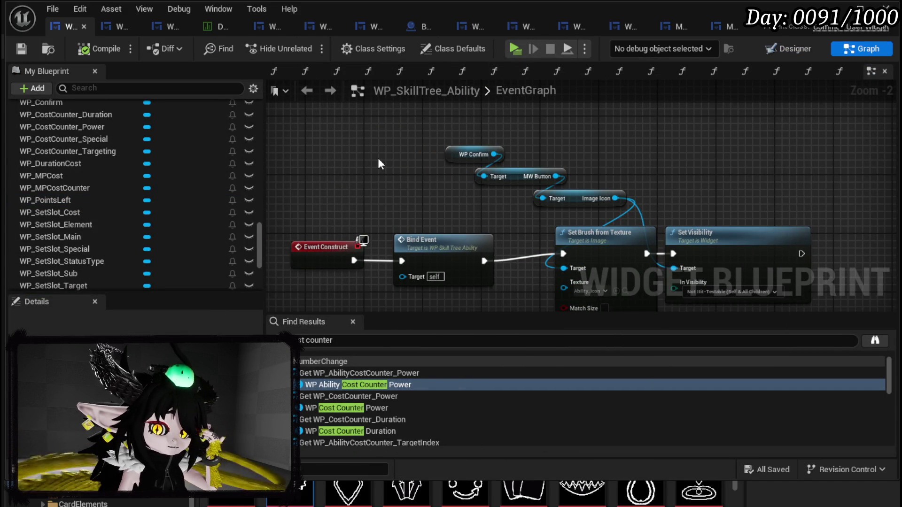
# Step: Shift the Event Construct and Bind Event nodes to the right
pyautogui.moveTo(282, 165)
pyautogui.mouseDown()
pyautogui.moveTo(442, 225)
pyautogui.moveTo(500, 200)
pyautogui.moveTo(497, 184)
pyautogui.mouseUp()
pyautogui.click(444, 139)
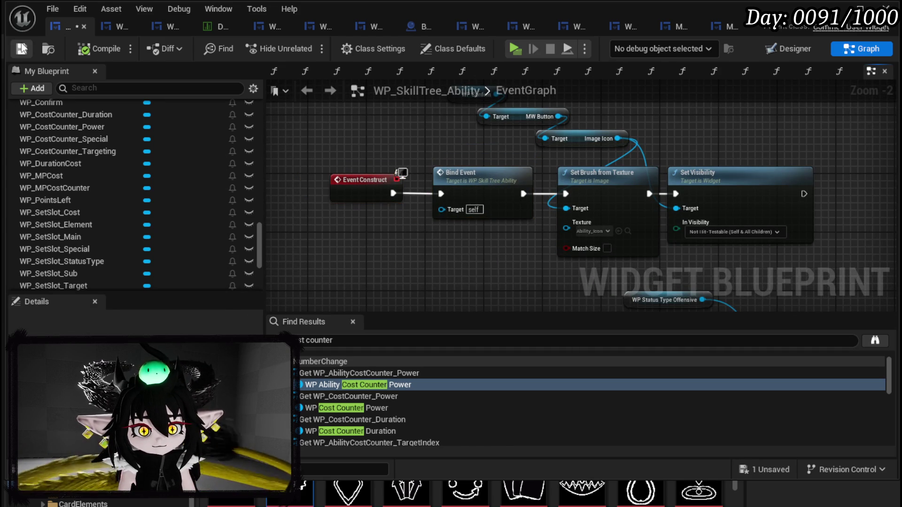
pyautogui.scroll(15, 129, 158)
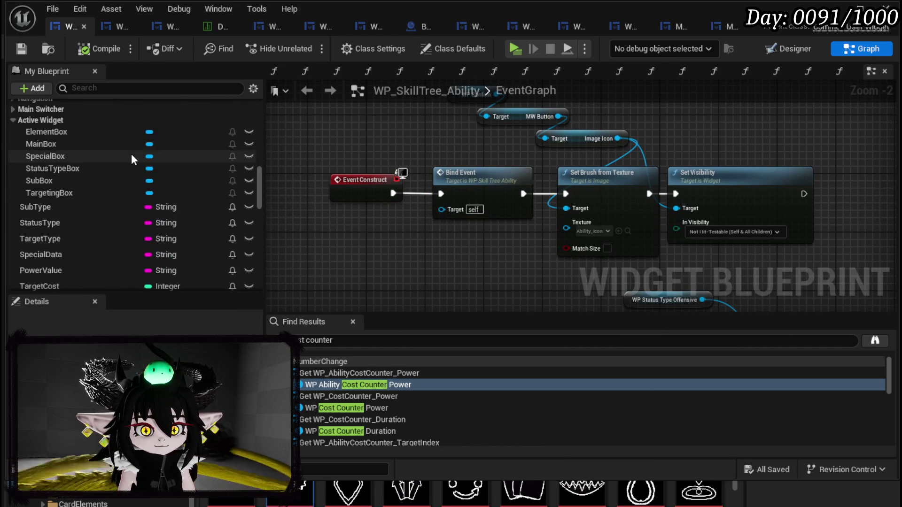
pyautogui.scroll(20, 131, 156)
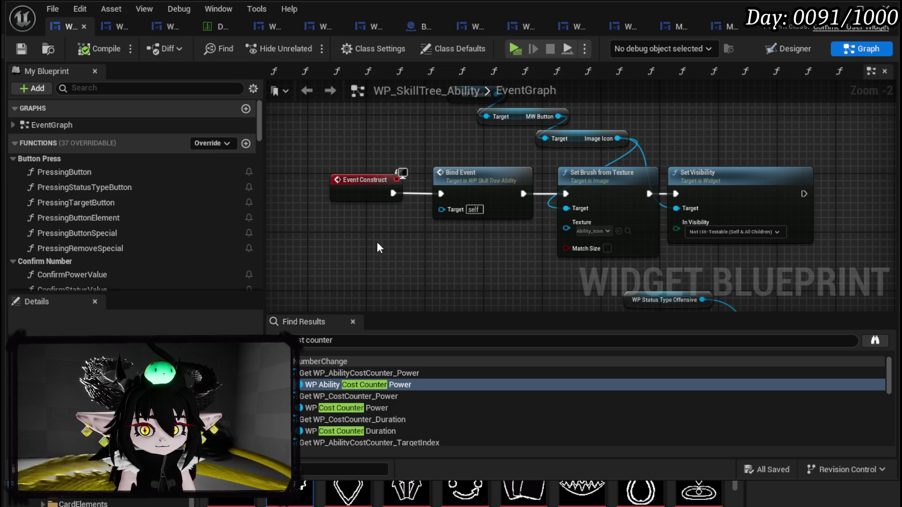
pyautogui.scroll(-2, 371, 247)
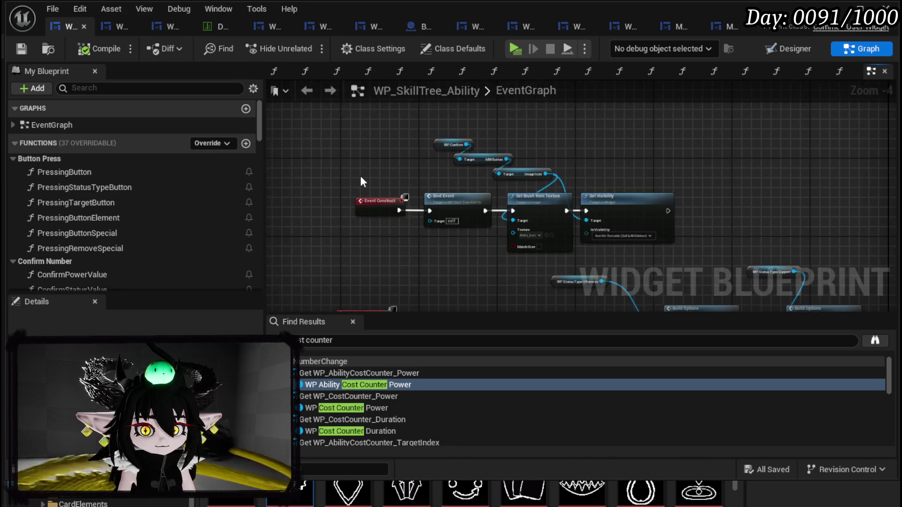
pyautogui.scroll(3, 371, 181)
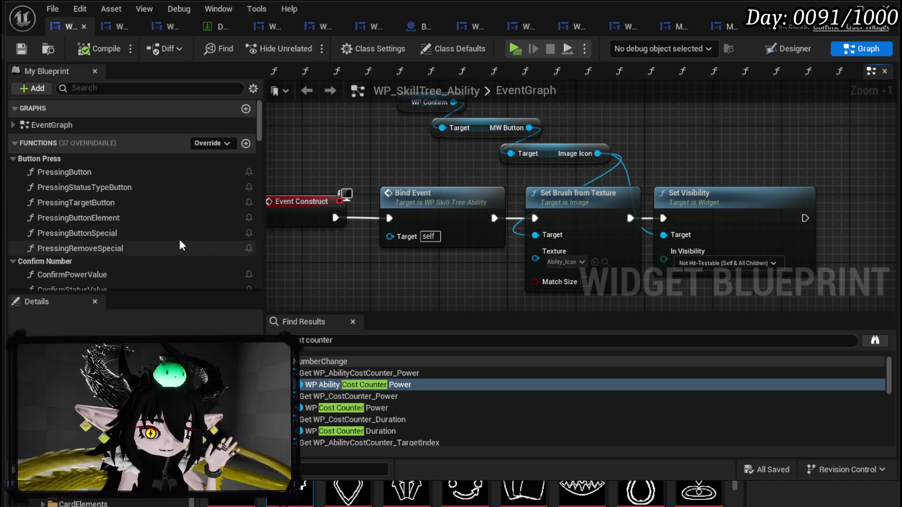
# Step: Create a new function in WP_SkillTree_Ability's My Blueprint panel
pyautogui.moveTo(383, 150); pyautogui.dragTo(414, 143)
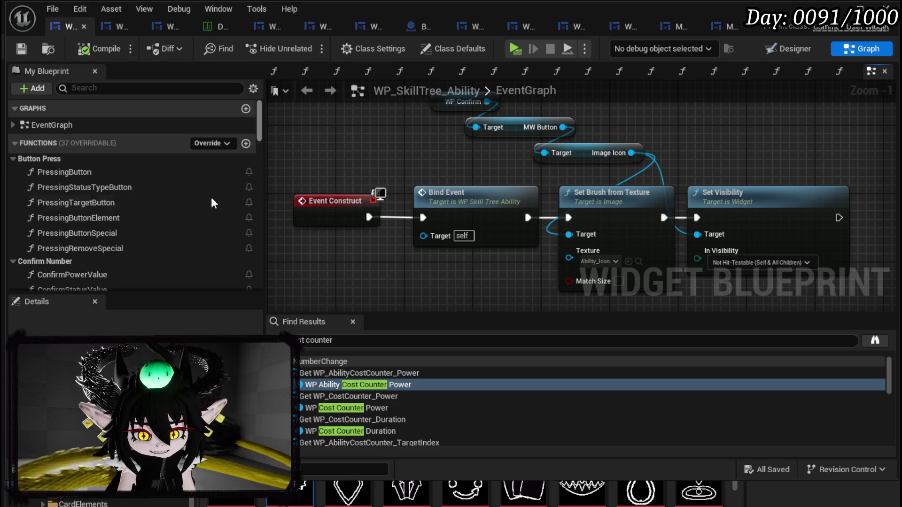
pyautogui.scroll(-3, 70, 197)
pyautogui.scroll(3, 70, 197)
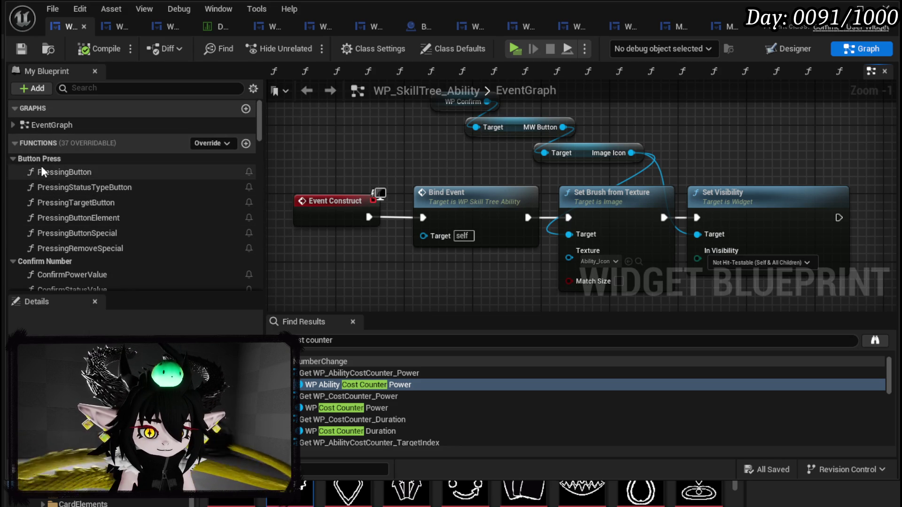
pyautogui.scroll(-2, 152, 214)
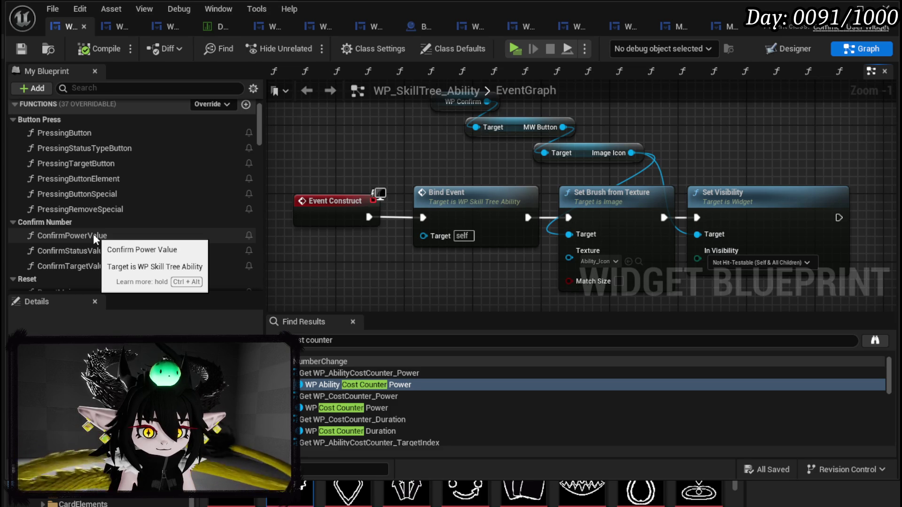
pyautogui.scroll(-4, 93, 233)
pyautogui.scroll(6, 160, 171)
pyautogui.click(248, 145)
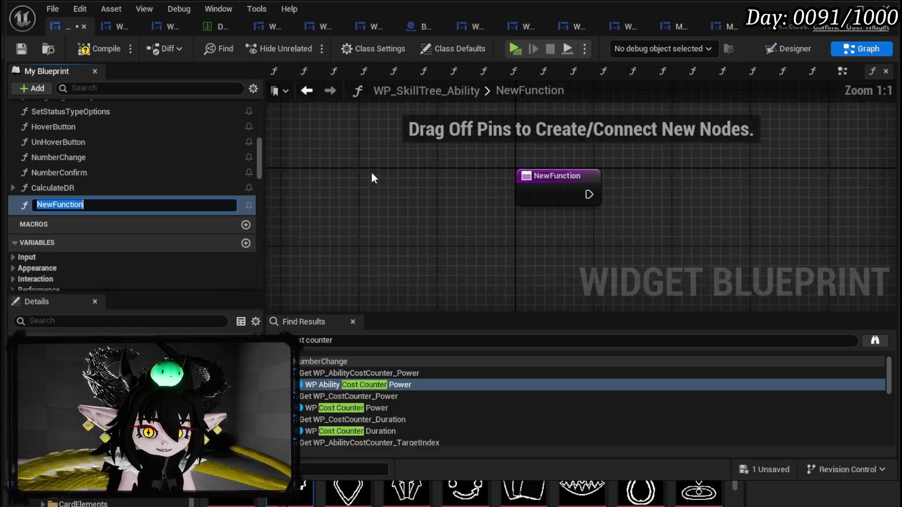
# Step: Name the function SetPointsLeft and place a WP Points Left getter in its graph
pyautogui.write('SetO')
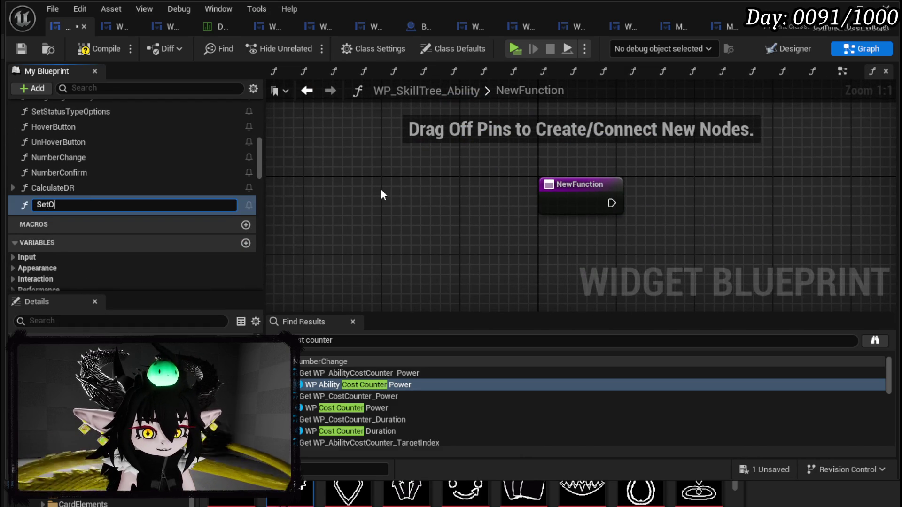
pyautogui.press('BackSpace')
pyautogui.write('PointsLeft')
pyautogui.press('Return')
pyautogui.rightClick(381, 189)
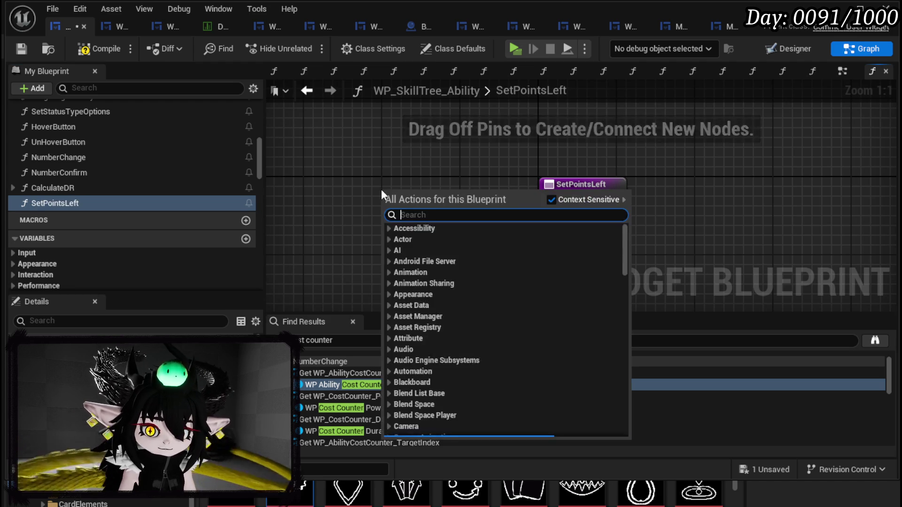
pyautogui.write('get points left')
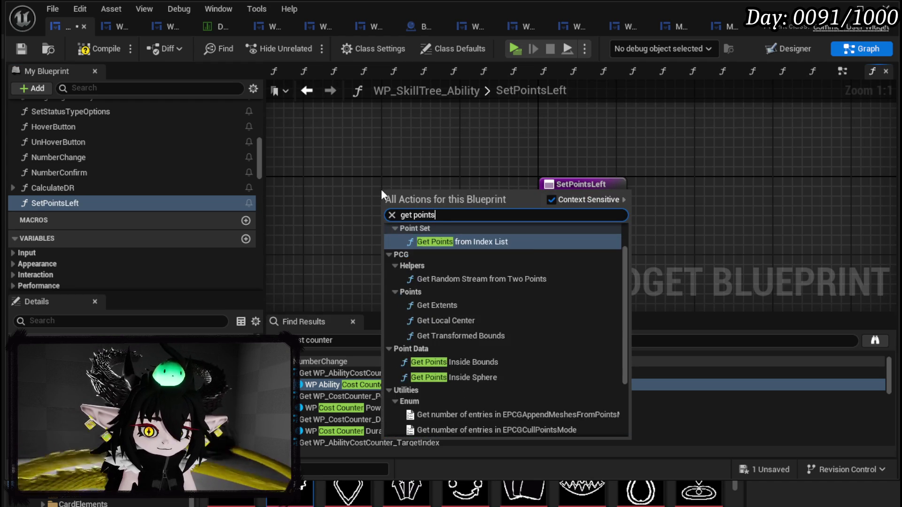
pyautogui.click(444, 253)
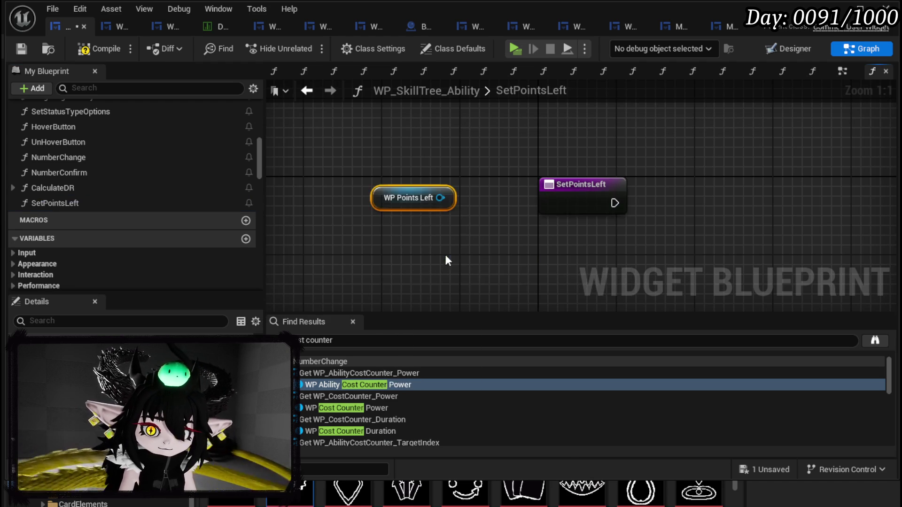
# Step: Call Set Cost on WP Points Left from the function entry, then compile and save
pyautogui.moveTo(440, 197); pyautogui.dragTo(497, 230)
pyautogui.write('Set Cost')
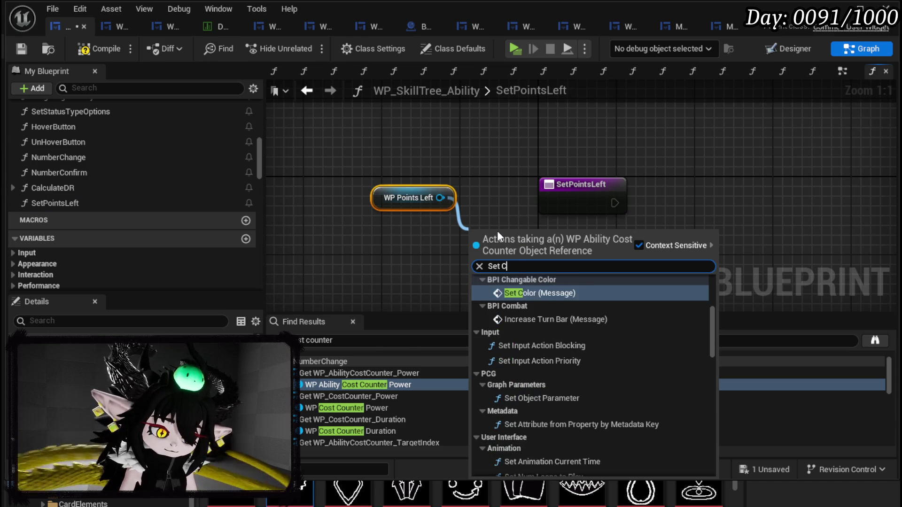
pyautogui.press('Return')
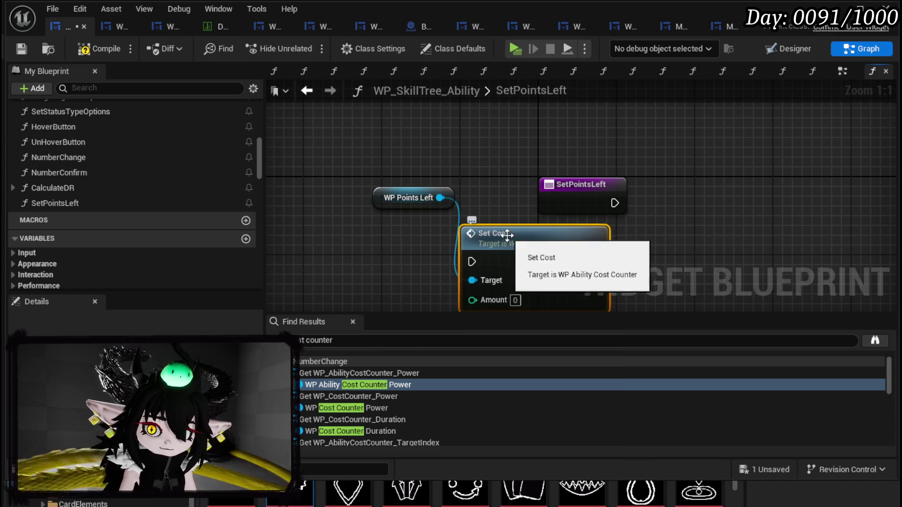
pyautogui.moveTo(497, 232); pyautogui.dragTo(740, 200)
pyautogui.moveTo(379, 193); pyautogui.dragTo(722, 155)
pyautogui.moveTo(615, 203); pyautogui.dragTo(712, 217)
pyautogui.moveTo(582, 184); pyautogui.dragTo(366, 203)
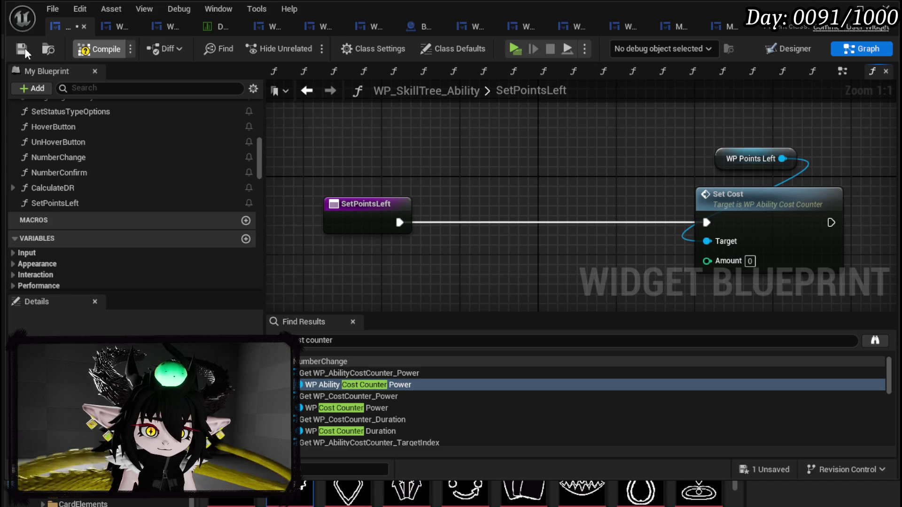
pyautogui.click(25, 52)
# Step: Delete the accidentally added new variable and save the blueprint
pyautogui.scroll(-10, 180, 238)
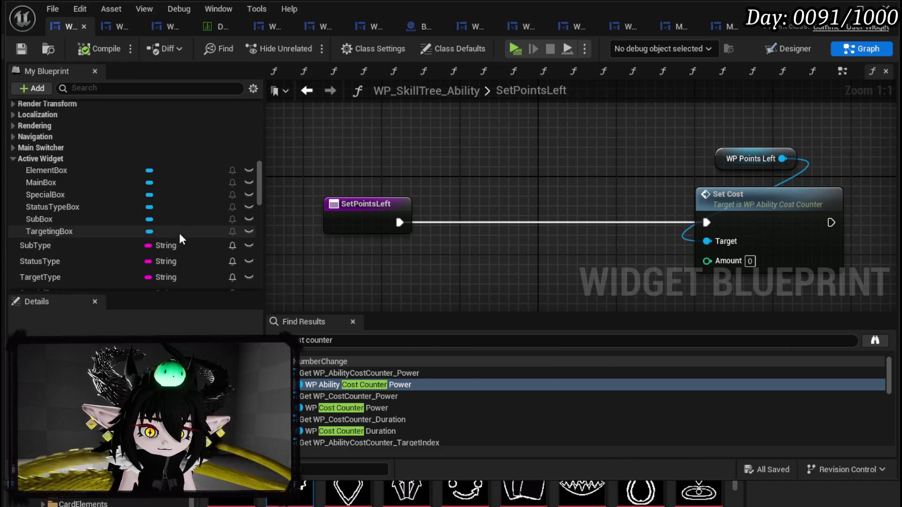
pyautogui.scroll(-5, 182, 238)
pyautogui.scroll(15, 182, 237)
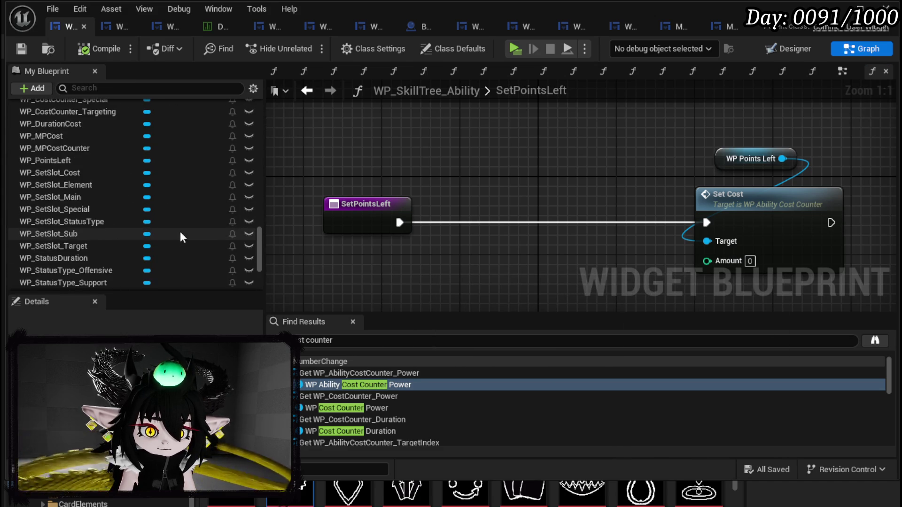
pyautogui.scroll(5, 182, 229)
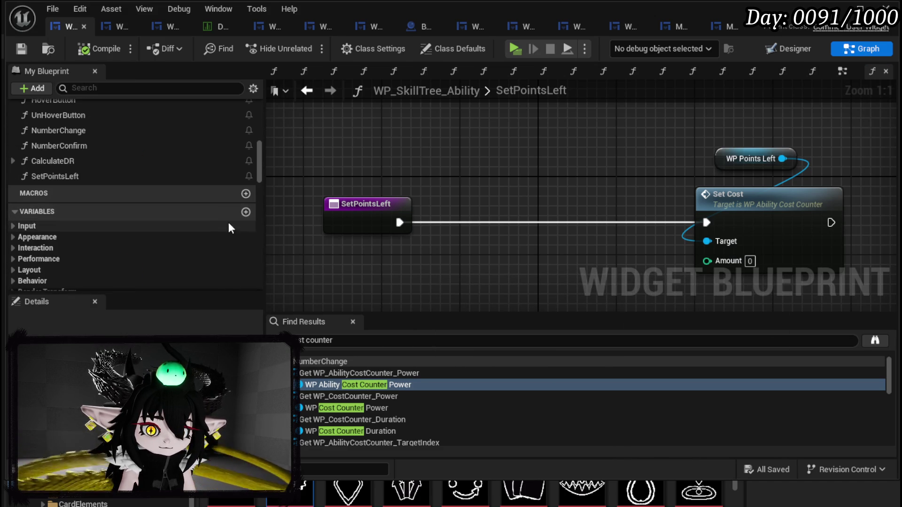
pyautogui.click(246, 212)
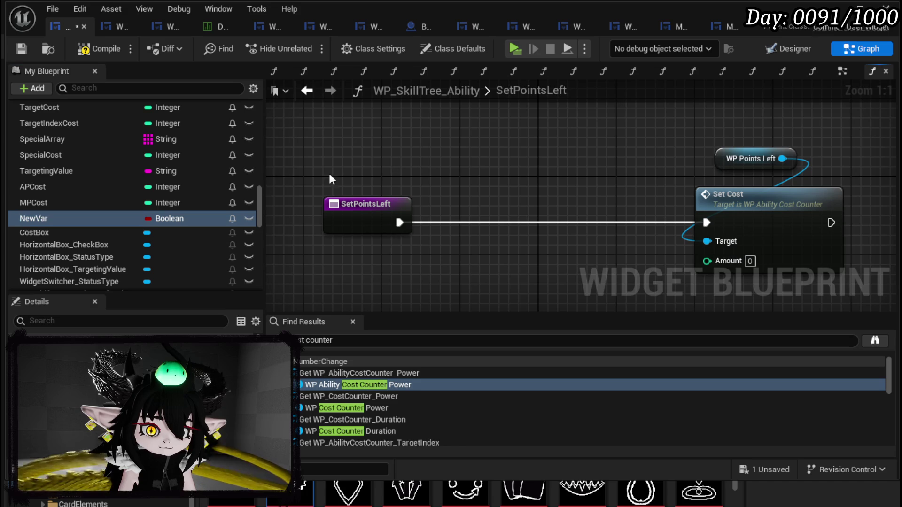
pyautogui.press('Delete')
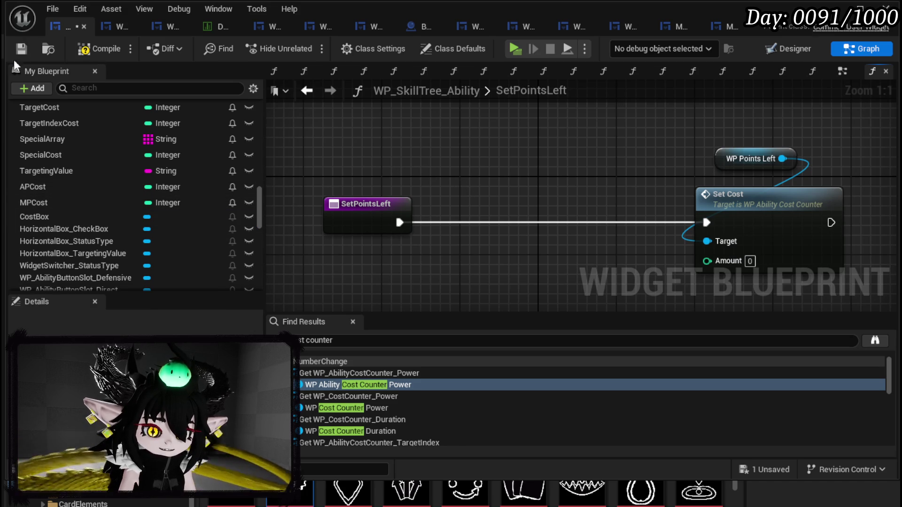
pyautogui.click(20, 50)
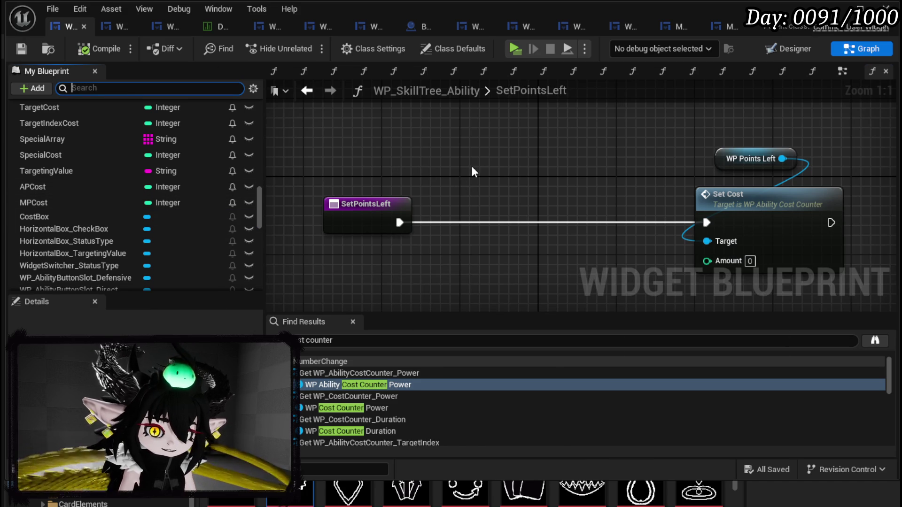
# Step: Filter My Blueprint by 'Cost' and add Get nodes for Target Cost and Target Index Cost
pyautogui.write('Cost')
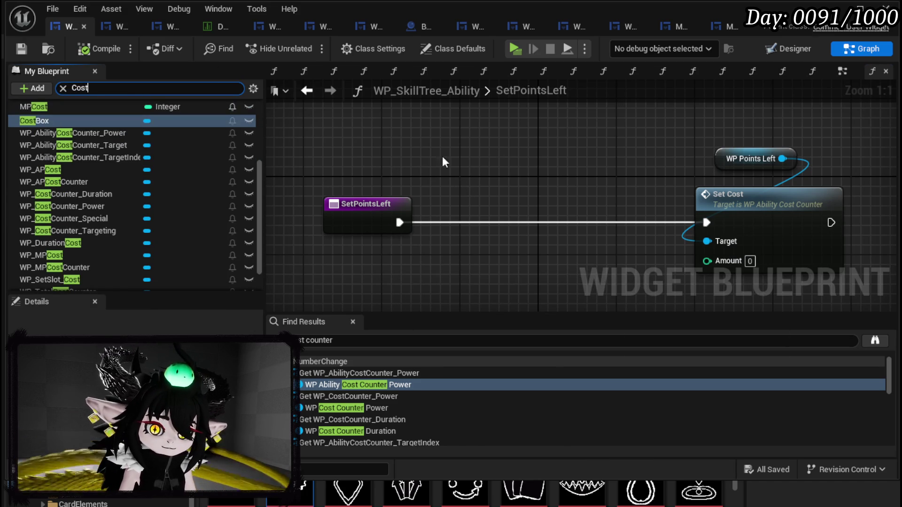
pyautogui.scroll(5, 182, 167)
pyautogui.moveTo(49, 184); pyautogui.dragTo(345, 121)
pyautogui.click(362, 132)
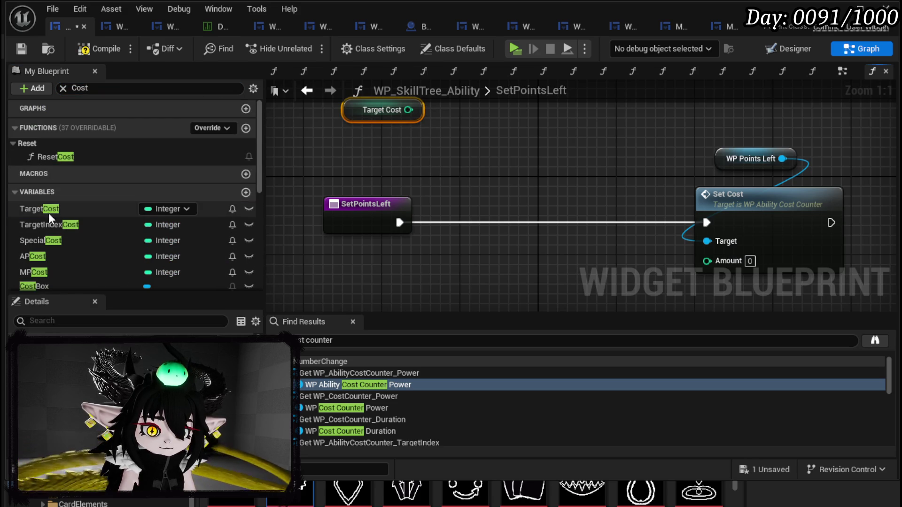
pyautogui.moveTo(61, 204); pyautogui.dragTo(379, 140)
pyautogui.click(395, 151)
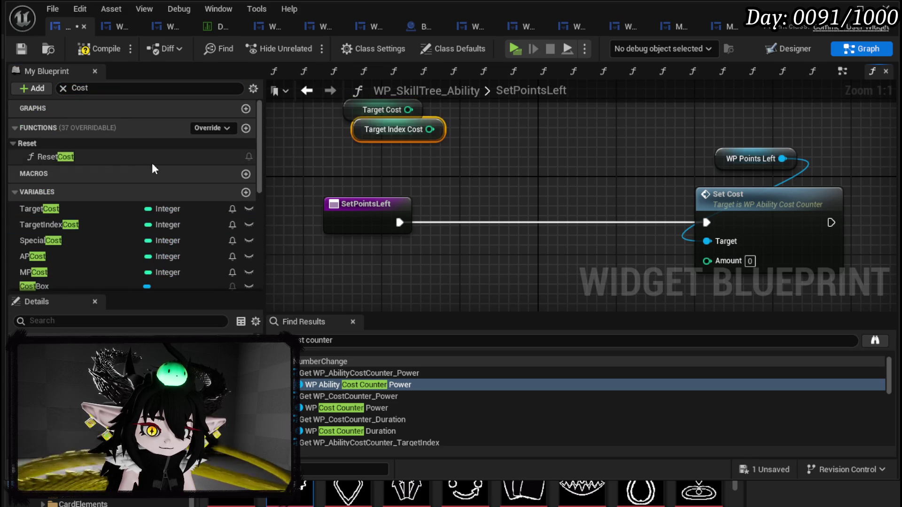
# Step: Add Get nodes for Special Cost, APCost and MPCost to the SetPointsLeft graph
pyautogui.scroll(-1, 76, 174)
pyautogui.moveTo(44, 215)
pyautogui.mouseDown()
pyautogui.moveTo(363, 176)
pyautogui.moveTo(348, 148)
pyautogui.moveTo(357, 166)
pyautogui.mouseUp()
pyautogui.click(386, 173)
pyautogui.moveTo(33, 252)
pyautogui.mouseDown()
pyautogui.moveTo(413, 204)
pyautogui.moveTo(462, 181)
pyautogui.mouseUp()
pyautogui.click(495, 199)
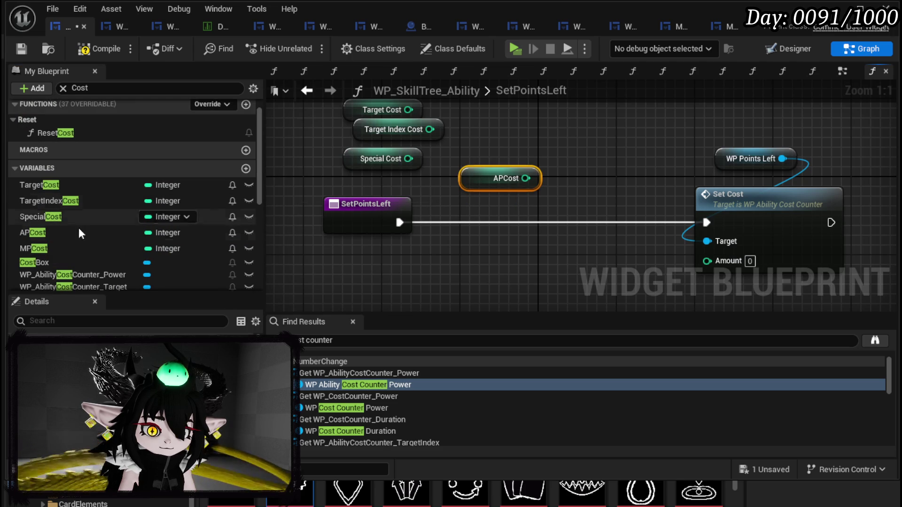
pyautogui.moveTo(33, 249)
pyautogui.mouseDown()
pyautogui.moveTo(512, 130)
pyautogui.moveTo(480, 136)
pyautogui.mouseUp()
pyautogui.click(517, 155)
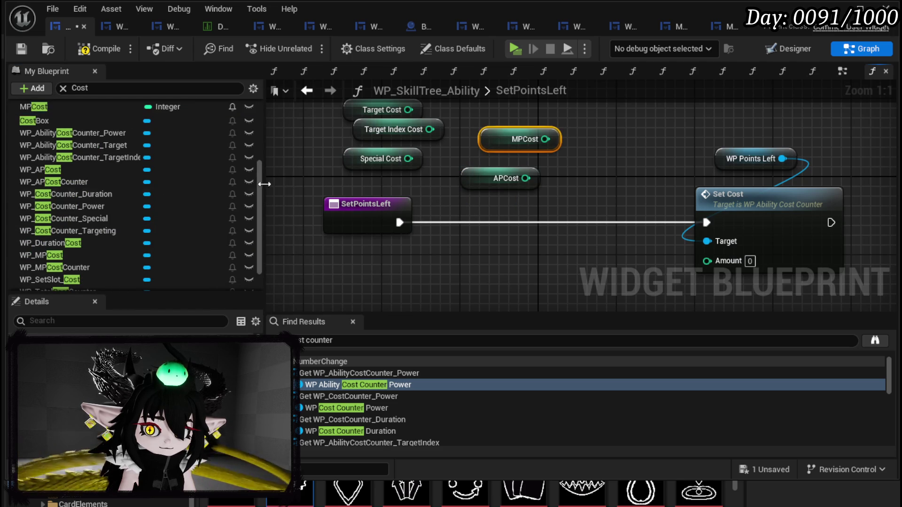
pyautogui.scroll(-2, 66, 188)
pyautogui.moveTo(65, 197); pyautogui.dragTo(571, 156)
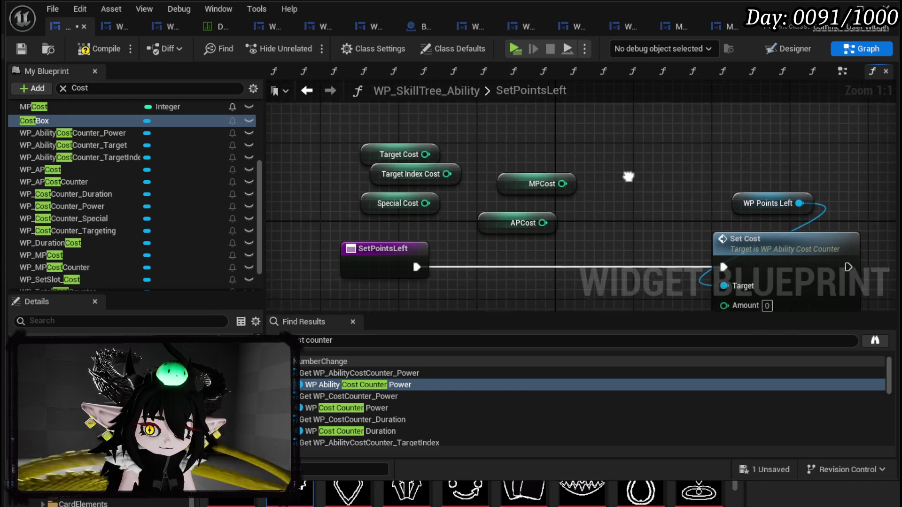
# Step: Stack the getters in a column (Target Cost, Target Index Cost, Special Cost, MPCost, APCost) and clear the filter
pyautogui.moveTo(381, 153); pyautogui.dragTo(442, 115)
pyautogui.moveTo(411, 174); pyautogui.dragTo(450, 136)
pyautogui.moveTo(398, 204)
pyautogui.mouseDown()
pyautogui.moveTo(424, 165)
pyautogui.moveTo(445, 164)
pyautogui.mouseUp()
pyautogui.moveTo(447, 225)
pyautogui.mouseDown()
pyautogui.moveTo(507, 184)
pyautogui.moveTo(419, 190)
pyautogui.mouseUp()
pyautogui.click(477, 219)
pyautogui.moveTo(395, 226); pyautogui.dragTo(424, 217)
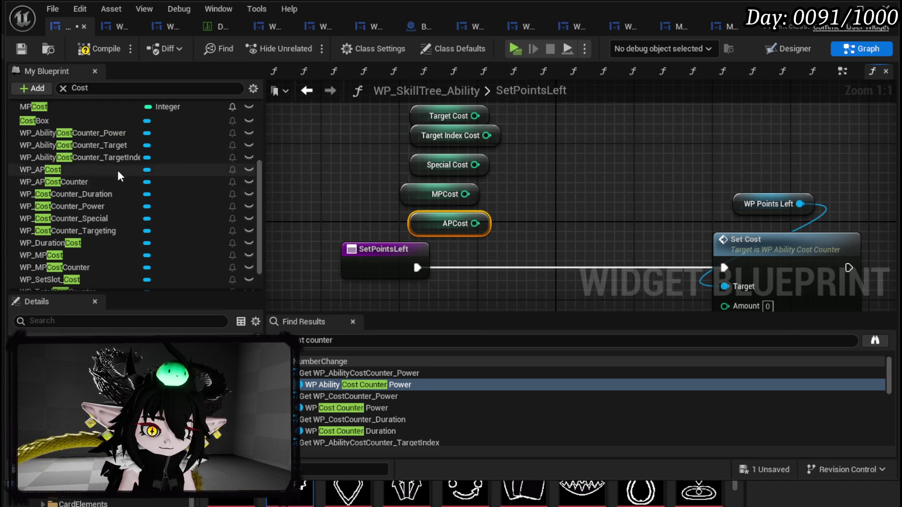
pyautogui.click(596, 161)
pyautogui.scroll(-5, 131, 208)
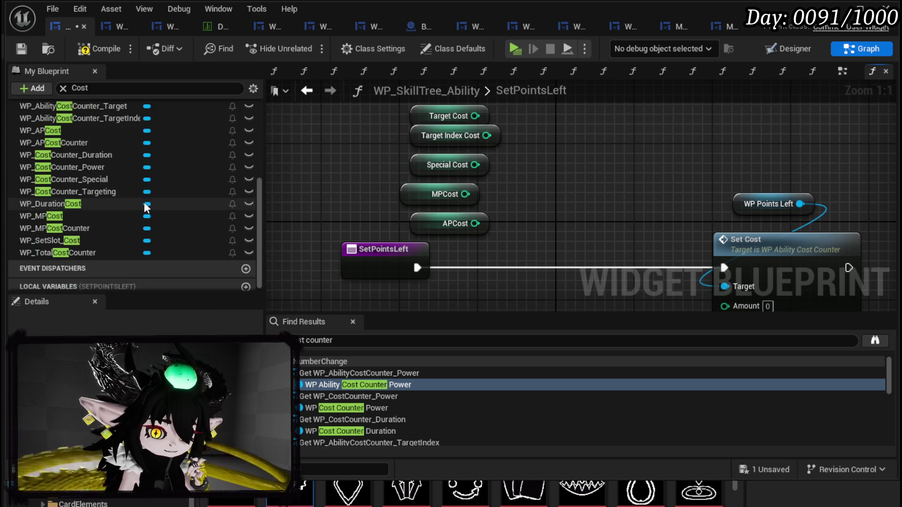
pyautogui.scroll(4, 145, 202)
pyautogui.scroll(1, 145, 197)
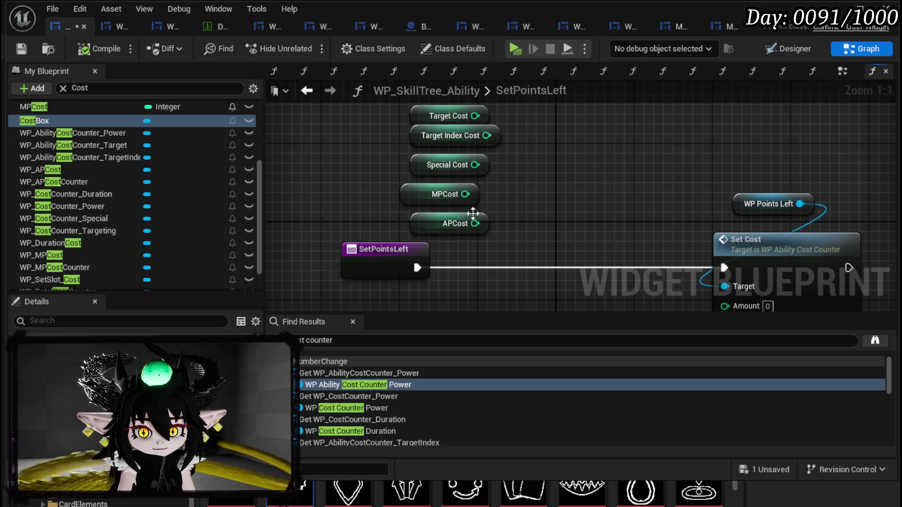
pyautogui.scroll(5, 92, 137)
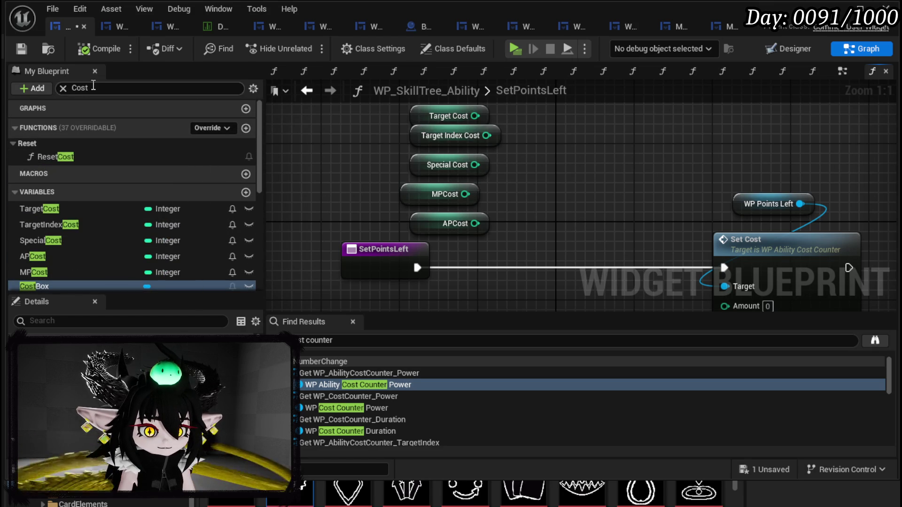
pyautogui.click(62, 88)
# Step: Expand the function groups and open the ConfirmStatusValue function graph
pyautogui.click(13, 127)
pyautogui.click(45, 157)
pyautogui.scroll(-1, 64, 169)
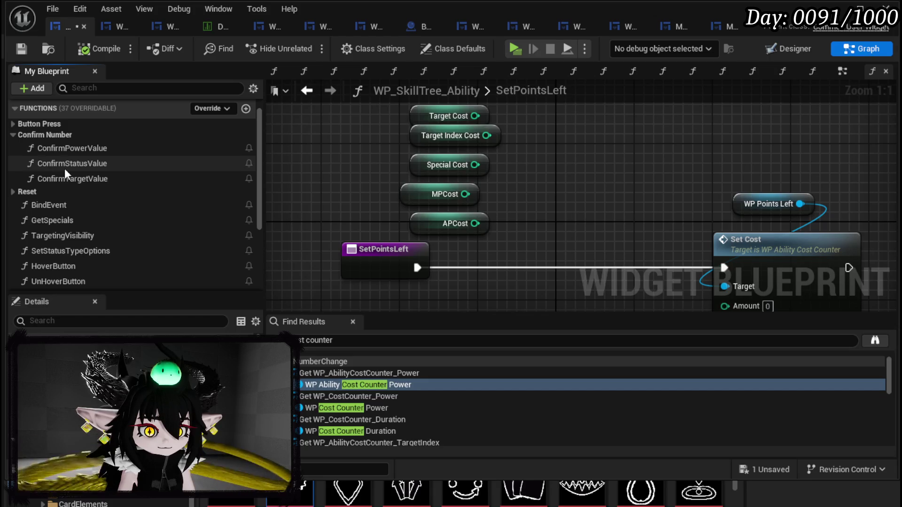
pyautogui.doubleClick(63, 167)
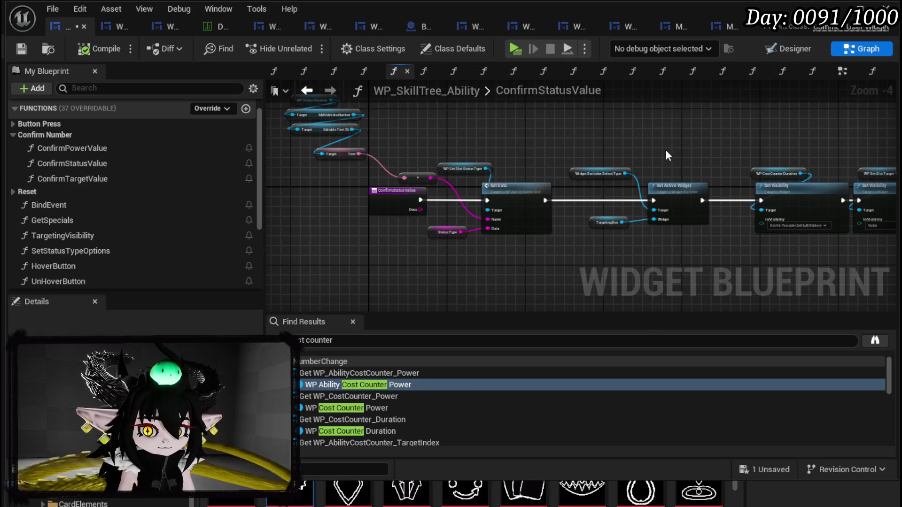
pyautogui.scroll(1, 150, 146)
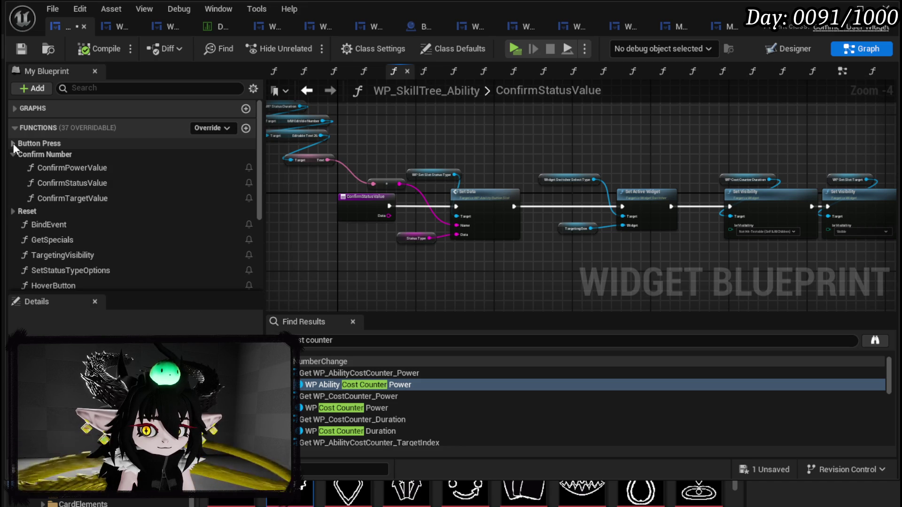
# Step: Open NumberChange from Button Press, pan to Calculate DR and Set Cost, and shift Set Cost right
pyautogui.click(13, 143)
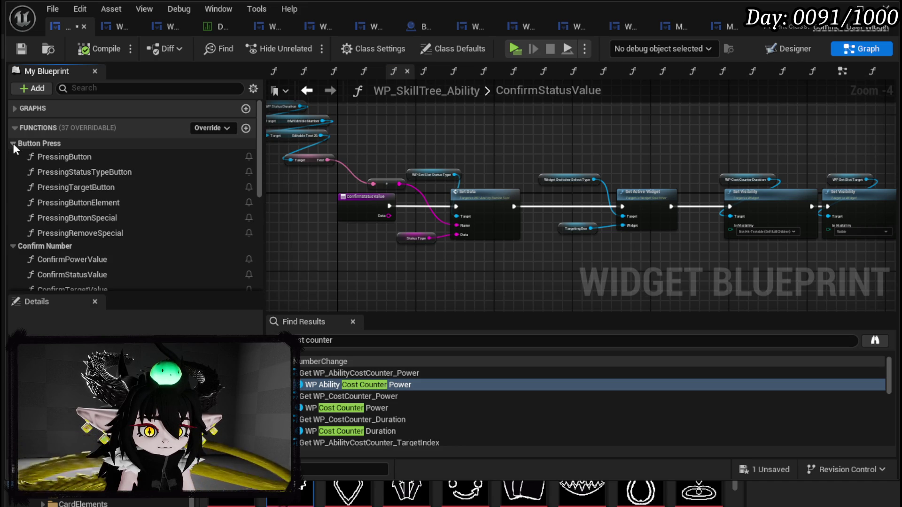
pyautogui.scroll(-3, 132, 171)
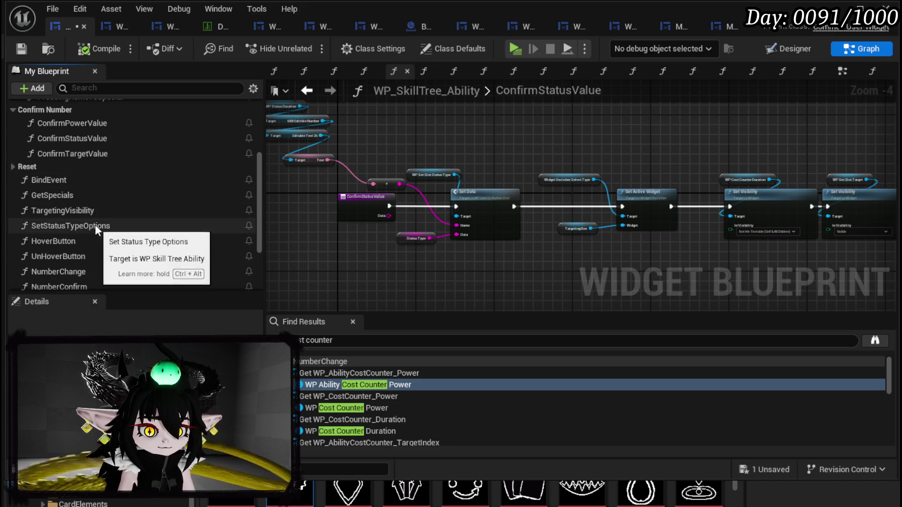
pyautogui.scroll(-2, 94, 225)
pyautogui.doubleClick(87, 214)
pyautogui.moveTo(497, 186)
pyautogui.mouseDown()
pyautogui.moveTo(619, 180)
pyautogui.moveTo(783, 233)
pyautogui.mouseUp()
pyautogui.moveTo(631, 178); pyautogui.dragTo(302, 187)
pyautogui.moveTo(708, 155); pyautogui.dragTo(487, 179)
pyautogui.moveTo(603, 169); pyautogui.dragTo(722, 170)
pyautogui.moveTo(547, 197)
pyautogui.mouseDown()
pyautogui.moveTo(523, 218)
pyautogui.moveTo(500, 153)
pyautogui.moveTo(481, 170)
pyautogui.moveTo(490, 104)
pyautogui.moveTo(517, 268)
pyautogui.moveTo(700, 249)
pyautogui.moveTo(434, 209)
pyautogui.moveTo(419, 191)
pyautogui.moveTo(698, 182)
pyautogui.moveTo(488, 249)
pyautogui.mouseUp()
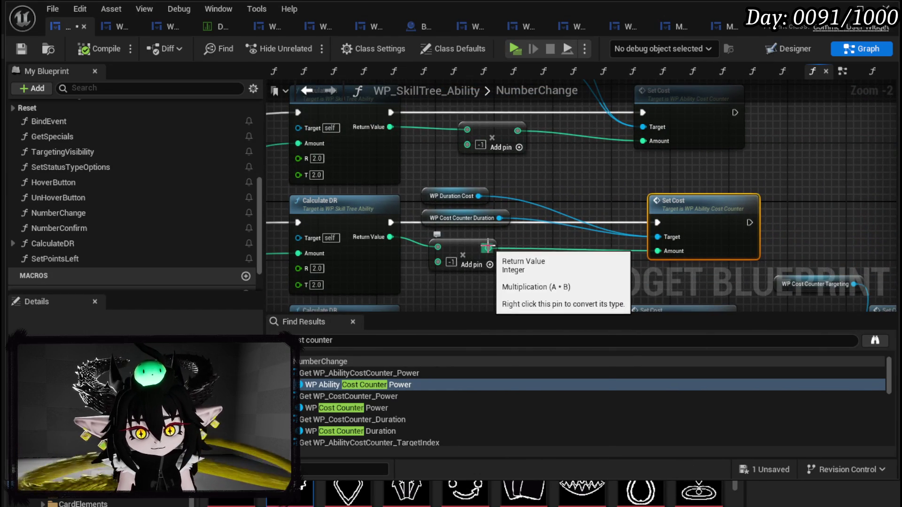
# Step: Promote the multiply result to a SubIndexCost variable and feed it into the Set Cost amount
pyautogui.rightClick(489, 249)
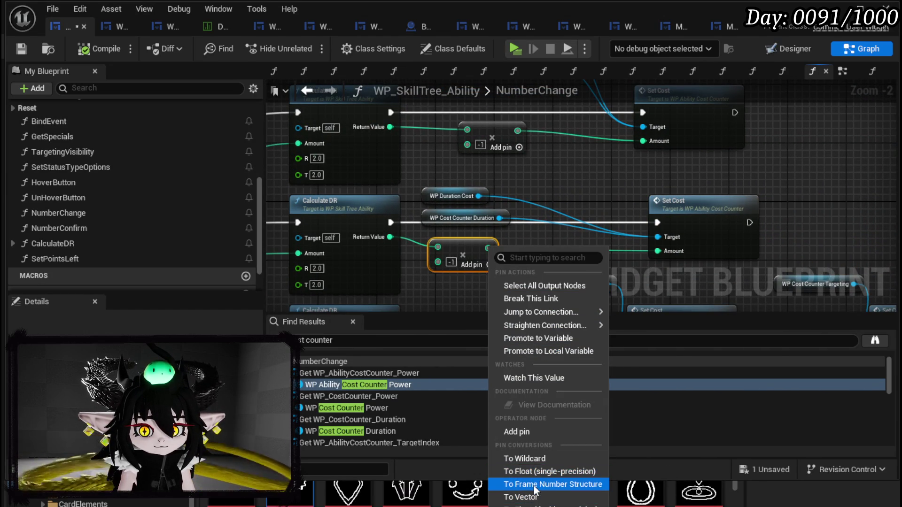
pyautogui.click(535, 345)
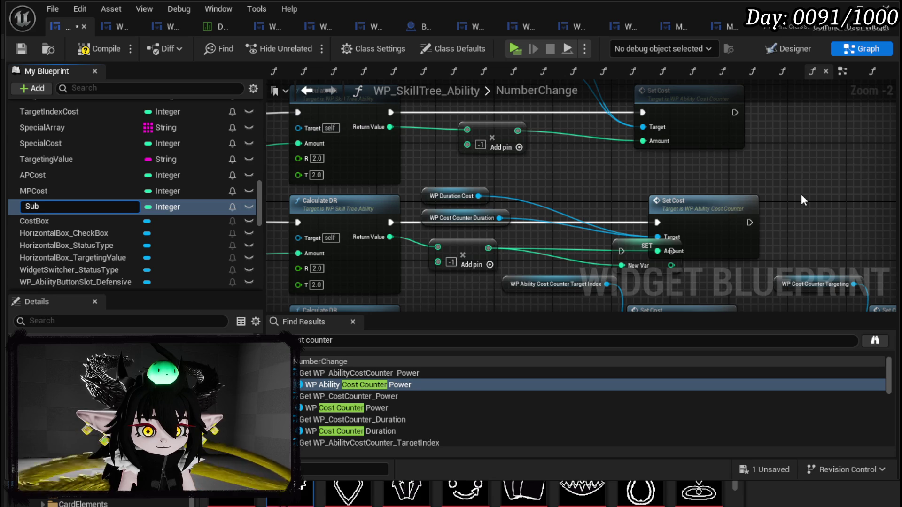
pyautogui.write('SubIndexCost')
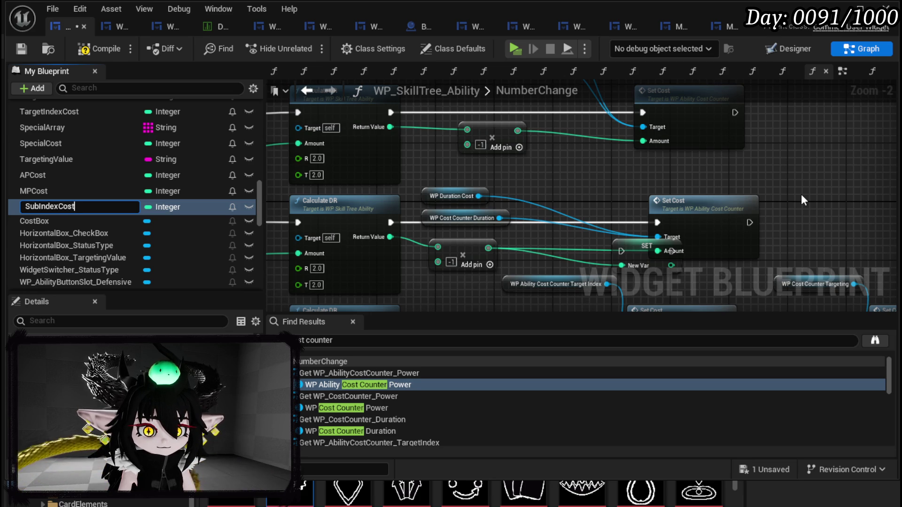
pyautogui.press('Return')
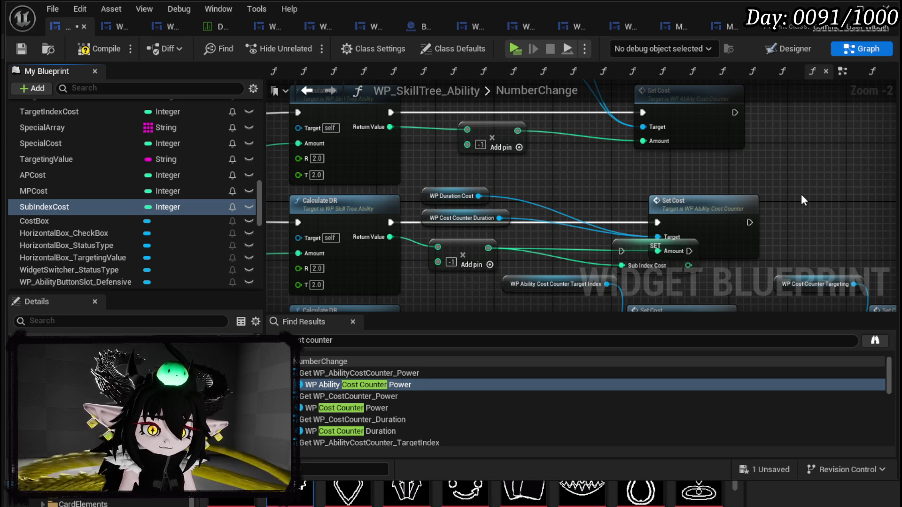
pyautogui.moveTo(645, 246)
pyautogui.mouseDown()
pyautogui.moveTo(563, 217)
pyautogui.moveTo(580, 233)
pyautogui.moveTo(667, 228)
pyautogui.moveTo(658, 223)
pyautogui.mouseUp()
pyautogui.moveTo(606, 236); pyautogui.dragTo(669, 246)
pyautogui.moveTo(657, 152); pyautogui.dragTo(679, 152)
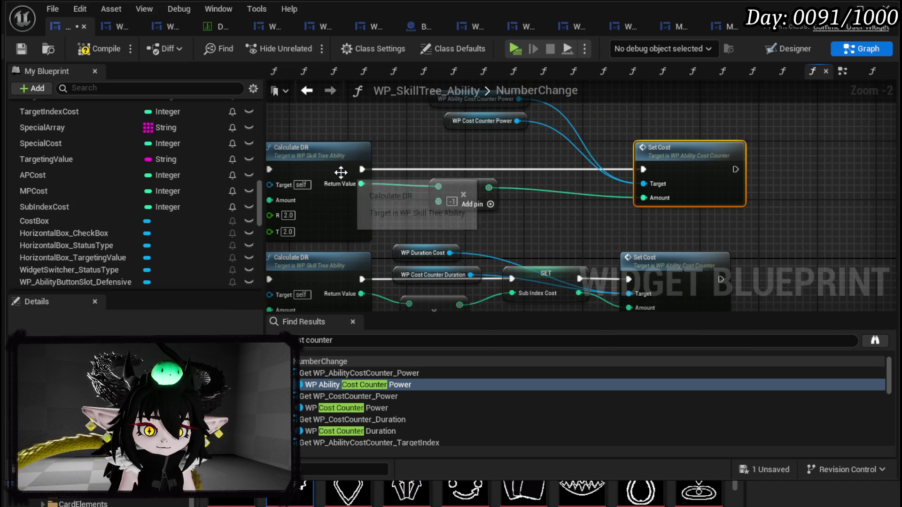
# Step: Promote the add result to a PowerCost variable and run its SET node before Set Cost
pyautogui.rightClick(488, 188)
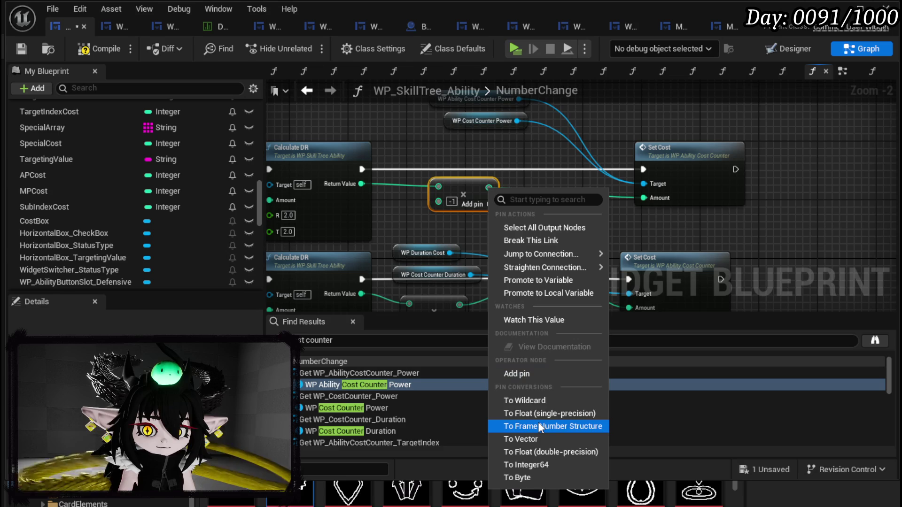
pyautogui.click(537, 280)
pyautogui.write('PowerC')
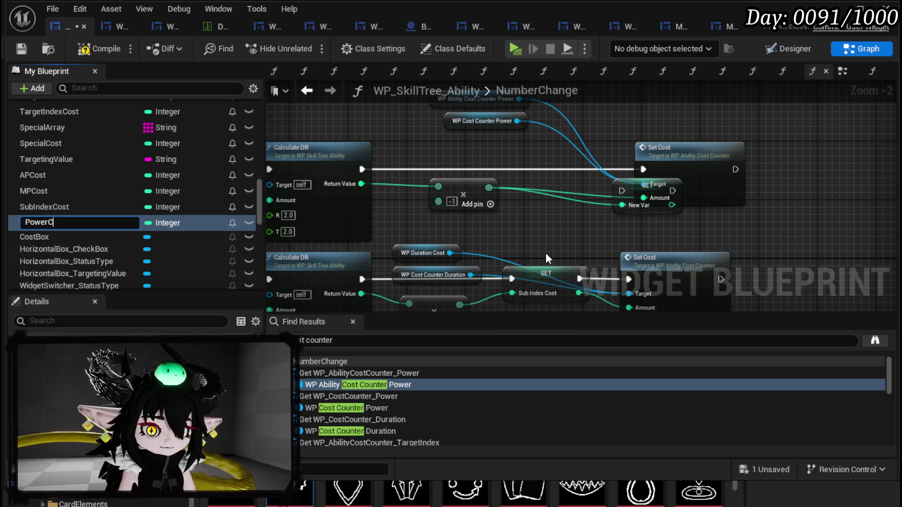
pyautogui.write('ost')
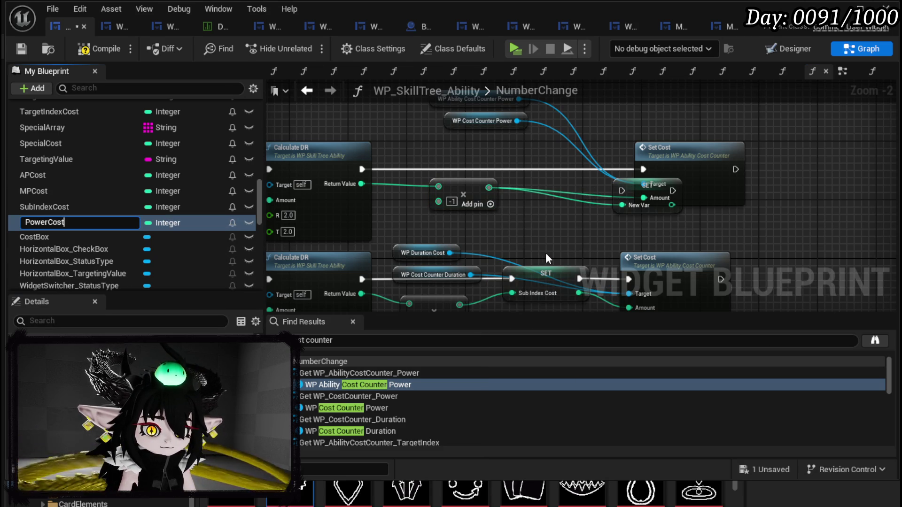
pyautogui.press('Return')
pyautogui.moveTo(663, 188); pyautogui.dragTo(562, 165)
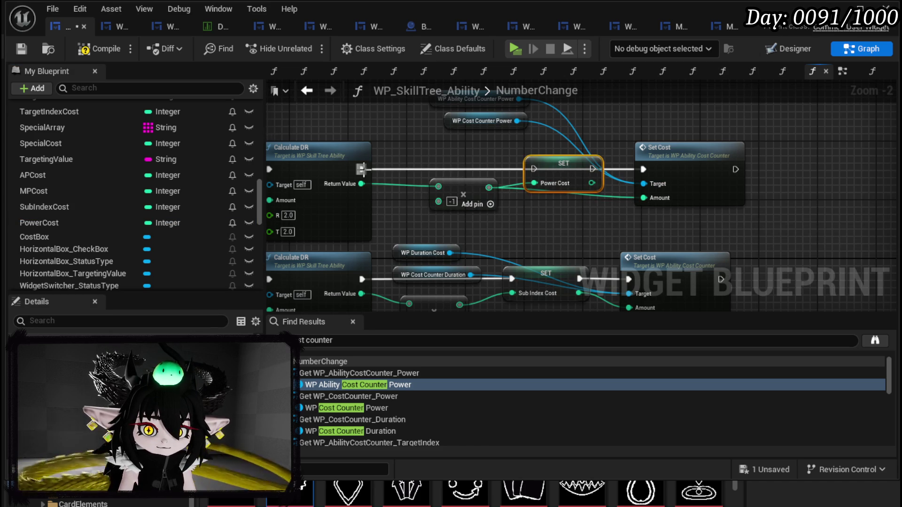
pyautogui.moveTo(593, 169)
pyautogui.mouseDown()
pyautogui.moveTo(639, 168)
pyautogui.moveTo(644, 199)
pyautogui.mouseUp()
# Step: Review the AP, MP and lower Calculate DR cost nodes, then compile and save WP_SkillTree_Ability
pyautogui.scroll(-2, 634, 208)
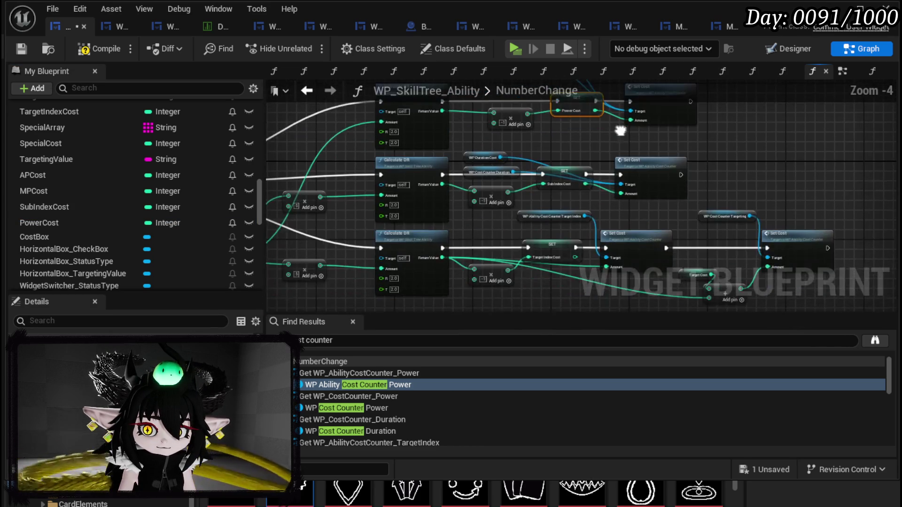
pyautogui.scroll(3, 577, 220)
pyautogui.scroll(-2, 577, 221)
pyautogui.moveTo(579, 225); pyautogui.dragTo(721, 123)
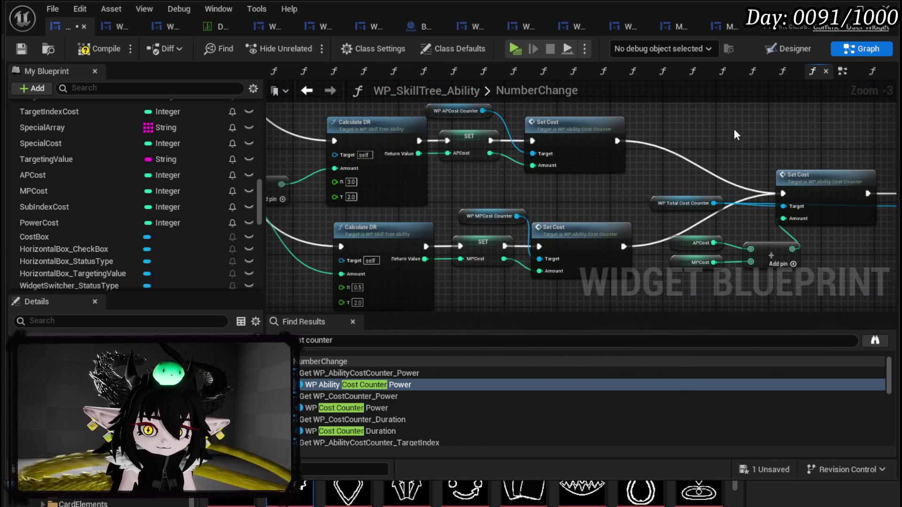
pyautogui.scroll(-3, 736, 134)
pyautogui.scroll(2, 568, 260)
pyautogui.moveTo(568, 260)
pyautogui.mouseDown()
pyautogui.moveTo(570, 232)
pyautogui.moveTo(555, 269)
pyautogui.mouseUp()
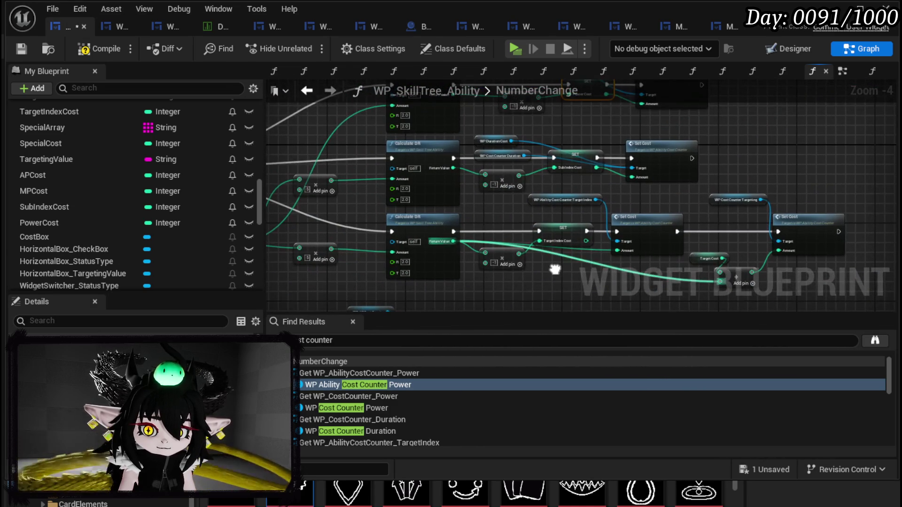
pyautogui.moveTo(485, 140)
pyautogui.mouseDown()
pyautogui.moveTo(537, 149)
pyautogui.moveTo(553, 86)
pyautogui.moveTo(579, 140)
pyautogui.mouseUp()
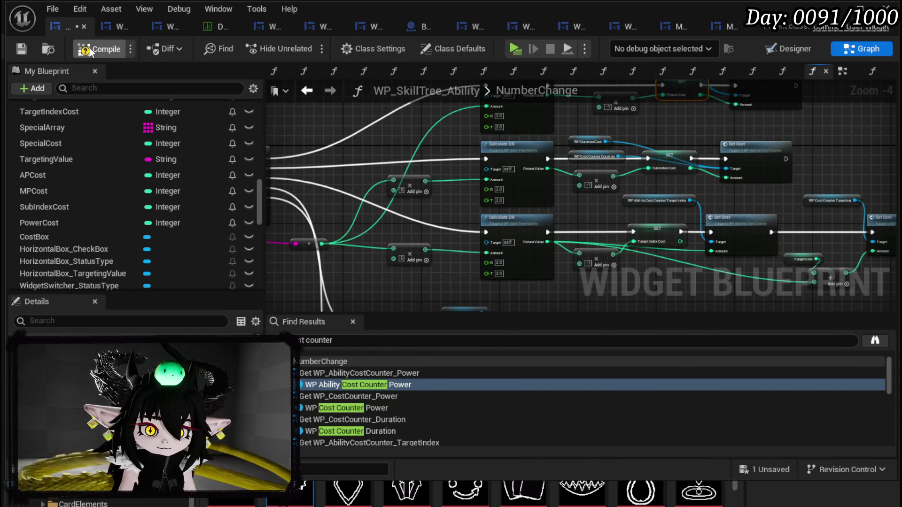
pyautogui.click(22, 44)
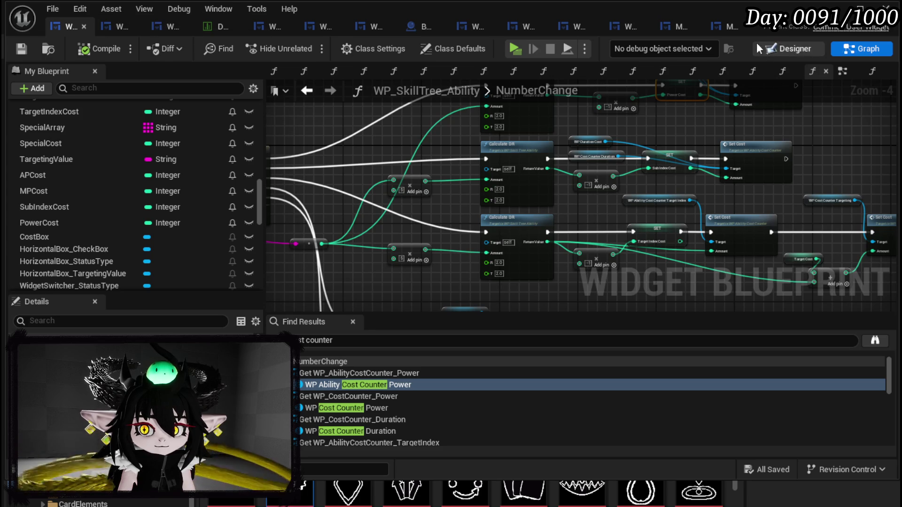
pyautogui.scroll(-4, 139, 174)
pyautogui.scroll(-10, 141, 173)
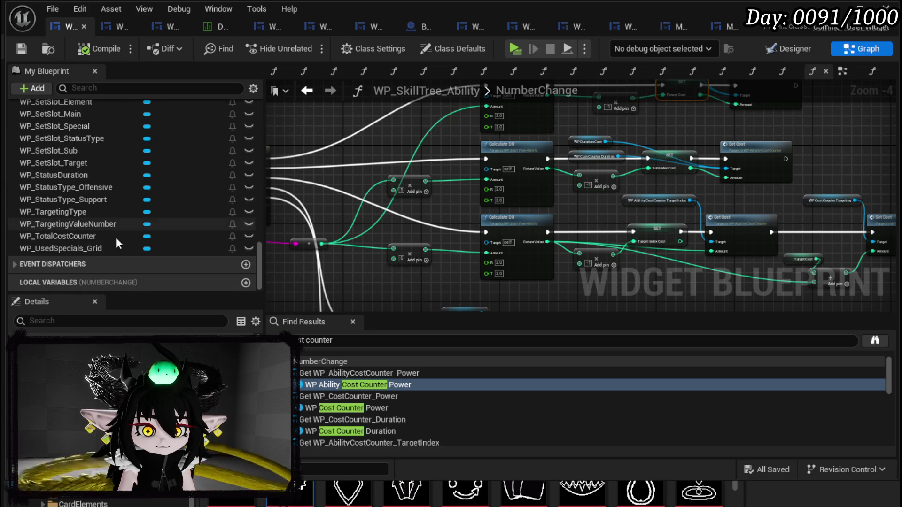
pyautogui.scroll(5, 81, 243)
pyautogui.scroll(15, 85, 233)
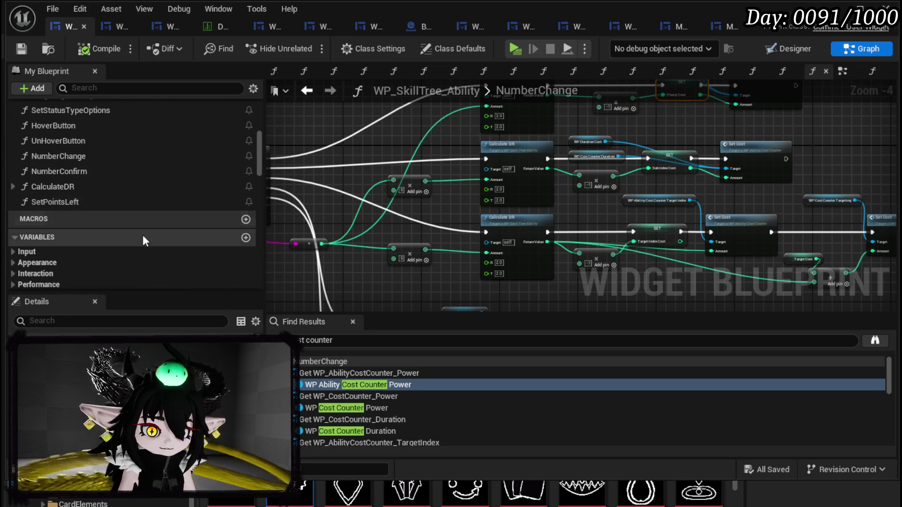
# Step: Open SetPointsLeft and rearrange the getters with MPCost and APCost above Target Cost
pyautogui.doubleClick(77, 203)
pyautogui.moveTo(515, 193); pyautogui.dragTo(453, 225)
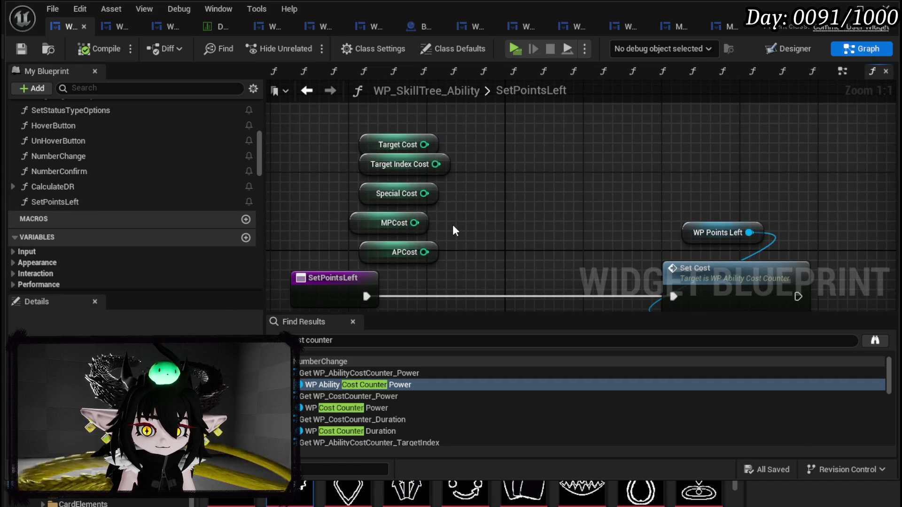
pyautogui.moveTo(339, 248)
pyautogui.mouseDown()
pyautogui.moveTo(376, 225)
pyautogui.moveTo(390, 105)
pyautogui.moveTo(373, 137)
pyautogui.mouseUp()
pyautogui.moveTo(465, 169); pyautogui.dragTo(463, 203)
pyautogui.moveTo(329, 209); pyautogui.dragTo(414, 282)
pyautogui.moveTo(370, 232); pyautogui.dragTo(332, 241)
pyautogui.click(454, 225)
pyautogui.moveTo(454, 230); pyautogui.dragTo(491, 154)
pyautogui.click(373, 188)
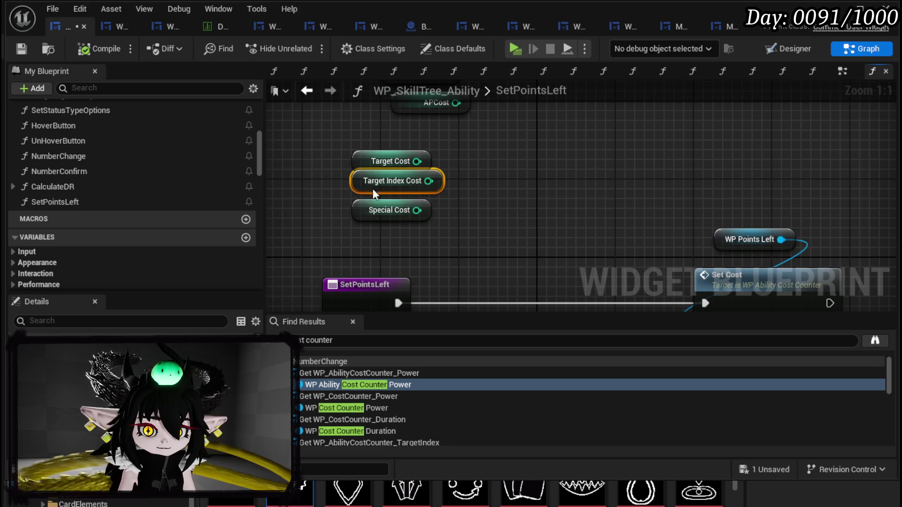
pyautogui.click(356, 227)
pyautogui.moveTo(355, 228); pyautogui.dragTo(313, 299)
pyautogui.click(416, 158)
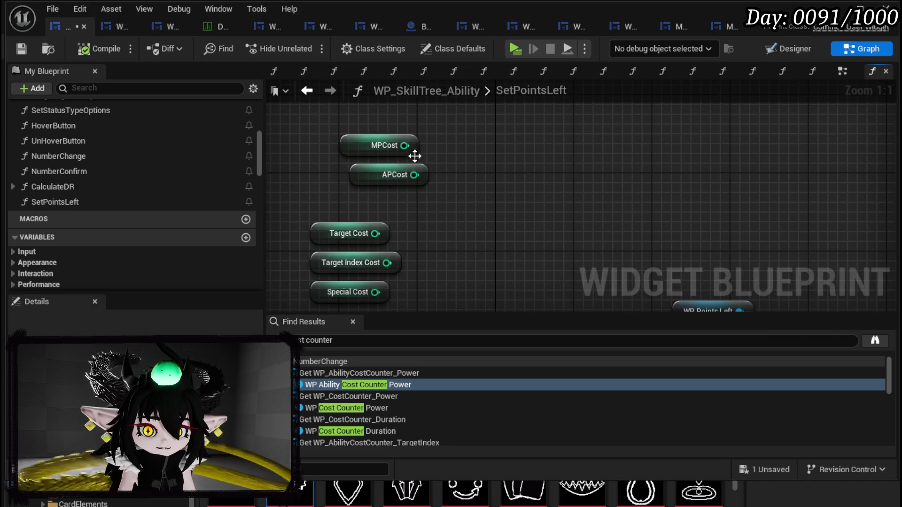
# Step: Create an Add node fed by MPCost and give it five inputs
pyautogui.moveTo(470, 162); pyautogui.dragTo(472, 163)
pyautogui.write('+')
pyautogui.click(515, 266)
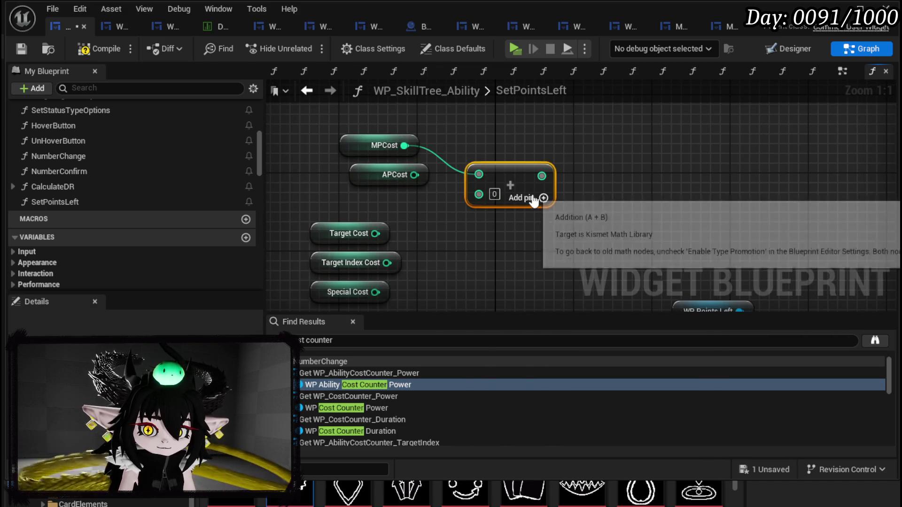
pyautogui.click(543, 198)
pyautogui.click(544, 208)
pyautogui.moveTo(590, 222); pyautogui.dragTo(614, 181)
pyautogui.click(567, 179)
# Step: Wire APCost, Target Cost, Target Index Cost and Special Cost into the Add, send the sum to Set Cost, then save
pyautogui.moveTo(438, 135); pyautogui.dragTo(502, 153)
pyautogui.moveTo(399, 193); pyautogui.dragTo(503, 171)
pyautogui.moveTo(410, 222); pyautogui.dragTo(503, 190)
pyautogui.moveTo(399, 252); pyautogui.dragTo(503, 207)
pyautogui.moveTo(563, 161)
pyautogui.mouseDown()
pyautogui.moveTo(597, 362)
pyautogui.moveTo(688, 208)
pyautogui.mouseUp()
pyautogui.scroll(-2, 554, 176)
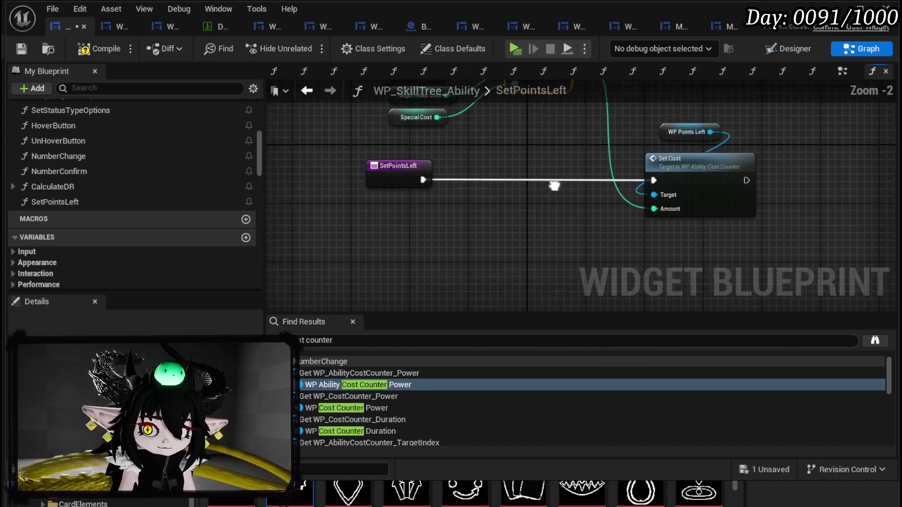
pyautogui.click(21, 47)
pyautogui.scroll(3, 149, 202)
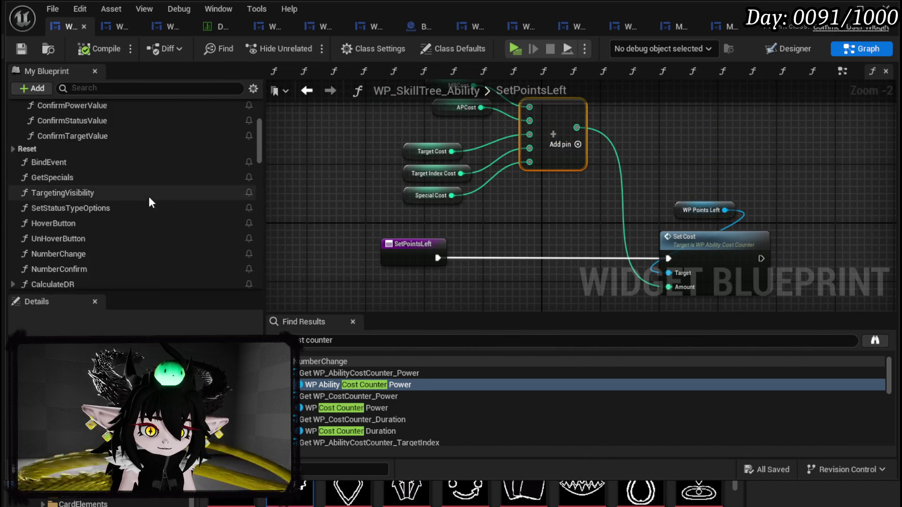
pyautogui.scroll(6, 148, 202)
pyautogui.scroll(4, 201, 207)
pyautogui.scroll(-4, 133, 202)
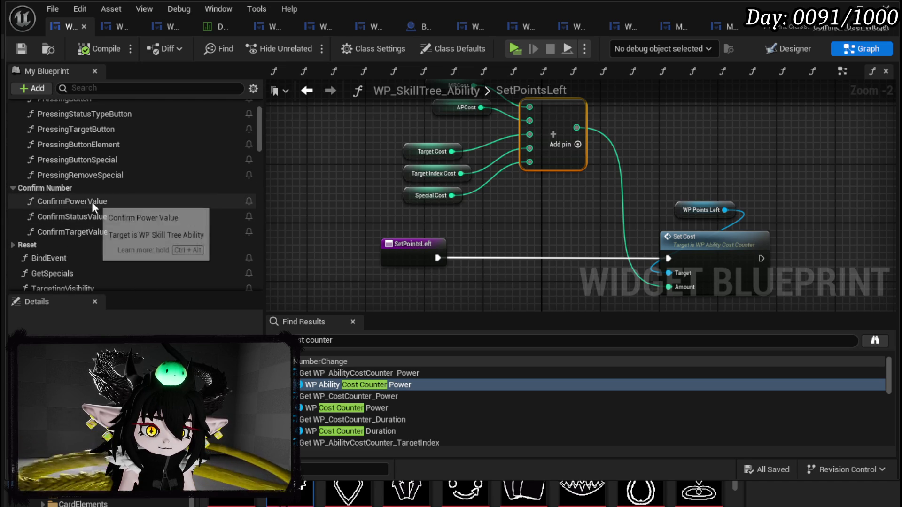
pyautogui.scroll(3, 72, 189)
pyautogui.scroll(-6, 115, 199)
pyautogui.scroll(-5, 115, 199)
# Step: In NumberChange, add a Sequence after the entry node and place a SetPointsLeft call on it
pyautogui.doubleClick(79, 183)
pyautogui.moveTo(515, 201); pyautogui.dragTo(419, 192)
pyautogui.scroll(-2, 420, 192)
pyautogui.scroll(3, 325, 155)
pyautogui.moveTo(273, 201)
pyautogui.mouseDown()
pyautogui.moveTo(373, 201)
pyautogui.moveTo(534, 148)
pyautogui.moveTo(449, 147)
pyautogui.moveTo(516, 137)
pyautogui.mouseUp()
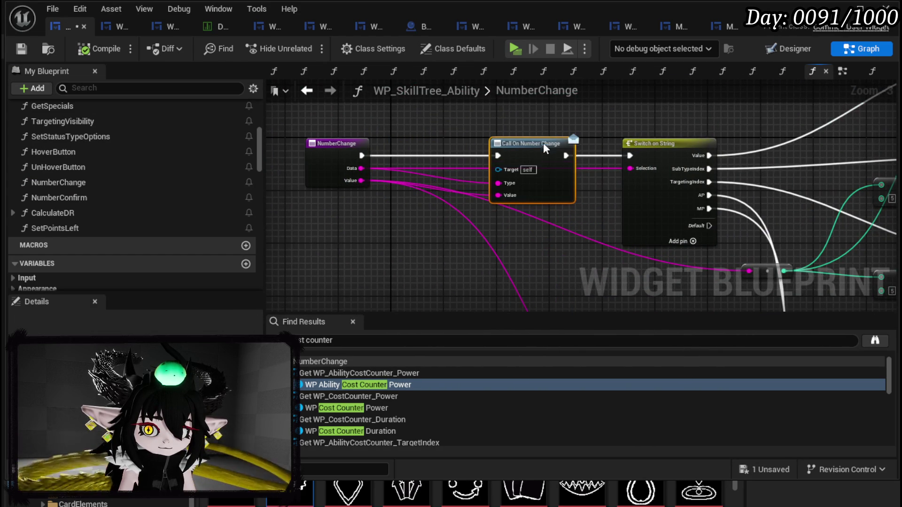
pyautogui.moveTo(361, 156); pyautogui.dragTo(400, 155)
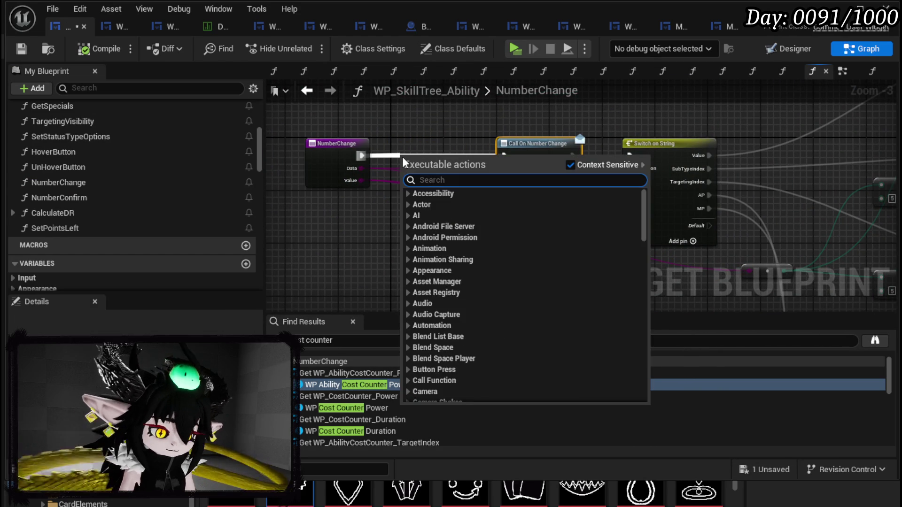
pyautogui.write('Sequec')
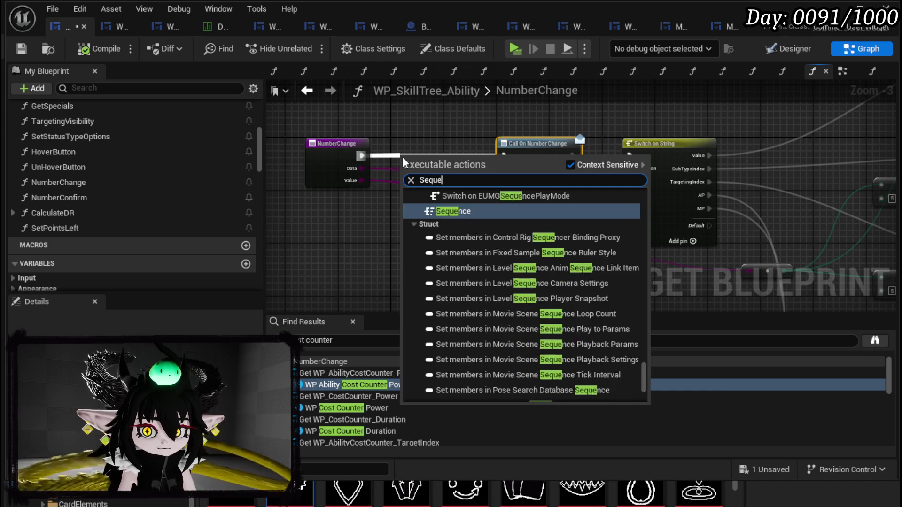
pyautogui.press('BackSpace')
pyautogui.press('Return')
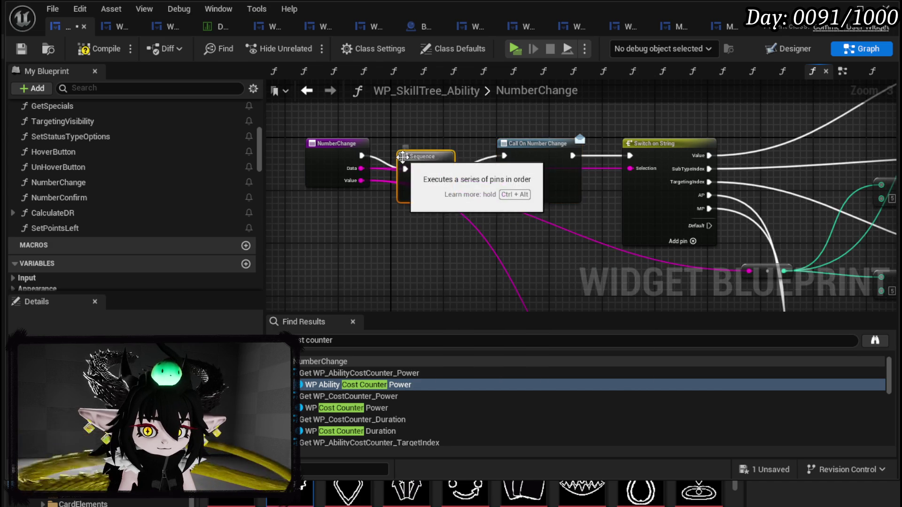
pyautogui.moveTo(415, 140); pyautogui.dragTo(413, 145)
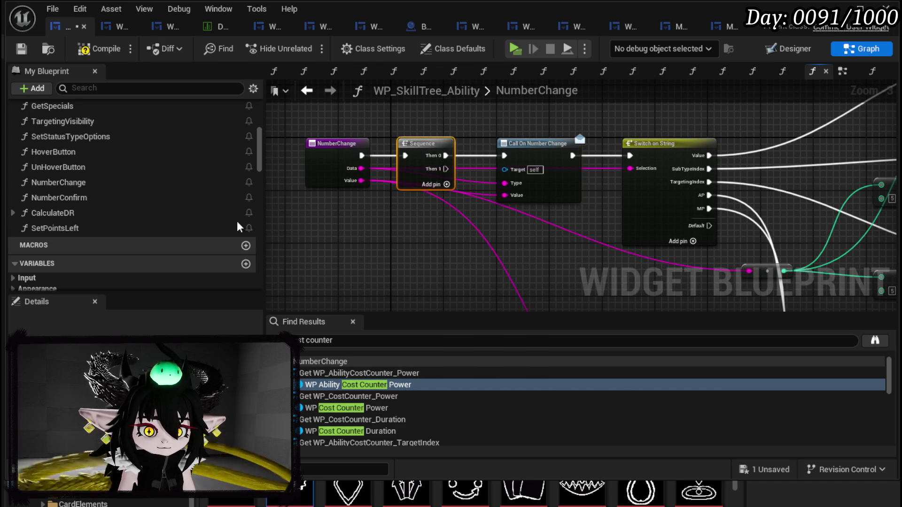
pyautogui.moveTo(55, 228); pyautogui.dragTo(404, 243)
pyautogui.moveTo(446, 169); pyautogui.dragTo(405, 235)
pyautogui.scroll(5, 41, 176)
pyautogui.scroll(5, 41, 176)
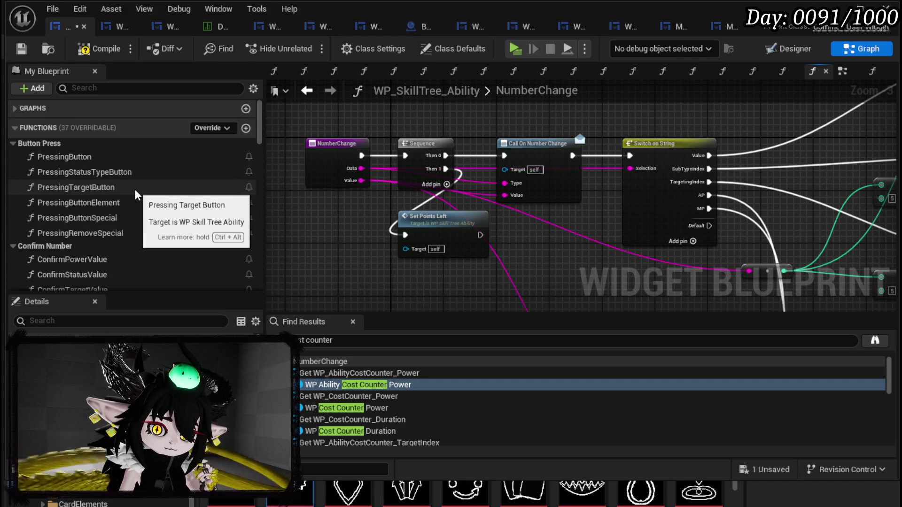
# Step: Open PressingTargetButton and add a Sequence node right after its entry
pyautogui.doubleClick(135, 188)
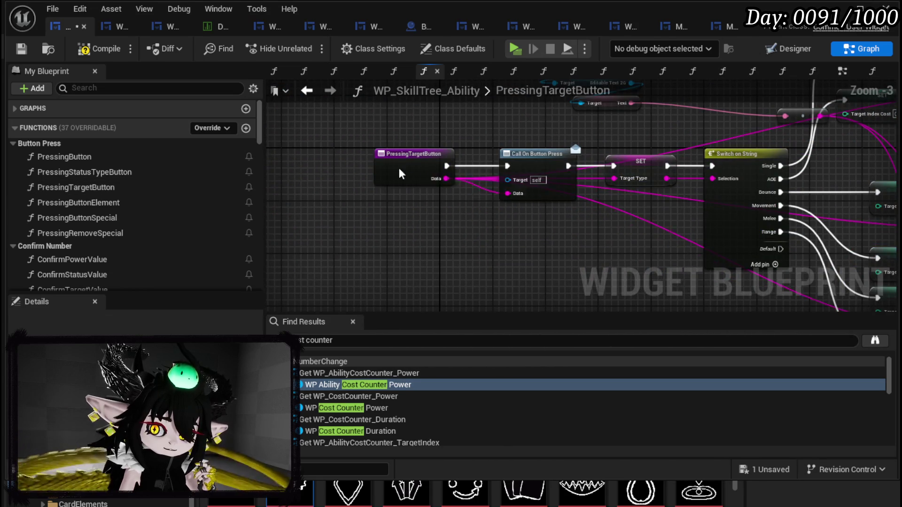
pyautogui.moveTo(319, 166); pyautogui.dragTo(357, 170)
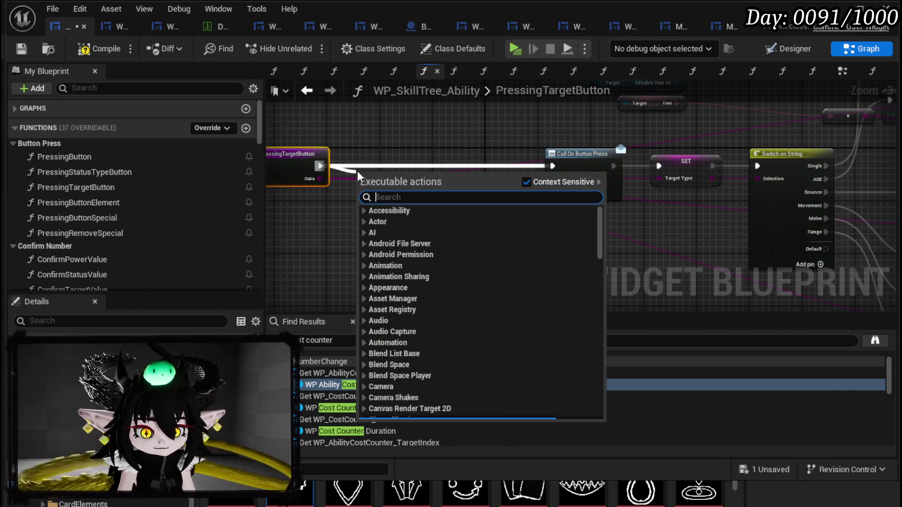
pyautogui.write('sequen')
pyautogui.press('Return')
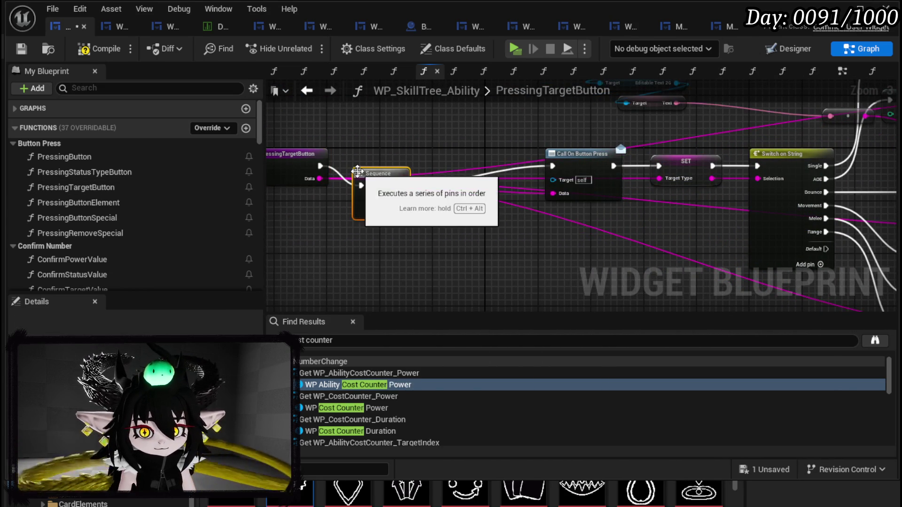
# Step: In PressingTargetButton, add a Set Points Left call wired to the Sequence's Then 1 pin
pyautogui.scroll(-3, 150, 191)
pyautogui.scroll(-5, 150, 191)
pyautogui.moveTo(71, 121)
pyautogui.mouseDown()
pyautogui.moveTo(449, 201)
pyautogui.moveTo(453, 219)
pyautogui.mouseUp()
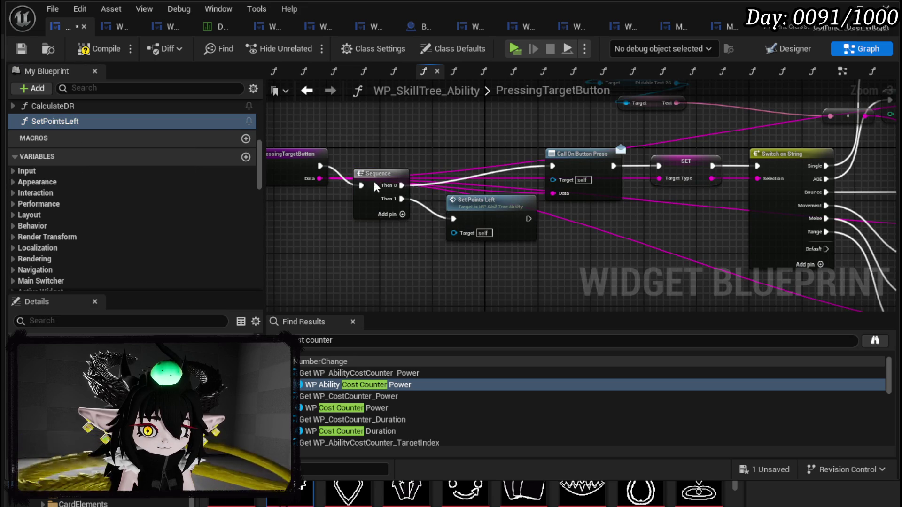
pyautogui.moveTo(374, 184); pyautogui.dragTo(376, 165)
pyautogui.moveTo(460, 226); pyautogui.dragTo(447, 220)
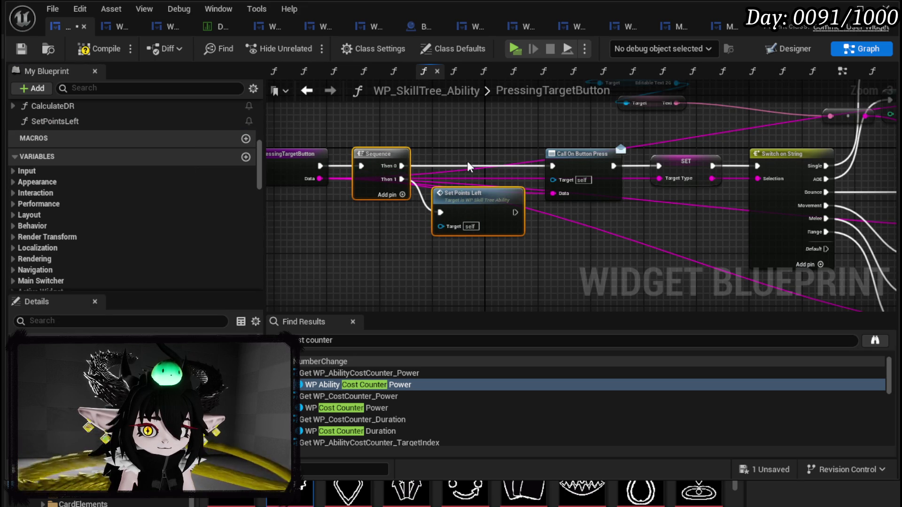
pyautogui.scroll(10, 122, 179)
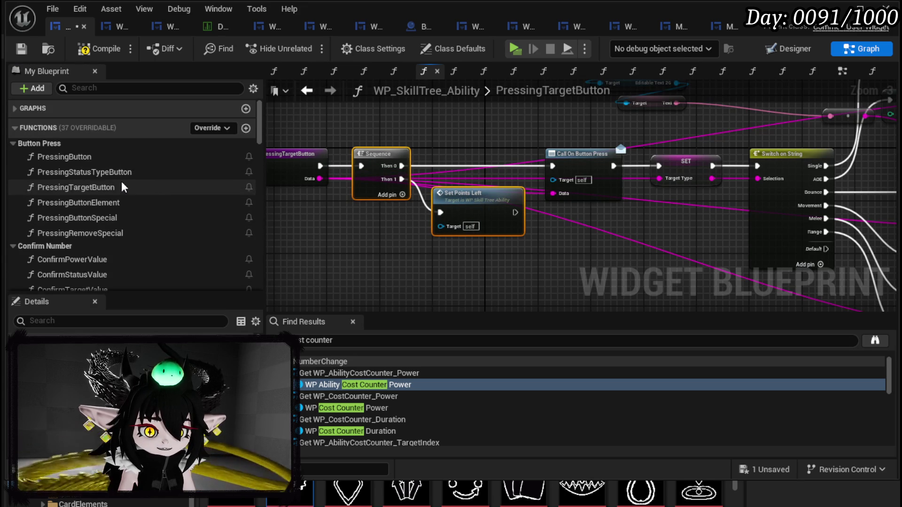
# Step: Paste the Sequence and Set Points Left nodes into PressingButtonSpecial and route its execution into the Sequence
pyautogui.doubleClick(99, 218)
pyautogui.moveTo(331, 167); pyautogui.dragTo(309, 173)
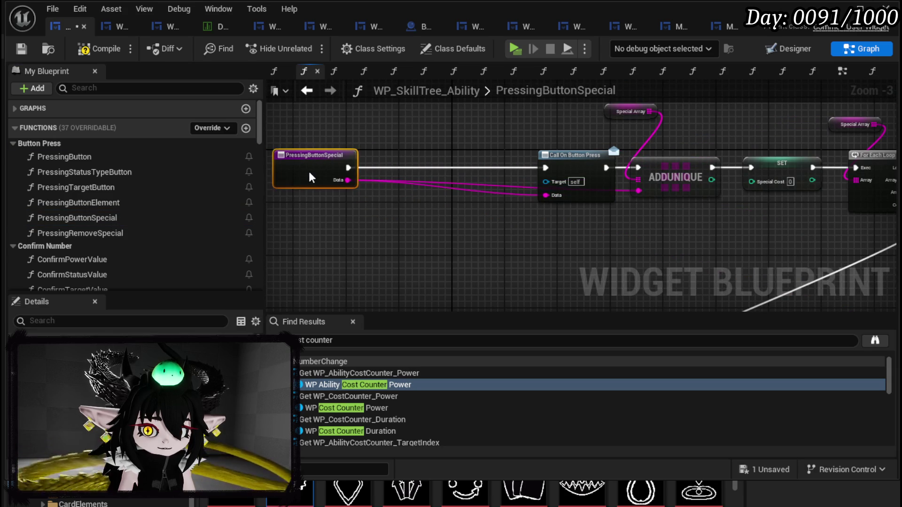
pyautogui.hotkey('ctrl', 'v')
pyautogui.moveTo(383, 191); pyautogui.dragTo(410, 164)
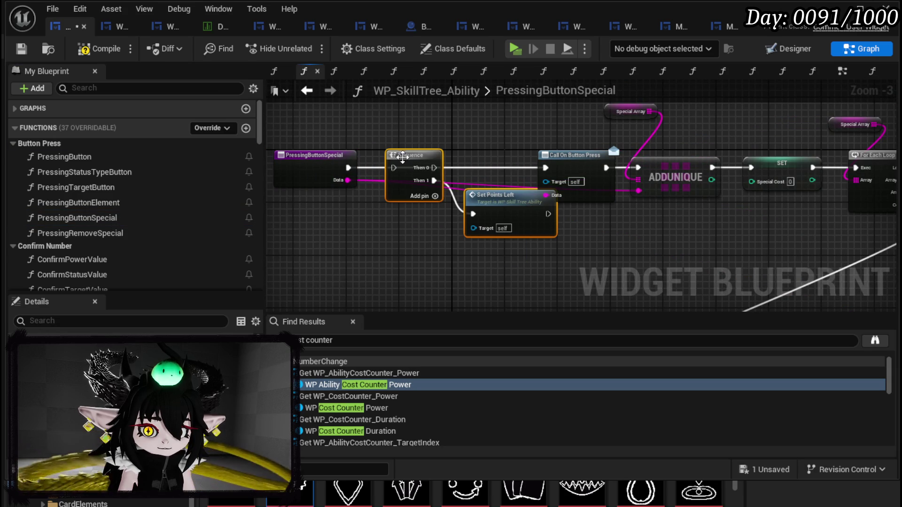
pyautogui.moveTo(348, 167)
pyautogui.mouseDown()
pyautogui.moveTo(369, 181)
pyautogui.moveTo(394, 167)
pyautogui.moveTo(554, 168)
pyautogui.mouseUp()
pyautogui.moveTo(508, 195); pyautogui.dragTo(461, 221)
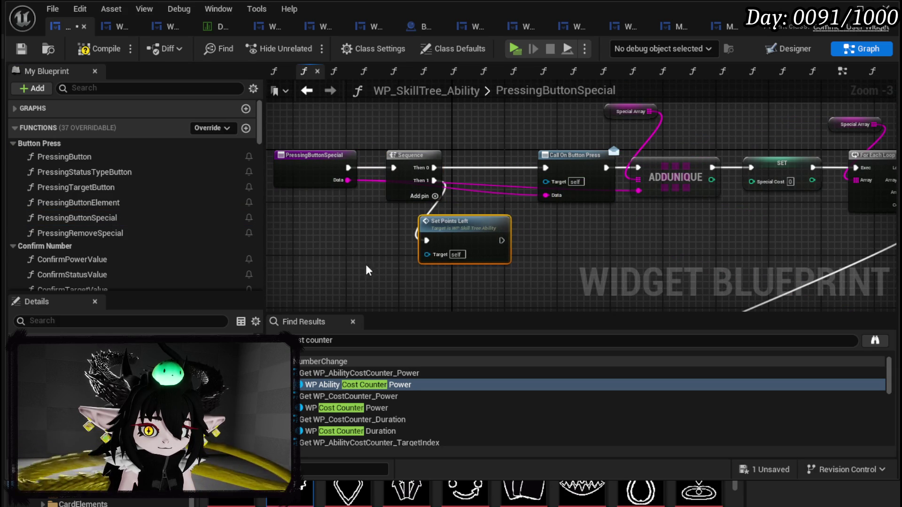
# Step: Paste the nodes into PressingRemoveSpecial ahead of REMOVE, connecting Then 0 to REMOVE
pyautogui.doubleClick(113, 234)
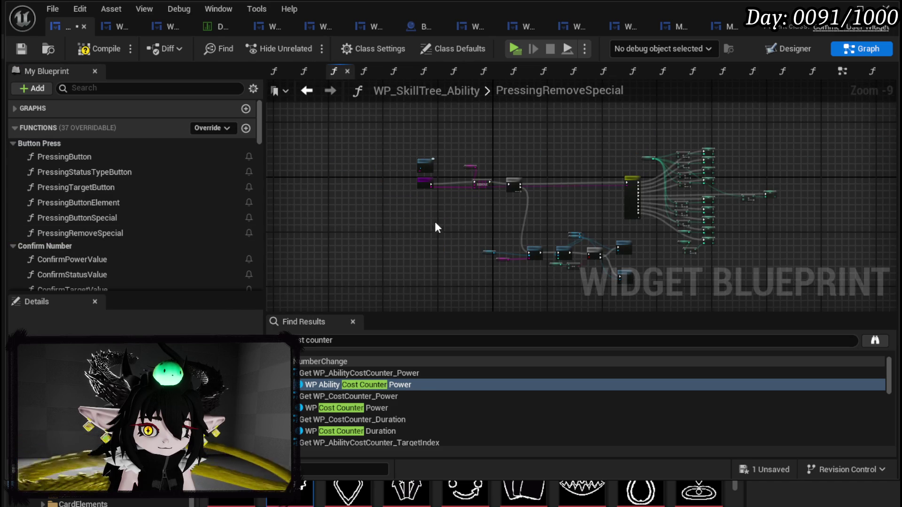
pyautogui.hotkey('ctrl', 'v')
pyautogui.moveTo(441, 165); pyautogui.dragTo(447, 131)
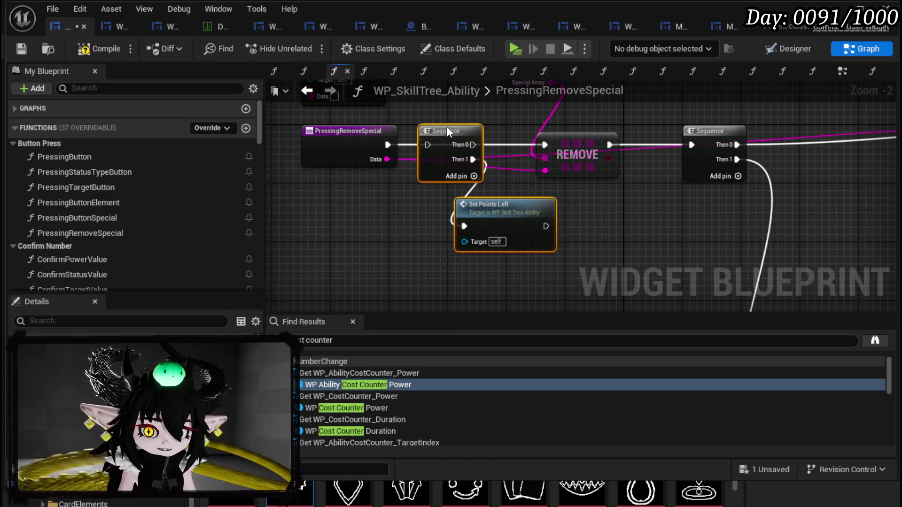
pyautogui.moveTo(380, 145)
pyautogui.mouseDown()
pyautogui.moveTo(350, 147)
pyautogui.moveTo(550, 145)
pyautogui.mouseUp()
pyautogui.click(444, 118)
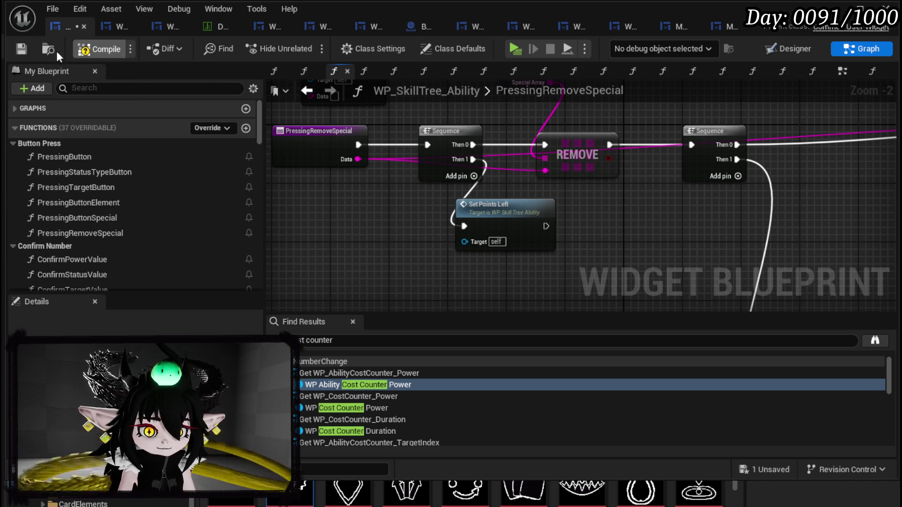
# Step: Compile and save the widget blueprint, then start playing the level
pyautogui.click(19, 51)
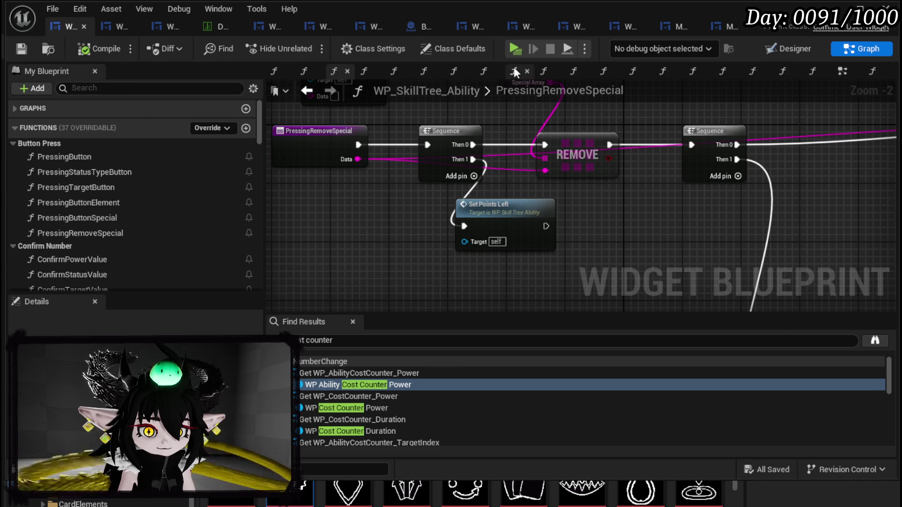
pyautogui.hotkey('alt', 'Tab')
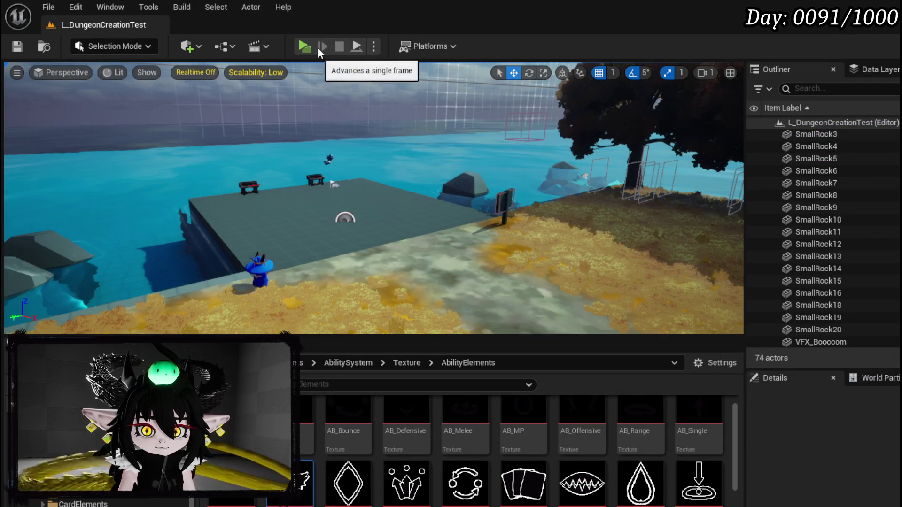
pyautogui.click(305, 46)
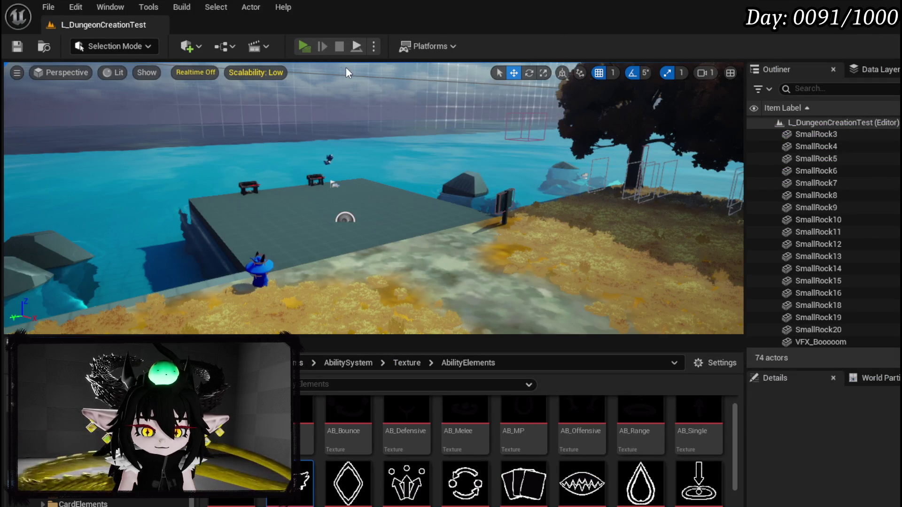
# Step: Build an Offensive Direct Hit ability with power 5, check Points Left shows -5, and stop playing
pyautogui.press('e')
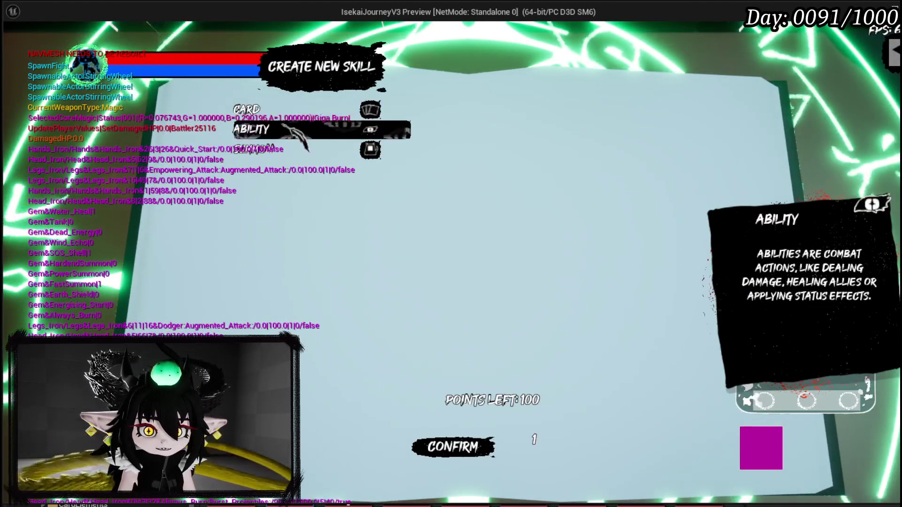
pyautogui.click(370, 130)
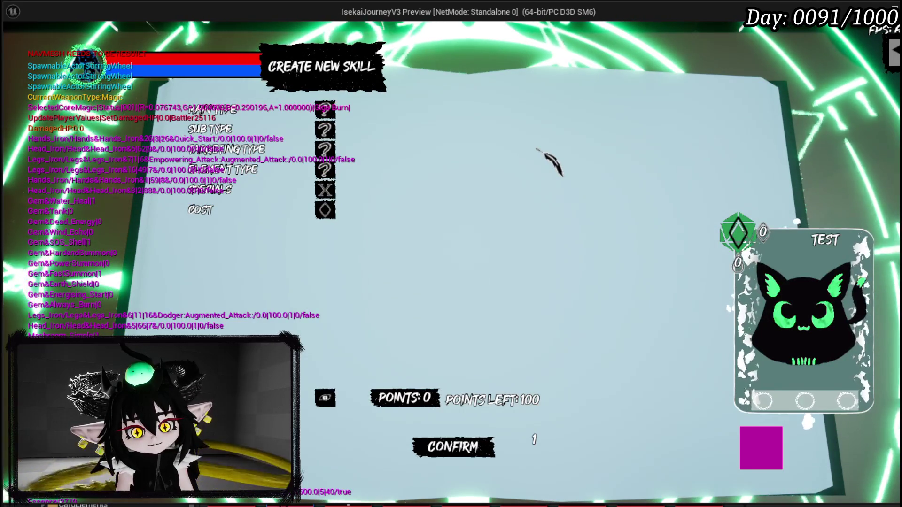
pyautogui.click(325, 110)
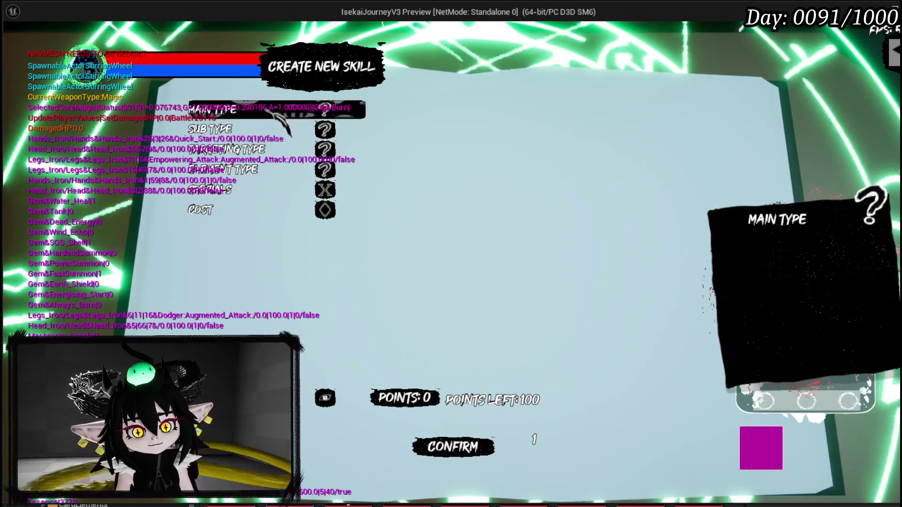
pyautogui.click(282, 132)
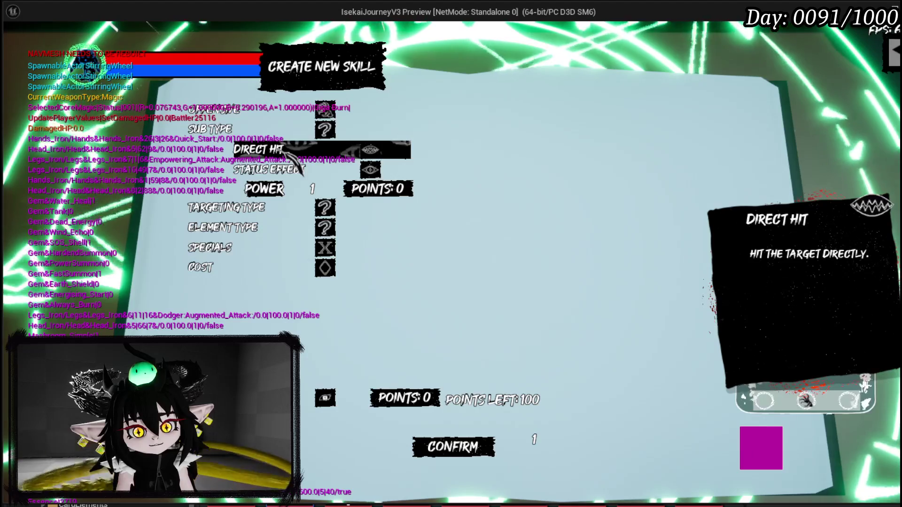
pyautogui.click(296, 155)
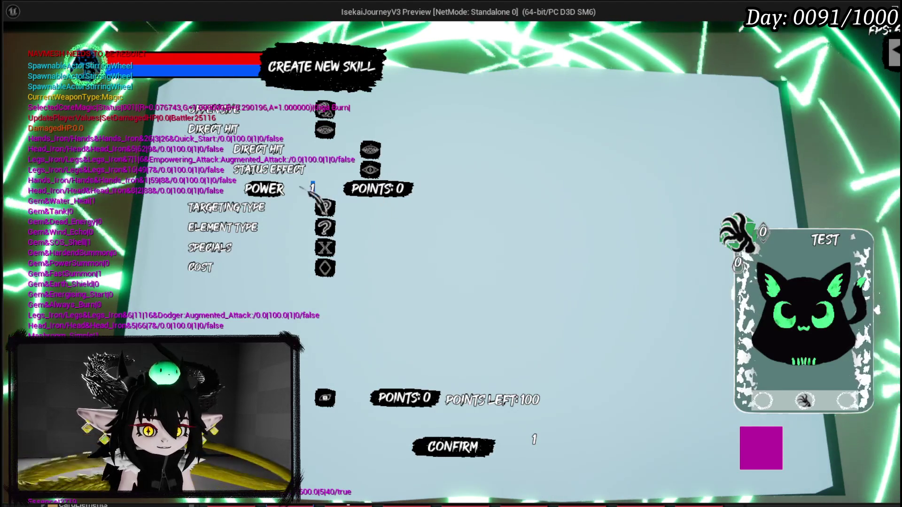
pyautogui.click(379, 195)
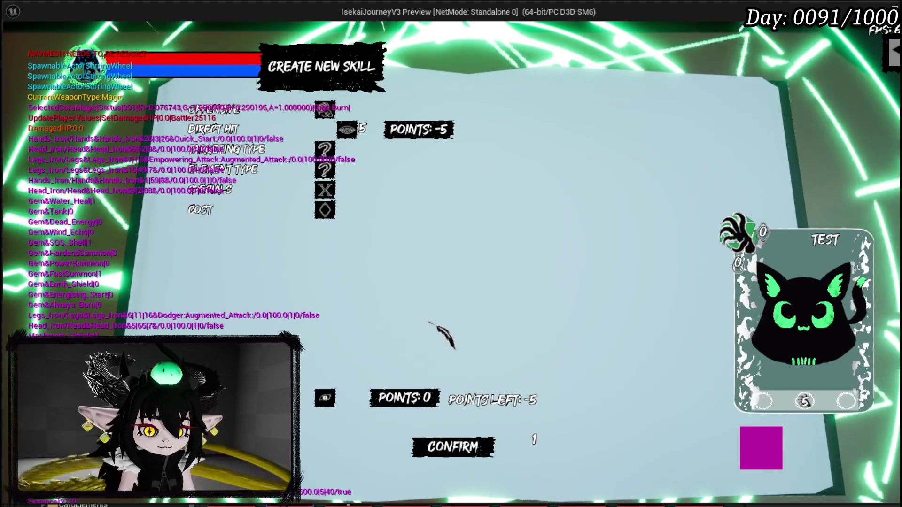
pyautogui.moveTo(272, 159)
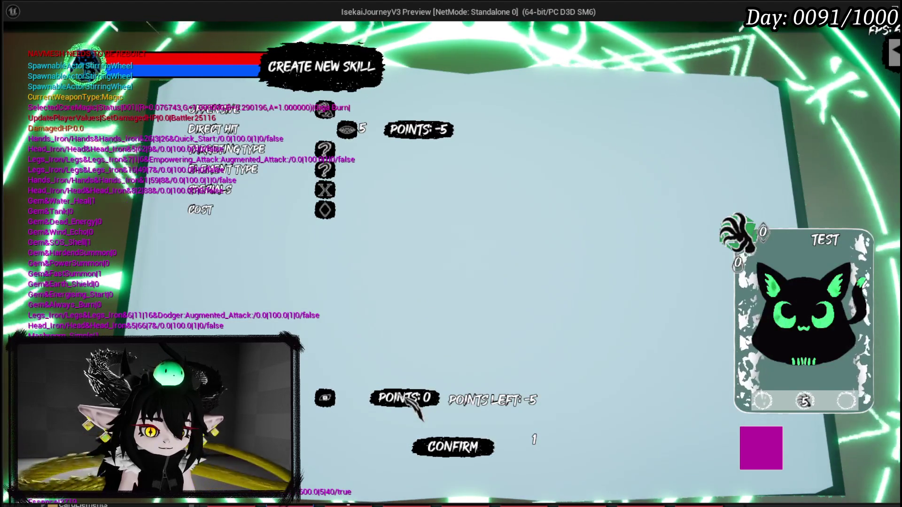
pyautogui.press('Escape')
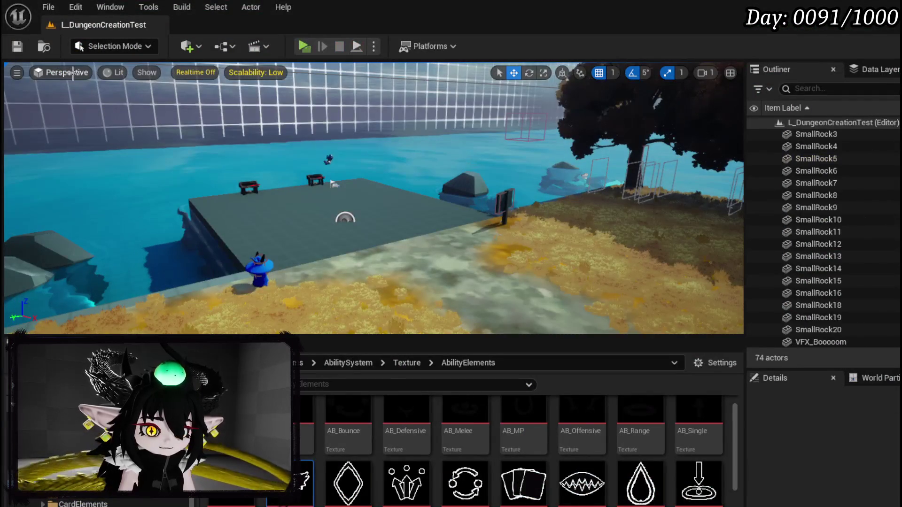
# Step: Save the level and open WP_SkillTree_Ability's ConfirmPowerValue graph to review its entry and SET nodes
pyautogui.click(22, 49)
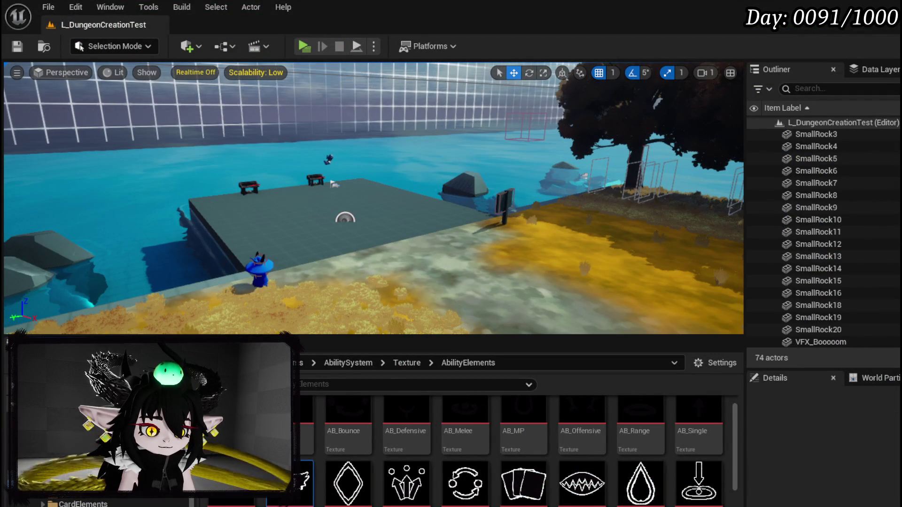
pyautogui.hotkey('alt', 'Tab')
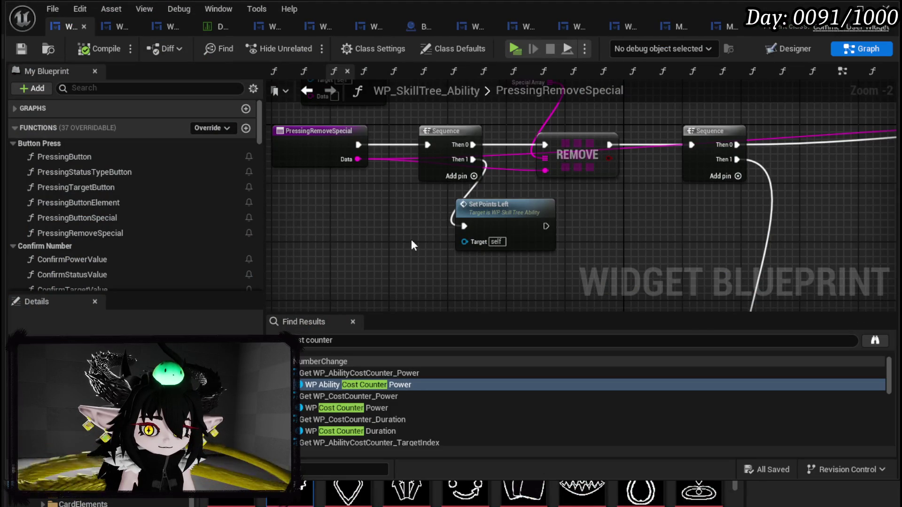
pyautogui.scroll(-2, 127, 204)
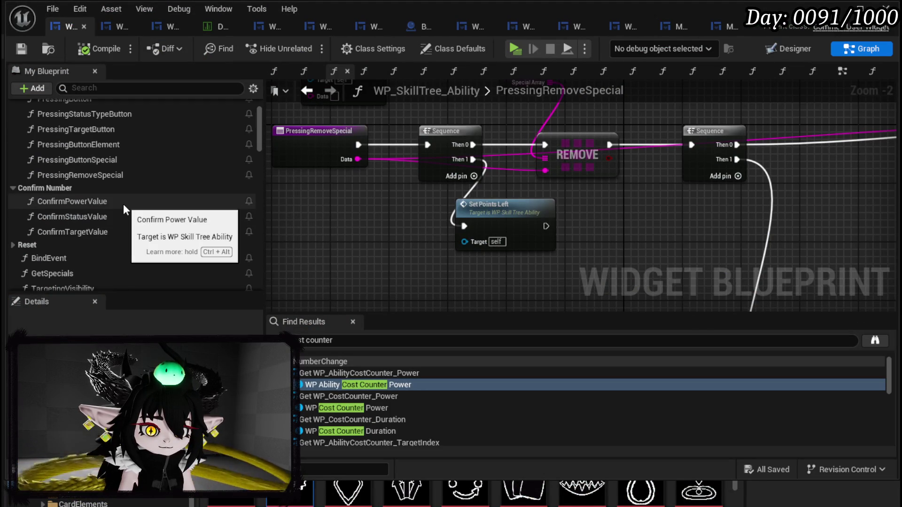
pyautogui.doubleClick(123, 204)
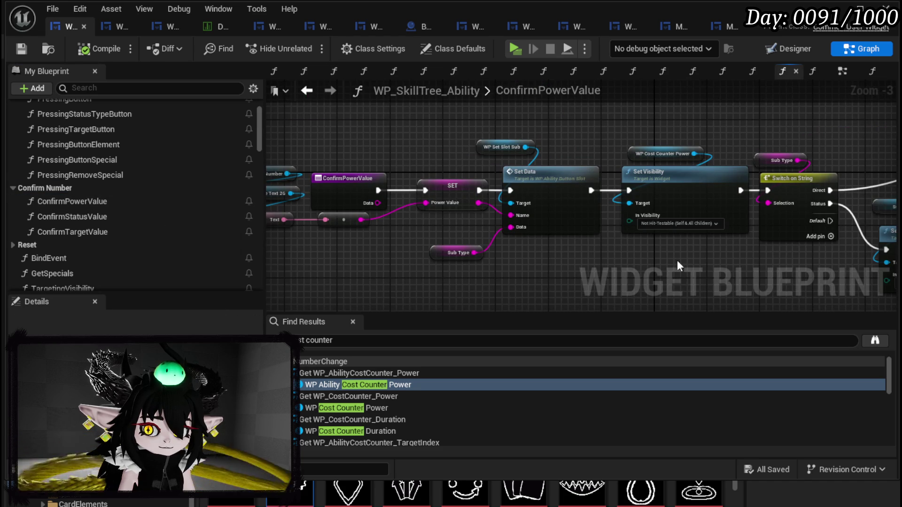
pyautogui.moveTo(676, 260); pyautogui.dragTo(318, 236)
pyautogui.moveTo(489, 170); pyautogui.dragTo(882, 195)
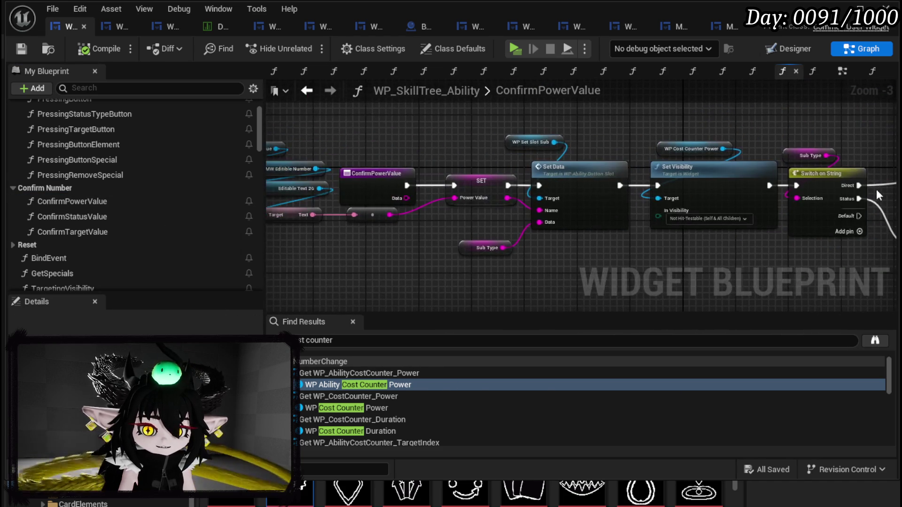
pyautogui.moveTo(387, 171); pyautogui.dragTo(476, 179)
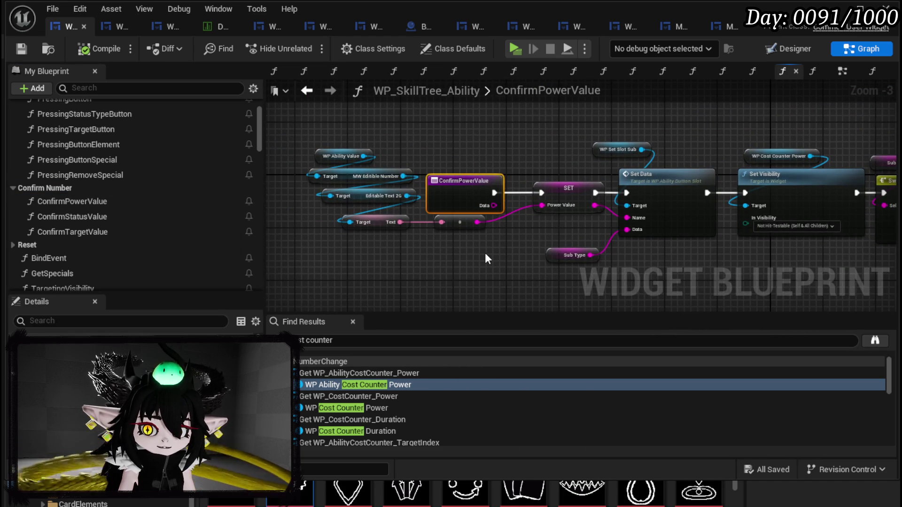
# Step: Open the NumberChange graph showing Calculate DR, SET Power Cost and Set Cost
pyautogui.scroll(3, 86, 219)
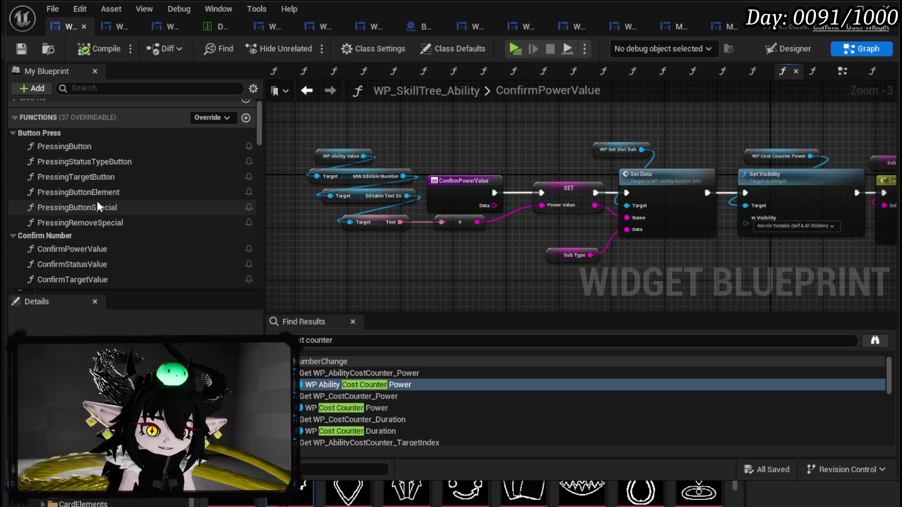
pyautogui.scroll(-8, 117, 235)
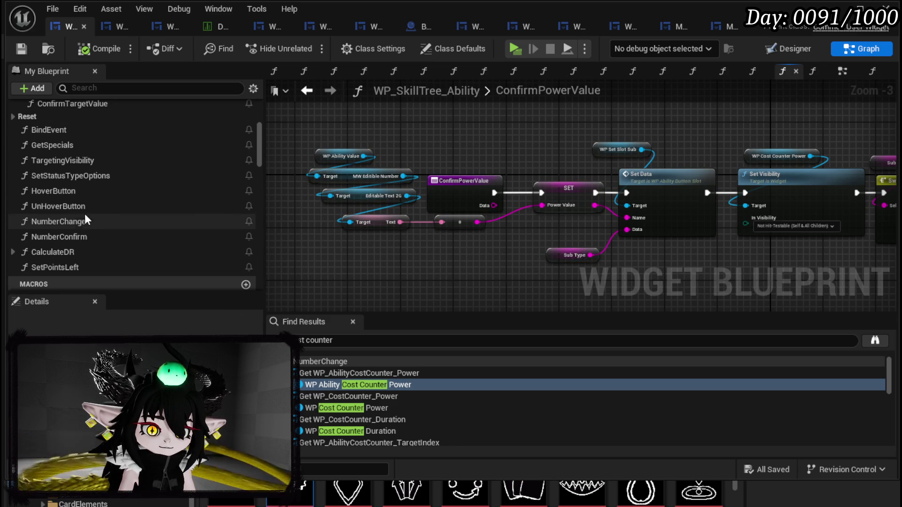
pyautogui.doubleClick(79, 221)
pyautogui.moveTo(435, 215); pyautogui.dragTo(303, 237)
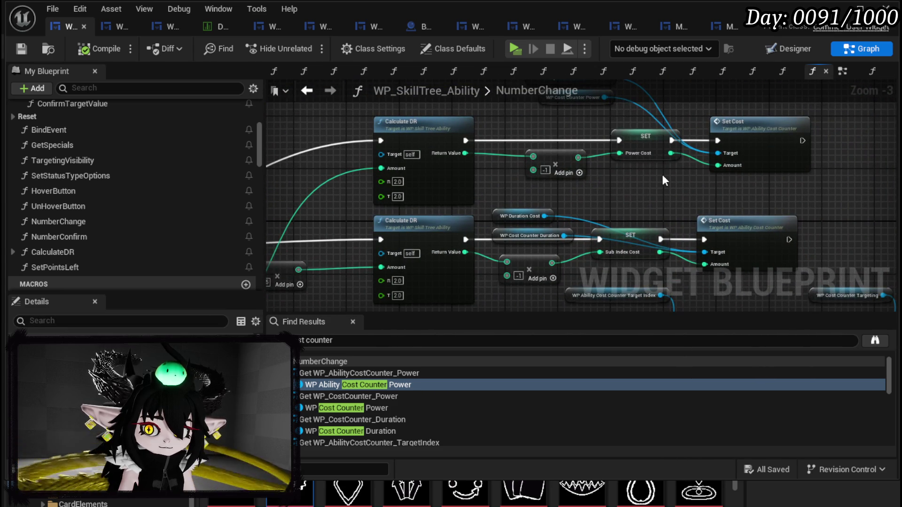
# Step: Return to the SetPointsLeft graph and select its addition node
pyautogui.click(648, 155)
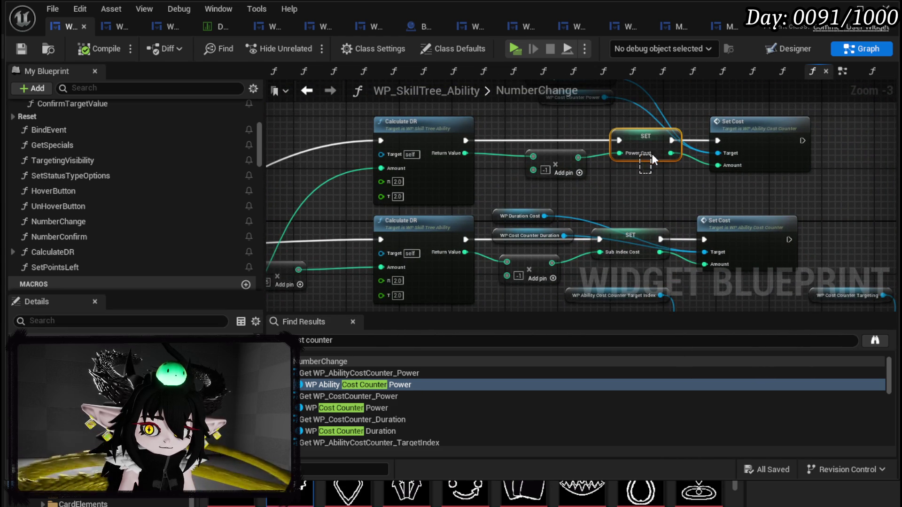
pyautogui.moveTo(612, 179); pyautogui.dragTo(624, 175)
pyautogui.hotkey('alt', 'Left')
pyautogui.hotkey('alt', 'Left')
pyautogui.hotkey('alt', 'Left')
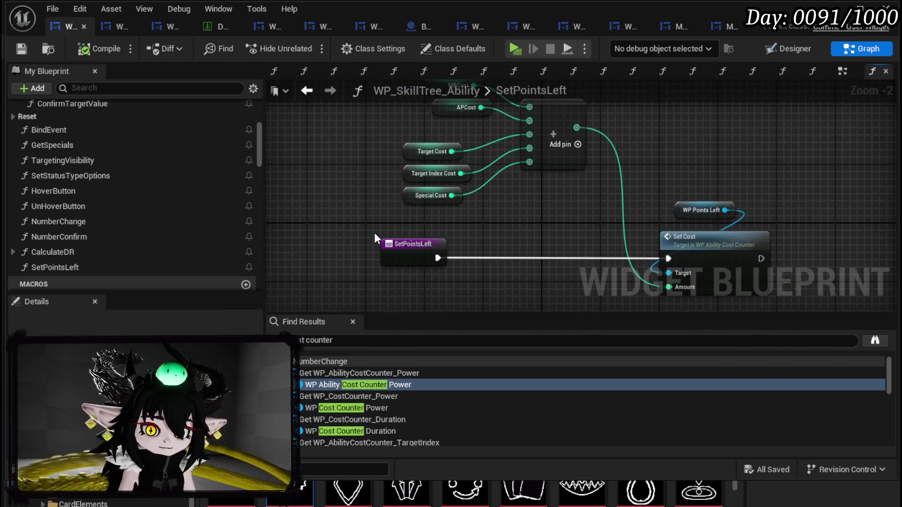
pyautogui.moveTo(409, 219); pyautogui.dragTo(393, 267)
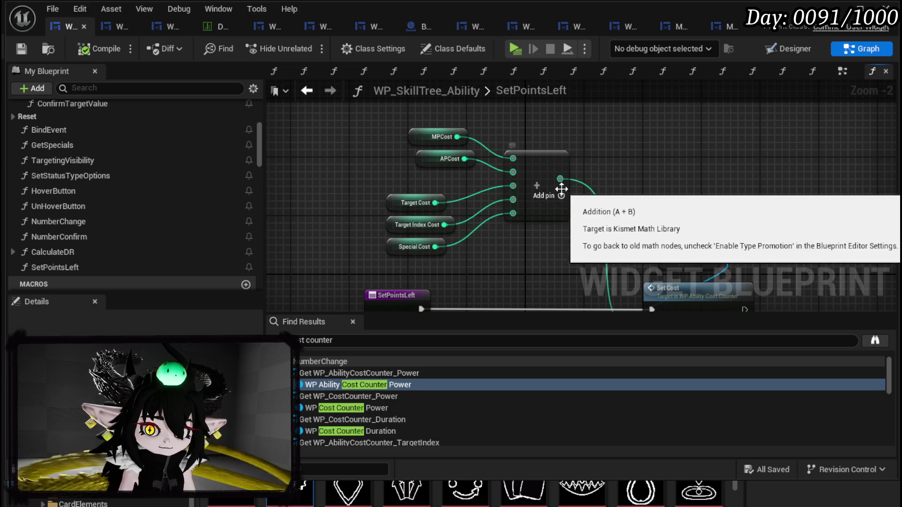
pyautogui.click(565, 219)
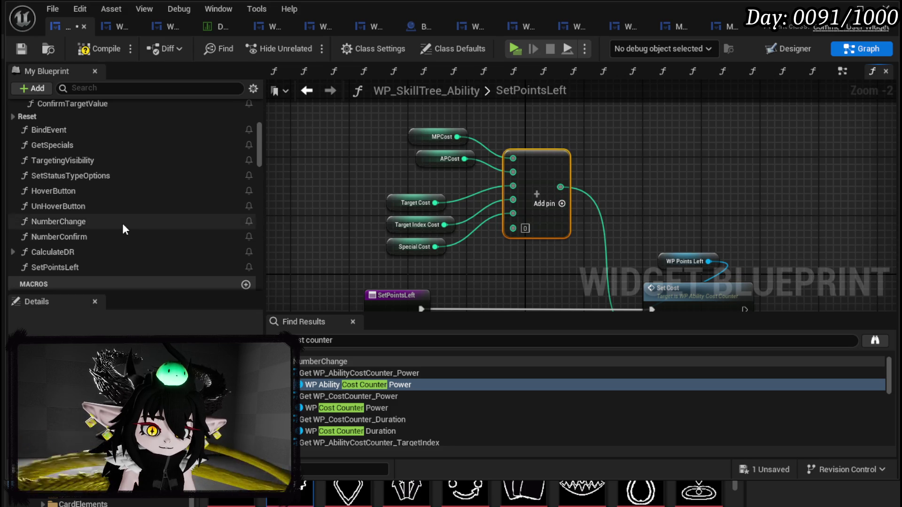
pyautogui.scroll(-10, 123, 229)
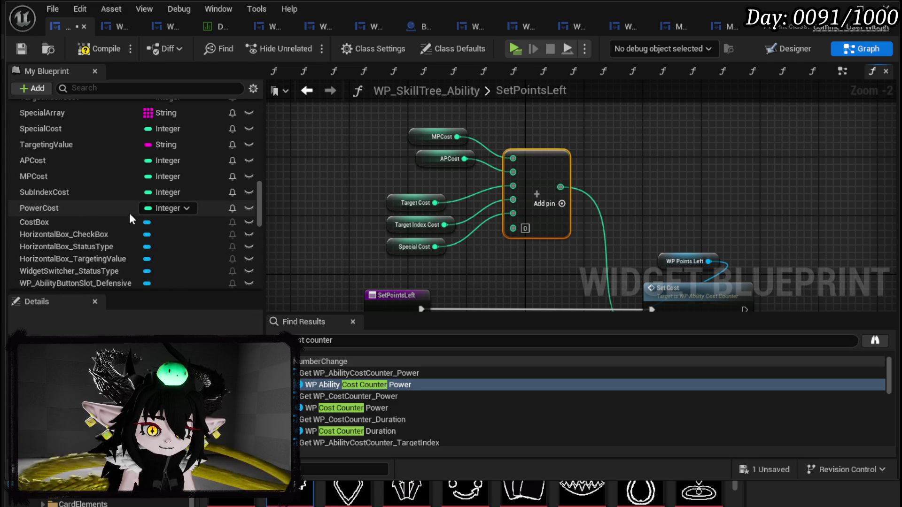
# Step: Wire PowerCost and SubIndexCost getters into the sum, then save, compile and start play mode
pyautogui.moveTo(57, 212)
pyautogui.mouseDown()
pyautogui.moveTo(40, 209)
pyautogui.moveTo(386, 253)
pyautogui.moveTo(410, 276)
pyautogui.moveTo(513, 229)
pyautogui.mouseUp()
pyautogui.click(426, 290)
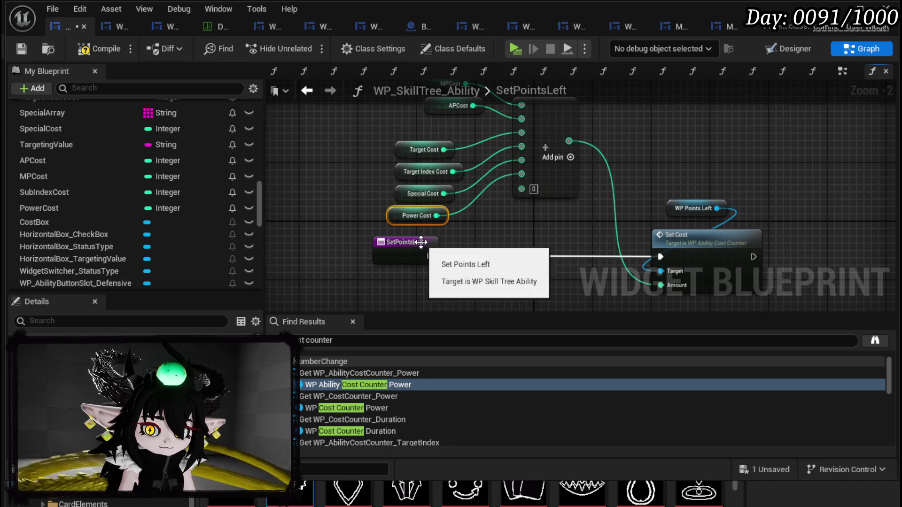
pyautogui.moveTo(421, 242); pyautogui.dragTo(413, 272)
pyautogui.moveTo(47, 193)
pyautogui.mouseDown()
pyautogui.moveTo(390, 233)
pyautogui.moveTo(530, 192)
pyautogui.moveTo(522, 188)
pyautogui.mouseUp()
pyautogui.click(409, 255)
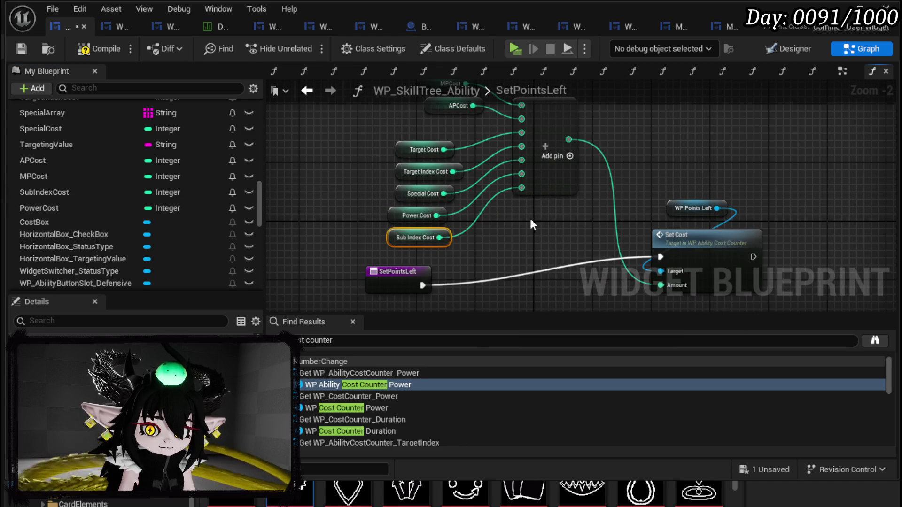
pyautogui.click(21, 48)
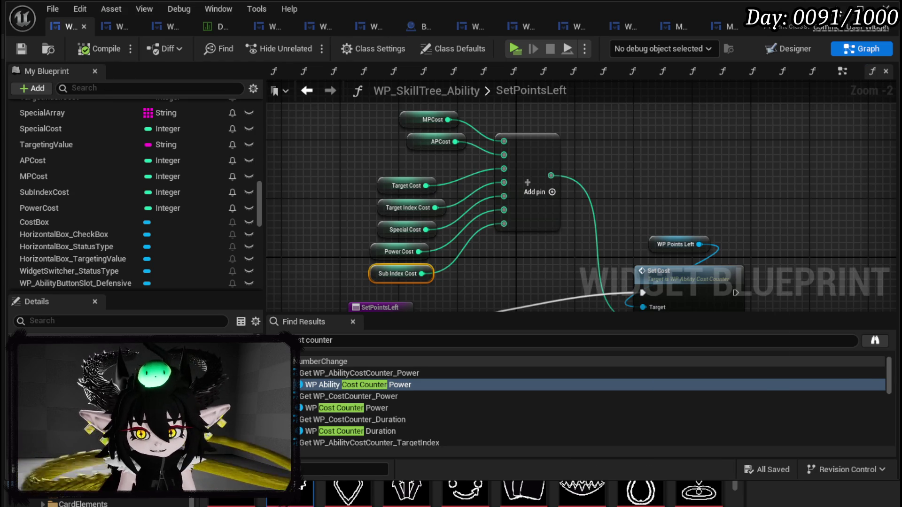
pyautogui.hotkey('alt', 'p')
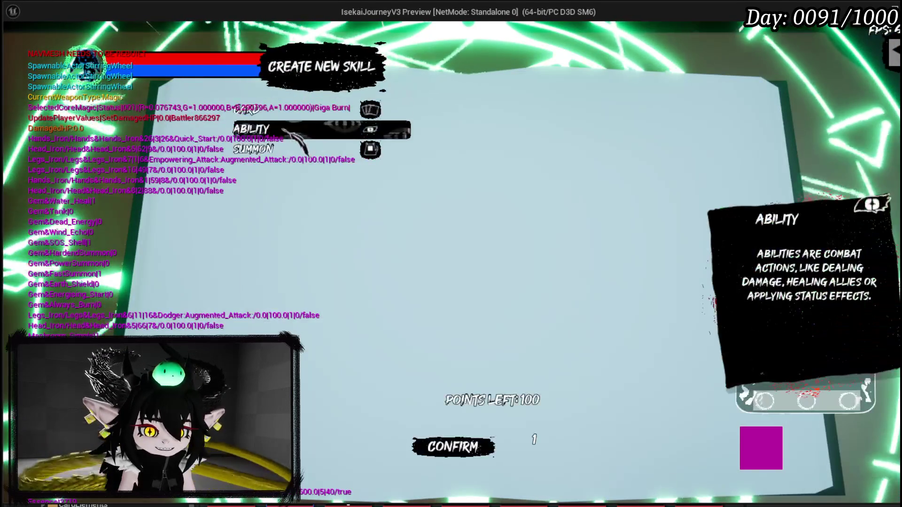
# Step: Create an Offensive Direct Hit skill with power 50 and raise its AP cost to 2
pyautogui.click(230, 110)
pyautogui.click(254, 127)
pyautogui.click(254, 149)
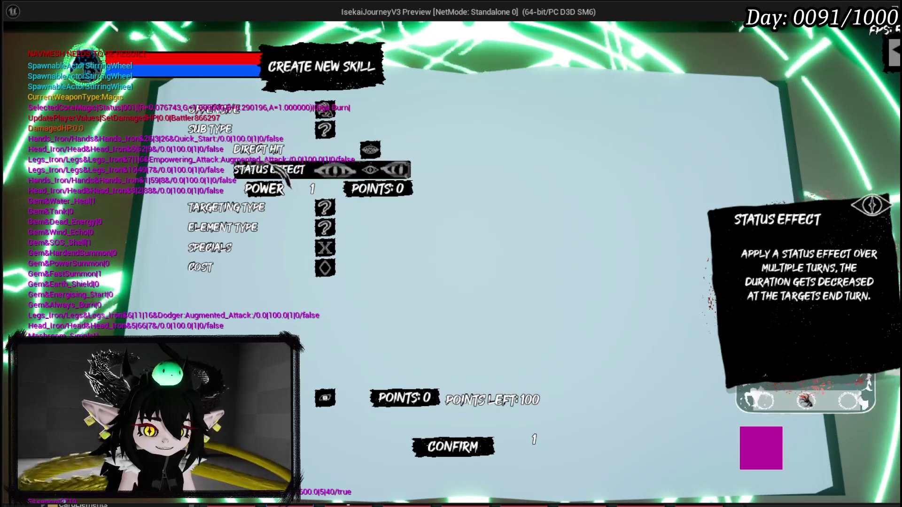
pyautogui.write('50')
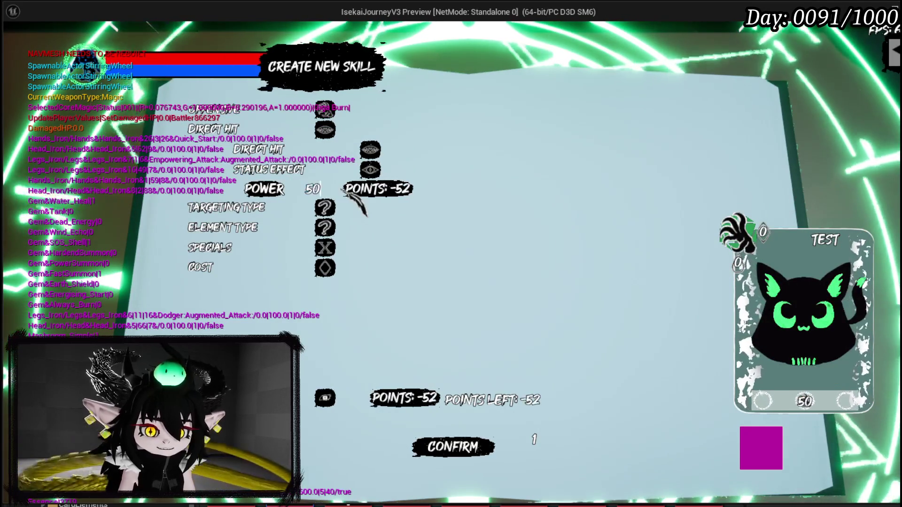
pyautogui.click(325, 248)
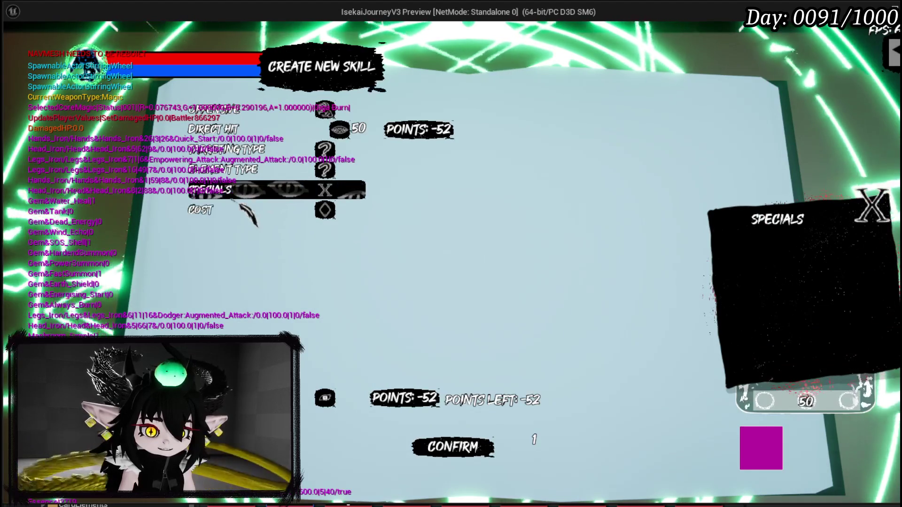
pyautogui.click(225, 213)
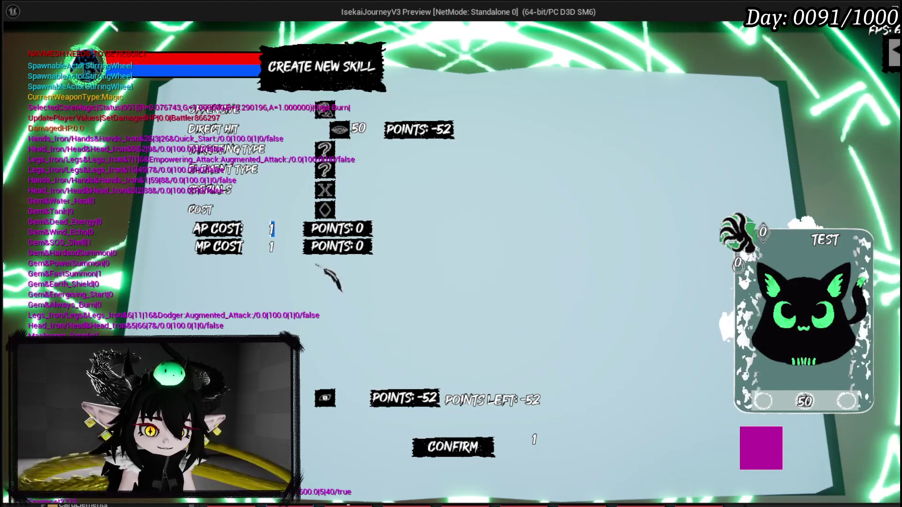
pyautogui.click(272, 229)
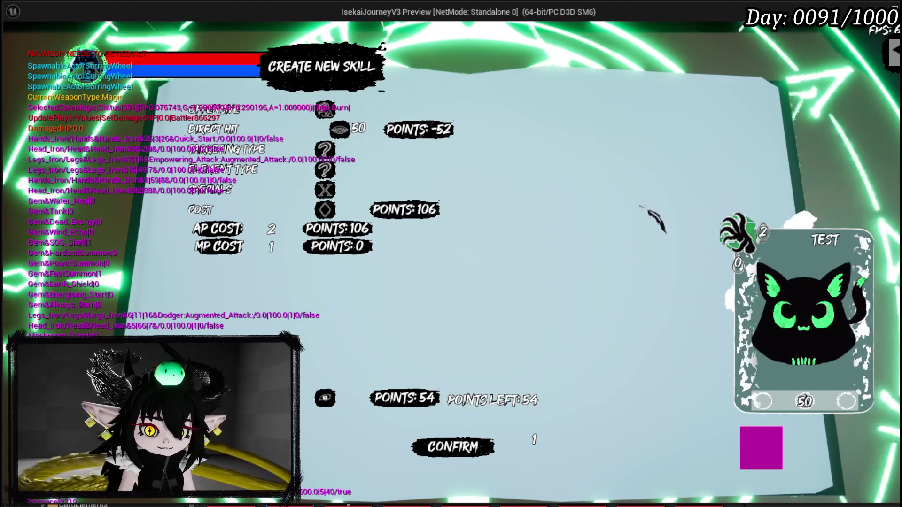
# Step: Choose AOE targeting and the Fire element, leaving specials empty
pyautogui.moveTo(240, 161)
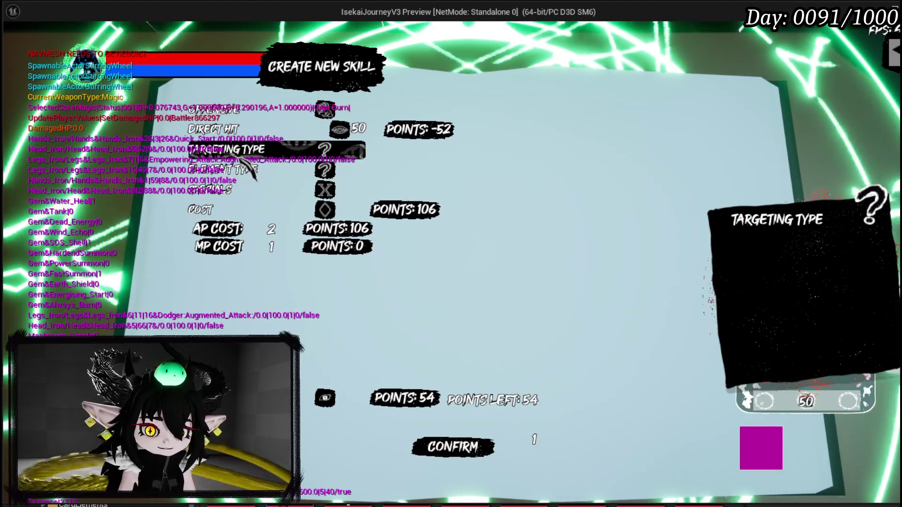
pyautogui.click(240, 160)
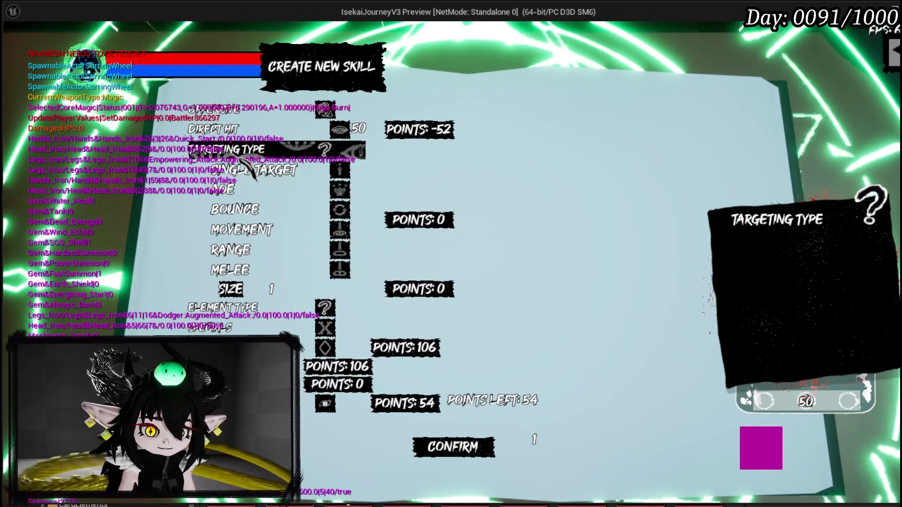
pyautogui.moveTo(245, 188)
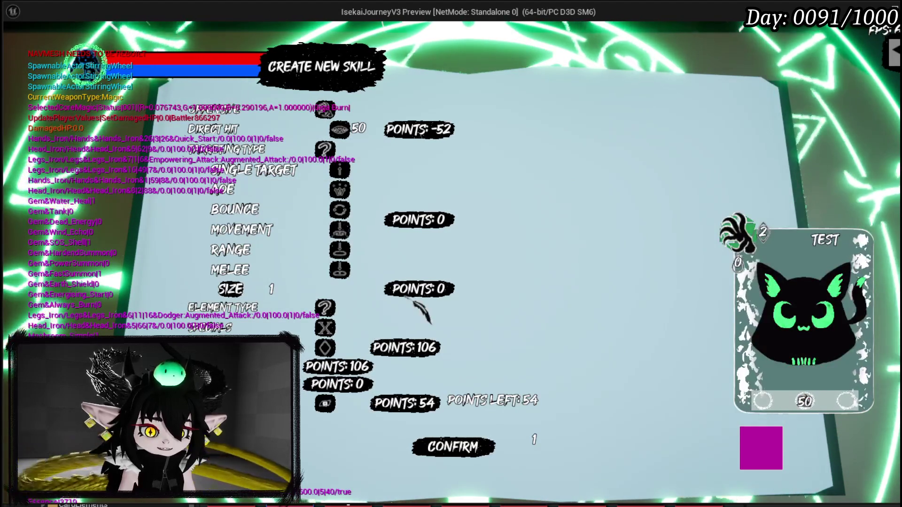
pyautogui.click(262, 196)
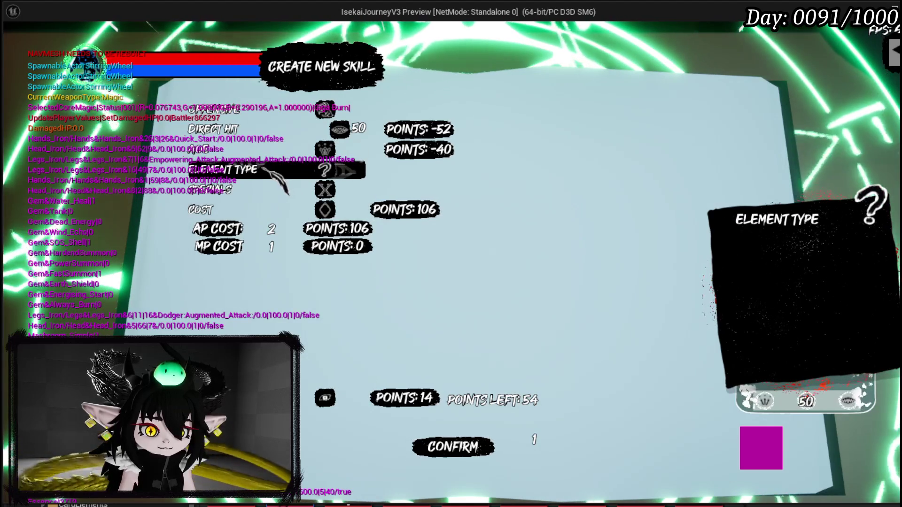
pyautogui.click(267, 170)
pyautogui.click(284, 194)
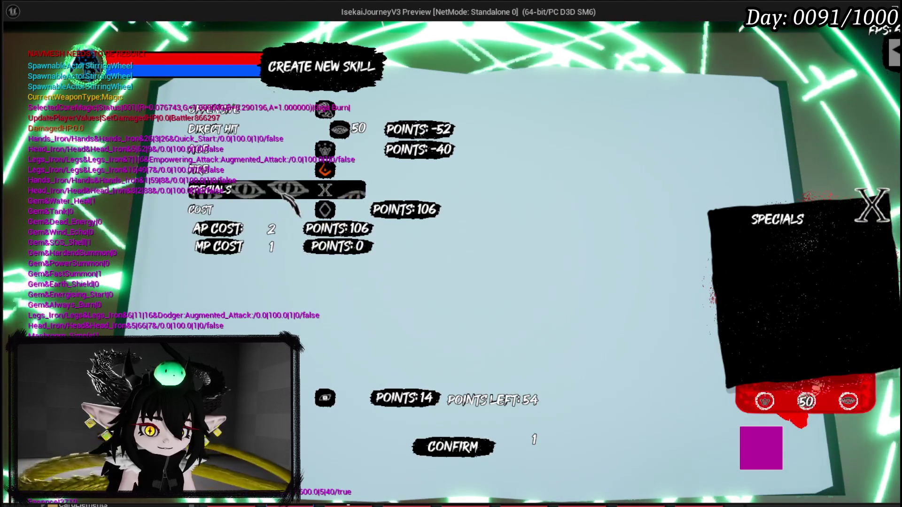
pyautogui.click(245, 191)
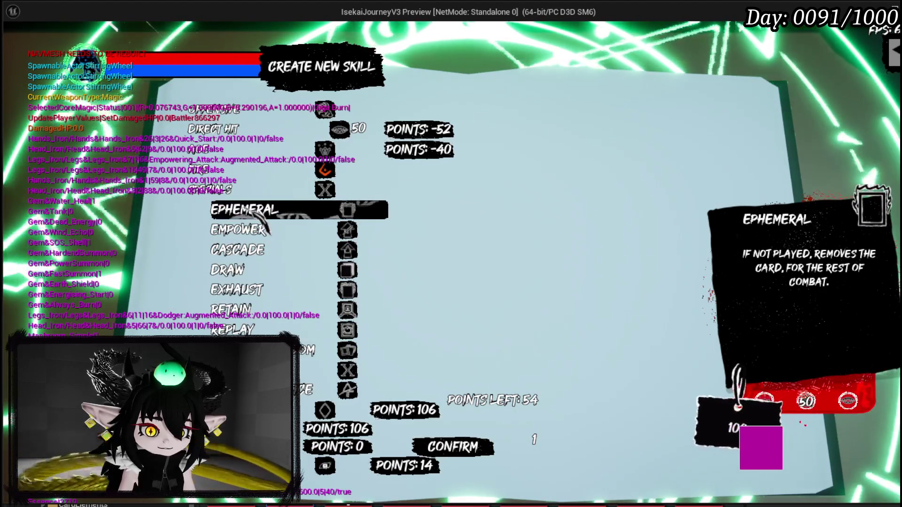
pyautogui.click(249, 197)
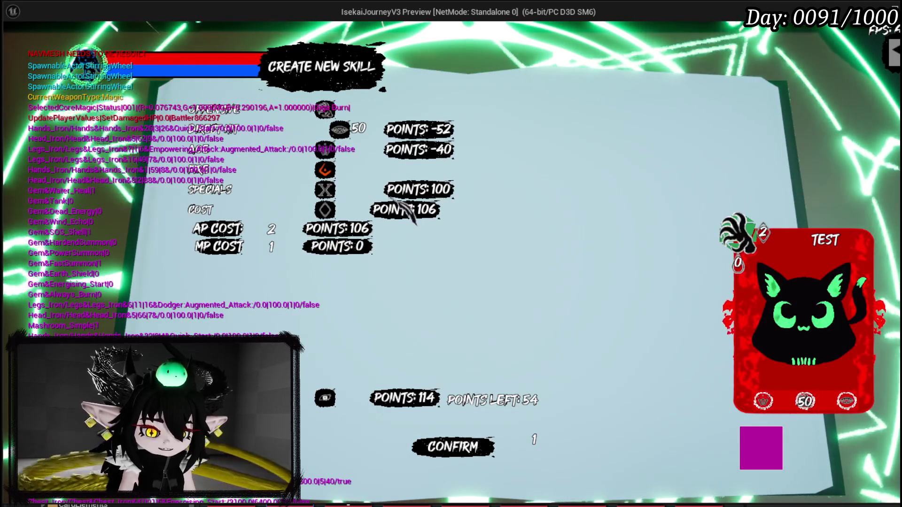
# Step: Change the AP cost to 1 so Points Left reads 1, then close the skill creator
pyautogui.click(272, 229)
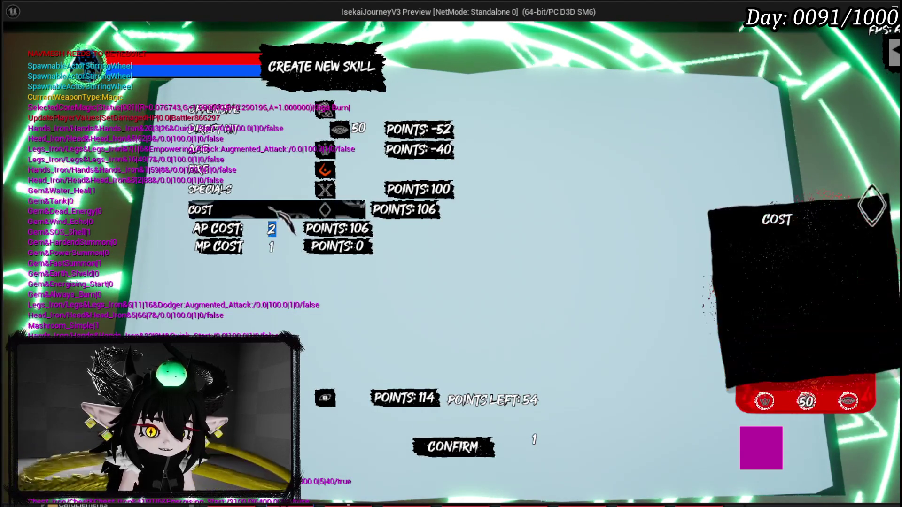
pyautogui.write('1')
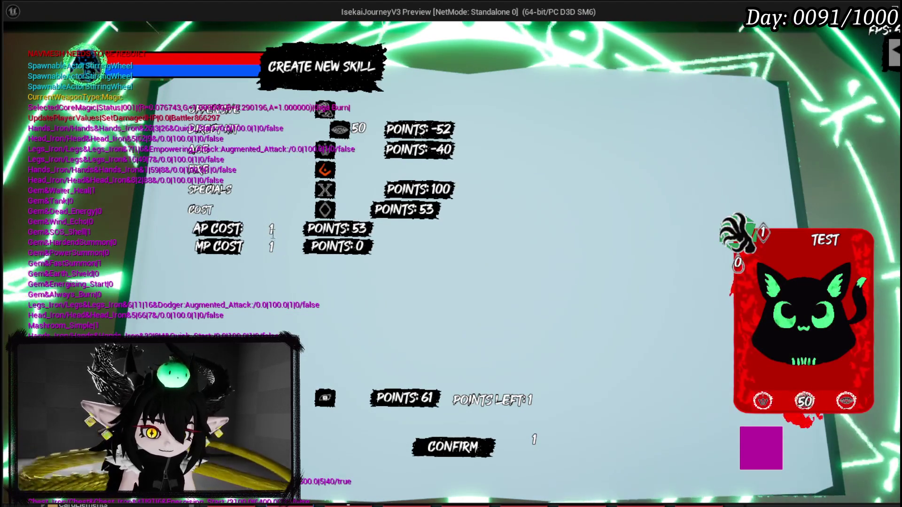
pyautogui.press('Escape')
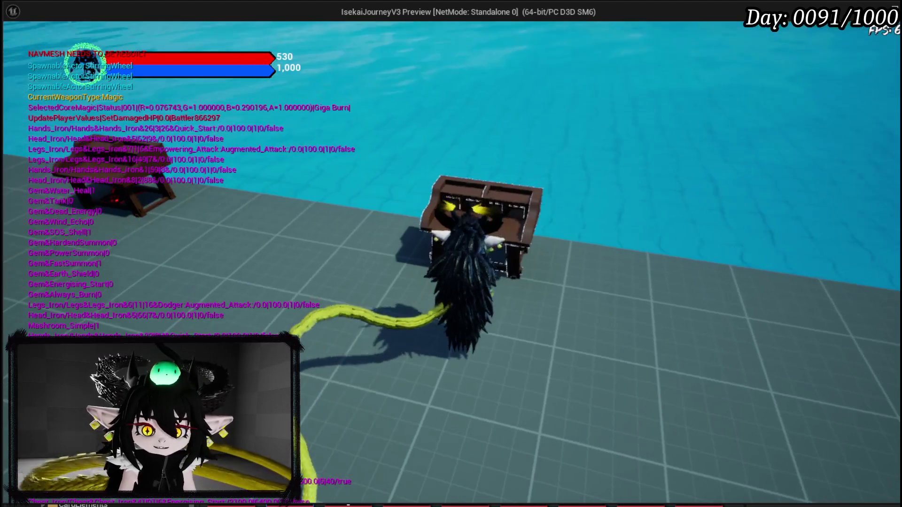
# Step: Stop the play session, save all assets, and return to the WP_SkillTree_Ability blueprint
pyautogui.press('Escape')
pyautogui.hotkey('ctrl', 's')
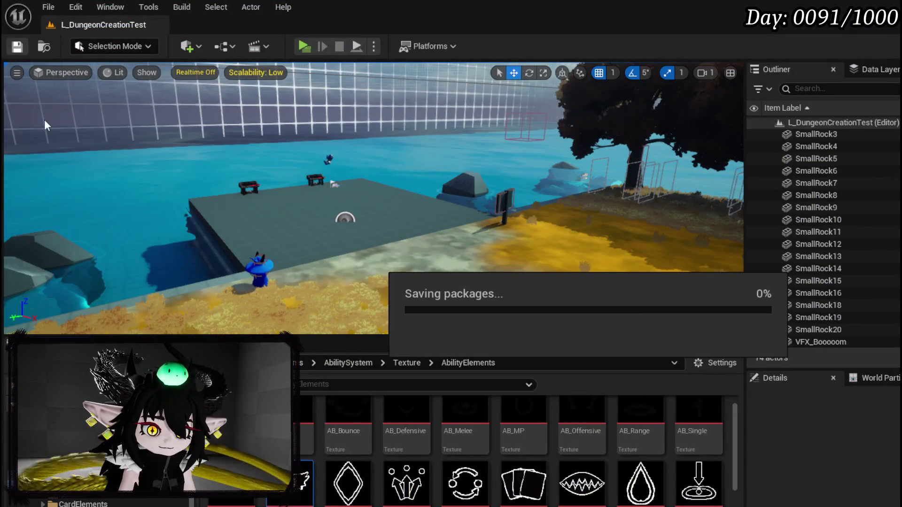
pyautogui.hotkey('alt', 'Tab')
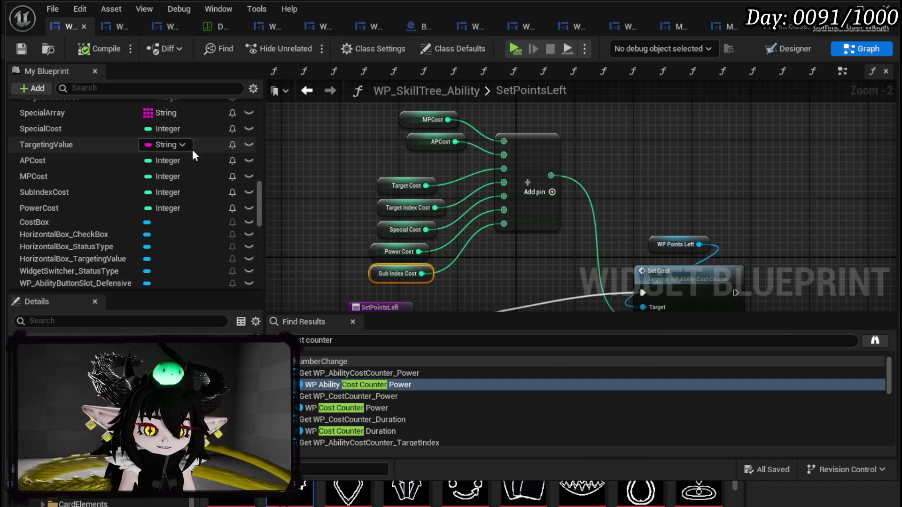
pyautogui.click(783, 46)
pyautogui.scroll(-4, 351, 178)
pyautogui.scroll(8, 351, 179)
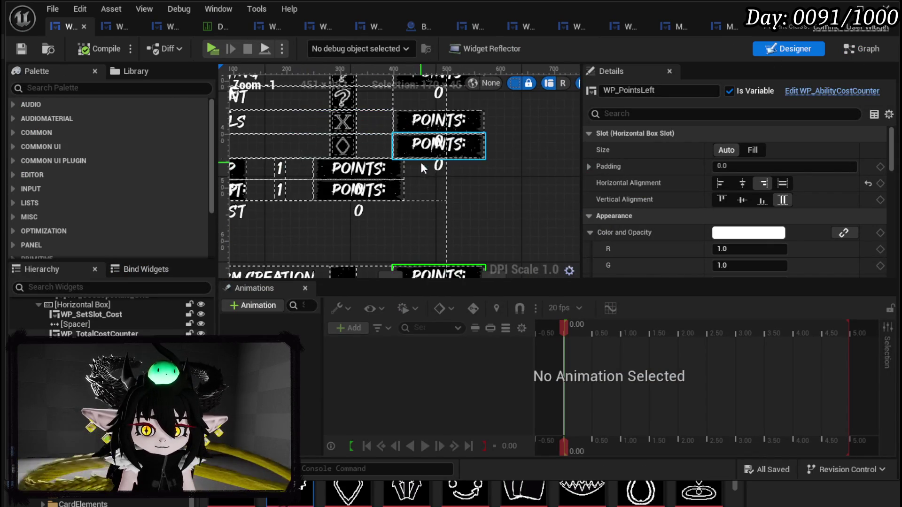
pyautogui.scroll(-5, 312, 139)
pyautogui.click(465, 179)
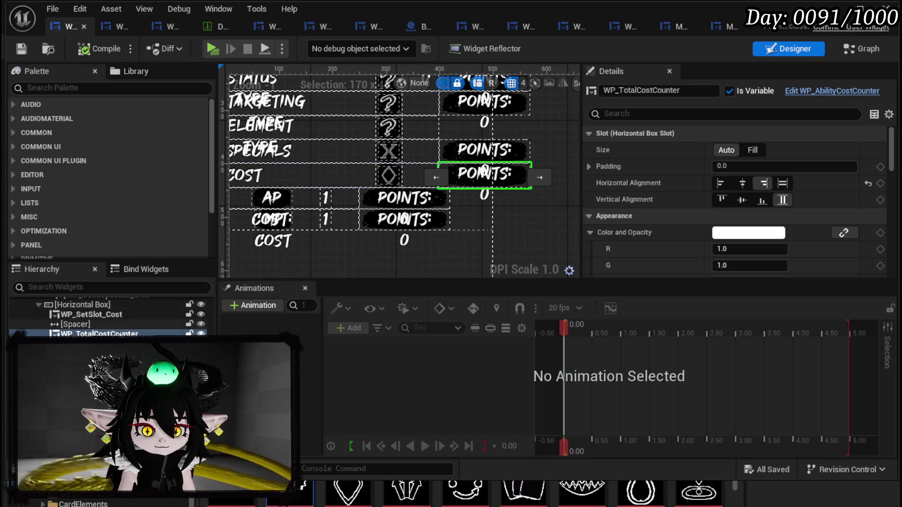
pyautogui.click(76, 324)
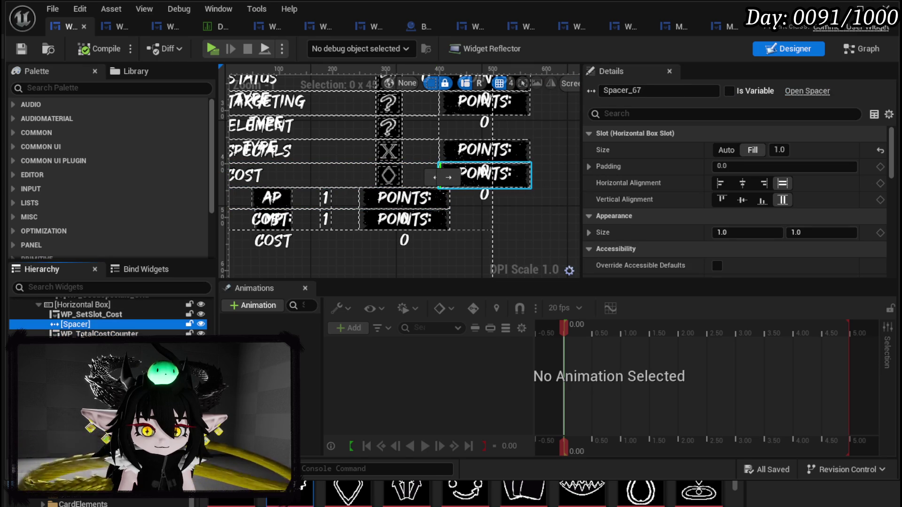
pyautogui.click(82, 334)
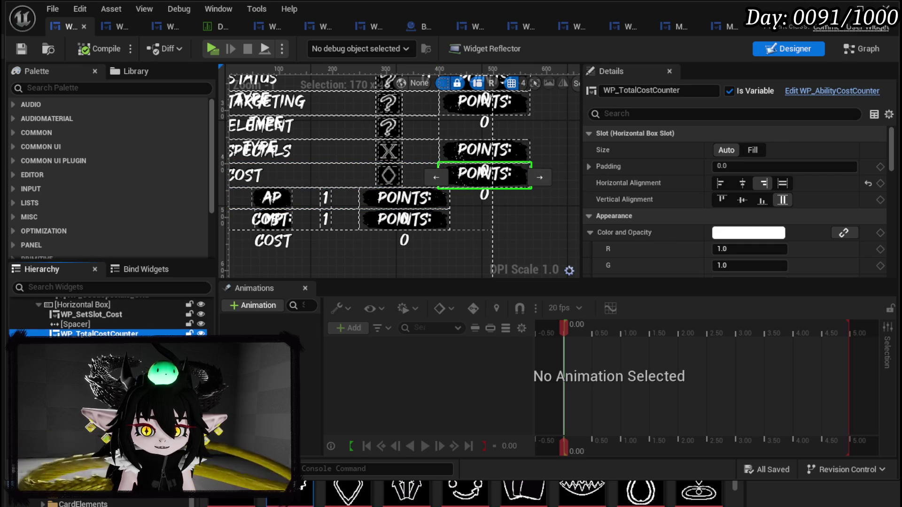
pyautogui.click(481, 155)
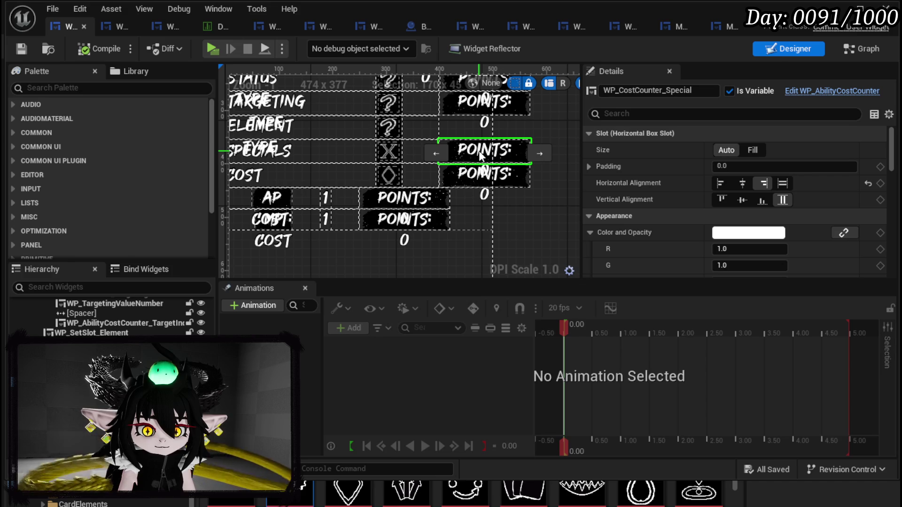
pyautogui.click(484, 174)
pyautogui.click(482, 151)
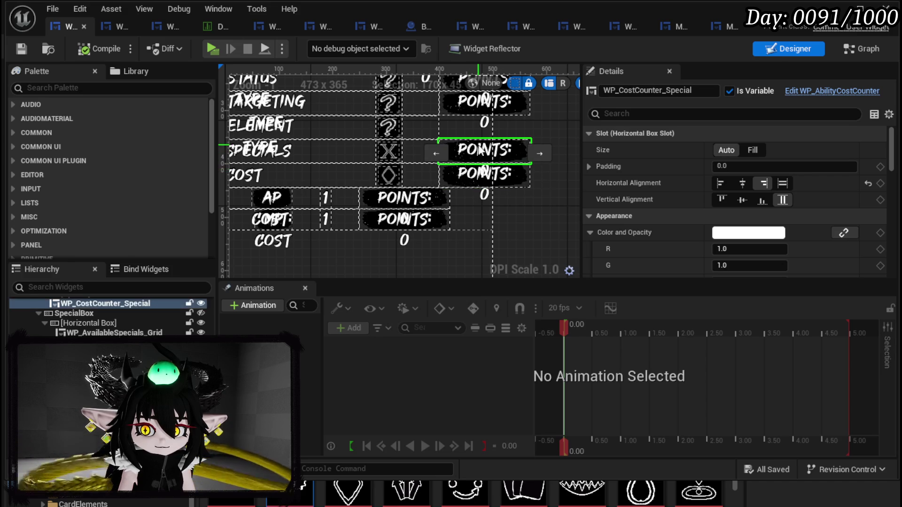
pyautogui.click(484, 174)
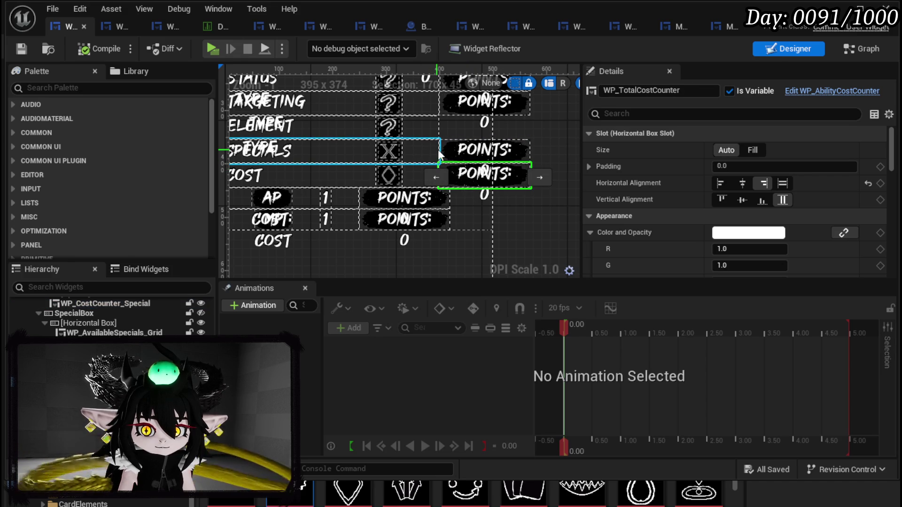
pyautogui.click(439, 176)
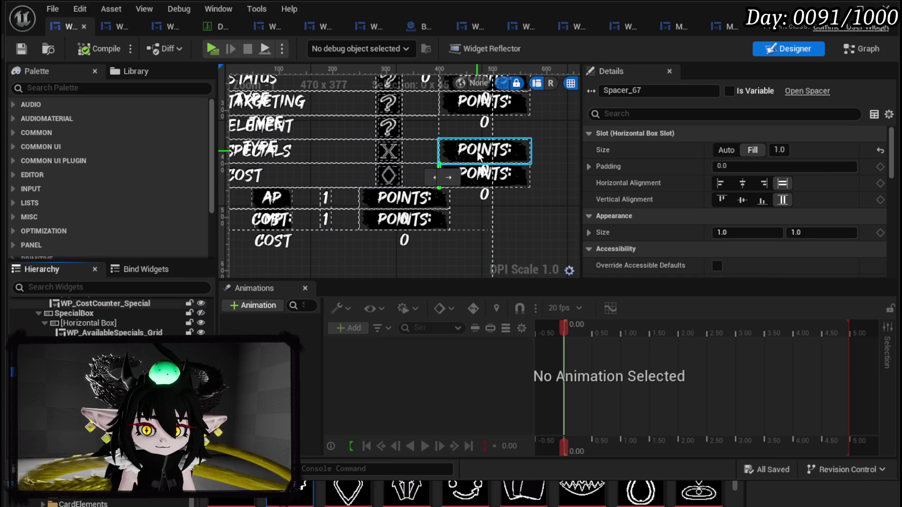
pyautogui.click(94, 303)
pyautogui.scroll(1, 93, 320)
pyautogui.click(91, 314)
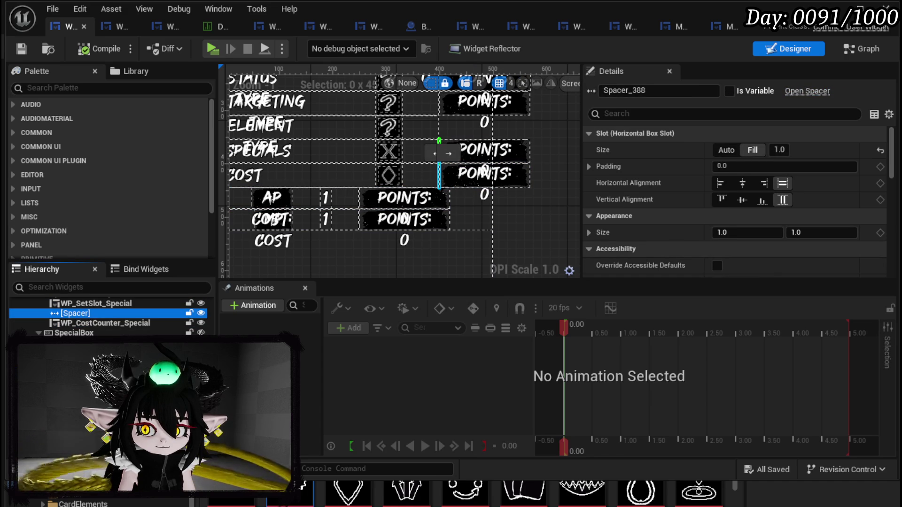
pyautogui.click(439, 176)
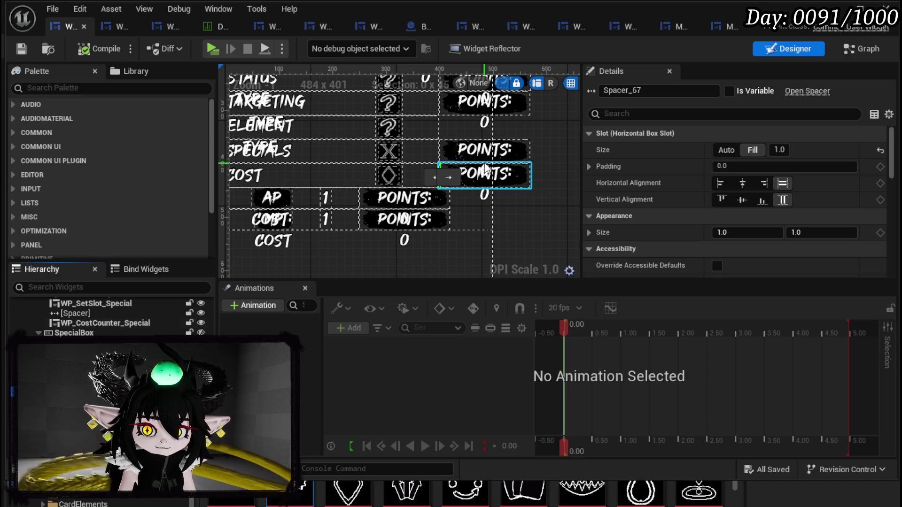
pyautogui.click(486, 175)
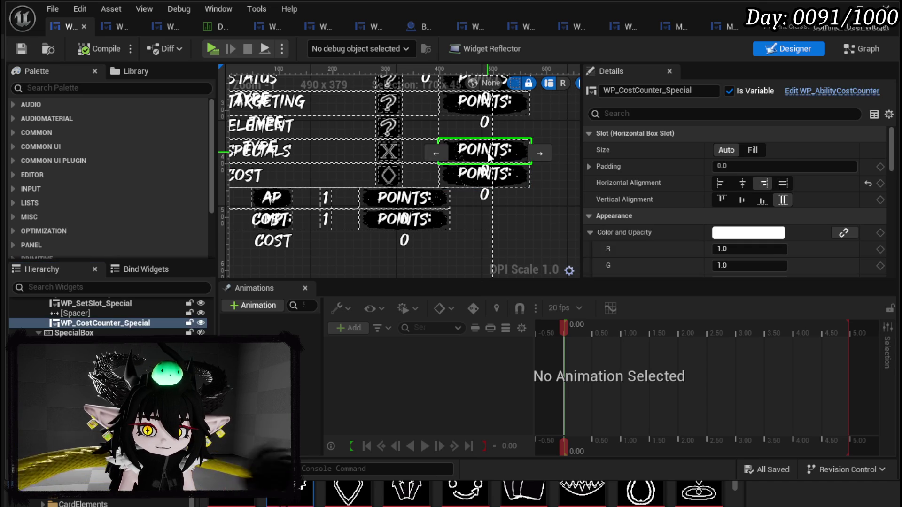
pyautogui.click(487, 178)
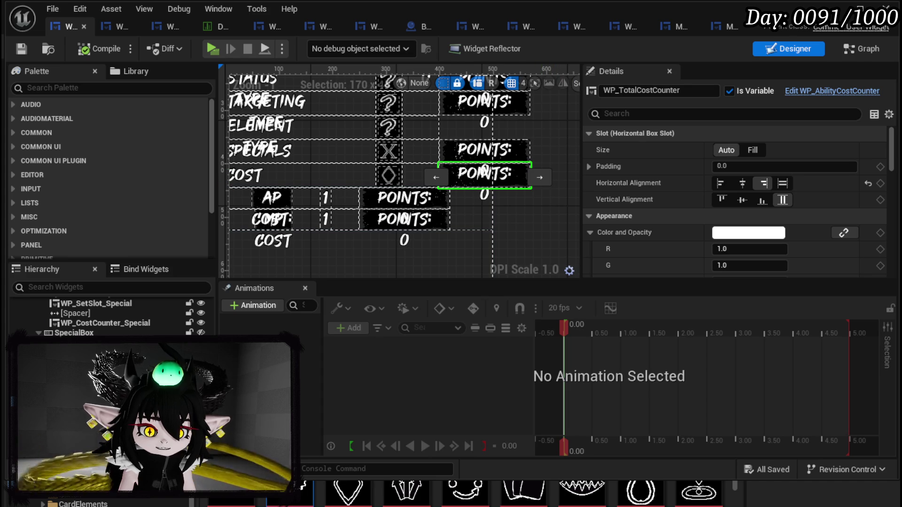
pyautogui.scroll(-5, 686, 218)
pyautogui.scroll(3, 686, 217)
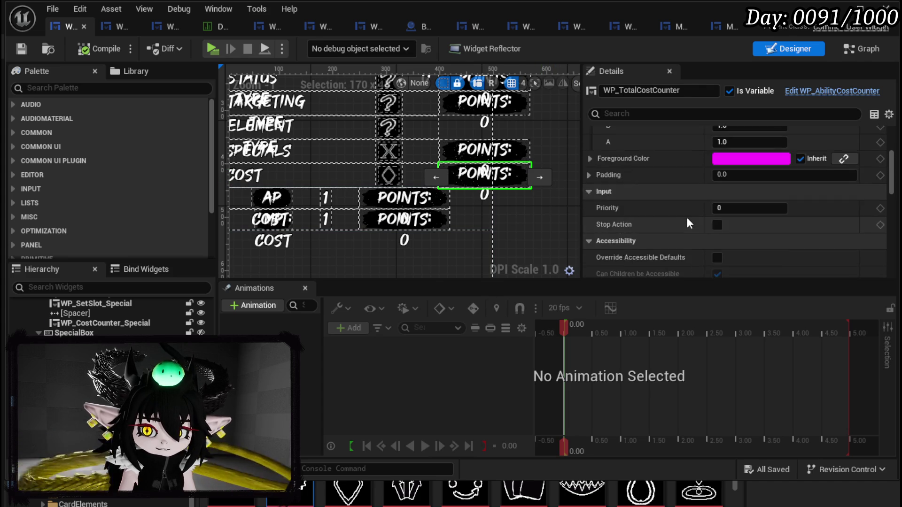
pyautogui.scroll(-3, 441, 247)
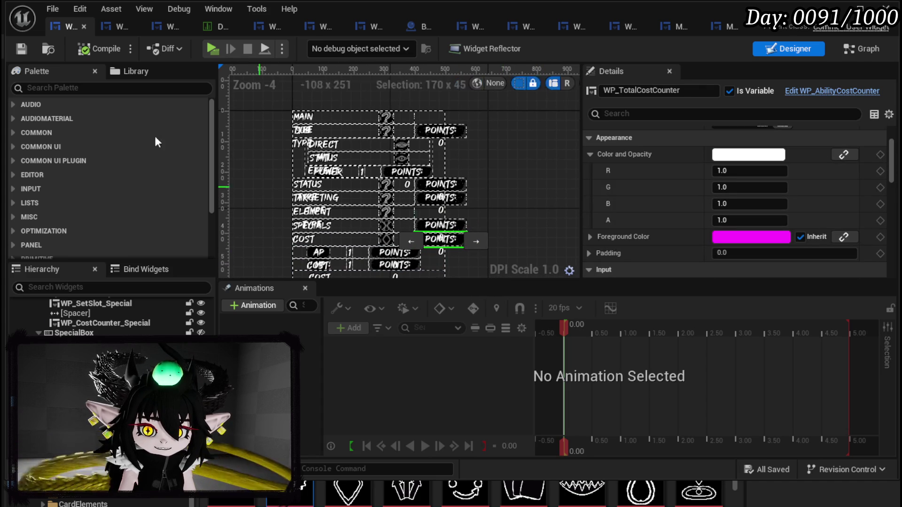
# Step: Compile and save the skill widget, then unhide the TargetingBox rows in the designer
pyautogui.click(17, 51)
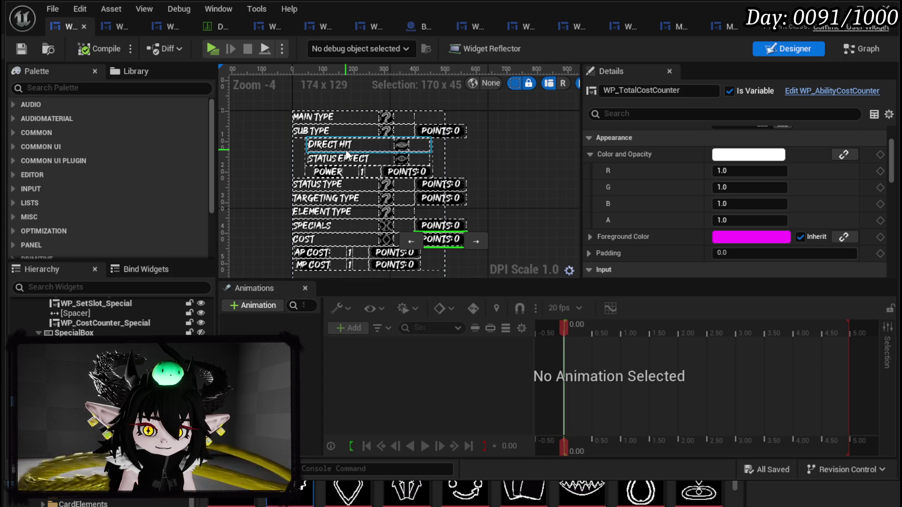
pyautogui.click(316, 202)
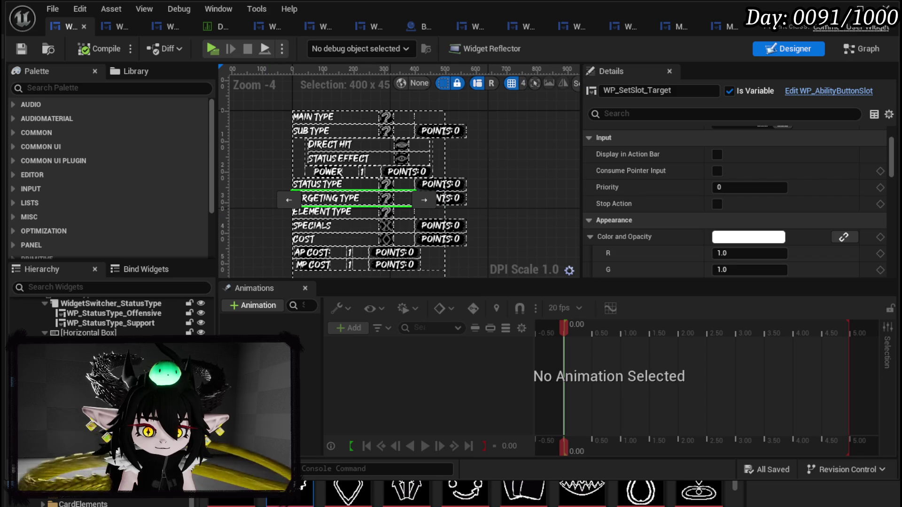
pyautogui.click(446, 199)
pyautogui.scroll(-10, 657, 235)
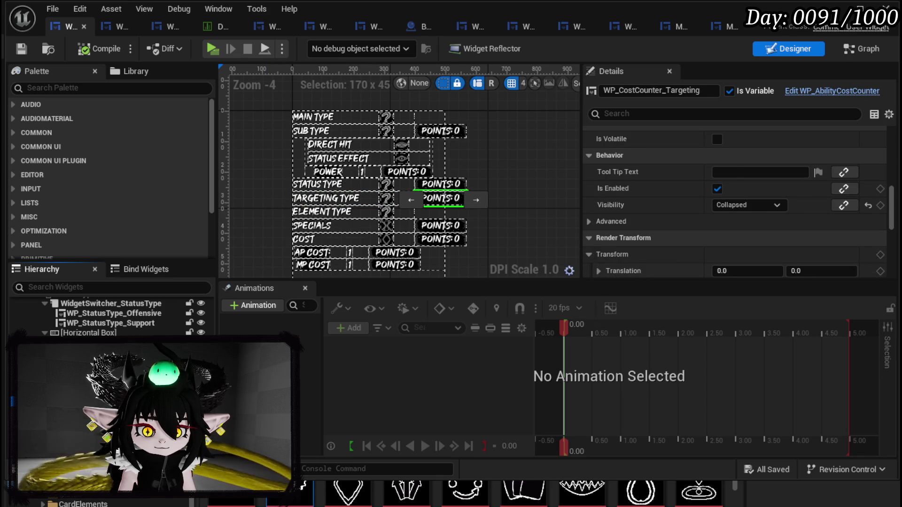
pyautogui.click(85, 357)
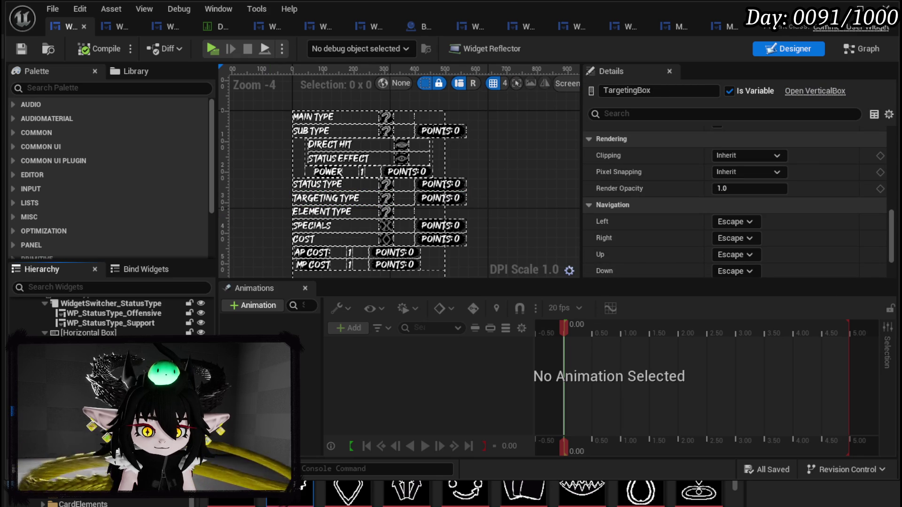
pyautogui.click(201, 416)
pyautogui.scroll(-3, 469, 188)
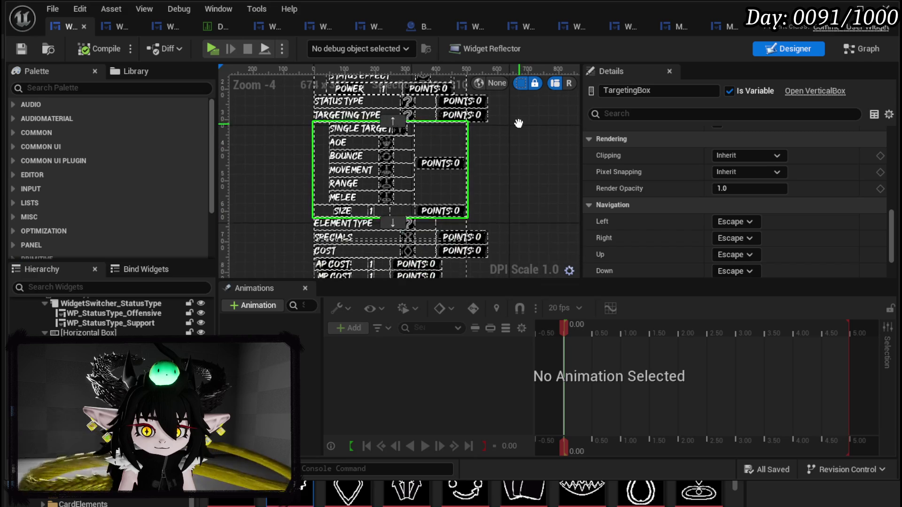
pyautogui.scroll(3, 399, 186)
# Step: Set HorizontalBox_TargetingValue's Visibility to Collapsed and recompile the widget
pyautogui.click(322, 221)
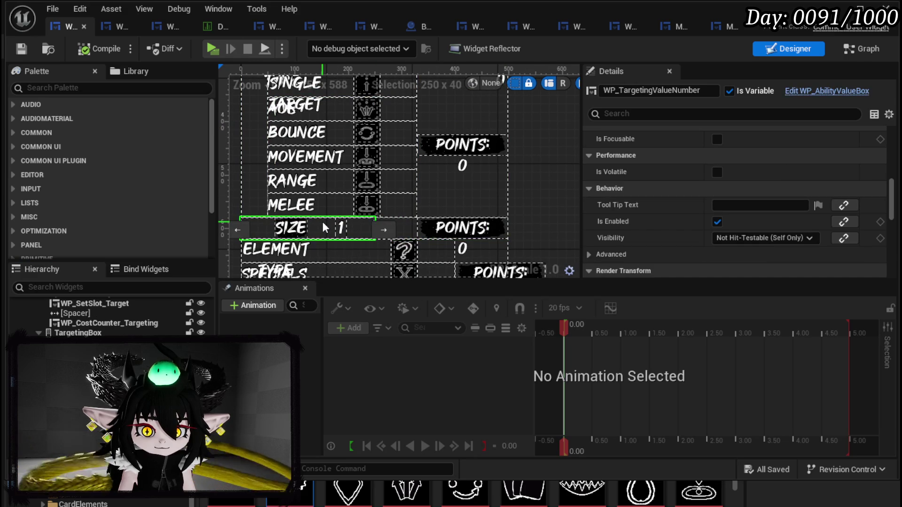
pyautogui.click(323, 222)
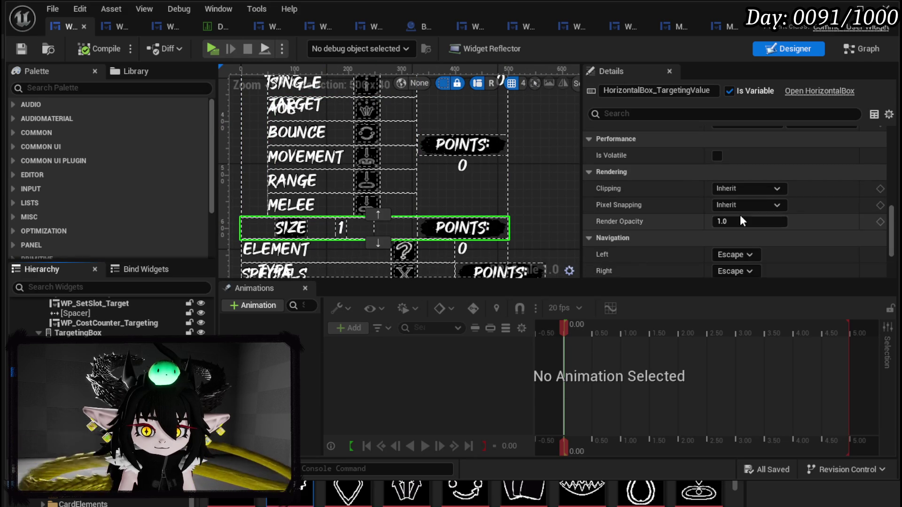
pyautogui.scroll(-3, 740, 215)
pyautogui.scroll(5, 740, 216)
pyautogui.scroll(5, 741, 215)
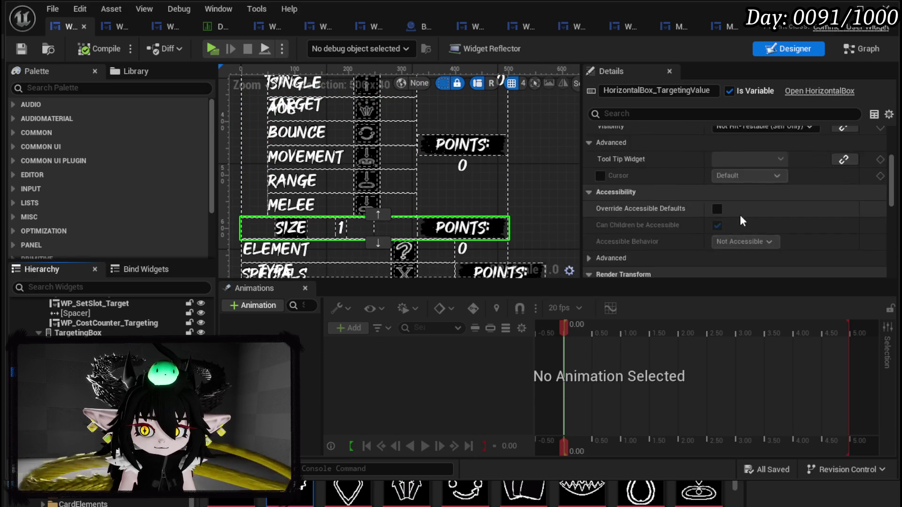
pyautogui.click(746, 205)
pyautogui.click(741, 229)
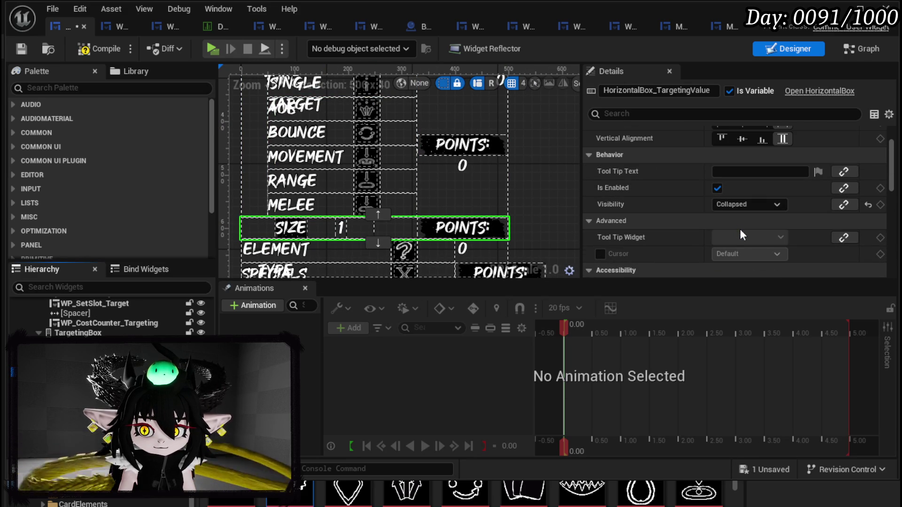
pyautogui.click(22, 49)
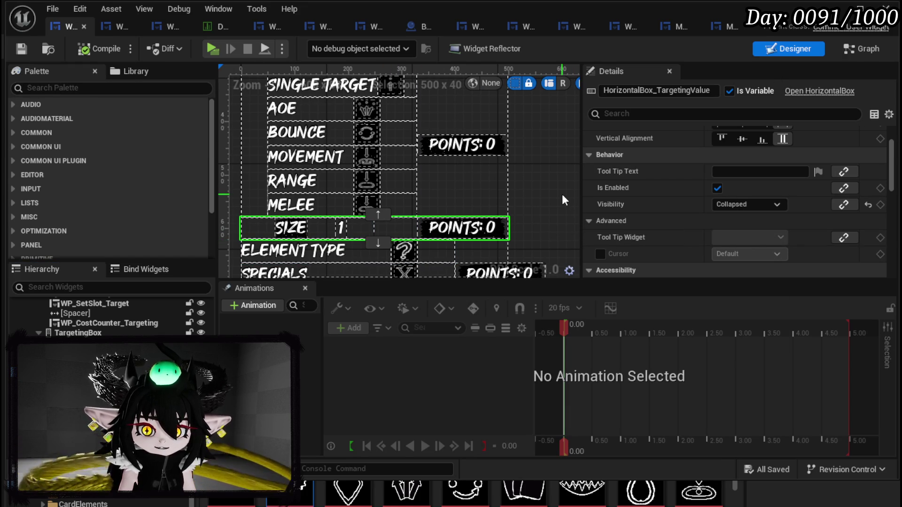
pyautogui.click(849, 51)
# Step: Open the PressingTargetButton function and review its Set Visibility and value nodes
pyautogui.scroll(10, 190, 181)
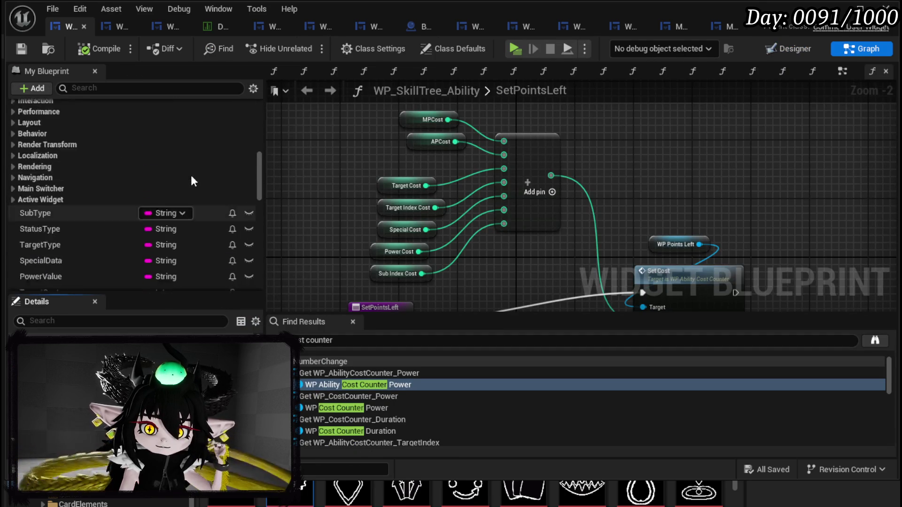
pyautogui.scroll(10, 192, 172)
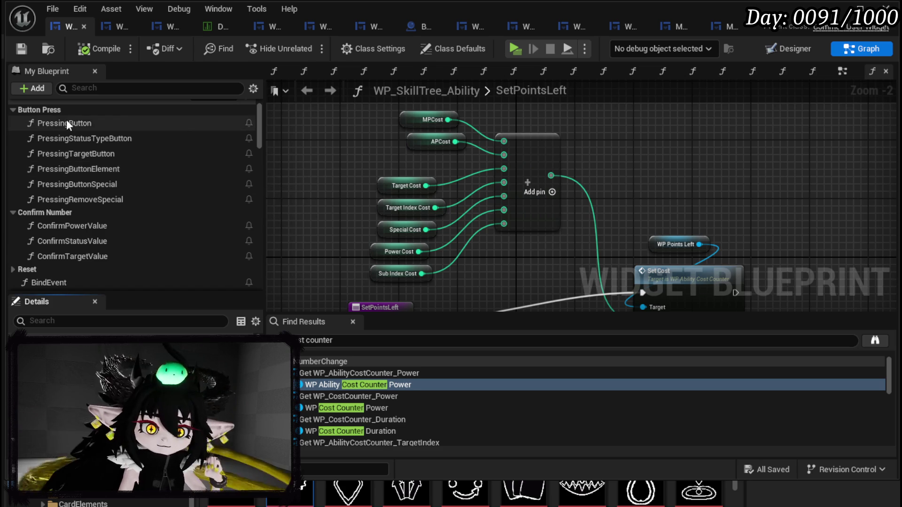
pyautogui.doubleClick(169, 149)
pyautogui.moveTo(506, 203)
pyautogui.mouseDown()
pyautogui.moveTo(346, 216)
pyautogui.moveTo(594, 205)
pyautogui.moveTo(479, 204)
pyautogui.mouseUp()
pyautogui.scroll(2, 478, 204)
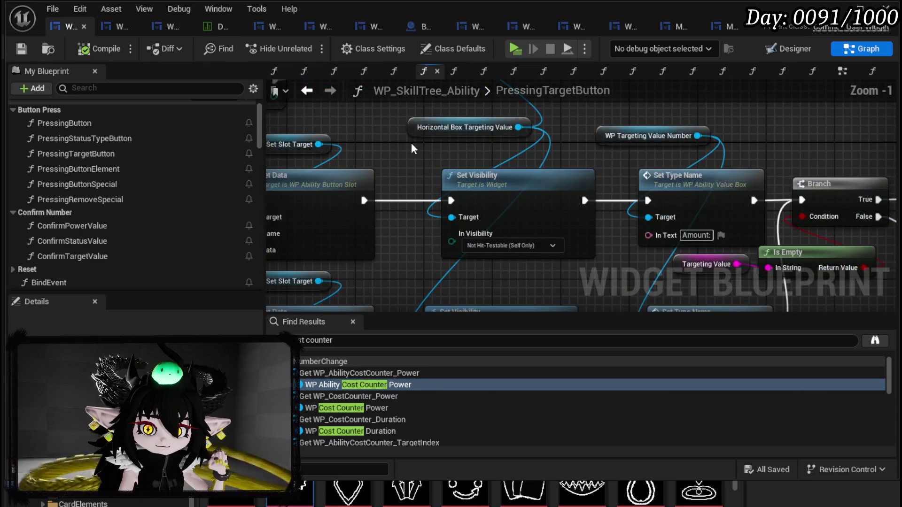
pyautogui.moveTo(535, 271)
pyautogui.mouseDown()
pyautogui.moveTo(517, 186)
pyautogui.moveTo(526, 201)
pyautogui.moveTo(633, 154)
pyautogui.moveTo(391, 138)
pyautogui.mouseUp()
# Step: Save the blueprint and open the BindEvent function graph
pyautogui.click(19, 49)
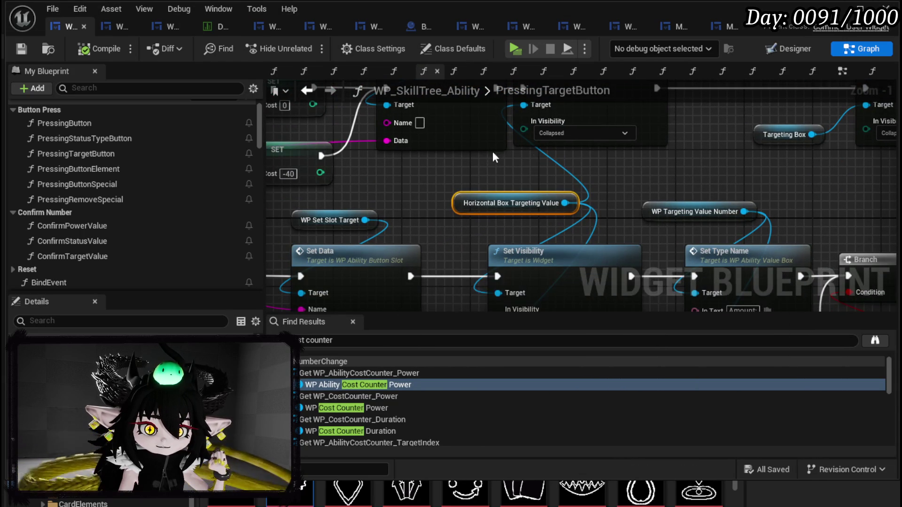
pyautogui.scroll(-5, 200, 182)
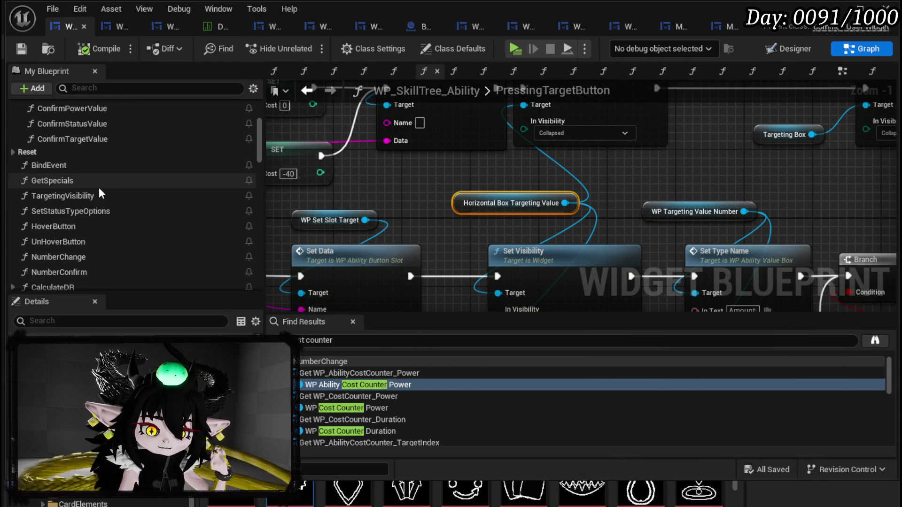
pyautogui.scroll(2, 100, 184)
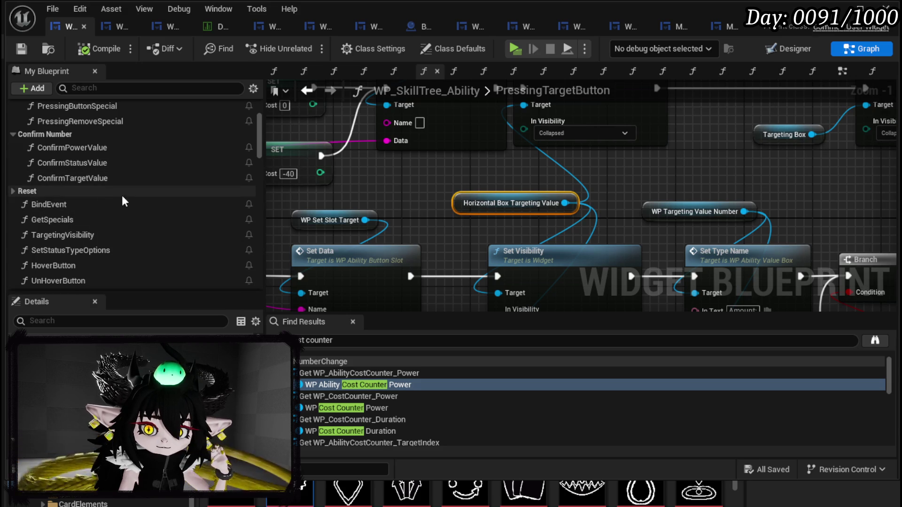
pyautogui.doubleClick(36, 210)
# Step: Add a getter for the APCost editable number and a SET Can be Zero? node on it
pyautogui.scroll(3, 384, 185)
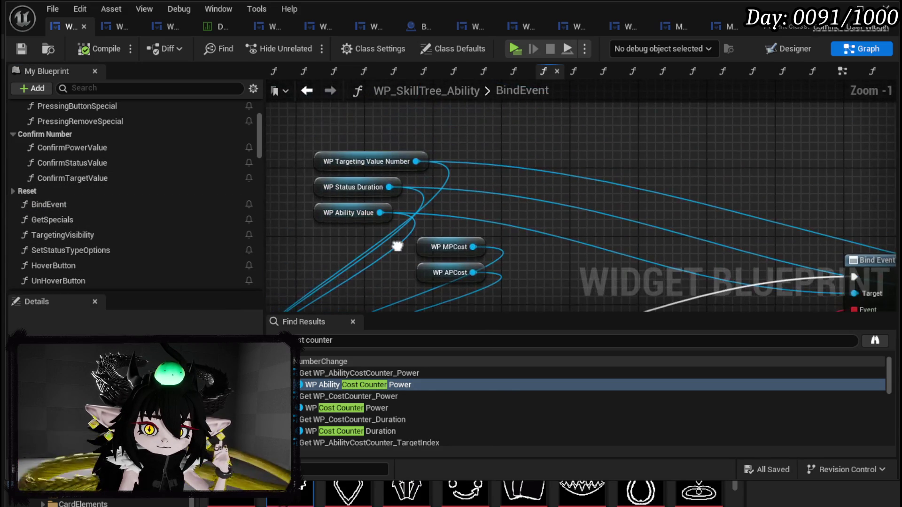
pyautogui.moveTo(397, 246); pyautogui.dragTo(401, 184)
pyautogui.moveTo(477, 210); pyautogui.dragTo(531, 229)
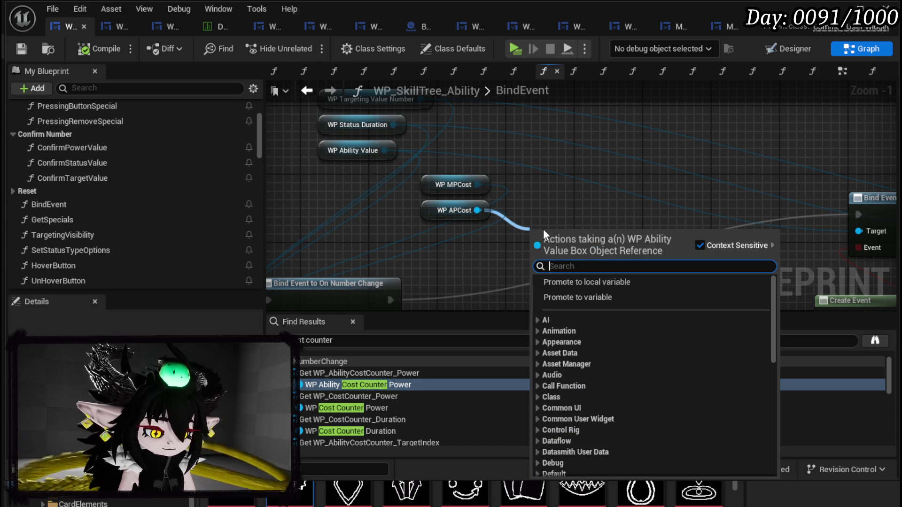
pyautogui.write('number')
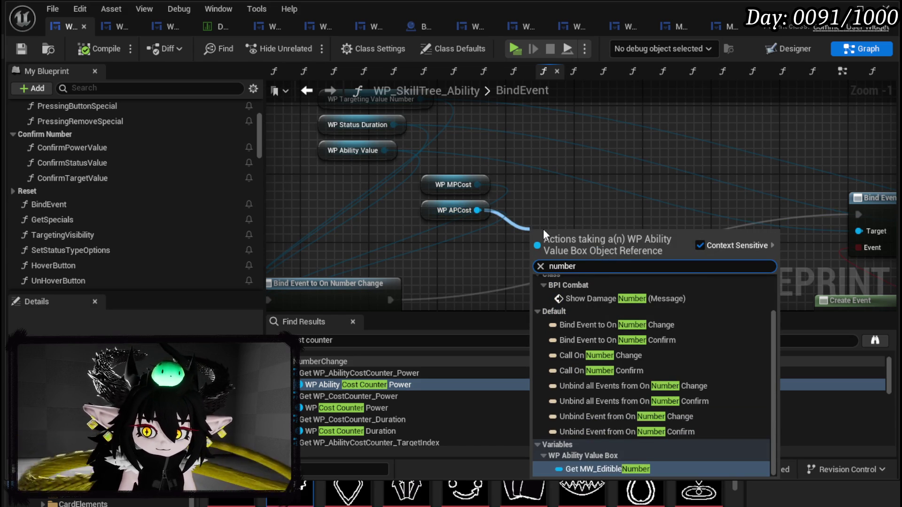
pyautogui.click(603, 468)
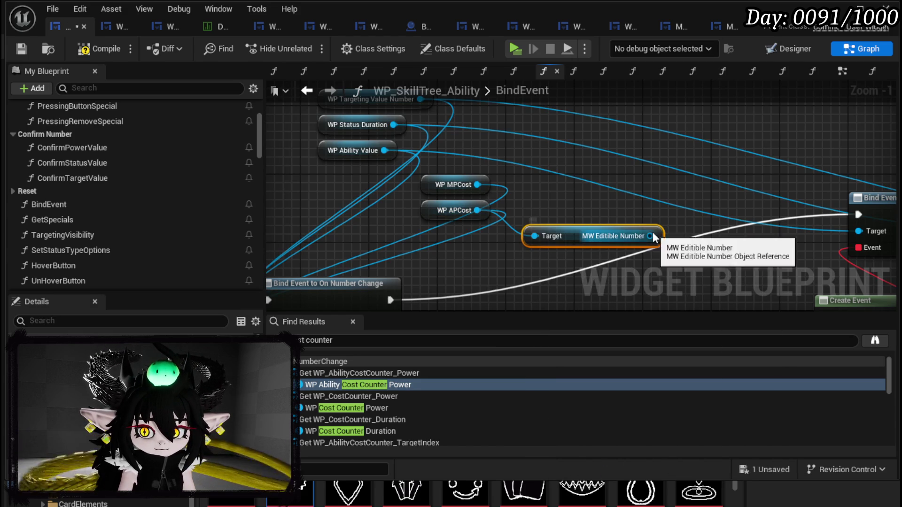
pyautogui.moveTo(651, 236); pyautogui.dragTo(682, 263)
pyautogui.write('can')
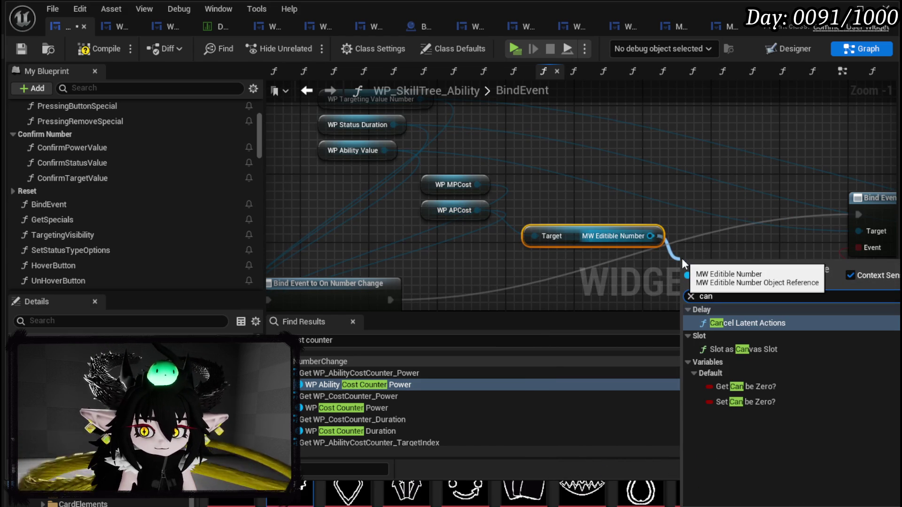
pyautogui.click(744, 402)
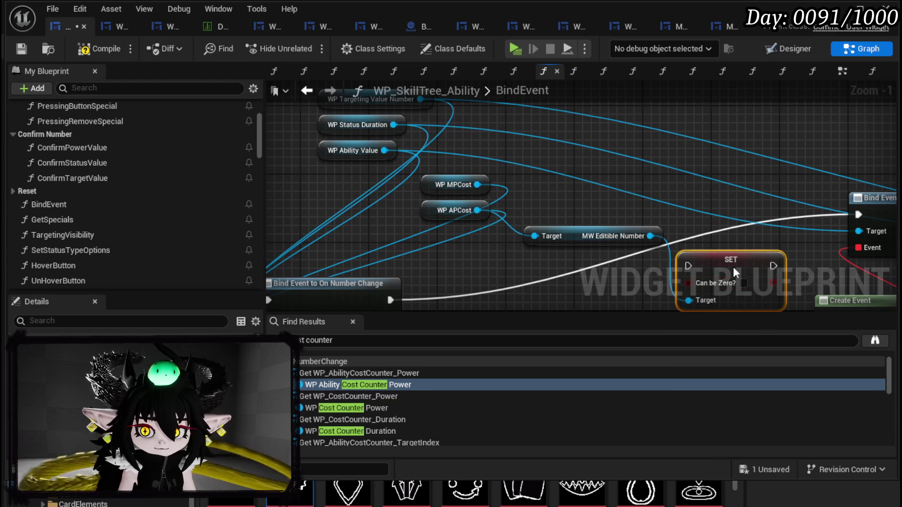
pyautogui.moveTo(571, 212)
pyautogui.mouseDown()
pyautogui.moveTo(606, 272)
pyautogui.moveTo(521, 281)
pyautogui.mouseUp()
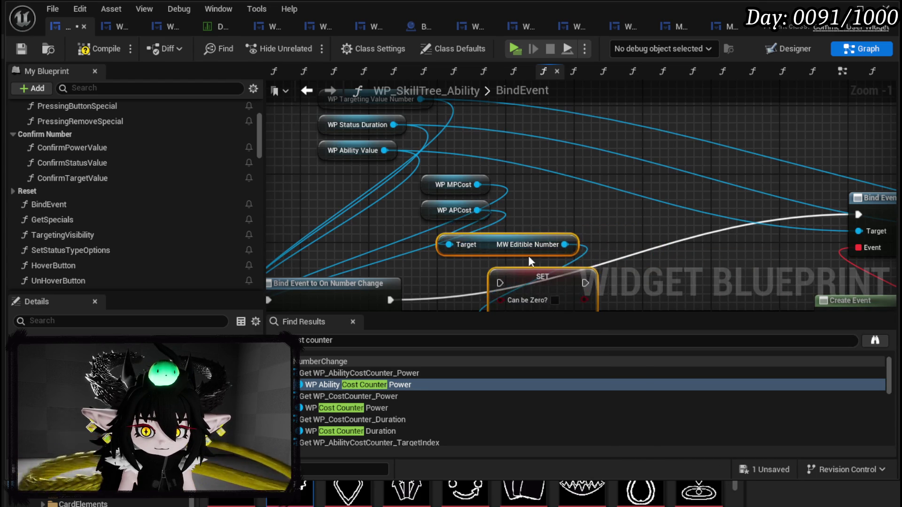
# Step: Duplicate the getter and SET Can be Zero? nodes for WP MPCost, abandoning a 'set Text' search
pyautogui.moveTo(505, 208); pyautogui.dragTo(464, 276)
pyautogui.hotkey('ctrl', 'c')
pyautogui.hotkey('ctrl', 'v')
pyautogui.moveTo(398, 161)
pyautogui.mouseDown()
pyautogui.moveTo(438, 160)
pyautogui.moveTo(431, 154)
pyautogui.mouseUp()
pyautogui.moveTo(545, 153); pyautogui.dragTo(616, 154)
pyautogui.write('set Text')
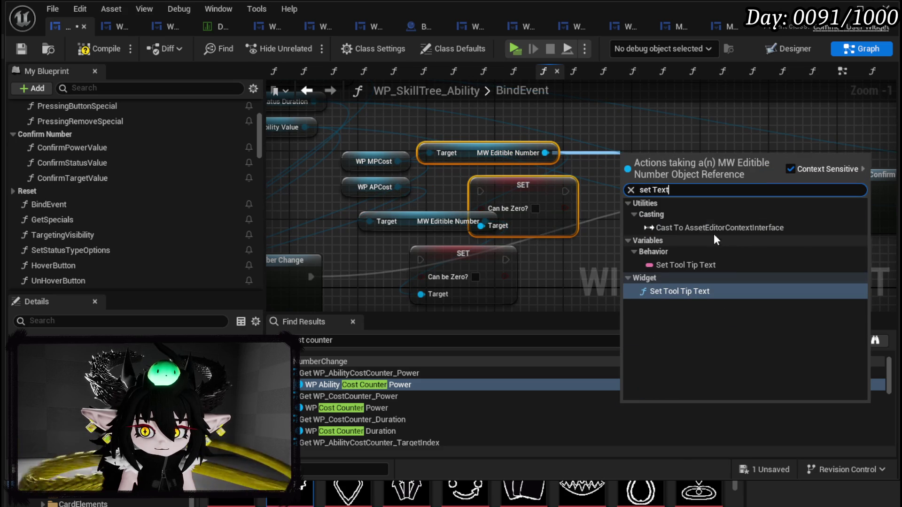
pyautogui.doubleClick(654, 190)
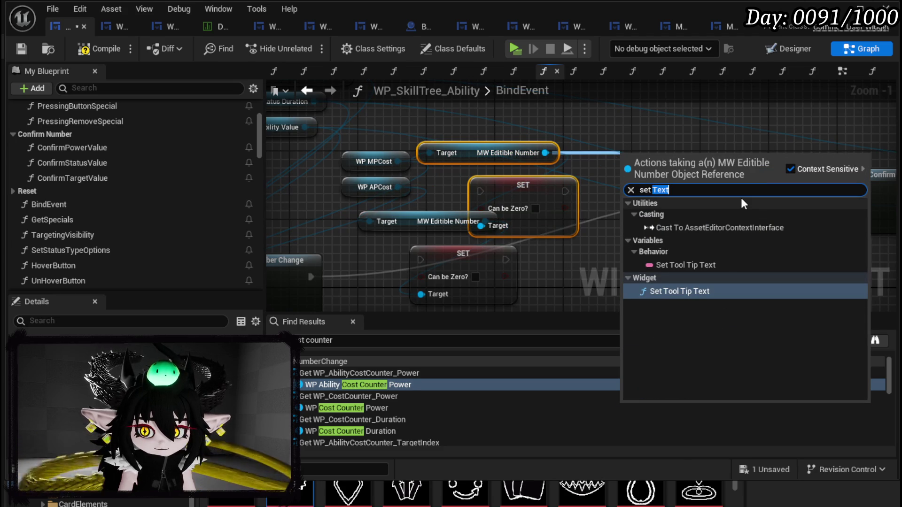
pyautogui.hotkey('ctrl', 'a')
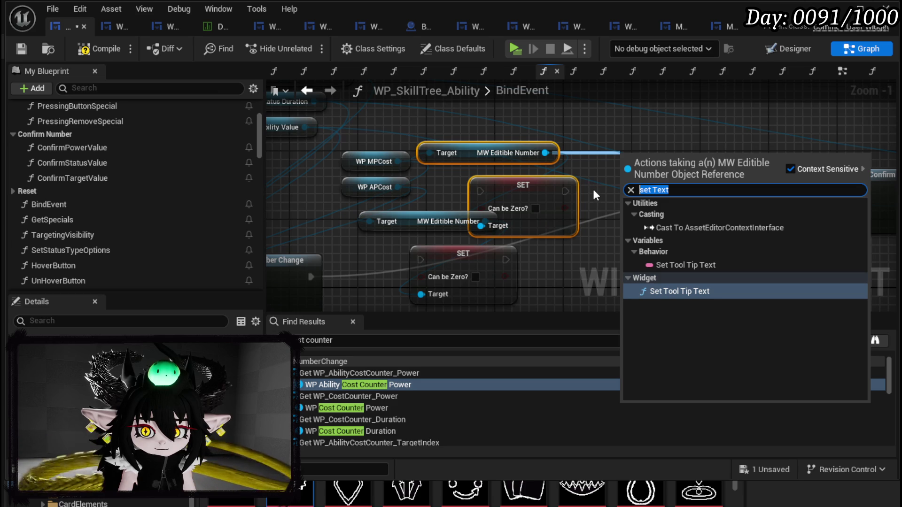
pyautogui.press('BackSpace')
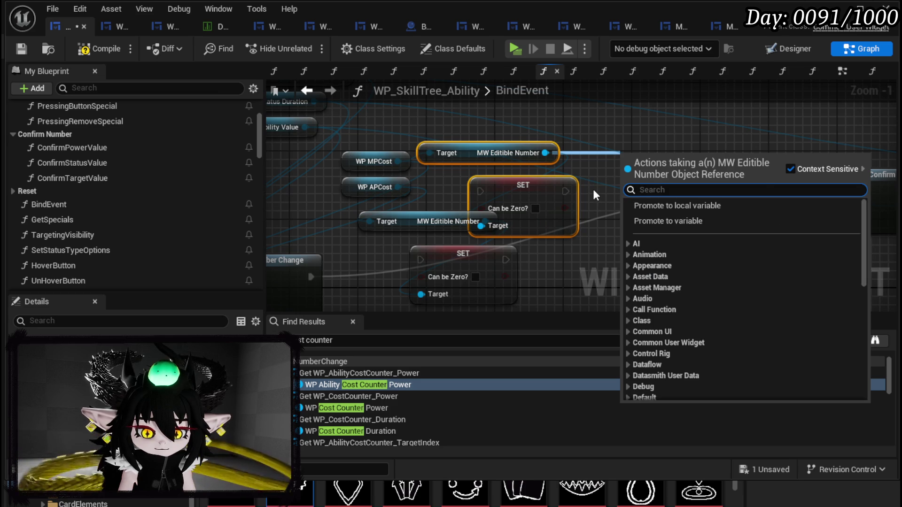
pyautogui.press('Escape')
# Step: Align the copied nodes and wire the Bind Event's execution into the first SET Can be Zero?
pyautogui.moveTo(541, 186); pyautogui.dragTo(602, 212)
pyautogui.moveTo(541, 234)
pyautogui.mouseDown()
pyautogui.moveTo(576, 268)
pyautogui.moveTo(571, 228)
pyautogui.mouseUp()
pyautogui.moveTo(571, 227); pyautogui.dragTo(568, 261)
pyautogui.moveTo(556, 170); pyautogui.dragTo(562, 220)
pyautogui.moveTo(367, 252)
pyautogui.mouseDown()
pyautogui.moveTo(484, 237)
pyautogui.moveTo(687, 185)
pyautogui.moveTo(672, 173)
pyautogui.mouseUp()
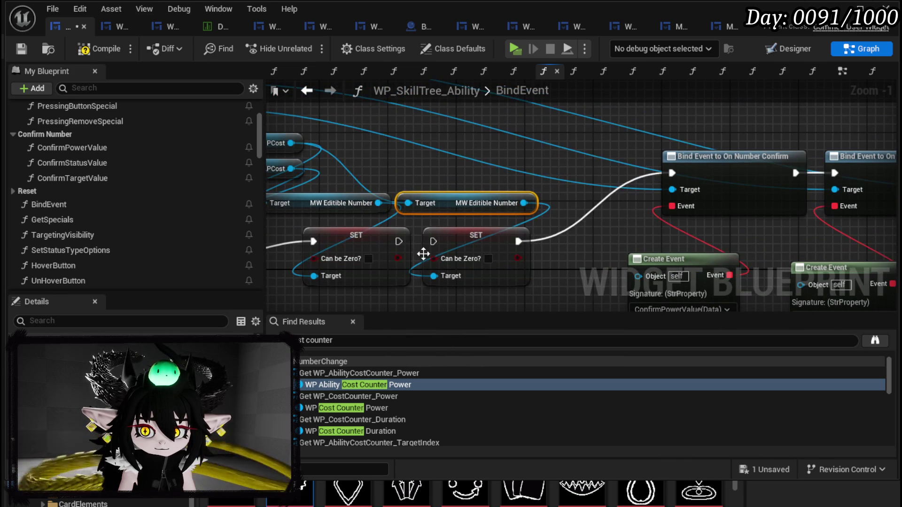
# Step: Chain the first SET node into the second and tick Can be Zero? on both cost numbers
pyautogui.moveTo(397, 242)
pyautogui.mouseDown()
pyautogui.moveTo(453, 241)
pyautogui.moveTo(446, 242)
pyautogui.mouseUp()
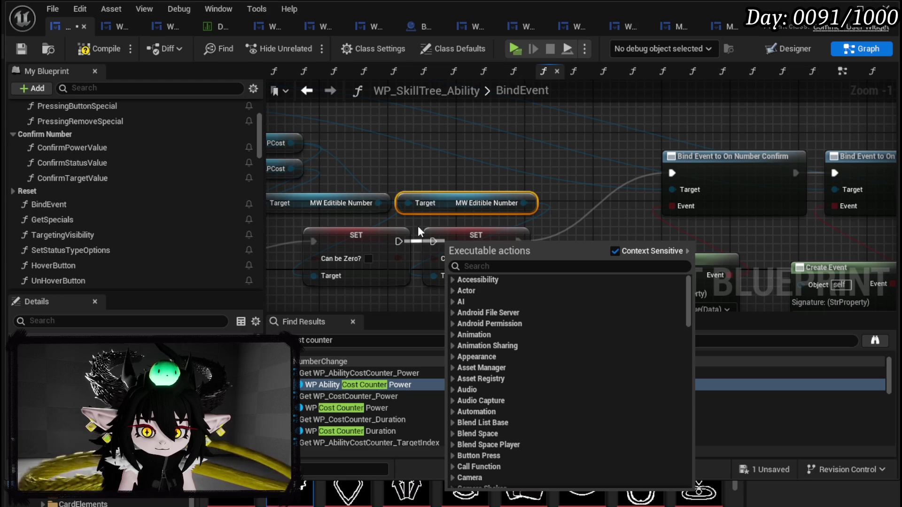
pyautogui.moveTo(399, 242); pyautogui.dragTo(433, 241)
pyautogui.moveTo(536, 278); pyautogui.dragTo(409, 212)
pyautogui.moveTo(569, 225)
pyautogui.mouseDown()
pyautogui.moveTo(481, 227)
pyautogui.moveTo(509, 233)
pyautogui.mouseUp()
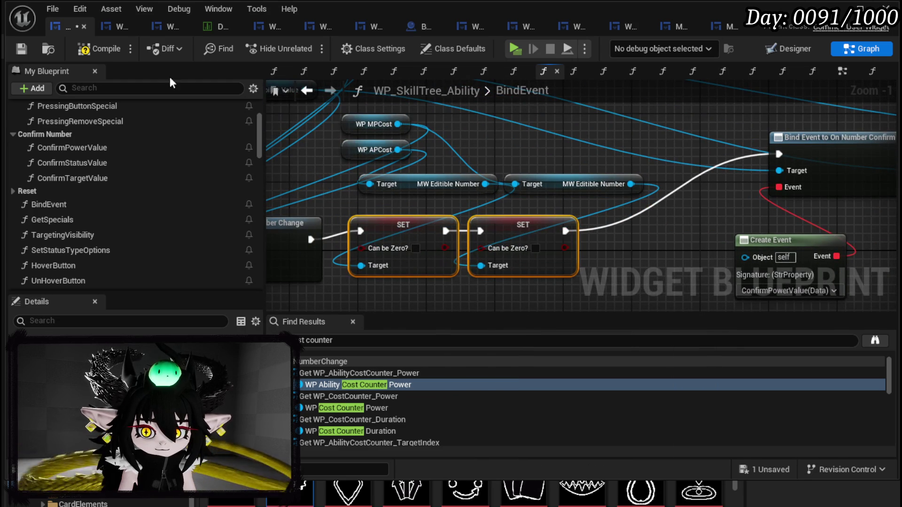
pyautogui.click(416, 248)
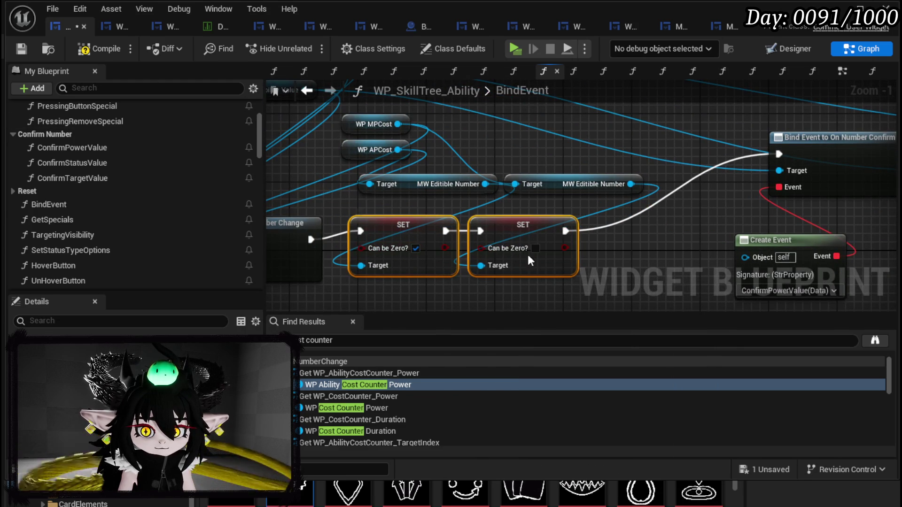
pyautogui.click(535, 248)
# Step: Add a Set Number call from the editable number getter and place it after the SET nodes
pyautogui.moveTo(450, 184); pyautogui.dragTo(405, 194)
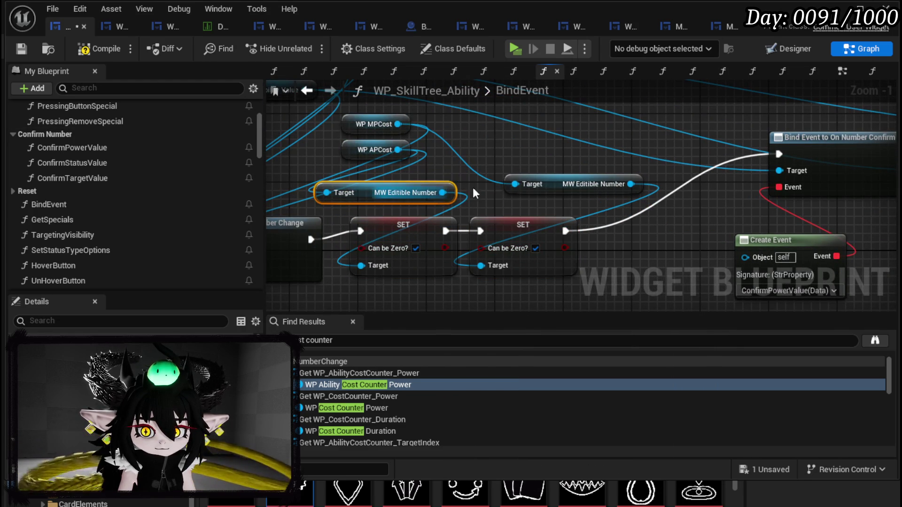
pyautogui.moveTo(562, 184); pyautogui.dragTo(497, 159)
pyautogui.moveTo(443, 193); pyautogui.dragTo(491, 194)
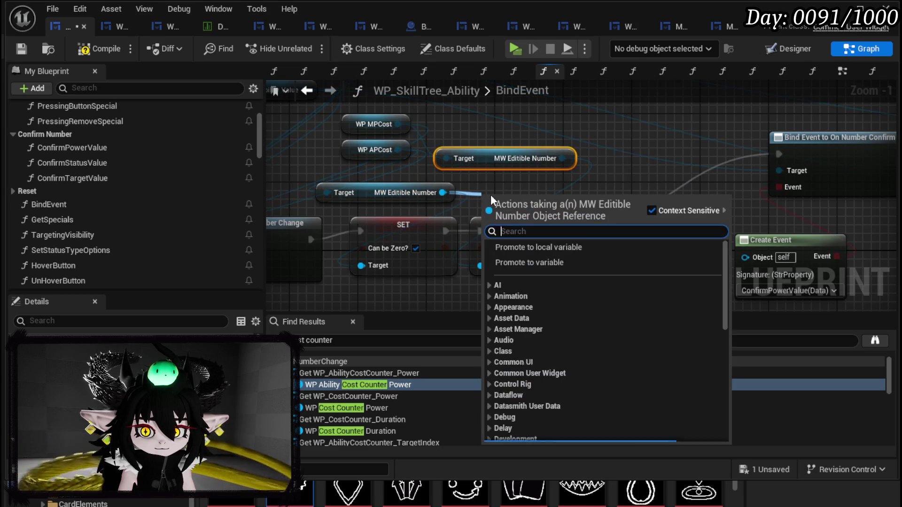
pyautogui.write('set')
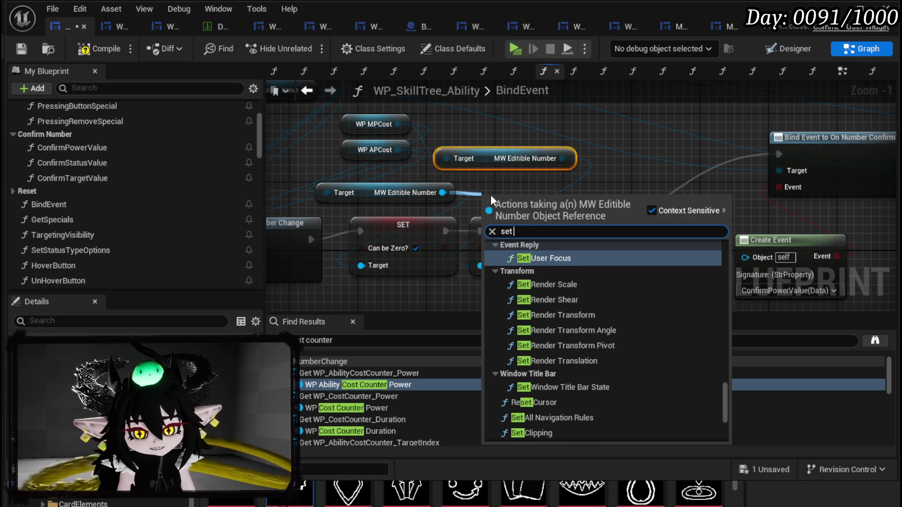
pyautogui.write(' Nu')
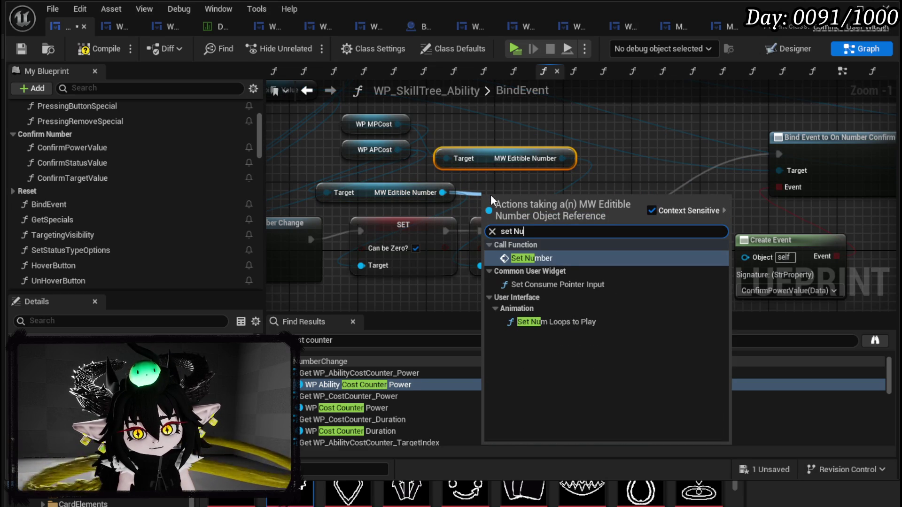
pyautogui.click(566, 258)
pyautogui.moveTo(542, 210)
pyautogui.mouseDown()
pyautogui.moveTo(651, 215)
pyautogui.moveTo(633, 224)
pyautogui.mouseUp()
# Step: Shift the Bind and Create Event nodes to the right to make room
pyautogui.scroll(-4, 493, 192)
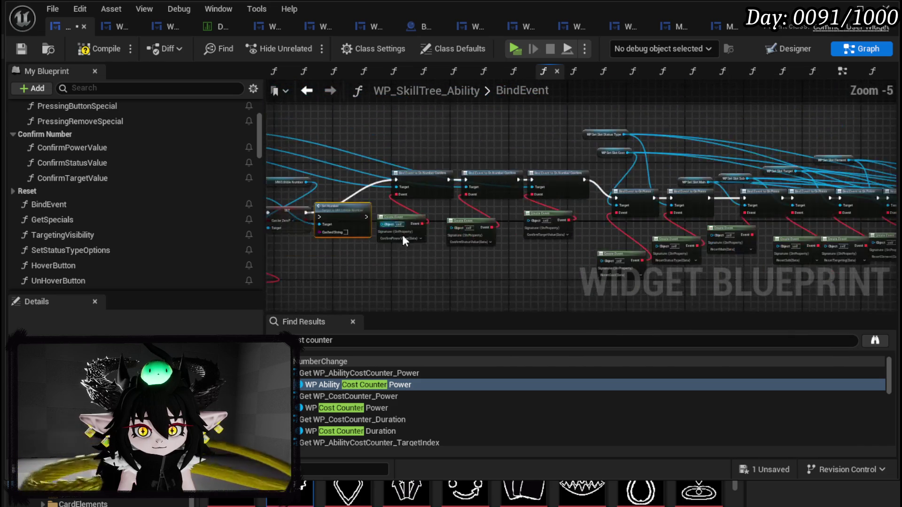
pyautogui.scroll(-2, 400, 268)
pyautogui.moveTo(413, 261)
pyautogui.mouseDown()
pyautogui.moveTo(531, 190)
pyautogui.moveTo(897, 128)
pyautogui.mouseUp()
pyautogui.scroll(3, 540, 188)
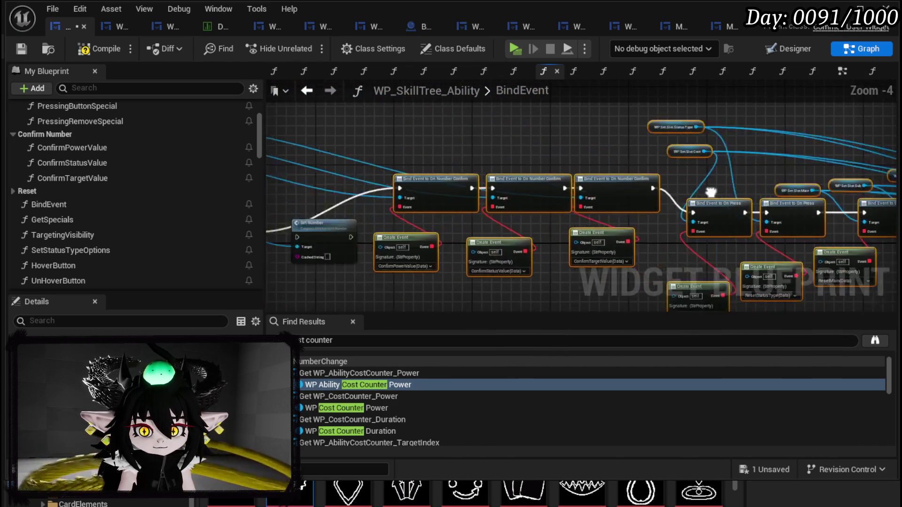
pyautogui.moveTo(541, 188)
pyautogui.mouseDown()
pyautogui.moveTo(693, 189)
pyautogui.moveTo(791, 209)
pyautogui.moveTo(813, 230)
pyautogui.mouseUp()
pyautogui.scroll(3, 497, 191)
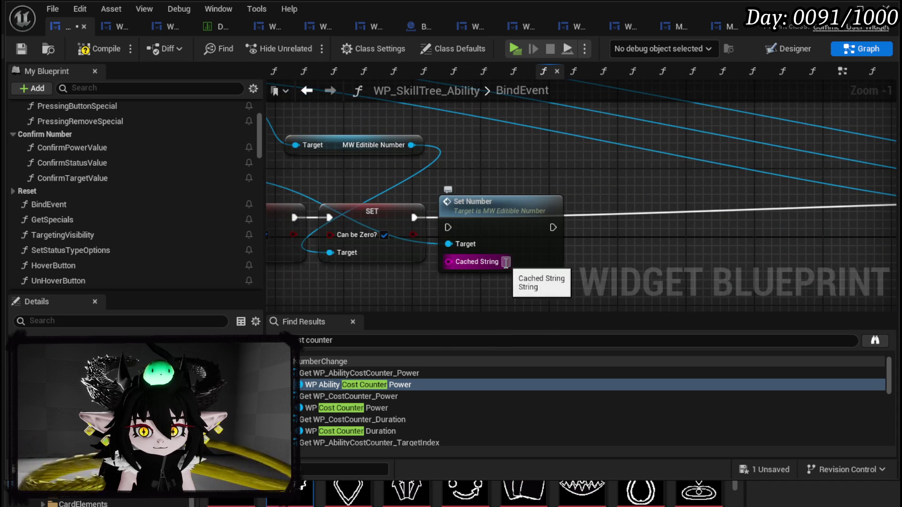
pyautogui.moveTo(515, 191); pyautogui.dragTo(627, 185)
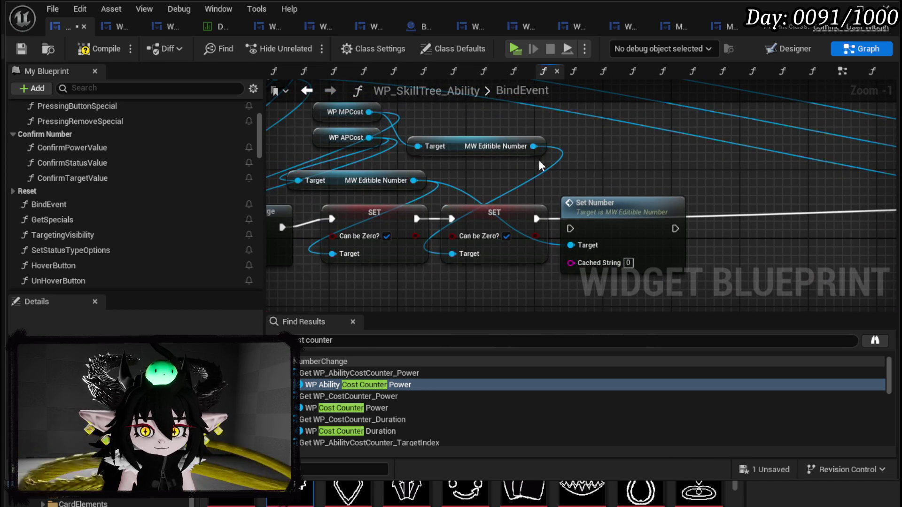
# Step: Wire the editable numbers into the SET and Set Number targets and the execution chain, then compile and save
pyautogui.moveTo(526, 148)
pyautogui.mouseDown()
pyautogui.moveTo(564, 250)
pyautogui.moveTo(572, 246)
pyautogui.mouseUp()
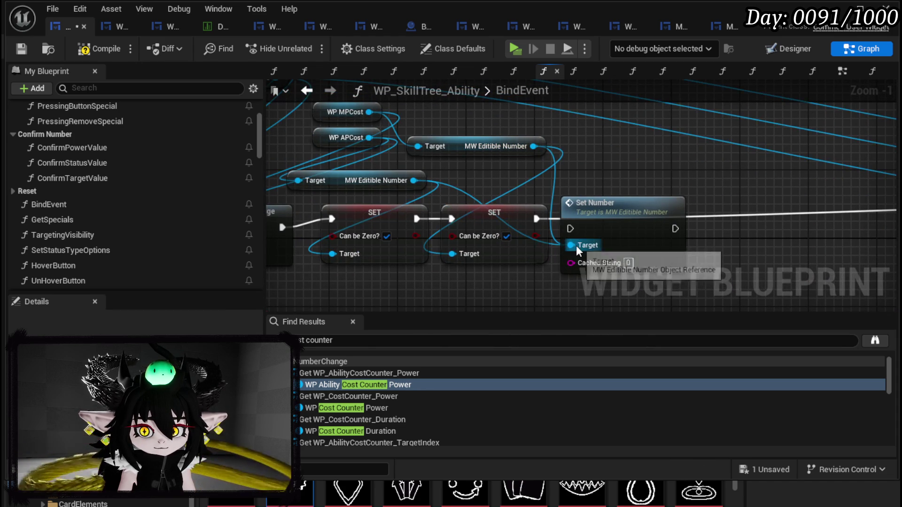
pyautogui.moveTo(452, 254); pyautogui.dragTo(332, 263)
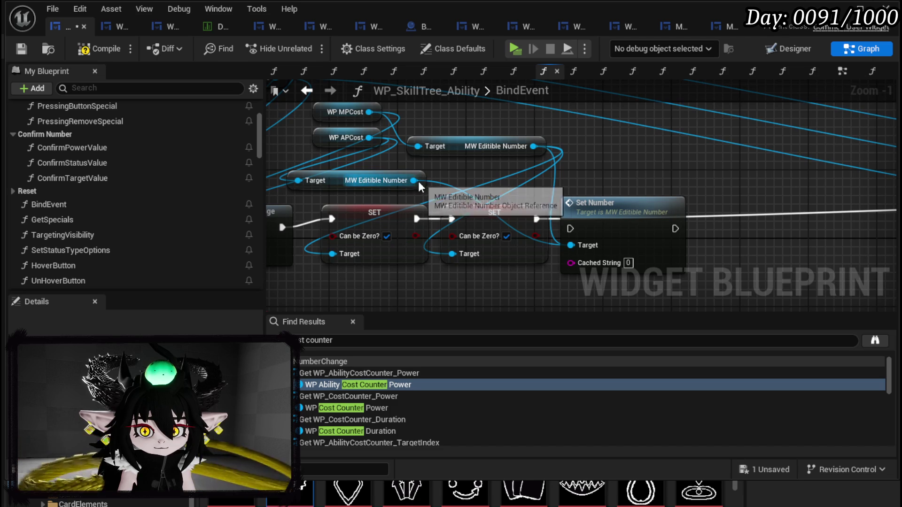
pyautogui.moveTo(414, 180); pyautogui.dragTo(336, 255)
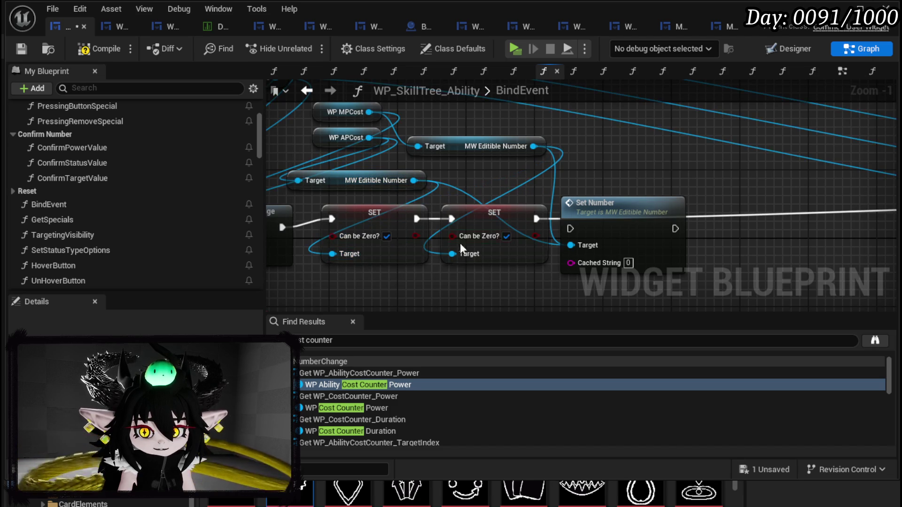
pyautogui.scroll(-3, 648, 181)
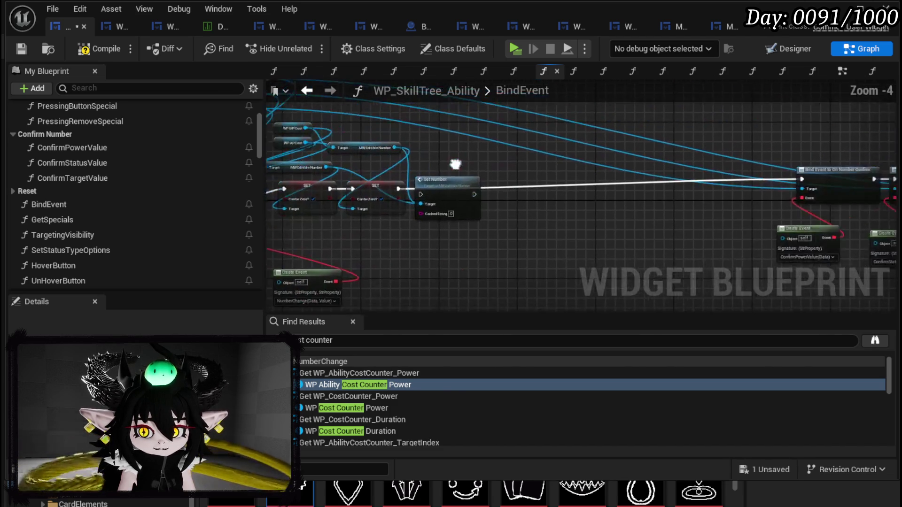
pyautogui.moveTo(452, 197)
pyautogui.mouseDown()
pyautogui.moveTo(482, 207)
pyautogui.moveTo(475, 196)
pyautogui.moveTo(478, 206)
pyautogui.moveTo(848, 188)
pyautogui.mouseUp()
pyautogui.moveTo(502, 187); pyautogui.dragTo(508, 182)
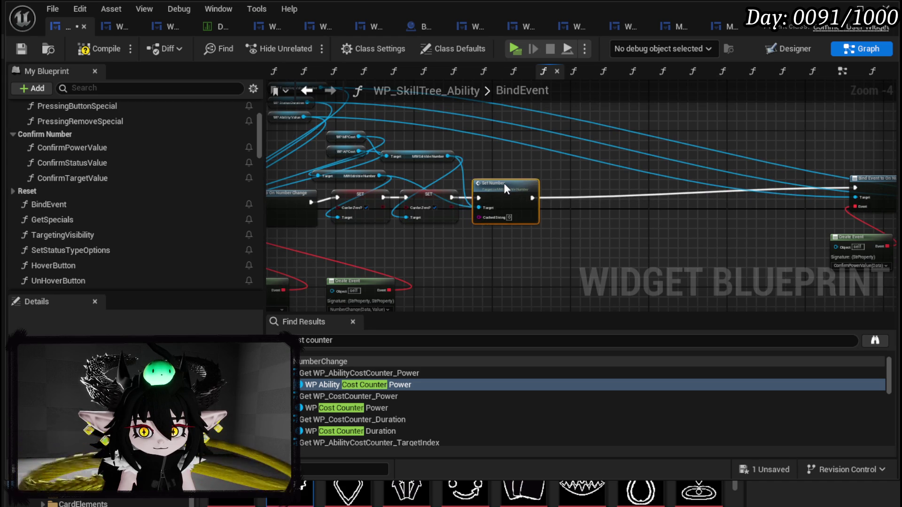
pyautogui.click(24, 50)
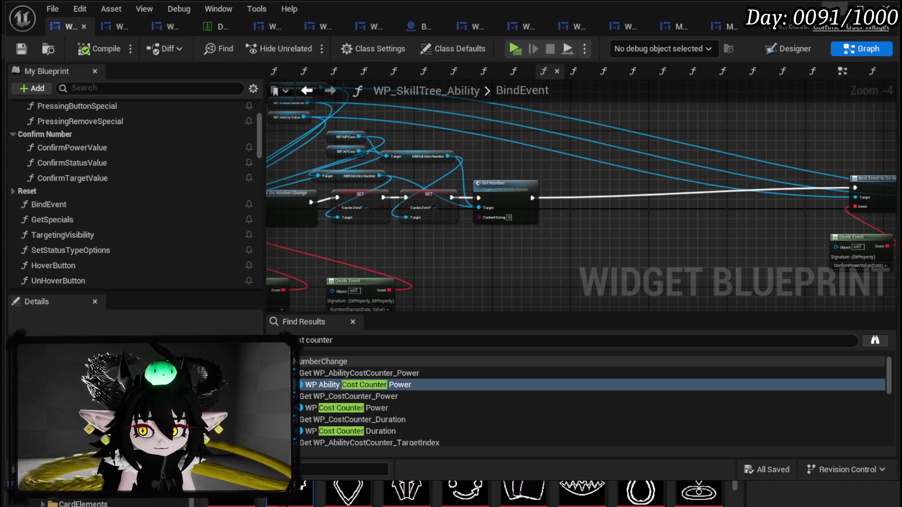
# Step: Start a play test and open the skill creator for an Ability
pyautogui.click(836, 9)
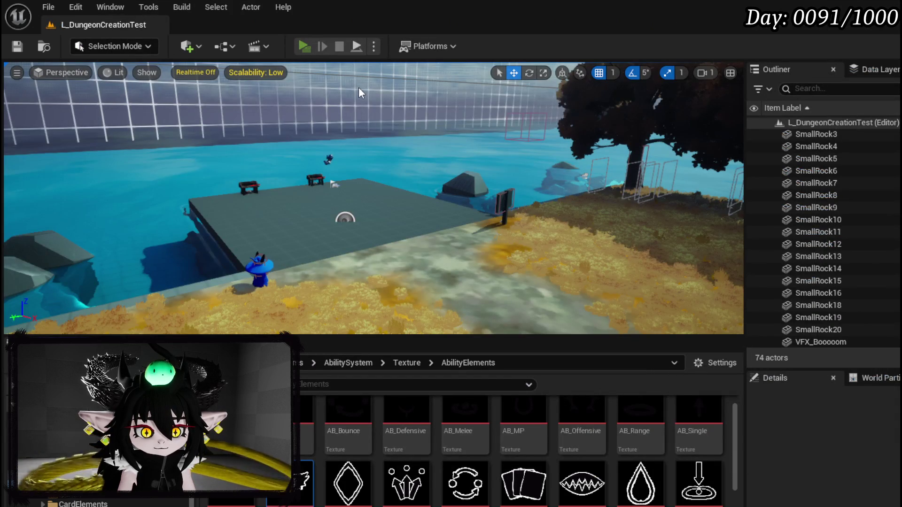
pyautogui.hotkey('alt', 'p')
pyautogui.press('e')
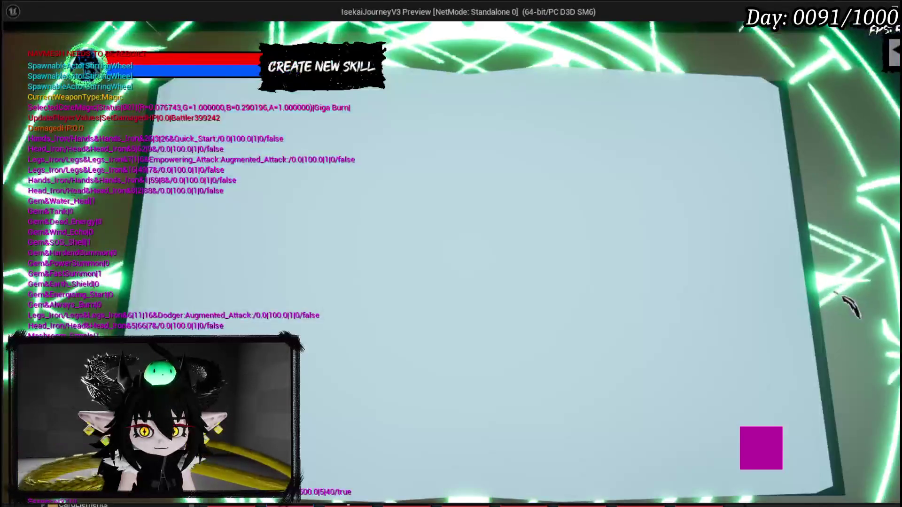
pyautogui.click(281, 129)
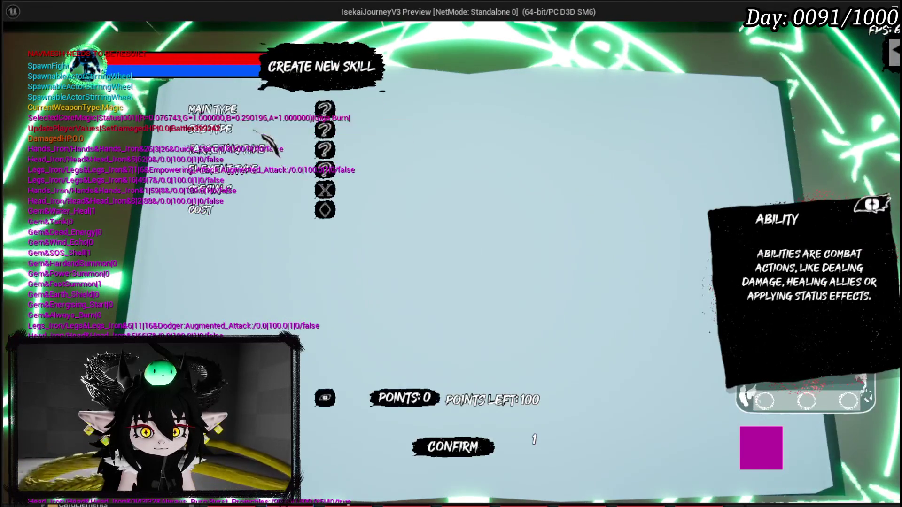
# Step: Enter 2 in AP Cost, then delete it back to 0 to check Points Left
pyautogui.click(271, 229)
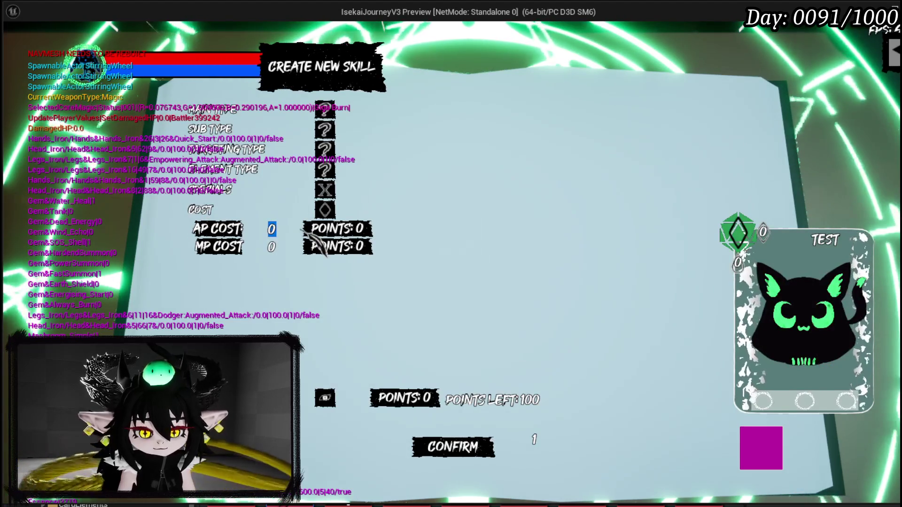
pyautogui.write('2')
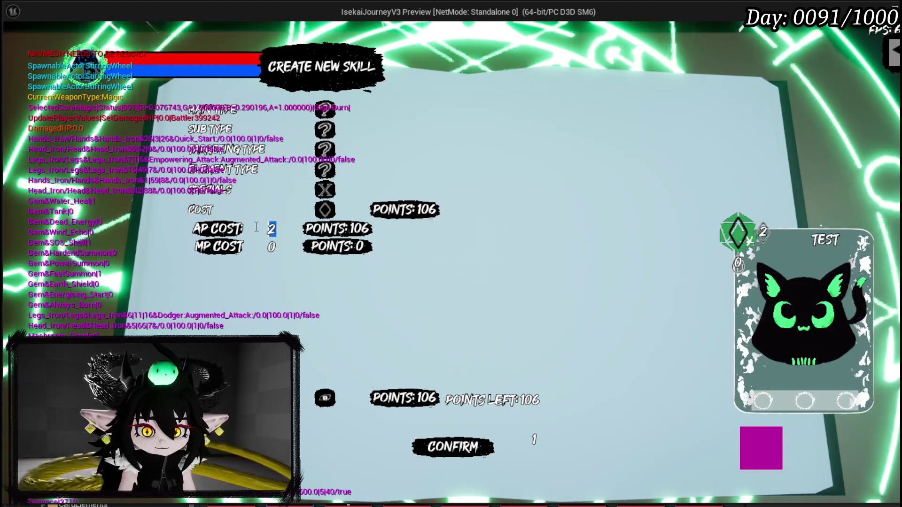
pyautogui.press('BackSpace')
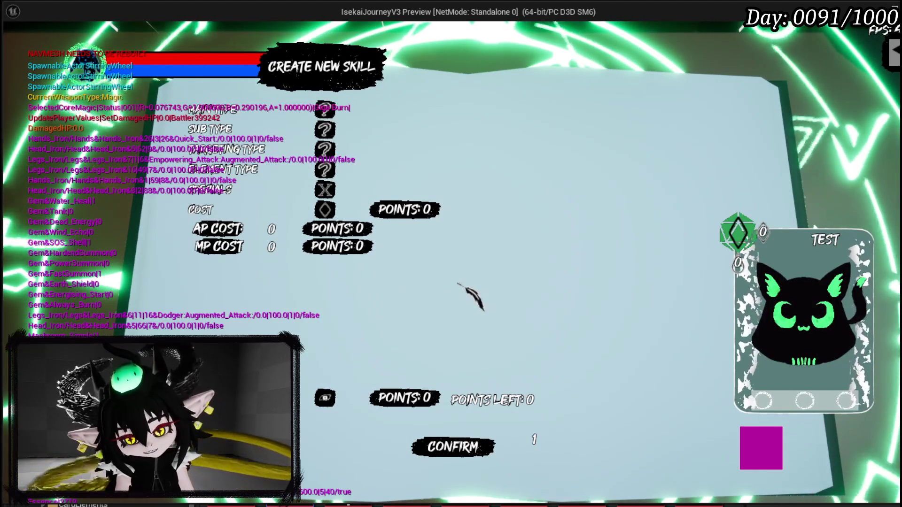
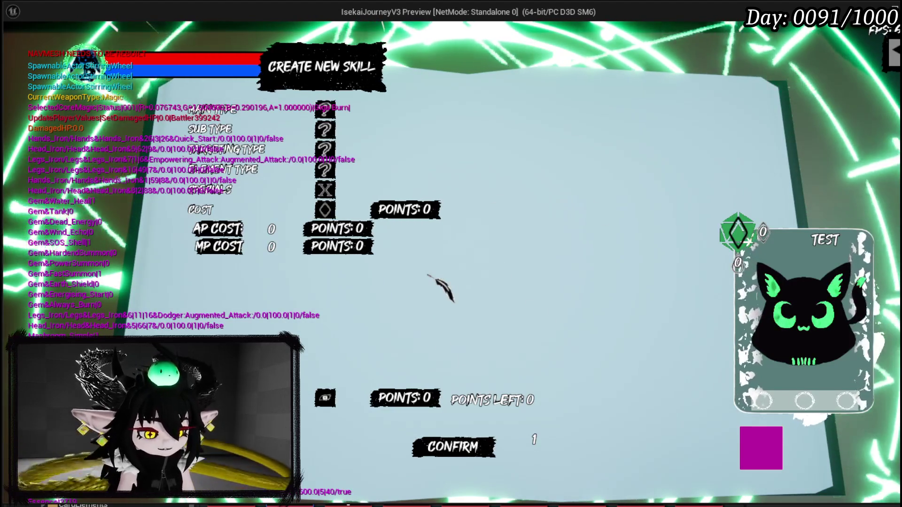
# Step: End the Create New Skill play test and save everything
pyautogui.press('Escape')
pyautogui.click(25, 43)
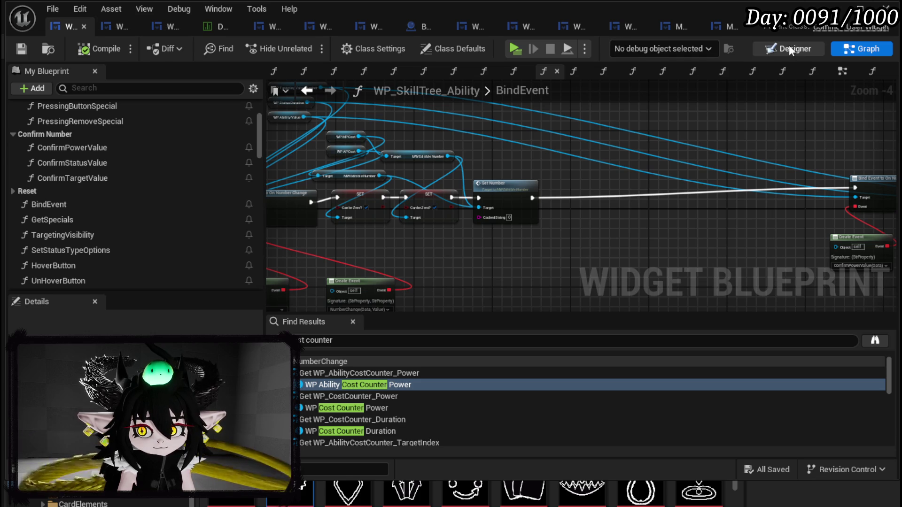
# Step: Select the WP_Confirm button in the Confirm Creation row and add its On Press event
pyautogui.scroll(-3, 362, 163)
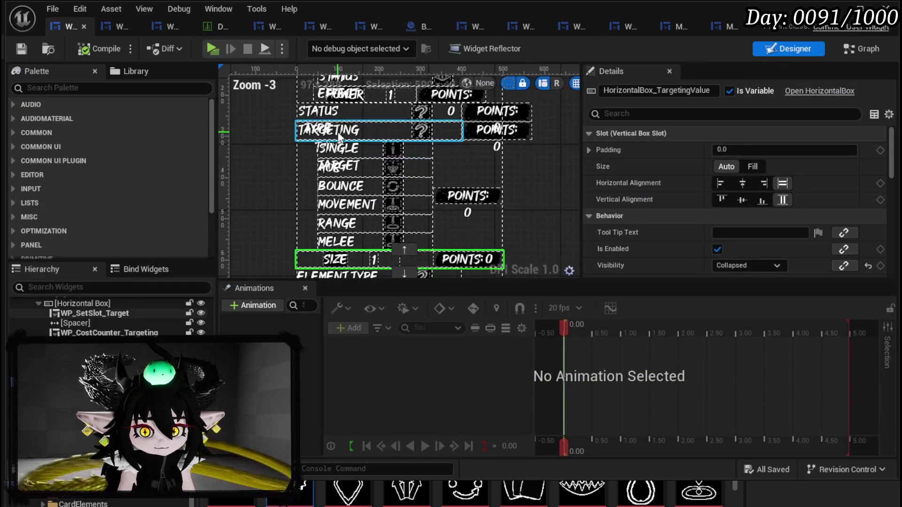
pyautogui.moveTo(361, 163); pyautogui.dragTo(361, 82)
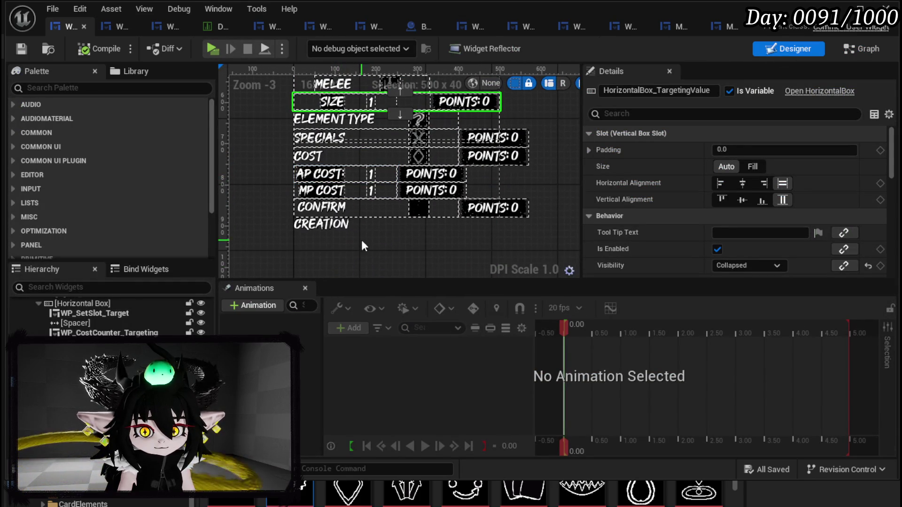
pyautogui.click(342, 207)
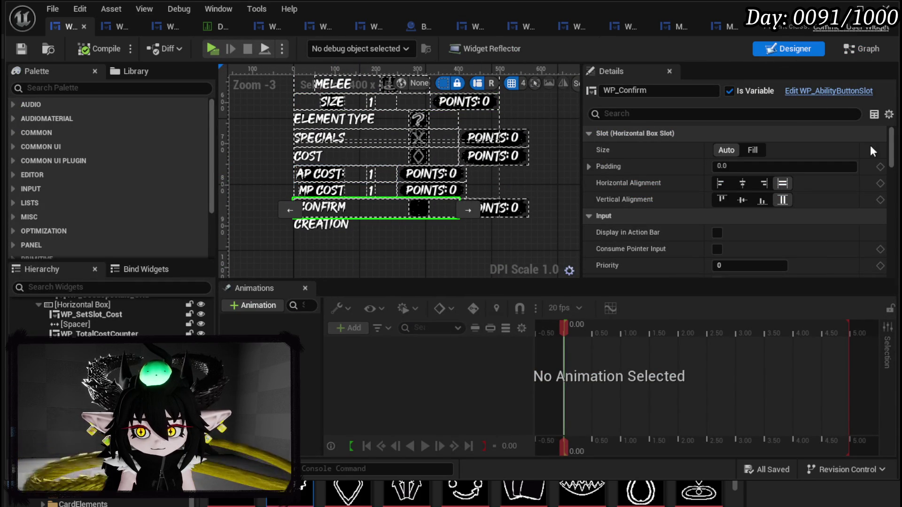
pyautogui.moveTo(893, 161); pyautogui.dragTo(893, 273)
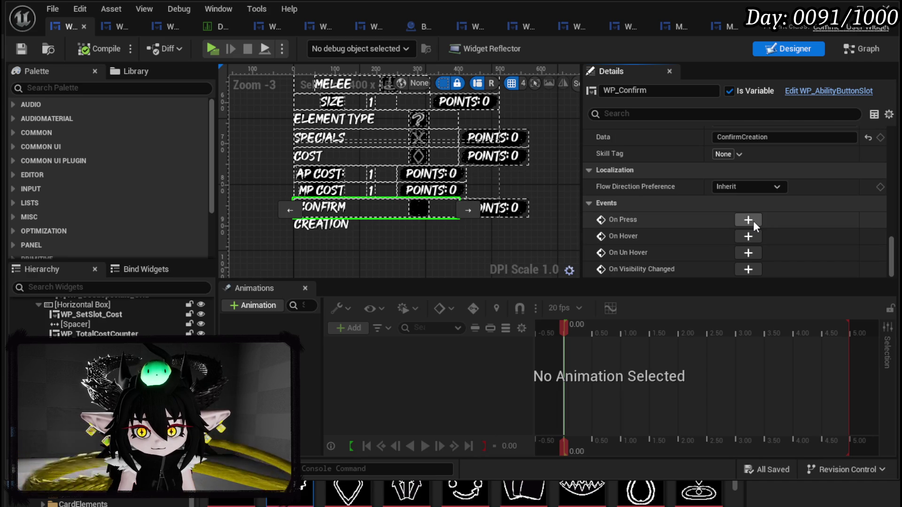
pyautogui.click(748, 220)
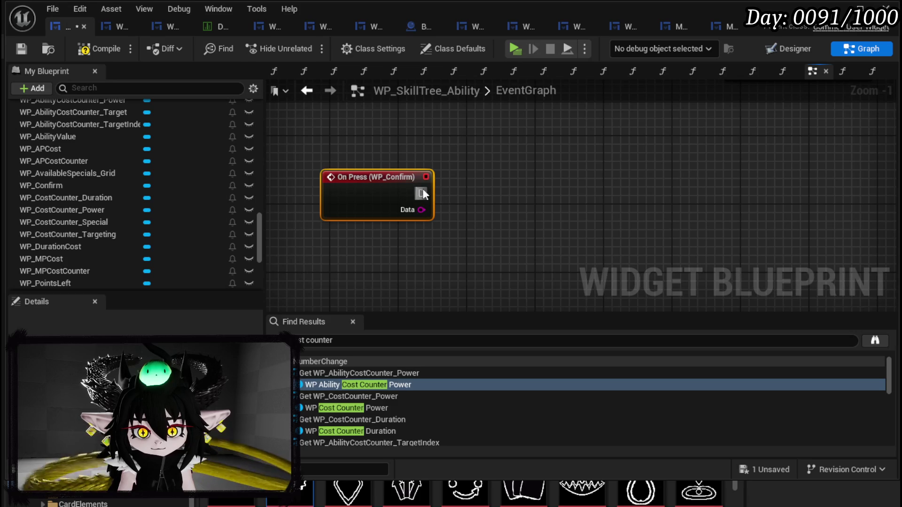
# Step: Leave the On Press (WP_Confirm) node unconnected and expand Event Dispatchers in My Blueprint
pyautogui.moveTo(421, 193); pyautogui.dragTo(525, 196)
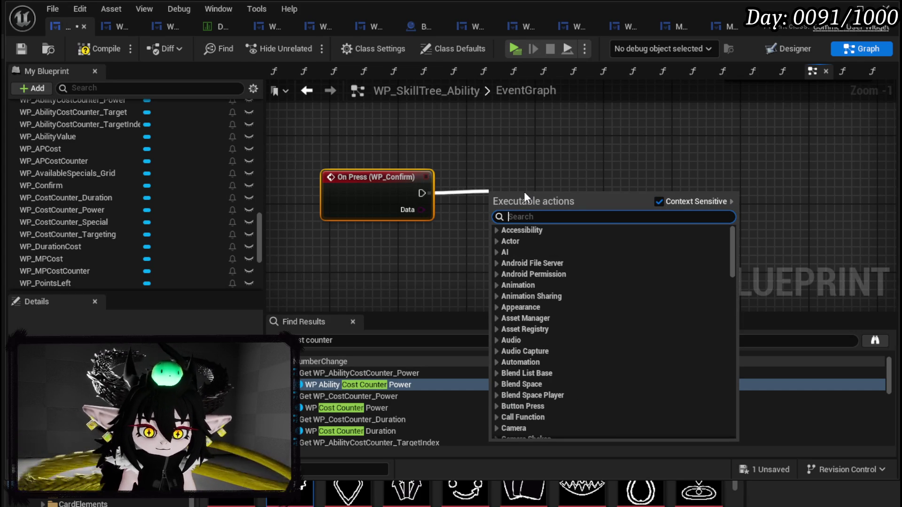
pyautogui.click(466, 185)
pyautogui.scroll(-5, 214, 198)
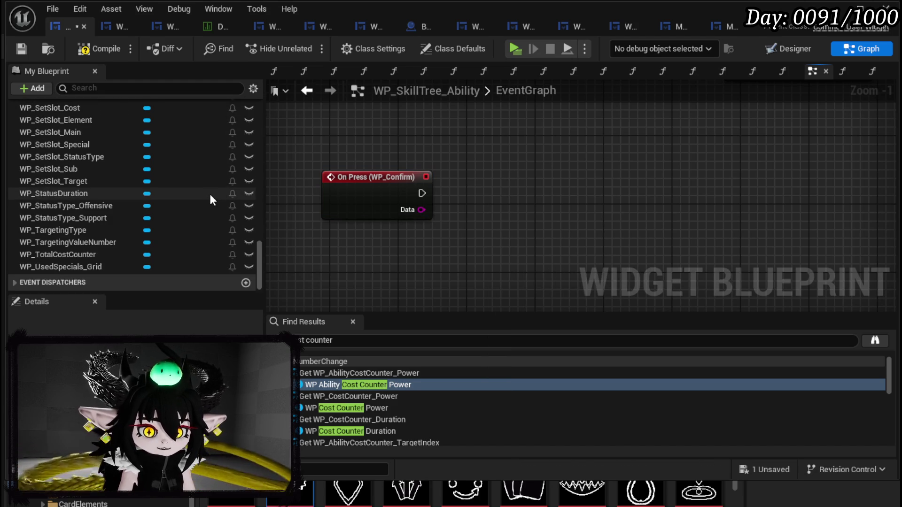
pyautogui.scroll(15, 202, 221)
pyautogui.scroll(10, 202, 217)
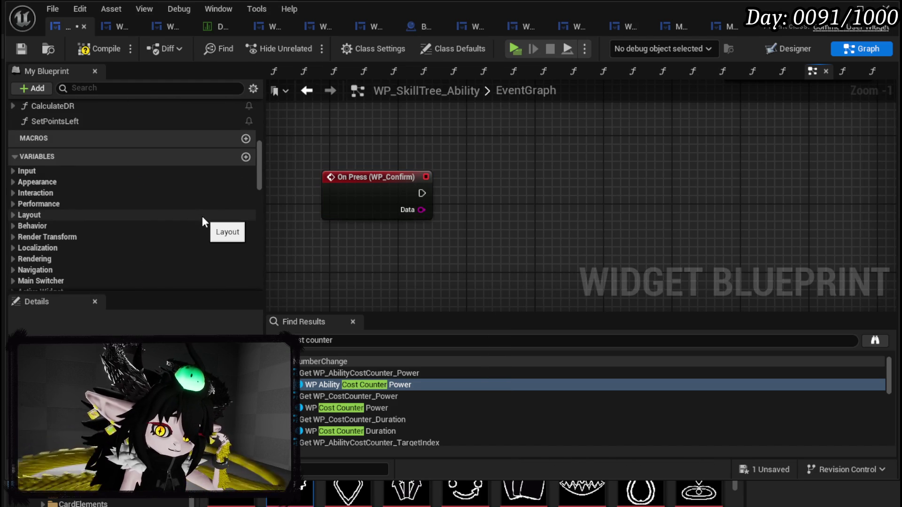
pyautogui.scroll(10, 202, 218)
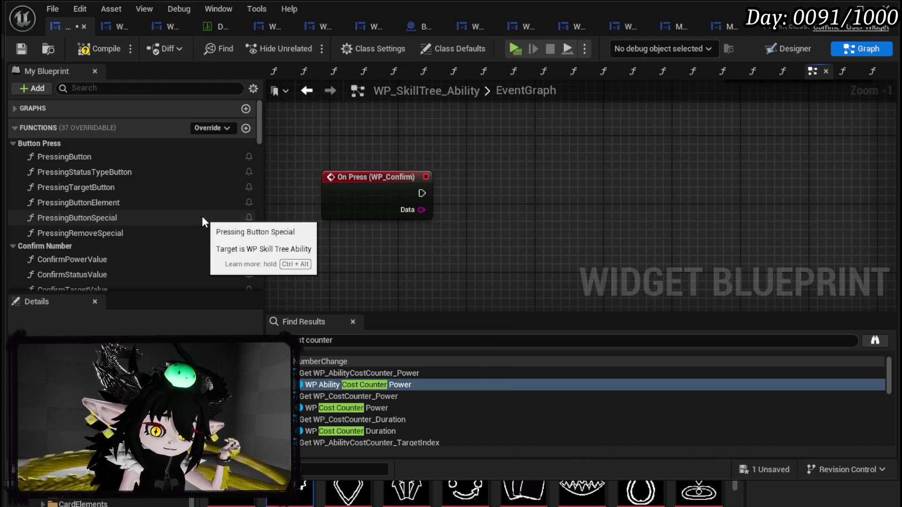
pyautogui.scroll(-20, 203, 221)
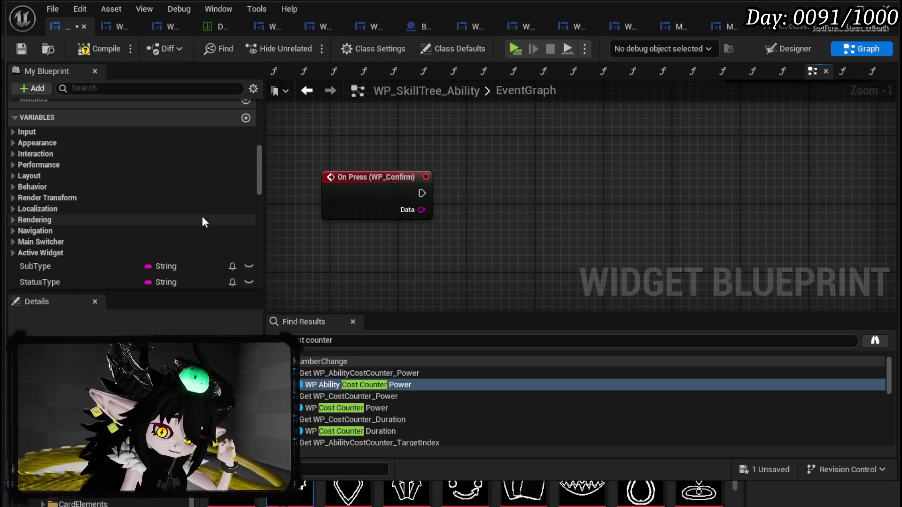
pyautogui.scroll(-5, 203, 221)
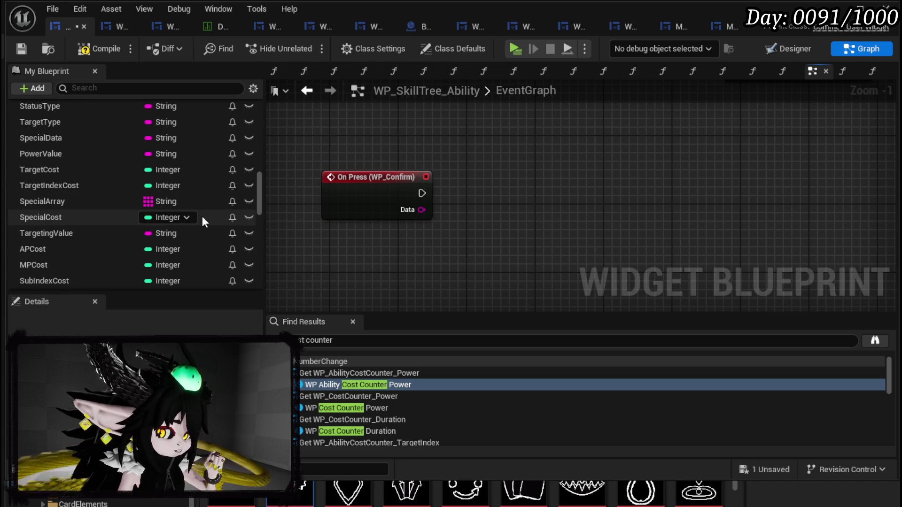
pyautogui.scroll(-15, 203, 221)
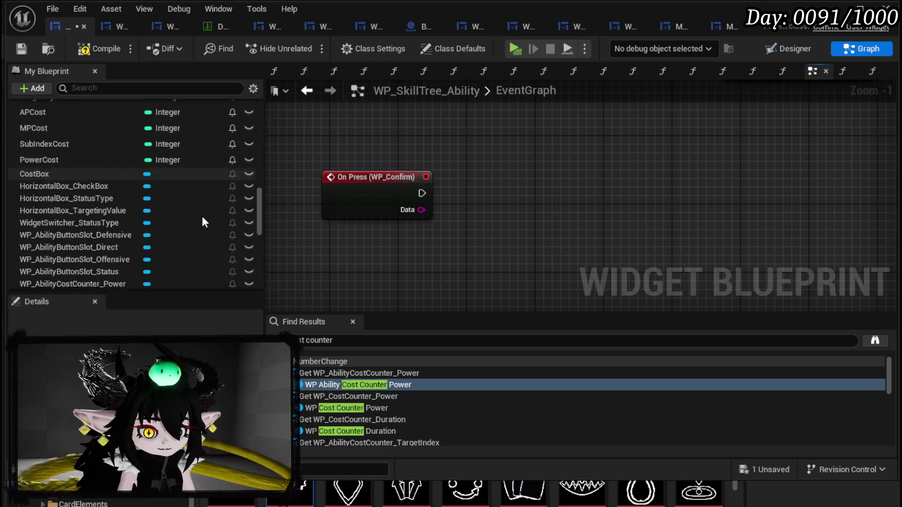
pyautogui.scroll(-2, 203, 221)
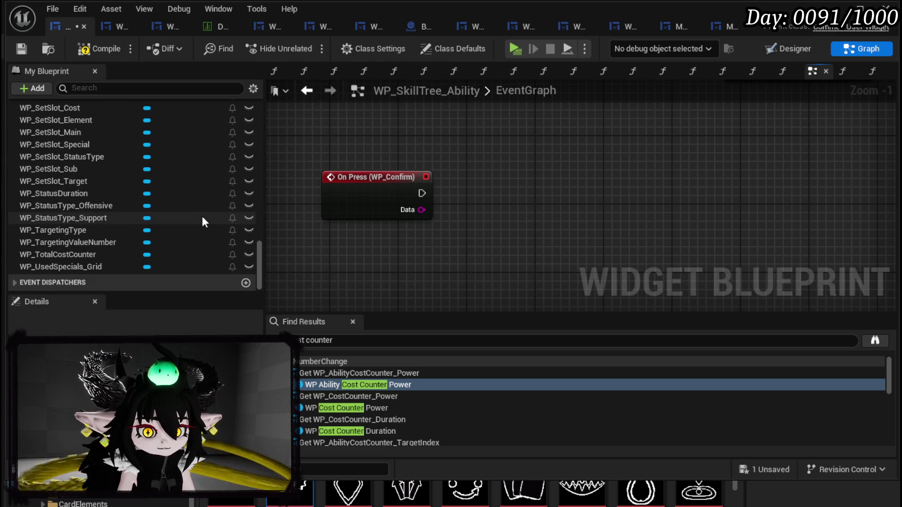
pyautogui.click(19, 280)
pyautogui.scroll(-3, 216, 226)
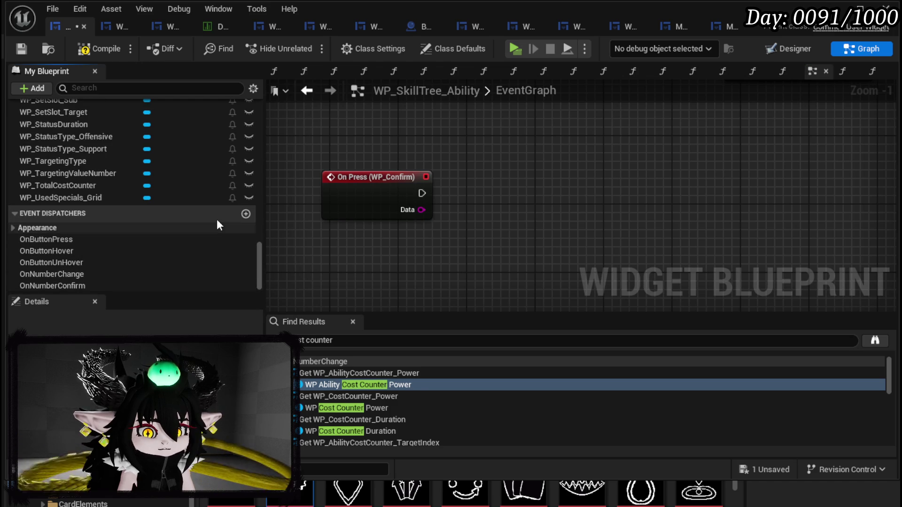
# Step: Create an OnConfirmCreation dispatcher, call it from On Press (WP_Confirm), and compile
pyautogui.click(246, 214)
pyautogui.write('OnConfirmCreation')
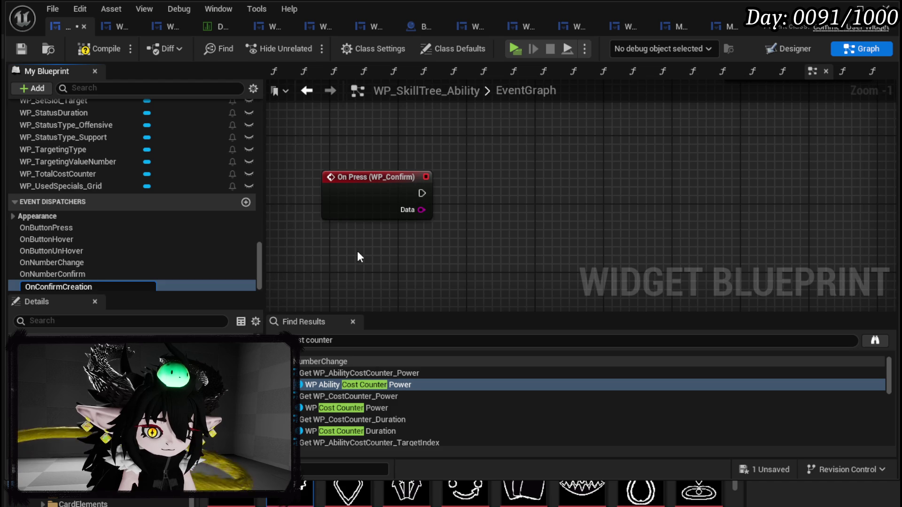
pyautogui.press('Return')
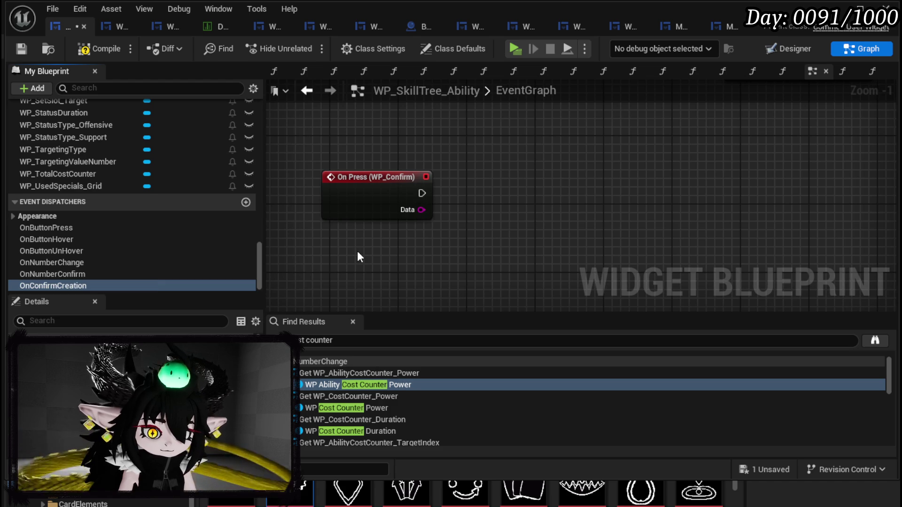
pyautogui.moveTo(84, 284)
pyautogui.mouseDown()
pyautogui.moveTo(430, 192)
pyautogui.moveTo(493, 188)
pyautogui.mouseUp()
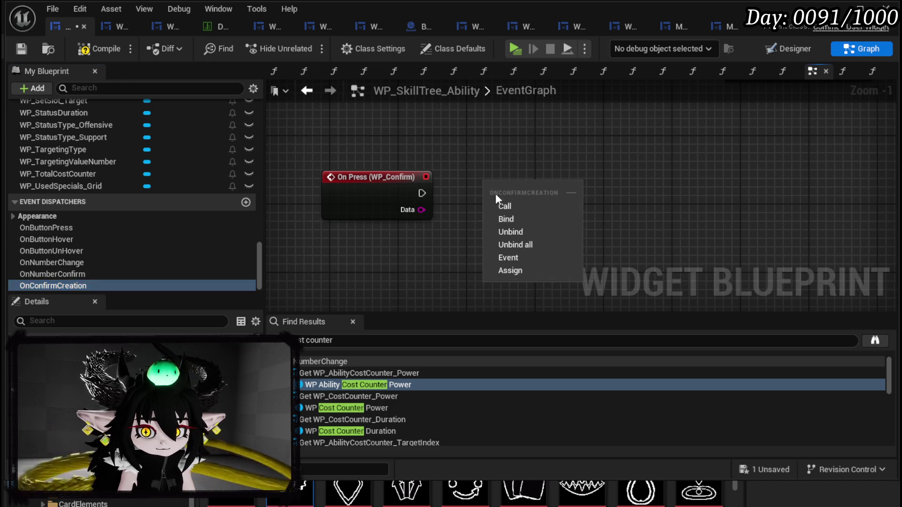
pyautogui.click(505, 204)
pyautogui.moveTo(422, 194)
pyautogui.mouseDown()
pyautogui.moveTo(470, 206)
pyautogui.moveTo(555, 184)
pyautogui.mouseUp()
pyautogui.click(480, 147)
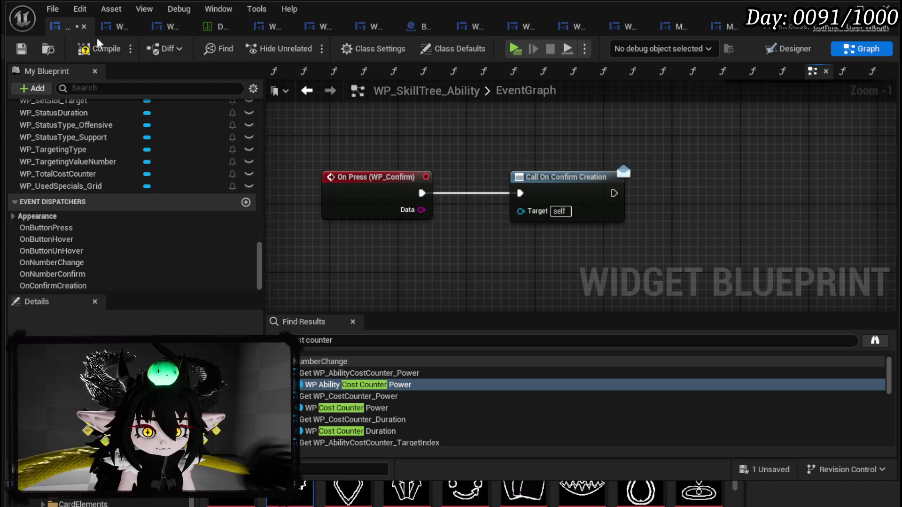
pyautogui.click(21, 51)
# Step: Insert a Branch between On Press and Call On Confirm Creation, then save
pyautogui.moveTo(436, 171)
pyautogui.mouseDown()
pyautogui.moveTo(529, 182)
pyautogui.moveTo(409, 183)
pyautogui.mouseUp()
pyautogui.click(484, 177)
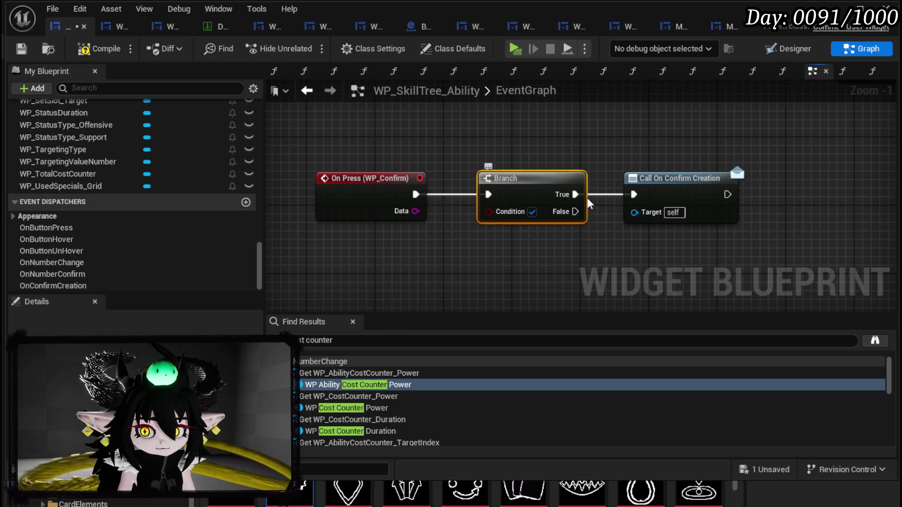
pyautogui.moveTo(658, 188); pyautogui.dragTo(717, 188)
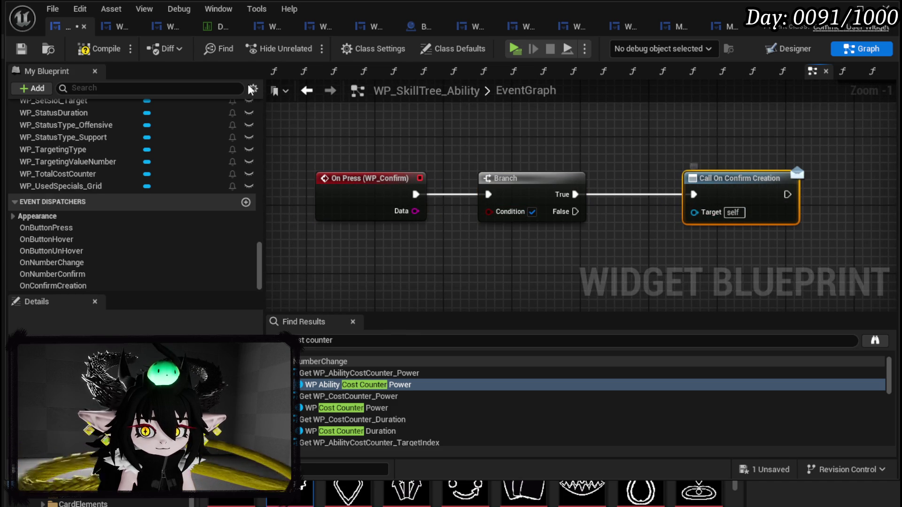
pyautogui.click(21, 50)
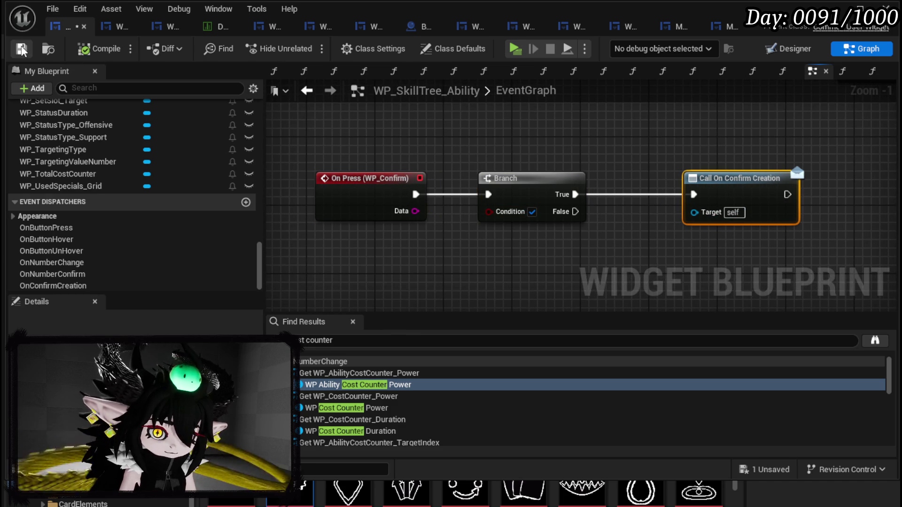
pyautogui.scroll(2, 126, 188)
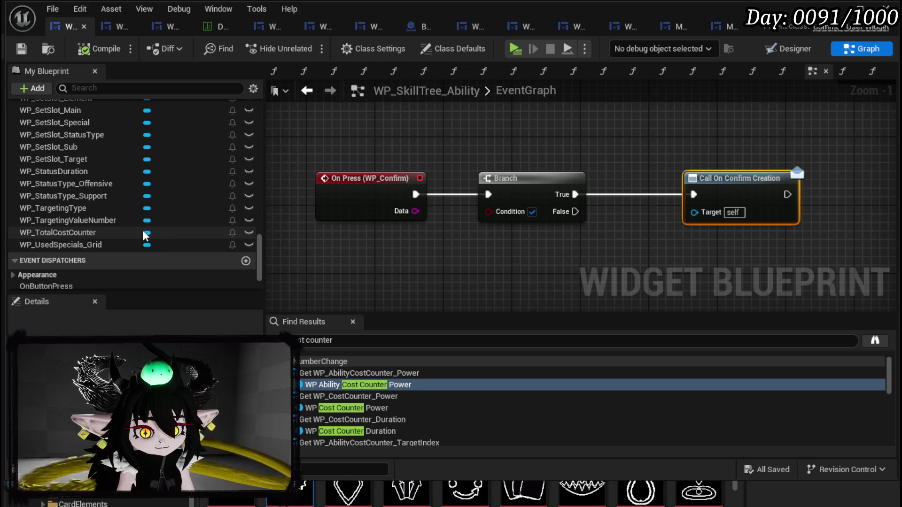
pyautogui.scroll(3, 141, 230)
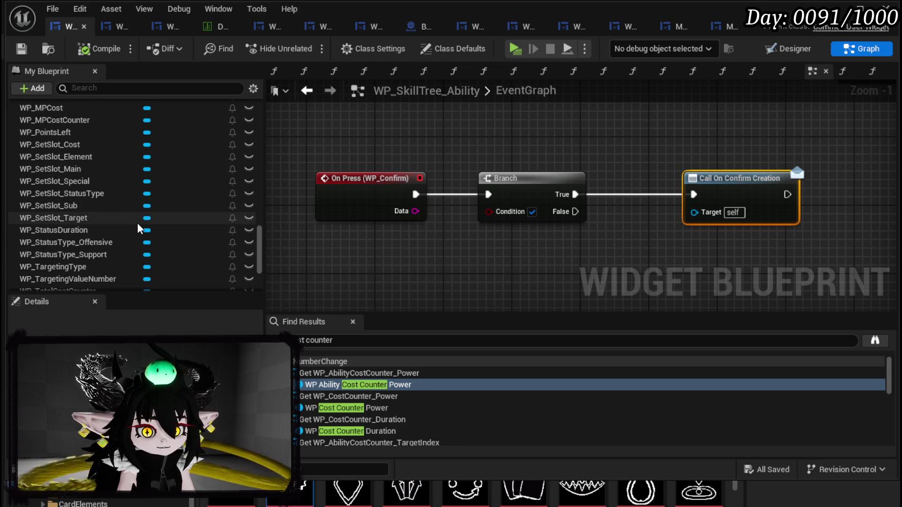
pyautogui.scroll(5, 138, 228)
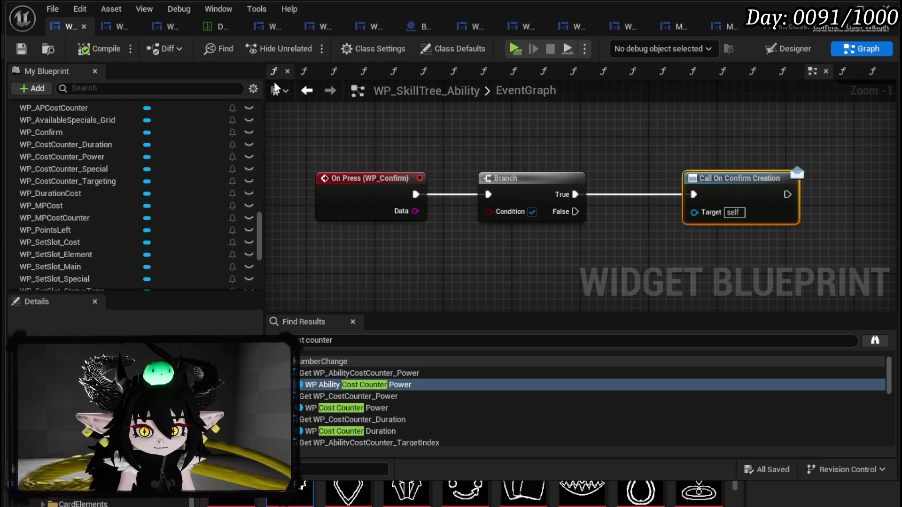
# Step: Open the SetPointsLeft function and arrange the cost, Add and Set Cost nodes
pyautogui.scroll(10, 92, 141)
pyautogui.scroll(10, 92, 145)
pyautogui.doubleClick(52, 157)
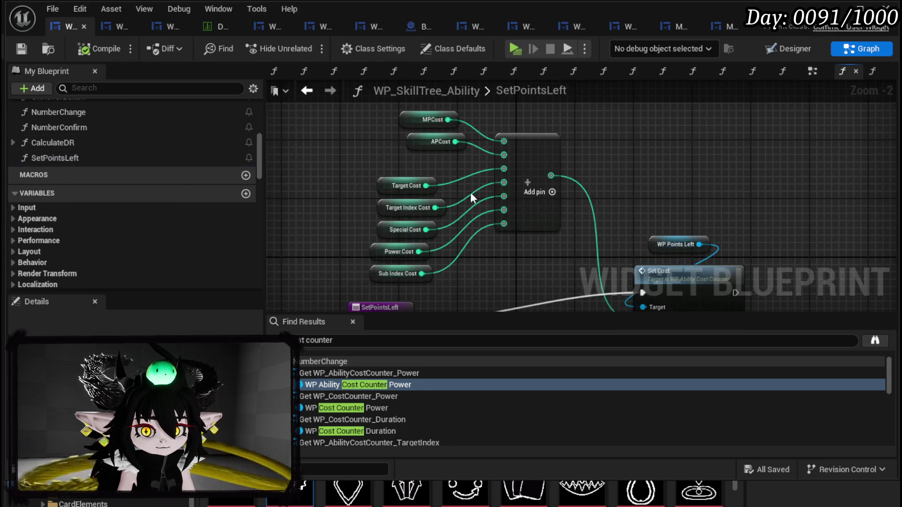
pyautogui.moveTo(463, 193); pyautogui.dragTo(362, 121)
pyautogui.moveTo(504, 126); pyautogui.dragTo(609, 227)
pyautogui.moveTo(554, 169); pyautogui.dragTo(598, 198)
pyautogui.moveTo(442, 214)
pyautogui.mouseDown()
pyautogui.moveTo(524, 209)
pyautogui.moveTo(613, 275)
pyautogui.mouseUp()
pyautogui.moveTo(374, 256)
pyautogui.mouseDown()
pyautogui.moveTo(470, 141)
pyautogui.moveTo(562, 90)
pyautogui.mouseUp()
pyautogui.moveTo(552, 146)
pyautogui.mouseDown()
pyautogui.moveTo(428, 165)
pyautogui.moveTo(399, 201)
pyautogui.moveTo(388, 160)
pyautogui.mouseUp()
# Step: Promote the summed cost to a PointsLeft variable, place its SET before Set Cost, and save
pyautogui.rightClick(376, 146)
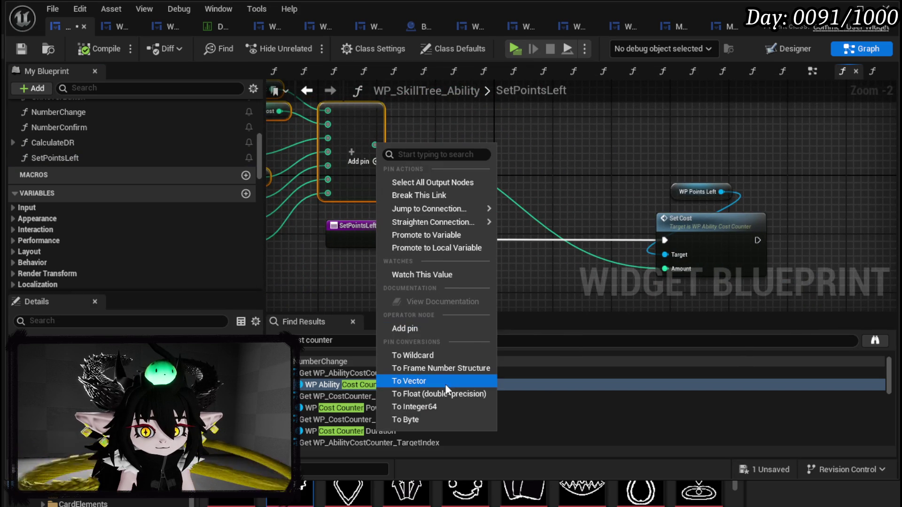
pyautogui.moveTo(428, 207)
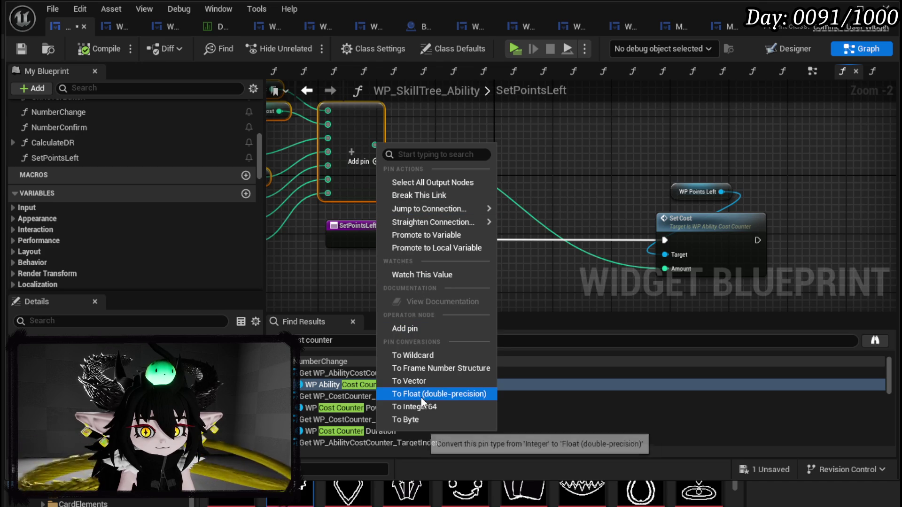
pyautogui.click(413, 234)
pyautogui.write('TotalC')
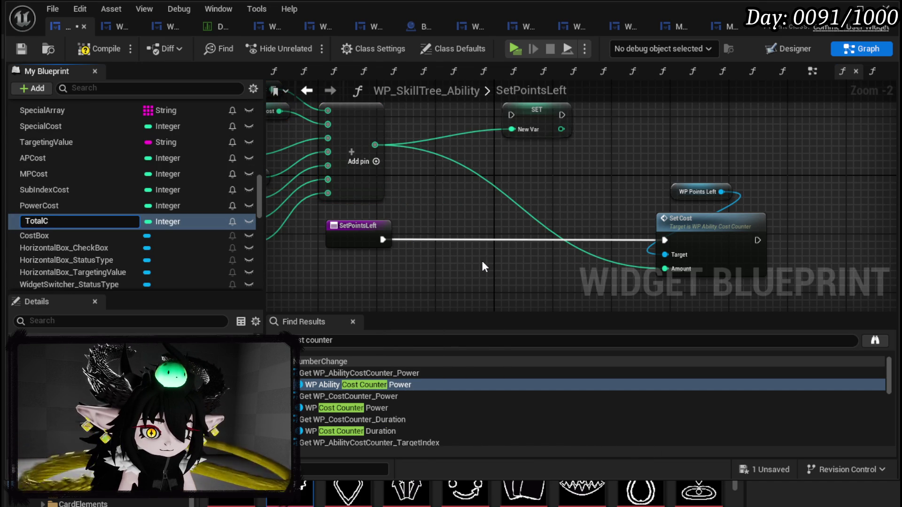
pyautogui.press('BackSpace')
pyautogui.press('BackSpace')
pyautogui.press('BackSpace')
pyautogui.write('PointsL')
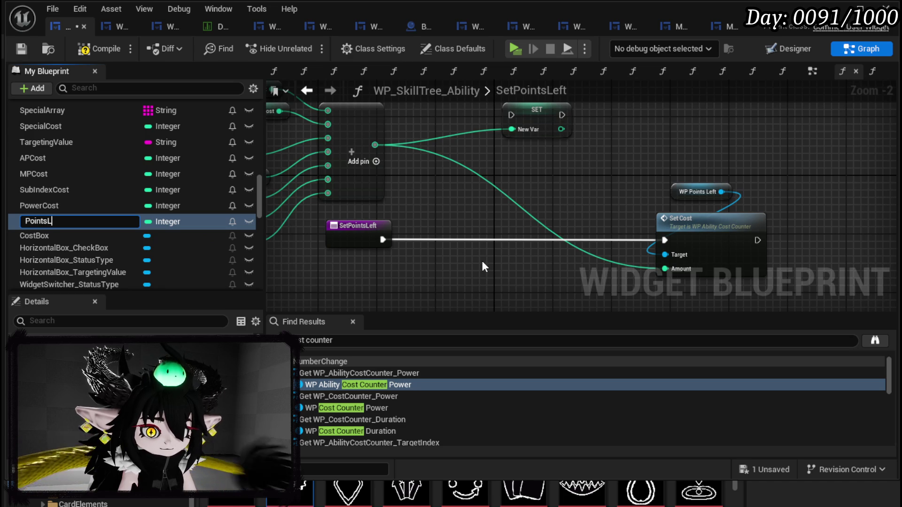
pyautogui.write('eft')
pyautogui.press('Return')
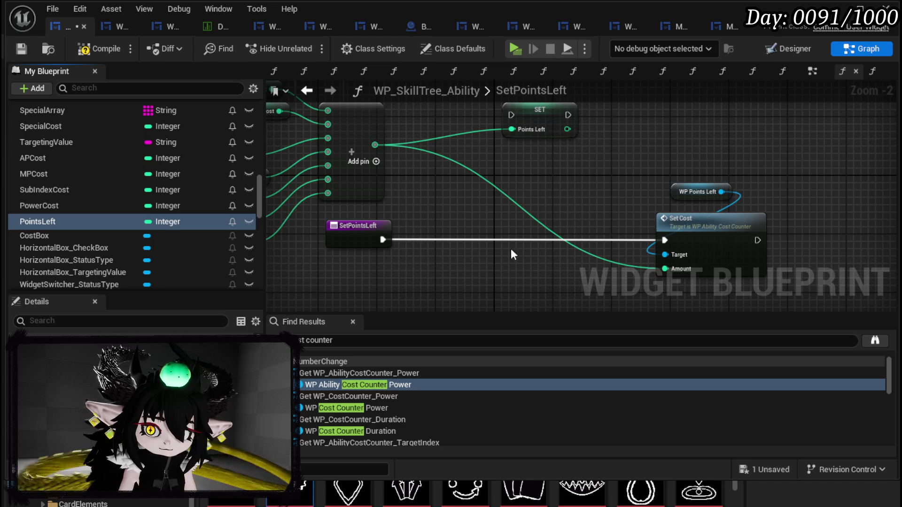
pyautogui.moveTo(544, 118)
pyautogui.mouseDown()
pyautogui.moveTo(615, 249)
pyautogui.moveTo(604, 236)
pyautogui.moveTo(658, 242)
pyautogui.moveTo(667, 258)
pyautogui.moveTo(611, 254)
pyautogui.moveTo(675, 267)
pyautogui.mouseUp()
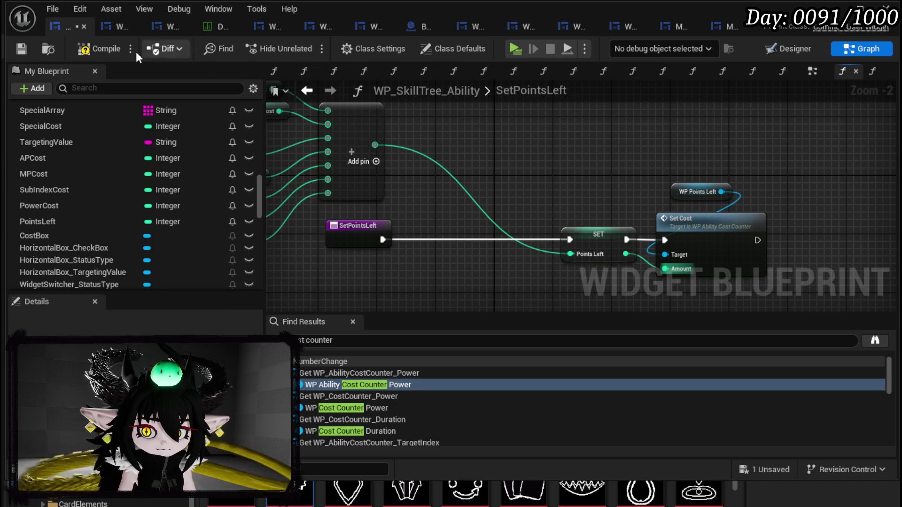
pyautogui.click(16, 49)
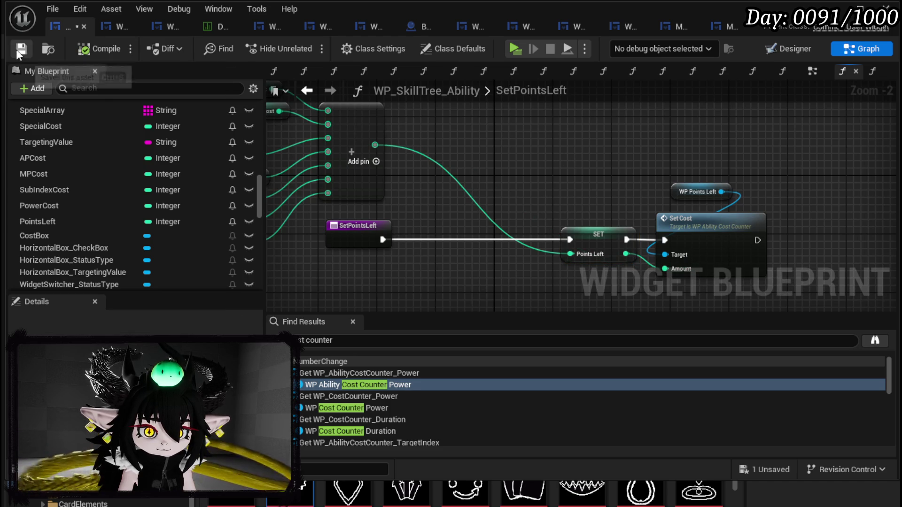
# Step: Feed a PointsLeft >= comparison into the Branch Condition in the EventGraph, tidy nodes, and save
pyautogui.click(307, 91)
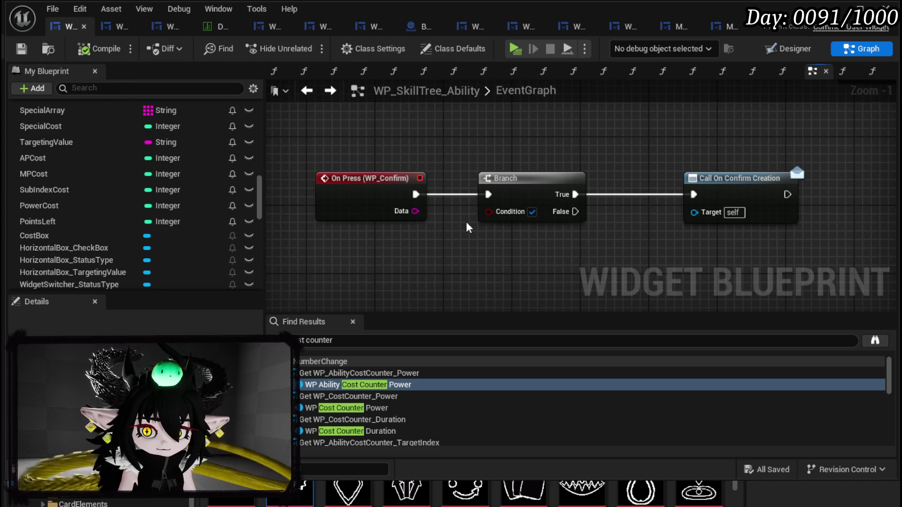
pyautogui.moveTo(37, 222); pyautogui.dragTo(329, 277)
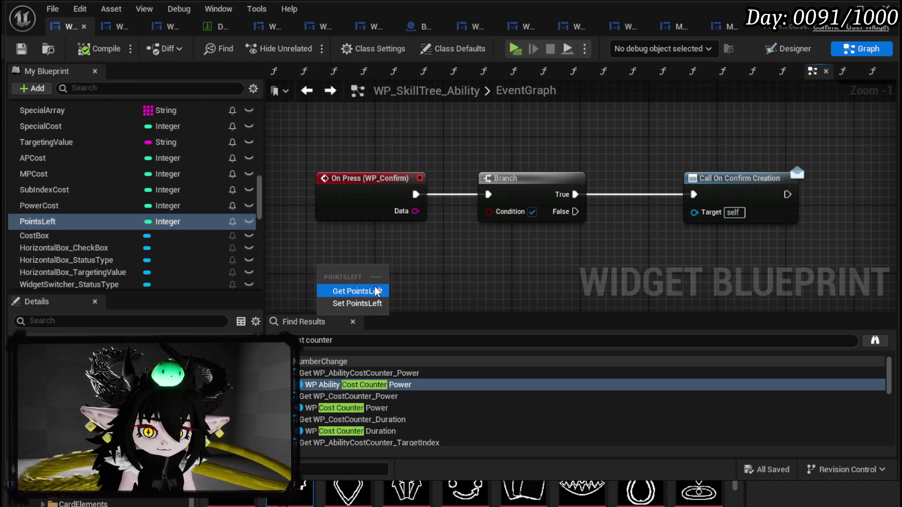
pyautogui.click(350, 288)
pyautogui.moveTo(366, 215); pyautogui.dragTo(412, 229)
pyautogui.write('greater')
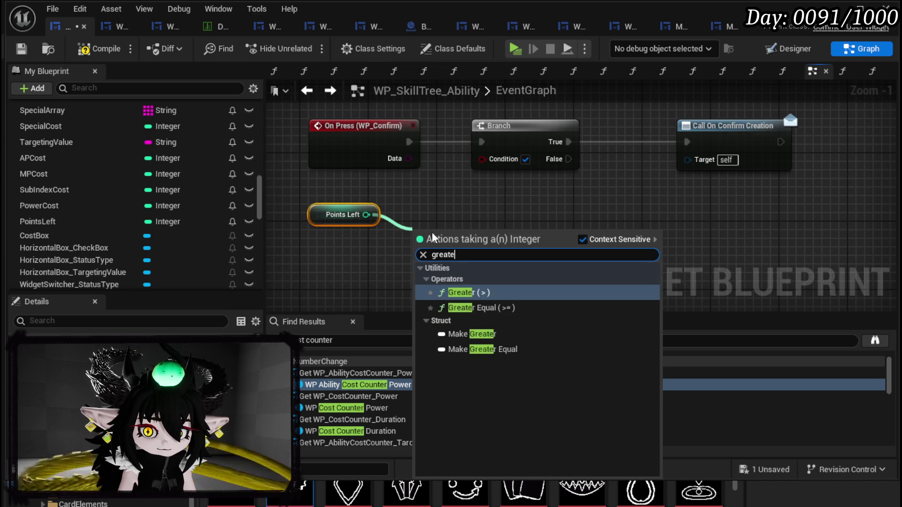
pyautogui.click(514, 314)
pyautogui.moveTo(486, 238); pyautogui.dragTo(482, 159)
pyautogui.moveTo(453, 237); pyautogui.dragTo(439, 225)
pyautogui.moveTo(547, 224); pyautogui.dragTo(469, 252)
pyautogui.click(469, 252)
pyautogui.moveTo(629, 171); pyautogui.dragTo(570, 138)
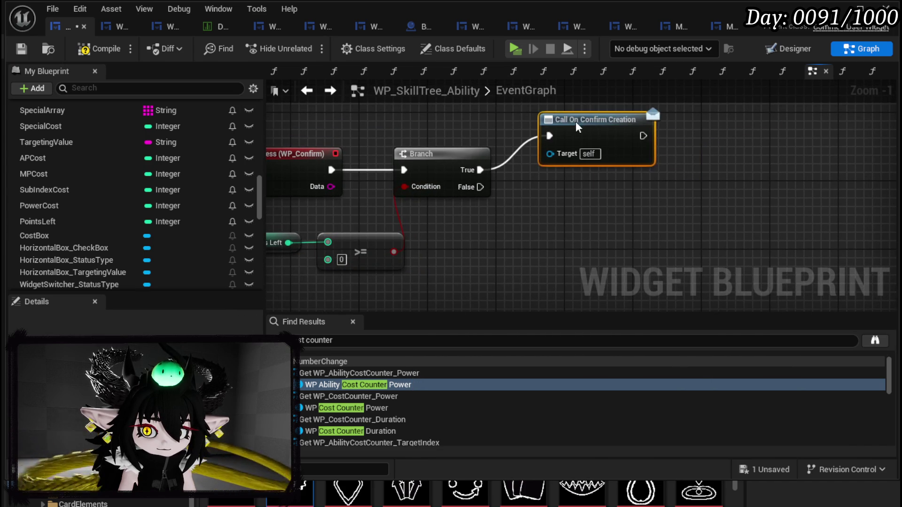
pyautogui.click(19, 50)
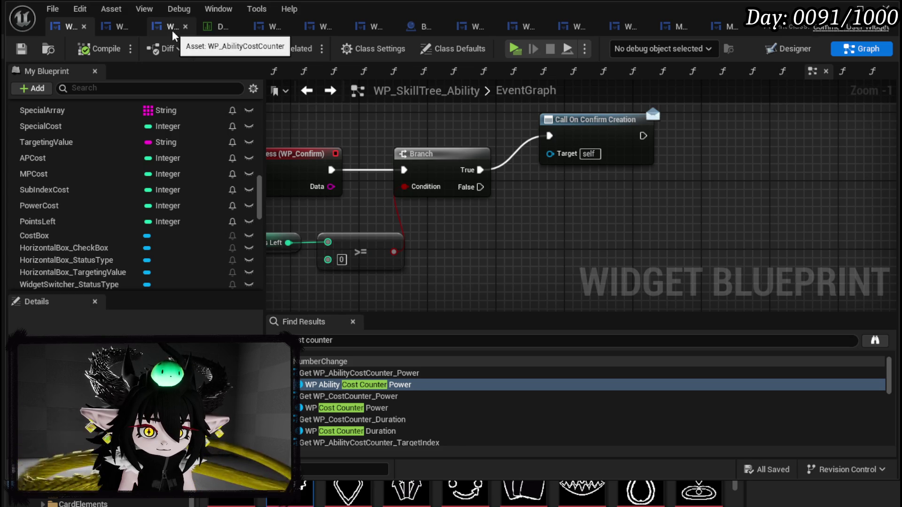
# Step: Switch to WP_AbilityCreationTree and open its BindButtons function graph
pyautogui.click(277, 32)
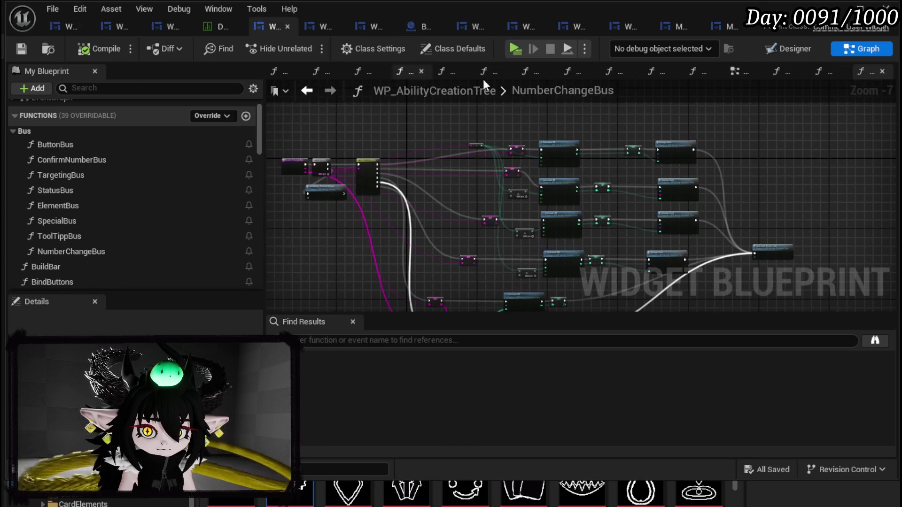
pyautogui.click(789, 49)
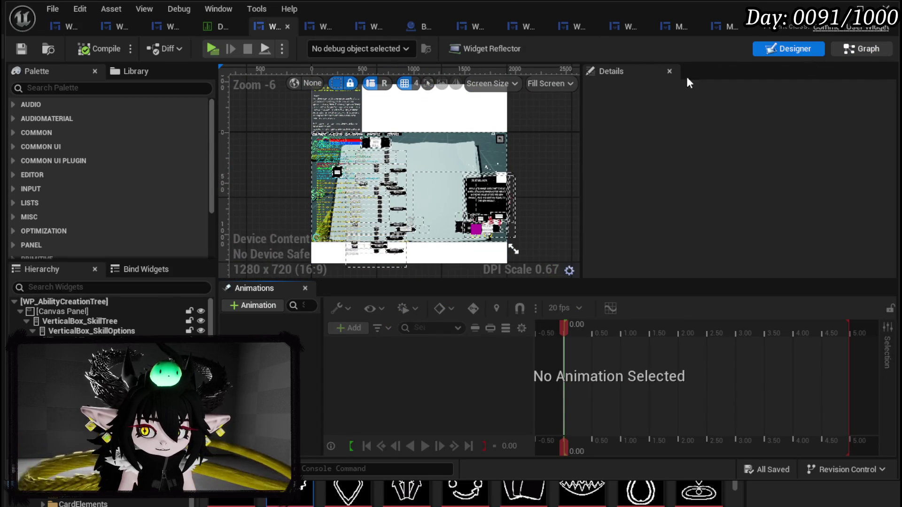
pyautogui.click(862, 48)
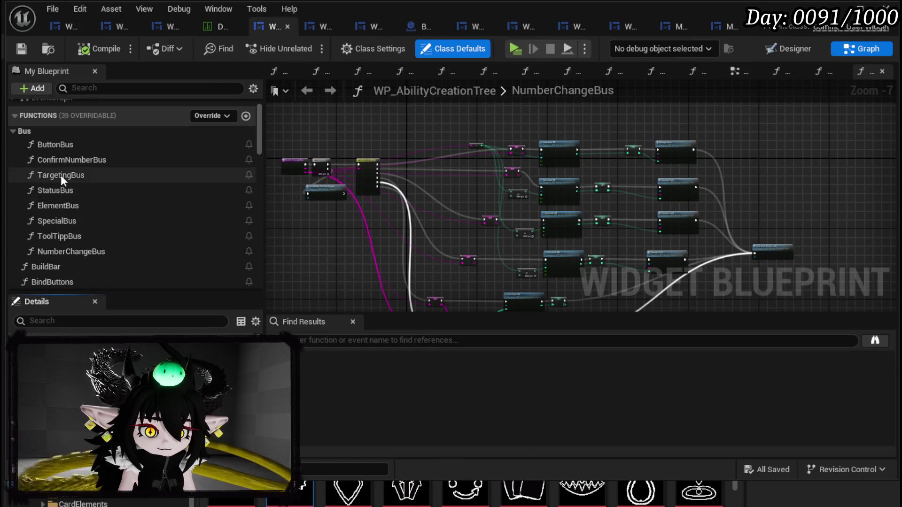
pyautogui.scroll(-3, 92, 244)
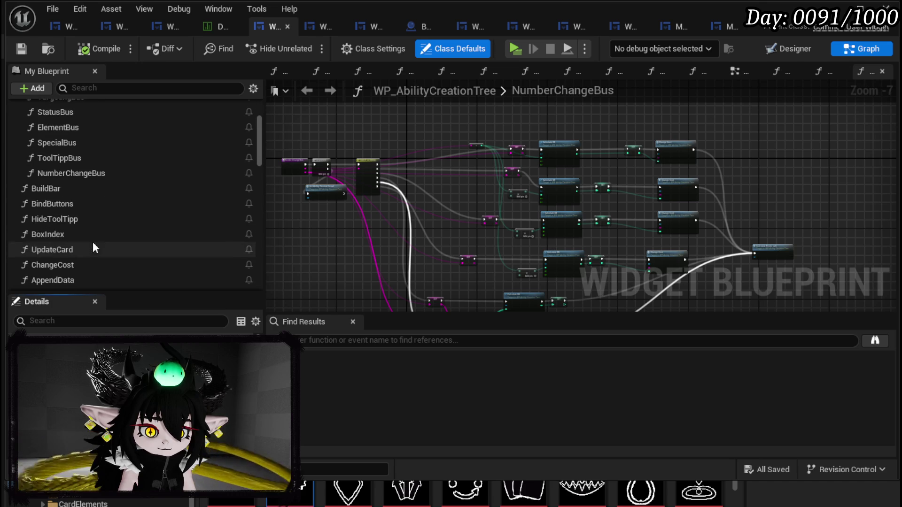
pyautogui.doubleClick(78, 198)
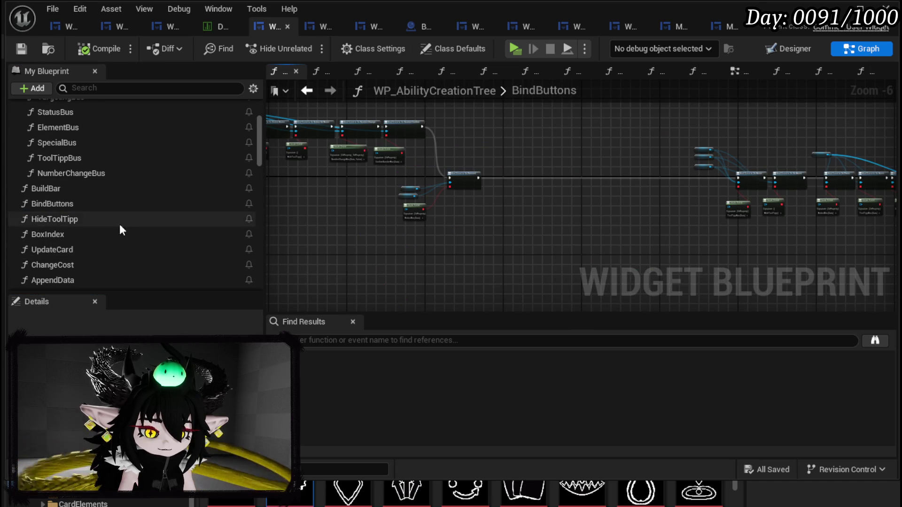
pyautogui.scroll(-5, 78, 208)
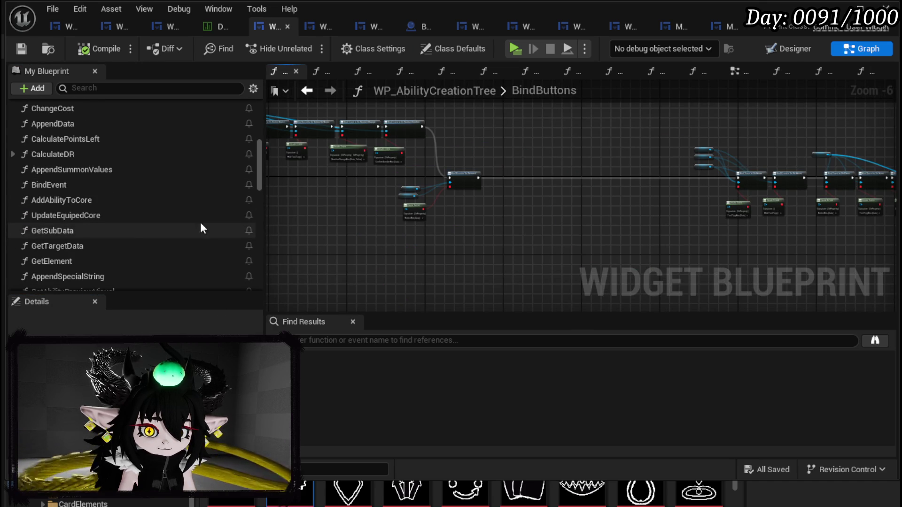
pyautogui.scroll(5, 135, 215)
pyautogui.doubleClick(141, 204)
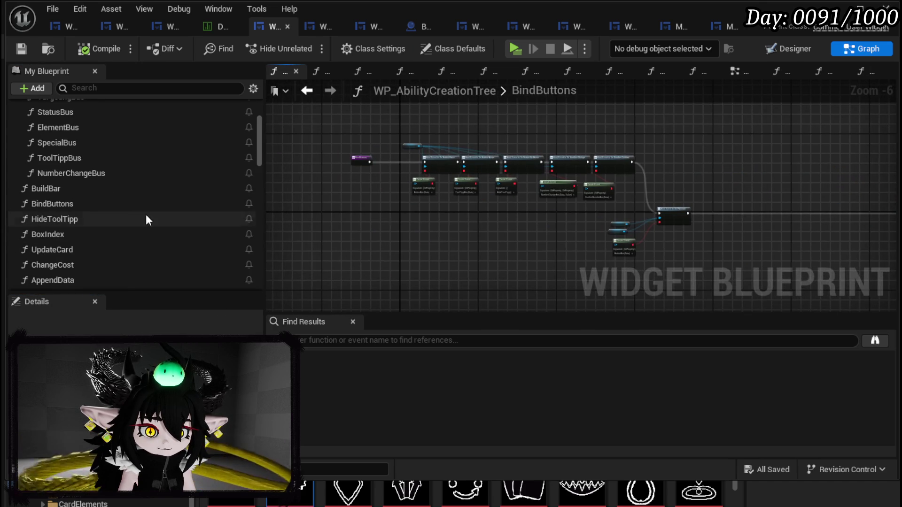
# Step: Open BindEvent, move it up after NumberChangeBus, and open BindButtons from its call
pyautogui.scroll(1, 84, 207)
pyautogui.scroll(-8, 83, 207)
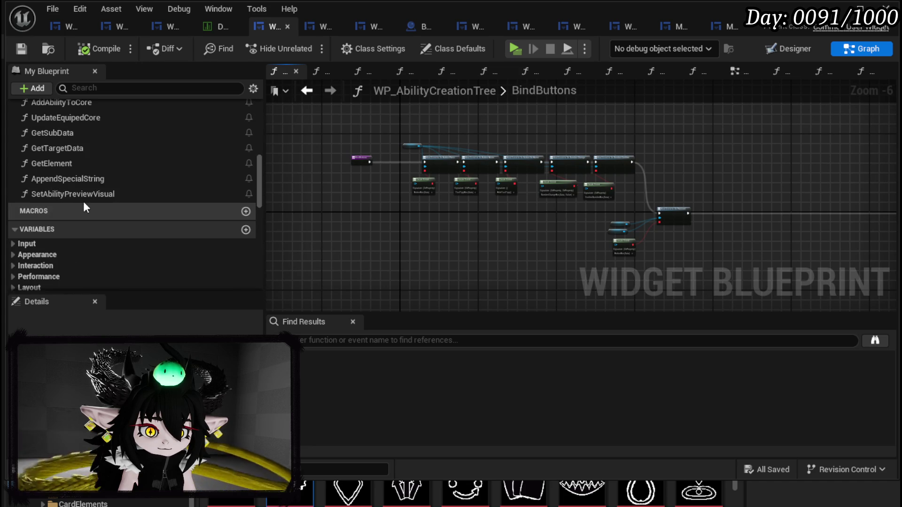
pyautogui.scroll(7, 84, 206)
pyautogui.scroll(-3, 84, 204)
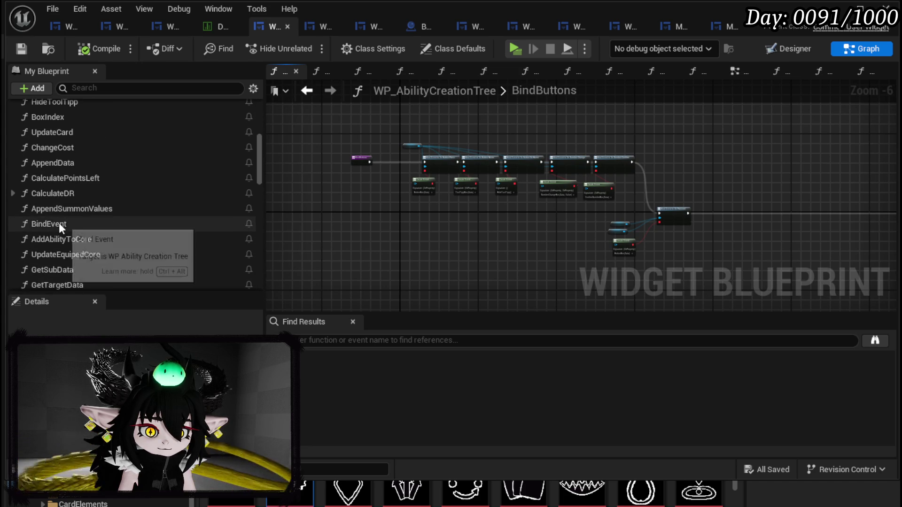
pyautogui.doubleClick(60, 223)
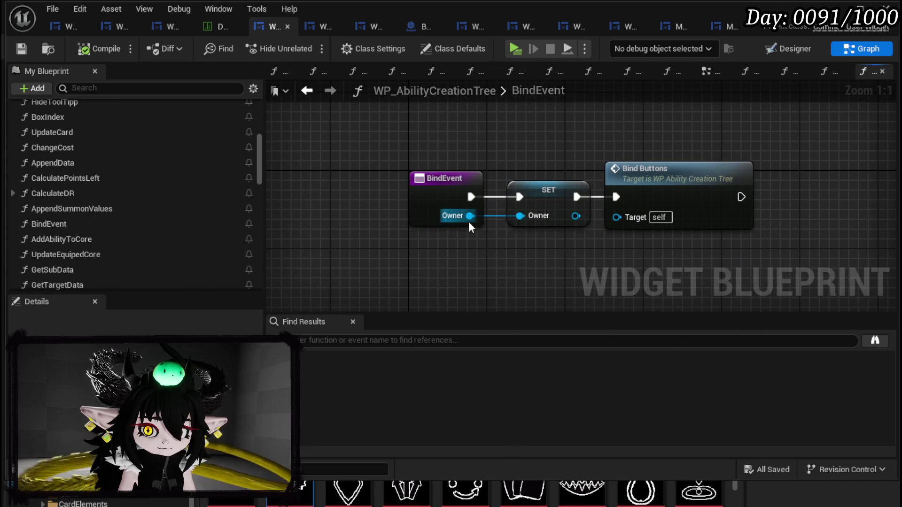
pyautogui.moveTo(631, 195); pyautogui.dragTo(438, 198)
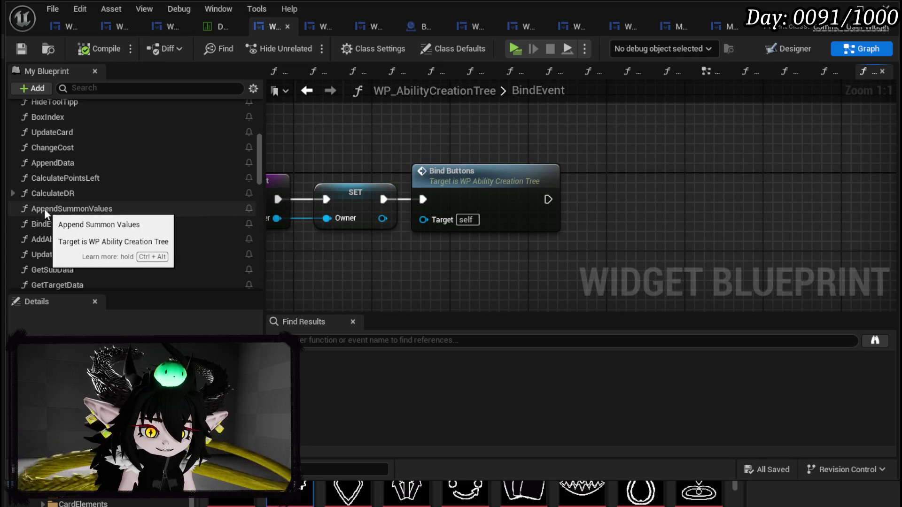
pyautogui.moveTo(69, 223)
pyautogui.mouseDown()
pyautogui.moveTo(81, 158)
pyautogui.moveTo(78, 188)
pyautogui.moveTo(48, 207)
pyautogui.mouseUp()
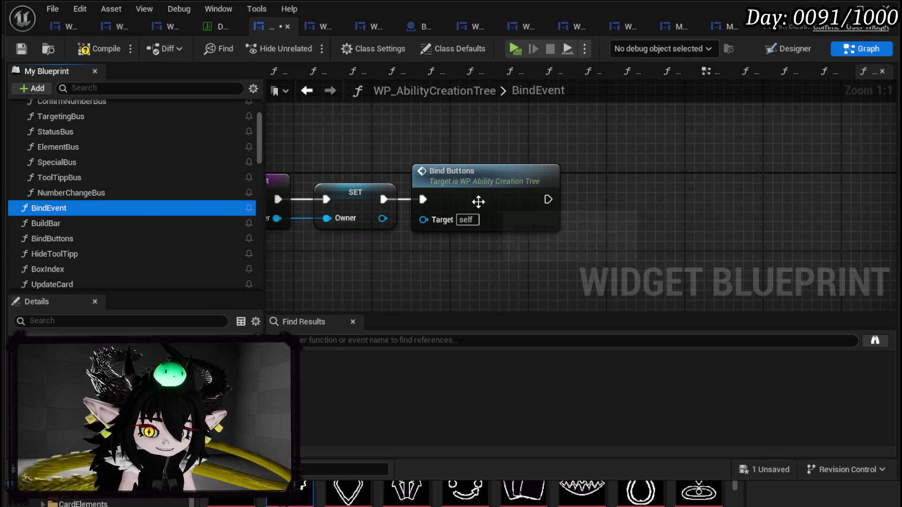
pyautogui.doubleClick(478, 202)
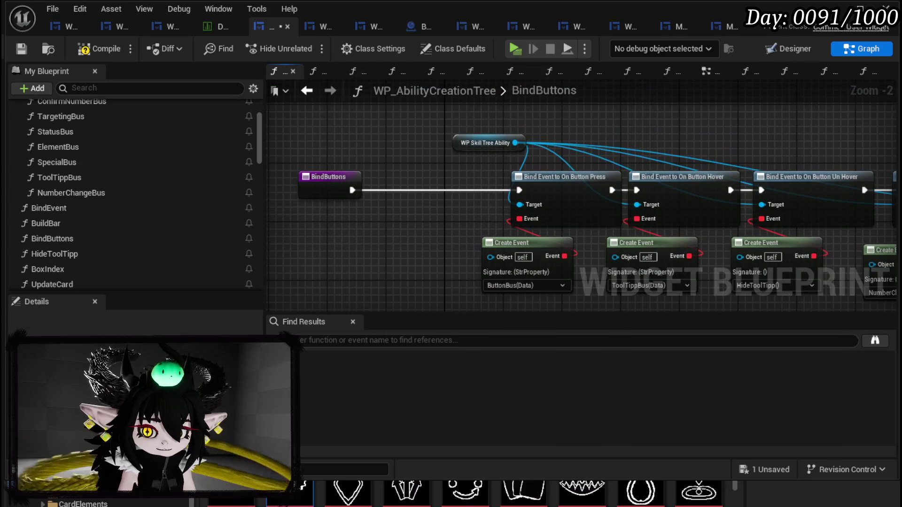
# Step: Add a Bind Event to On Confirm Creation as the first bind after BindButtons
pyautogui.moveTo(516, 143); pyautogui.dragTo(585, 133)
pyautogui.write('B')
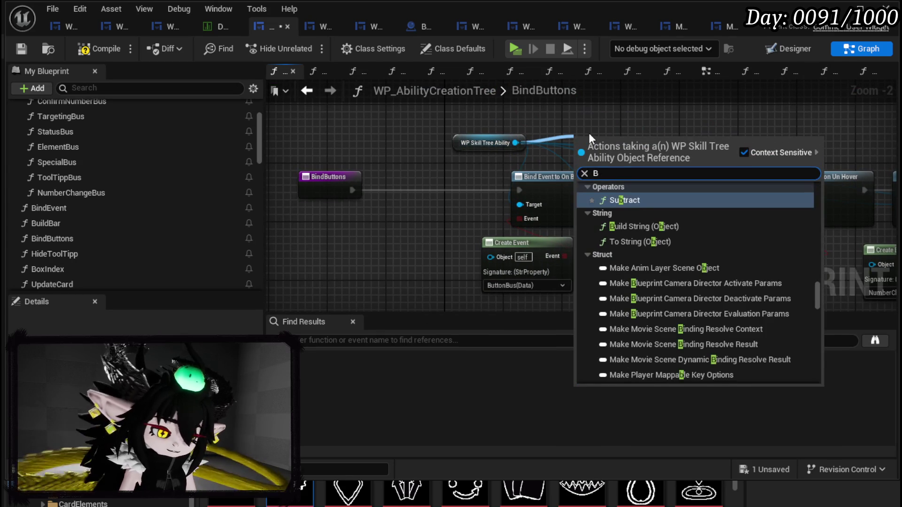
pyautogui.write('ind on Conf')
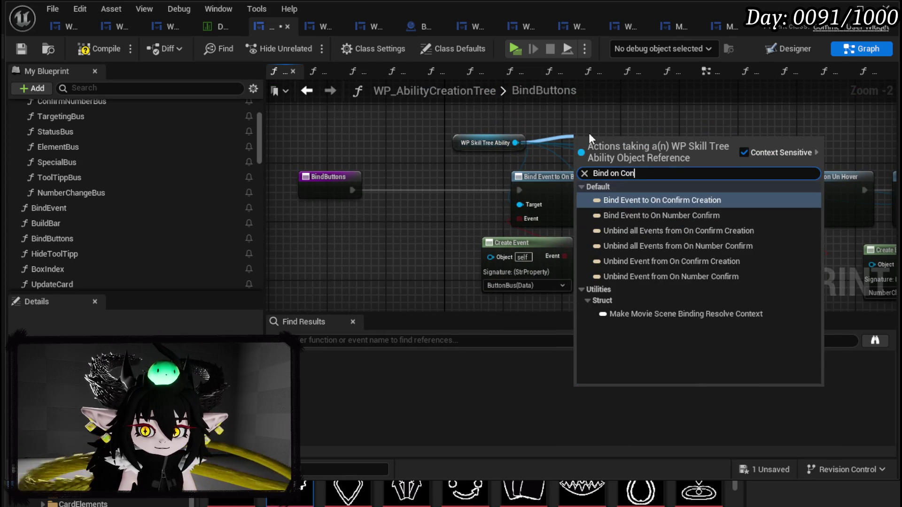
pyautogui.click(644, 200)
pyautogui.moveTo(627, 149)
pyautogui.mouseDown()
pyautogui.moveTo(429, 179)
pyautogui.moveTo(436, 186)
pyautogui.mouseUp()
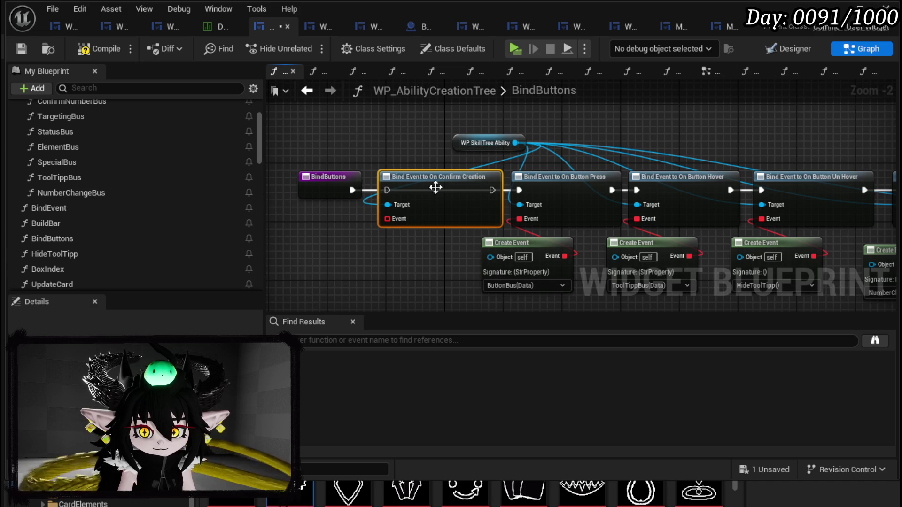
pyautogui.moveTo(353, 190); pyautogui.dragTo(388, 191)
pyautogui.moveTo(492, 190)
pyautogui.mouseDown()
pyautogui.moveTo(531, 191)
pyautogui.moveTo(499, 192)
pyautogui.moveTo(518, 189)
pyautogui.mouseUp()
pyautogui.moveTo(464, 145); pyautogui.dragTo(342, 123)
# Step: Feed the confirm binding's Event pin from a new Create Event node
pyautogui.moveTo(386, 218); pyautogui.dragTo(368, 265)
pyautogui.write('crea')
pyautogui.click(405, 324)
pyautogui.scroll(-5, 373, 262)
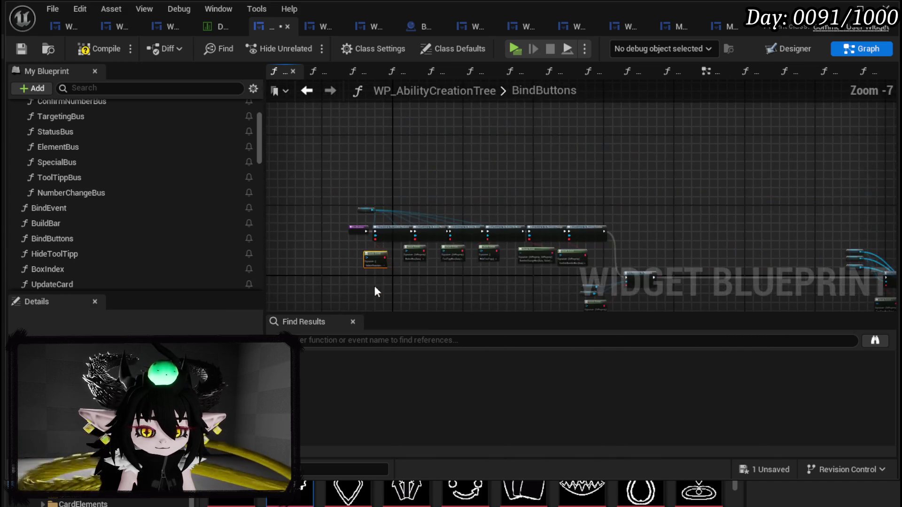
pyautogui.scroll(4, 361, 262)
pyautogui.click(381, 227)
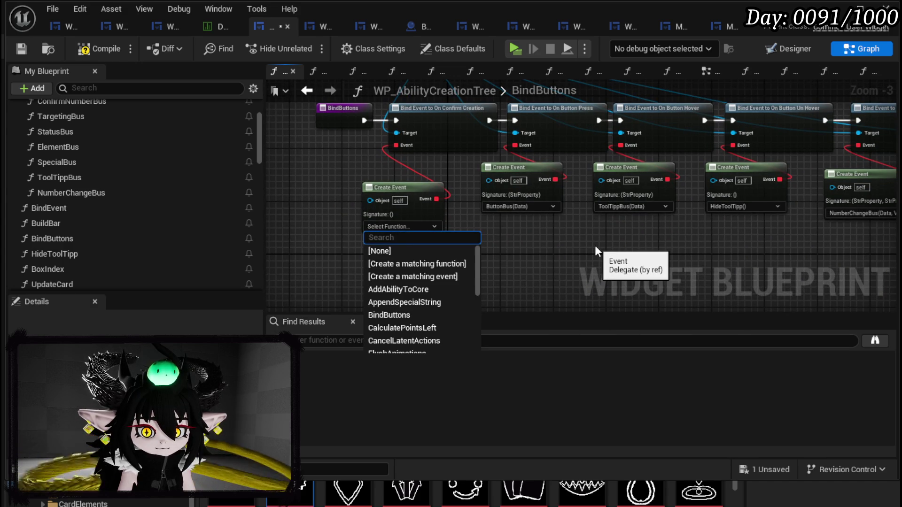
pyautogui.press('Escape')
pyautogui.click(710, 71)
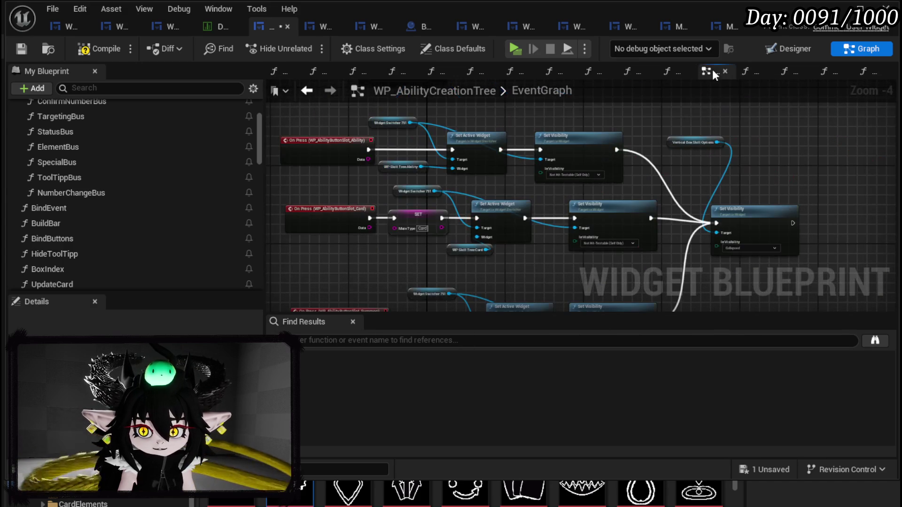
pyautogui.scroll(-8, 394, 179)
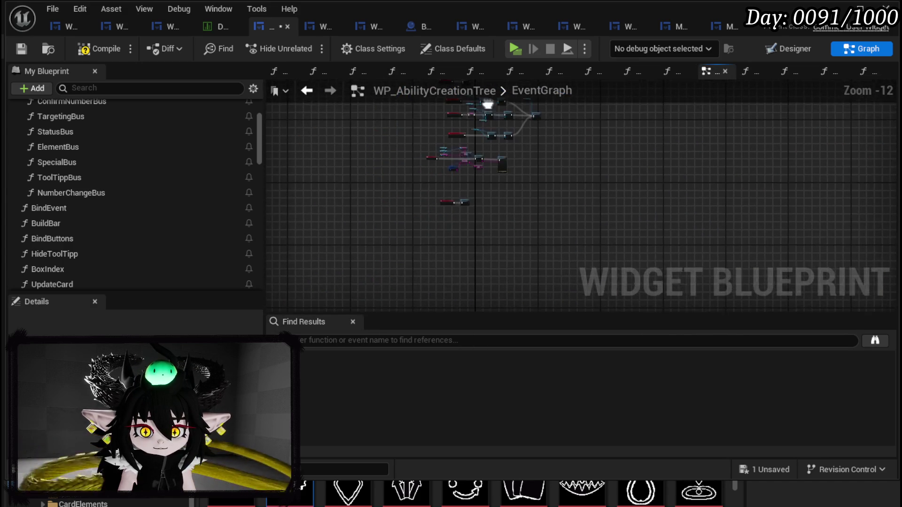
pyautogui.scroll(8, 450, 159)
pyautogui.scroll(1, 451, 161)
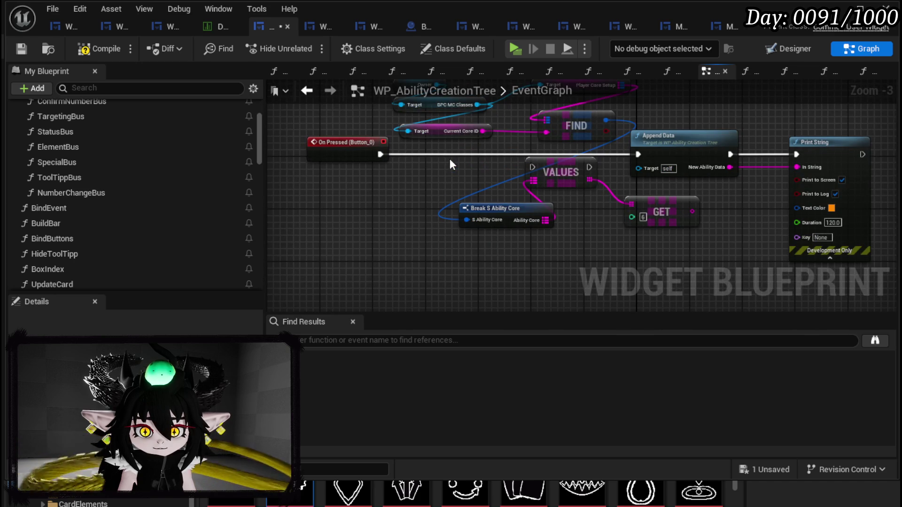
pyautogui.moveTo(450, 159)
pyautogui.mouseDown()
pyautogui.moveTo(403, 187)
pyautogui.moveTo(396, 208)
pyautogui.mouseUp()
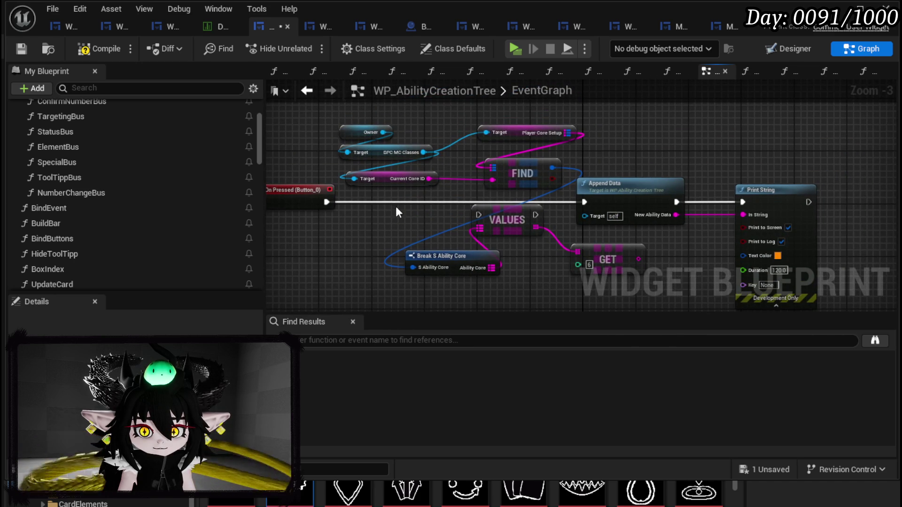
pyautogui.scroll(-3, 396, 207)
pyautogui.scroll(3, 433, 147)
pyautogui.scroll(-5, 439, 198)
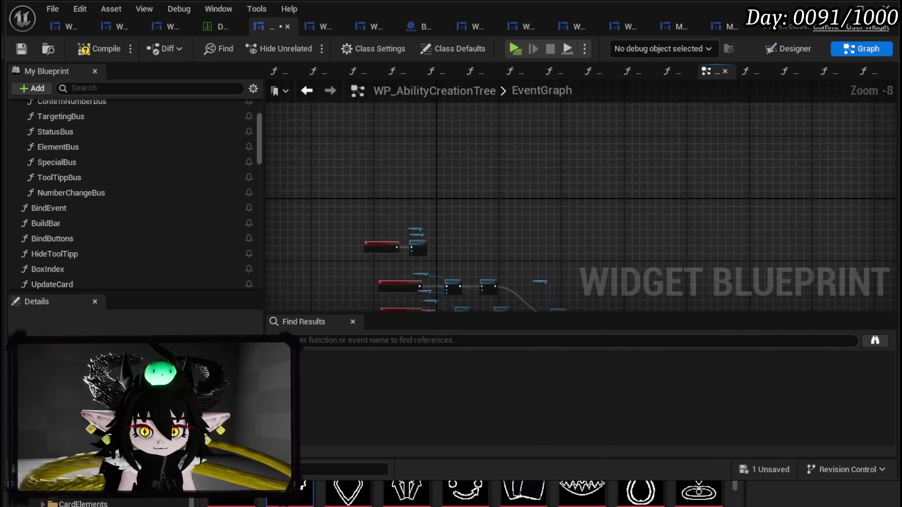
pyautogui.scroll(8, 416, 297)
pyautogui.moveTo(415, 297); pyautogui.dragTo(438, 160)
pyautogui.scroll(-3, 438, 160)
pyautogui.moveTo(456, 224)
pyautogui.mouseDown()
pyautogui.moveTo(425, 141)
pyautogui.moveTo(413, 221)
pyautogui.moveTo(404, 178)
pyautogui.moveTo(420, 123)
pyautogui.mouseUp()
pyautogui.scroll(-4, 392, 214)
pyautogui.scroll(5, 403, 201)
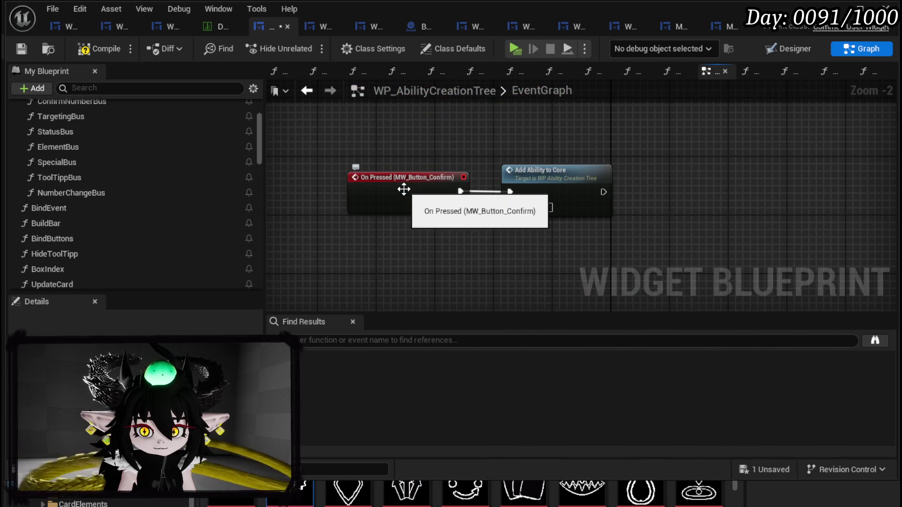
pyautogui.moveTo(480, 246); pyautogui.dragTo(558, 154)
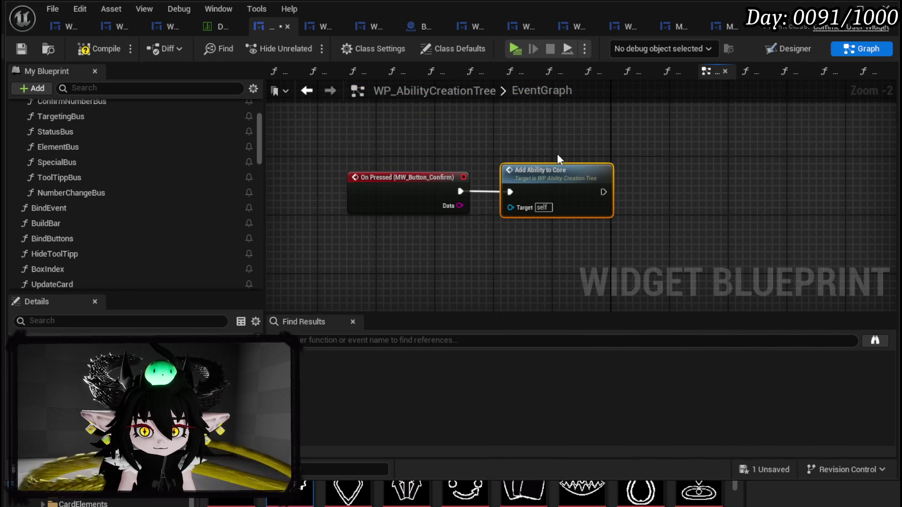
pyautogui.click(789, 50)
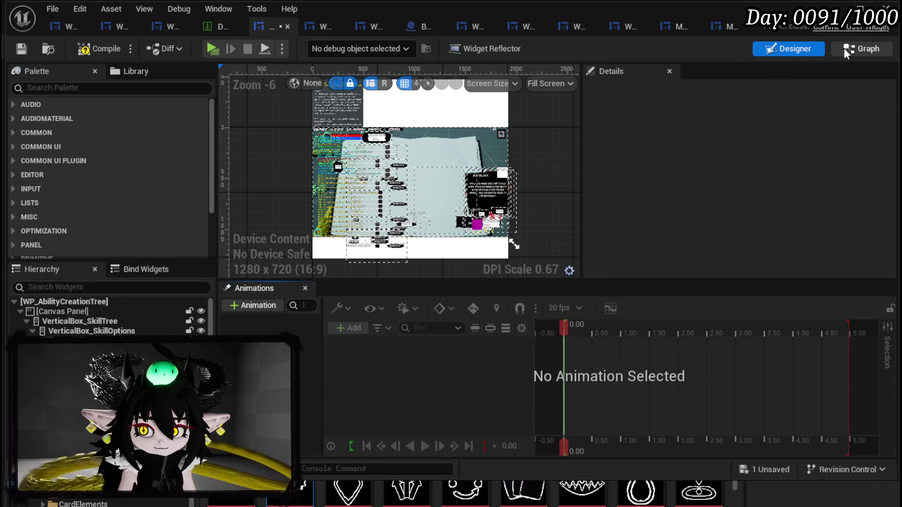
pyautogui.hotkey('alt', 'Left')
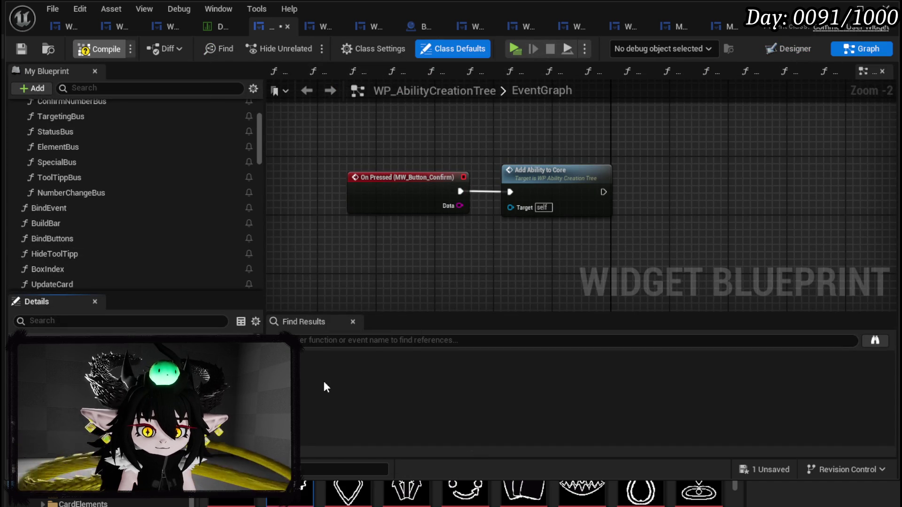
# Step: Compile and temporarily bind the erroring Create Event node to AddAbilityToCore
pyautogui.click(327, 346)
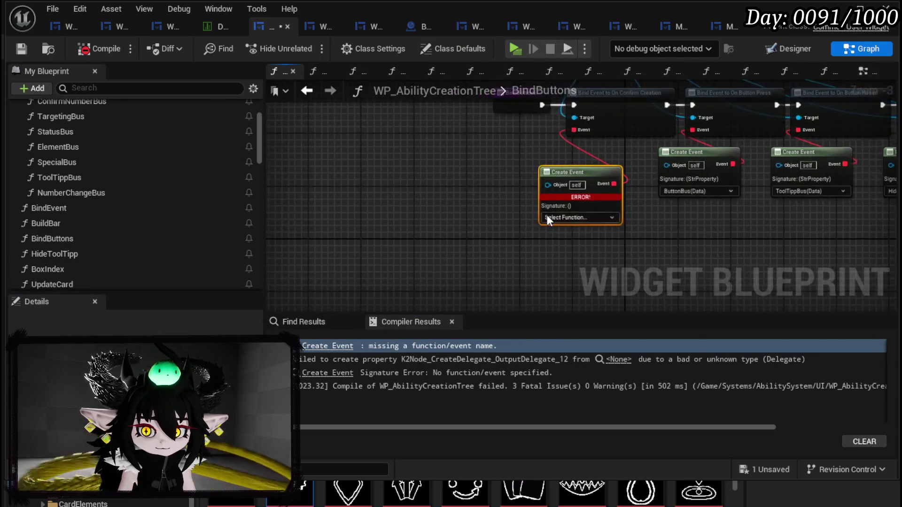
pyautogui.click(593, 228)
pyautogui.write('Add')
pyautogui.click(596, 253)
pyautogui.click(374, 229)
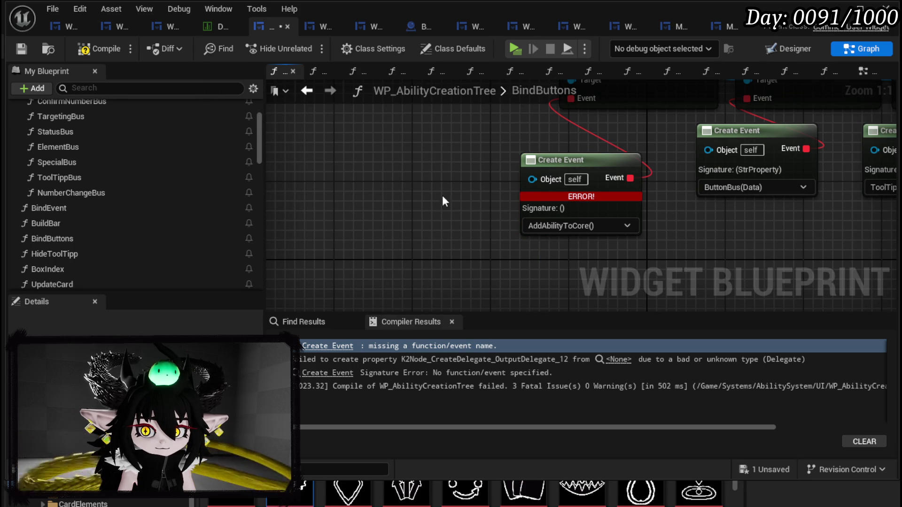
pyautogui.moveTo(562, 160); pyautogui.dragTo(451, 150)
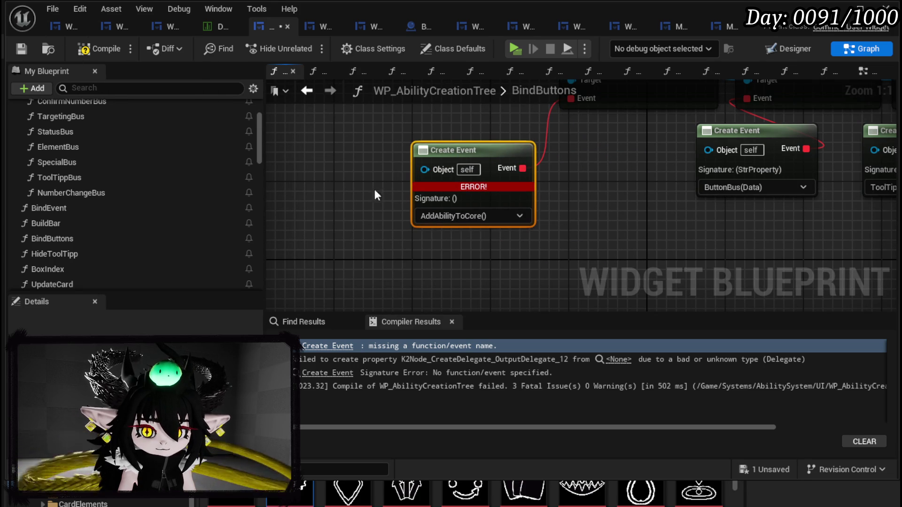
pyautogui.scroll(10, 132, 170)
# Step: Add a new ConfirmationEvent function to the blueprint and save
pyautogui.click(244, 145)
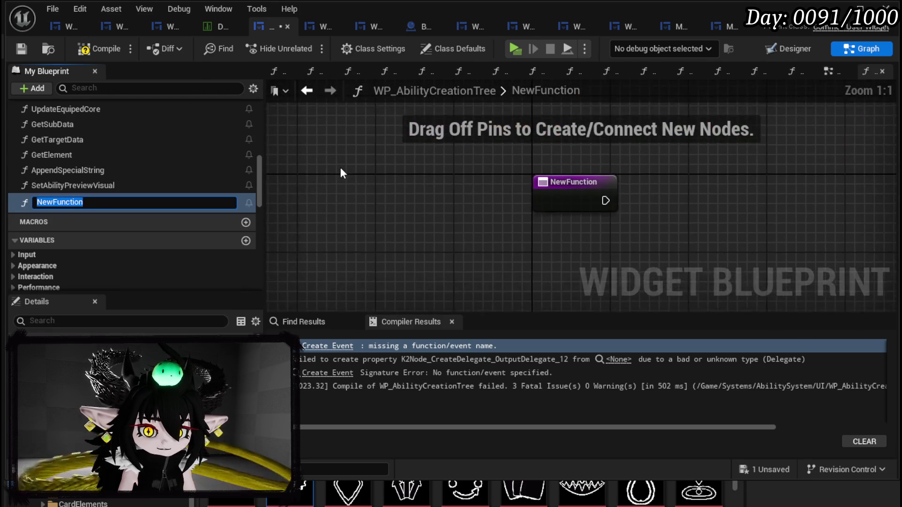
pyautogui.write('Confirmati')
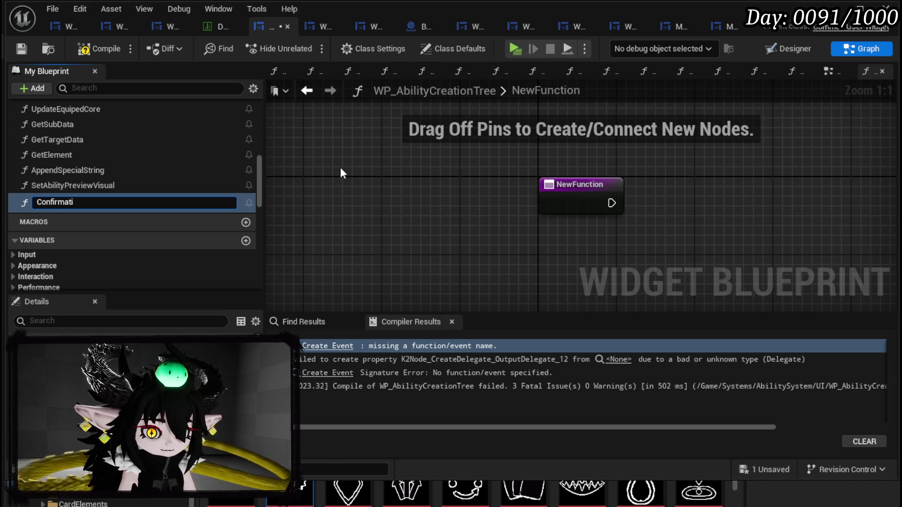
pyautogui.write('onEvent')
pyautogui.press('Return')
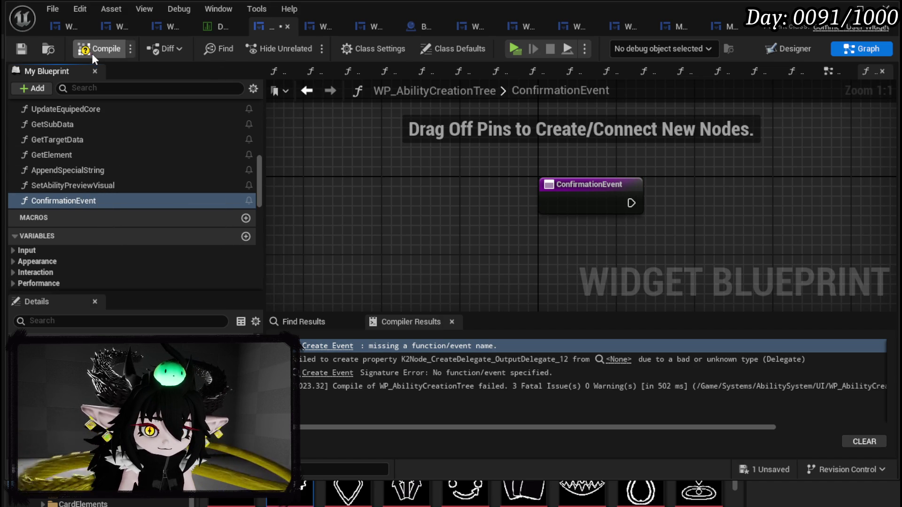
pyautogui.click(18, 48)
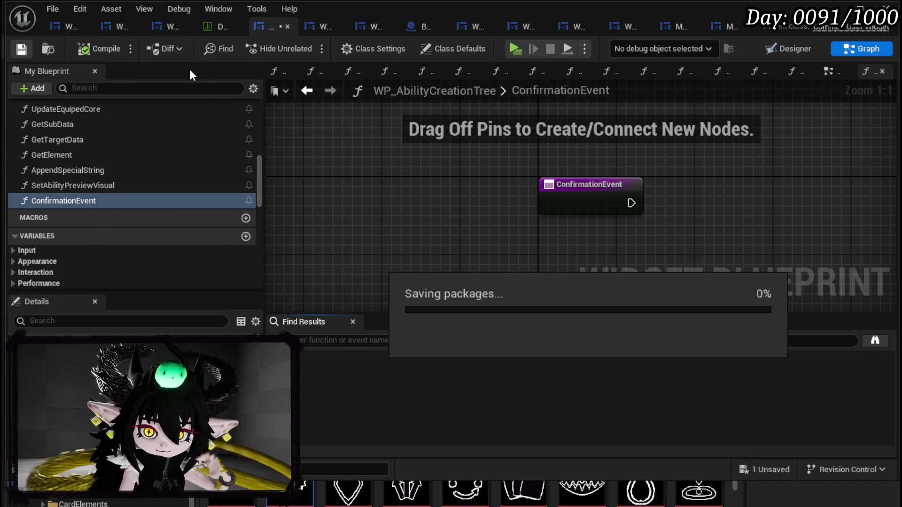
pyautogui.click(307, 91)
# Step: Set the Create Event node's function to ConfirmationEvent, then compile and save
pyautogui.click(526, 205)
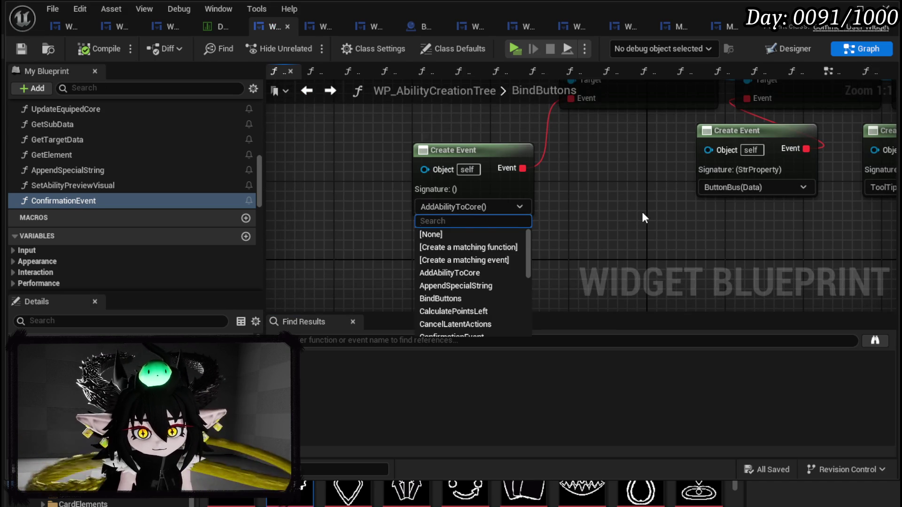
pyautogui.write('Cof')
pyautogui.press('BackSpace')
pyautogui.write('nfirm')
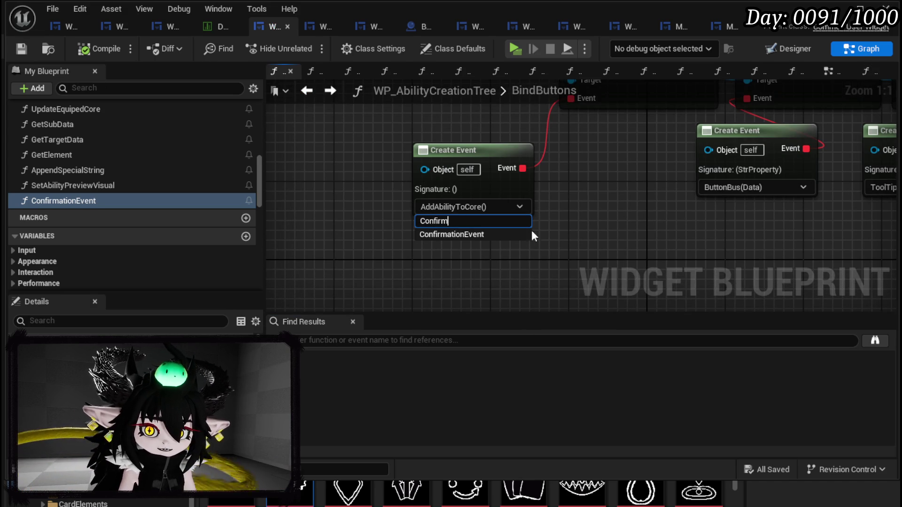
pyautogui.click(527, 234)
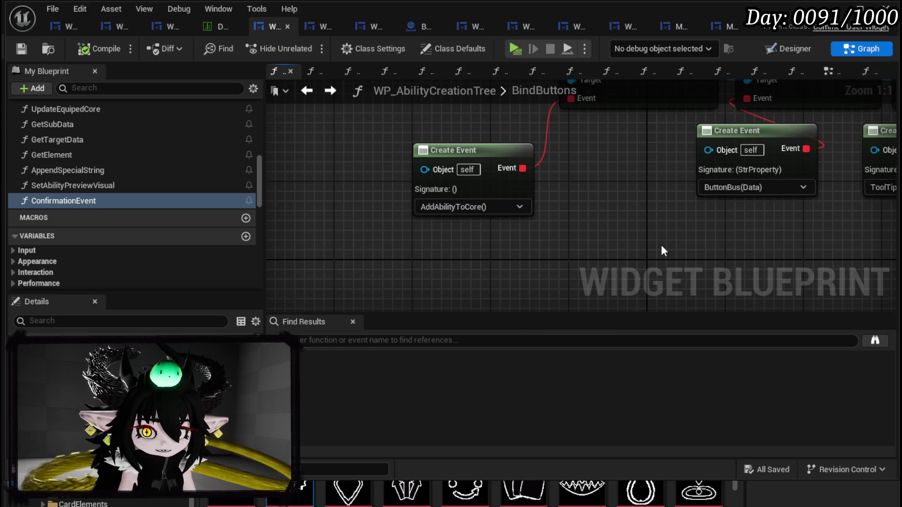
pyautogui.click(22, 50)
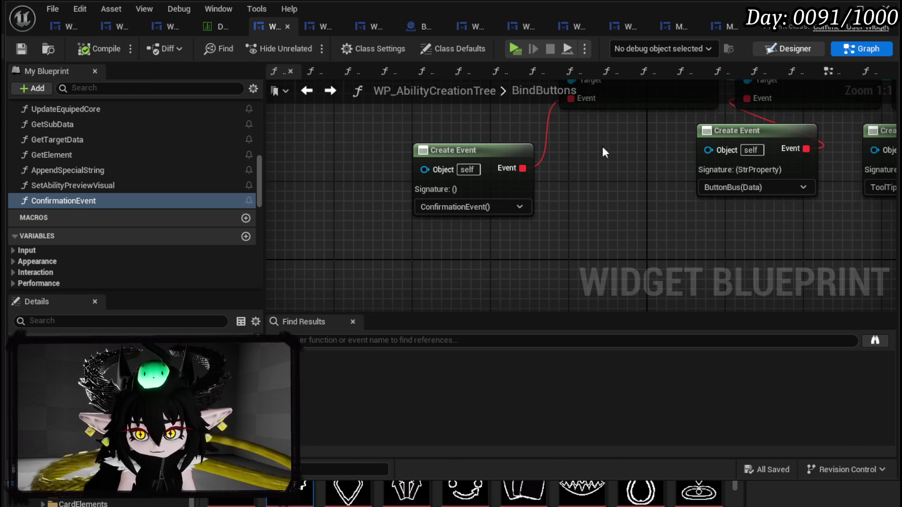
pyautogui.click(789, 49)
pyautogui.scroll(5, 415, 201)
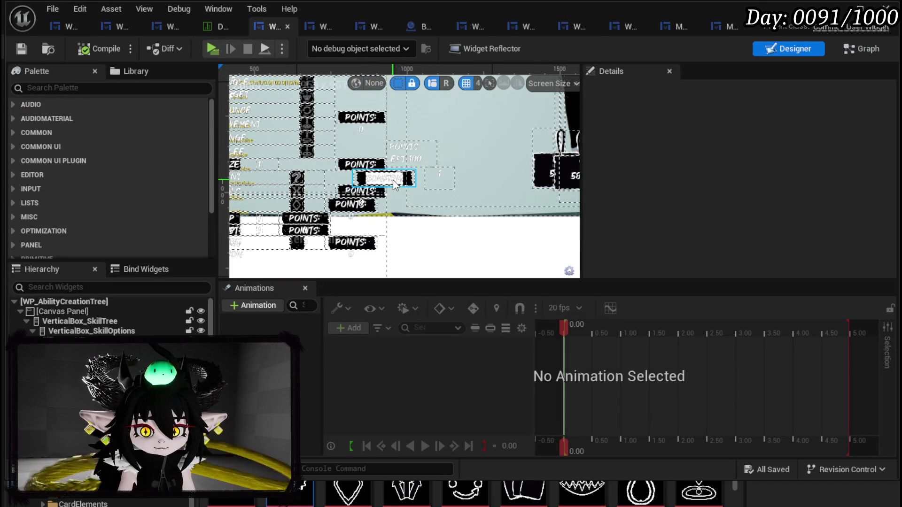
# Step: Delete the confirm button and POINTS LEFT widgets from the layout and save
pyautogui.click(393, 180)
pyautogui.scroll(3, 404, 186)
pyautogui.press('Delete')
pyautogui.click(408, 155)
pyautogui.press('Delete')
pyautogui.click(469, 182)
pyautogui.scroll(-3, 469, 181)
pyautogui.hotkey('ctrl', 's')
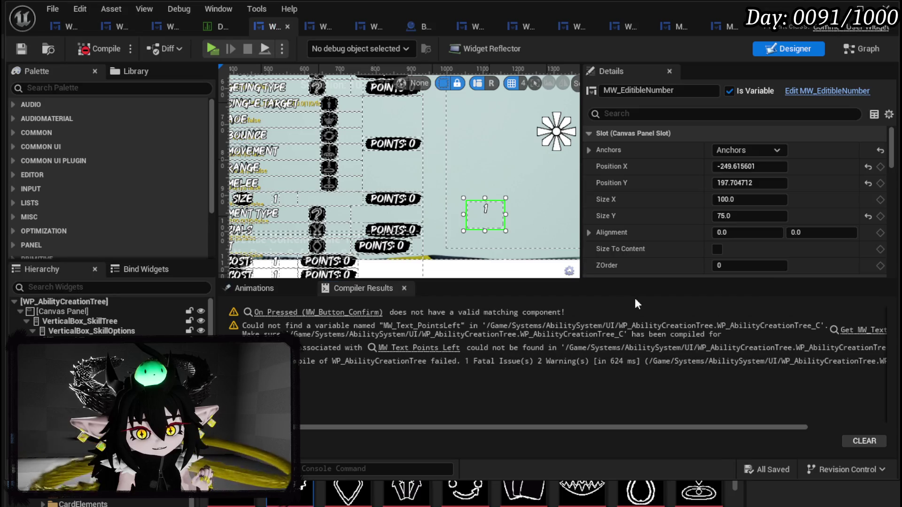
# Step: Delete the confirm button handler nodes, compile, and jump to the PointsLeft error
pyautogui.click(352, 313)
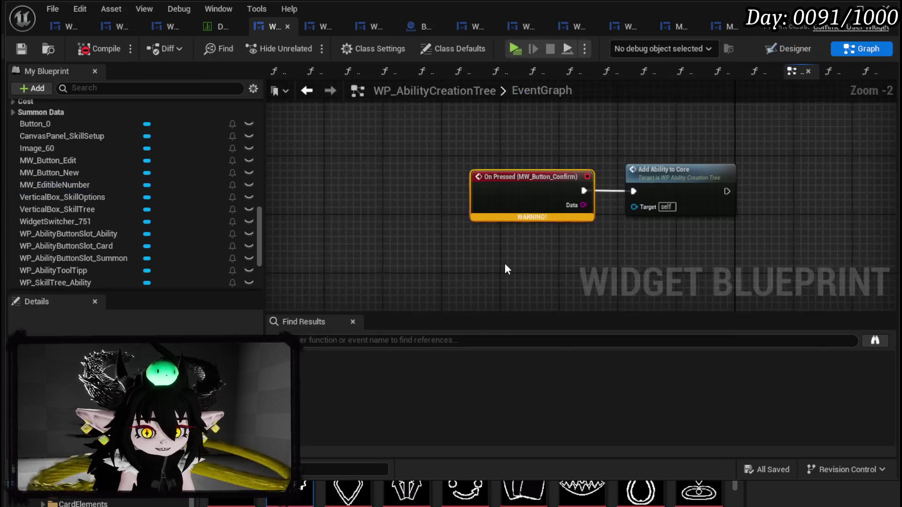
pyautogui.moveTo(315, 260); pyautogui.dragTo(672, 151)
pyautogui.press('Delete')
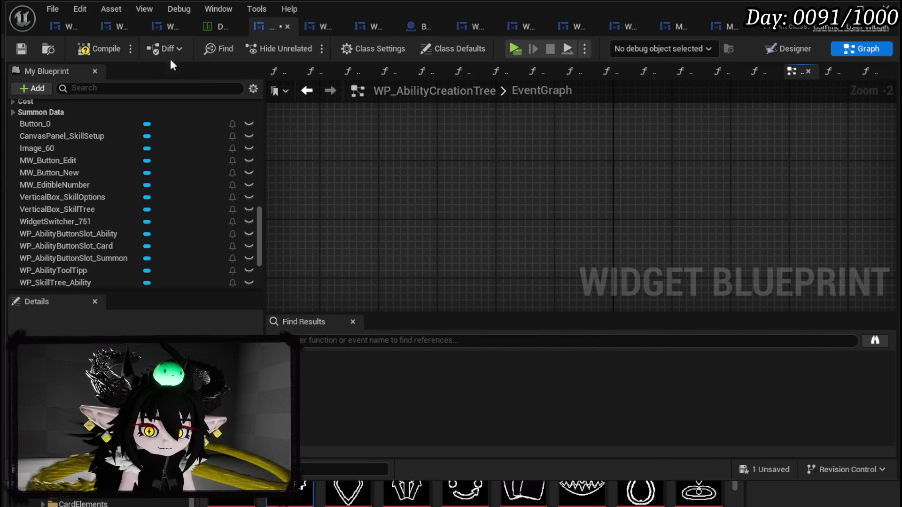
pyautogui.click(27, 51)
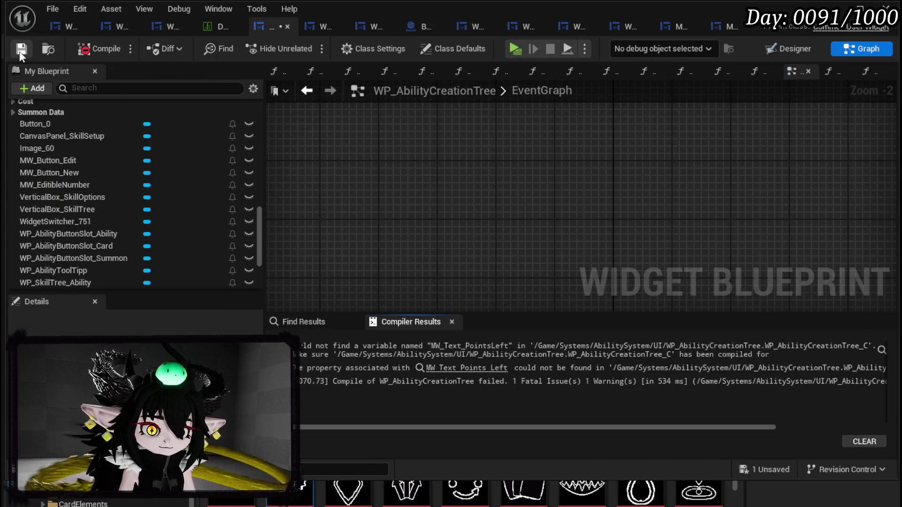
pyautogui.click(883, 351)
pyautogui.moveTo(428, 428); pyautogui.dragTo(540, 428)
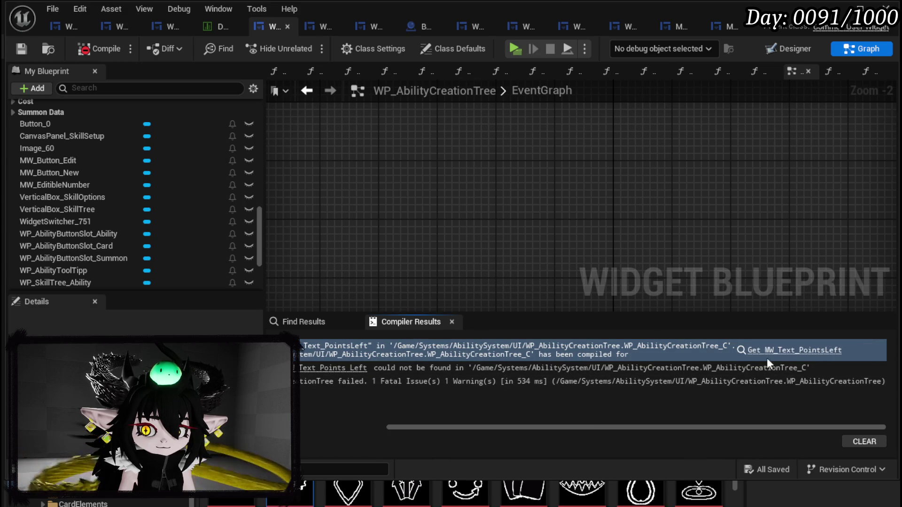
pyautogui.click(757, 353)
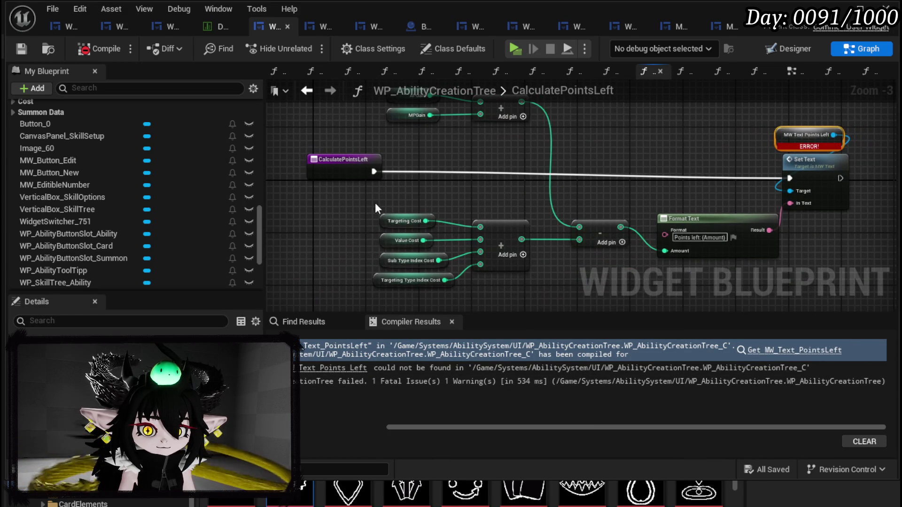
# Step: Delete the CalculatePointsLeft function, recompile with F7, and jump to the remaining error node
pyautogui.scroll(10, 127, 168)
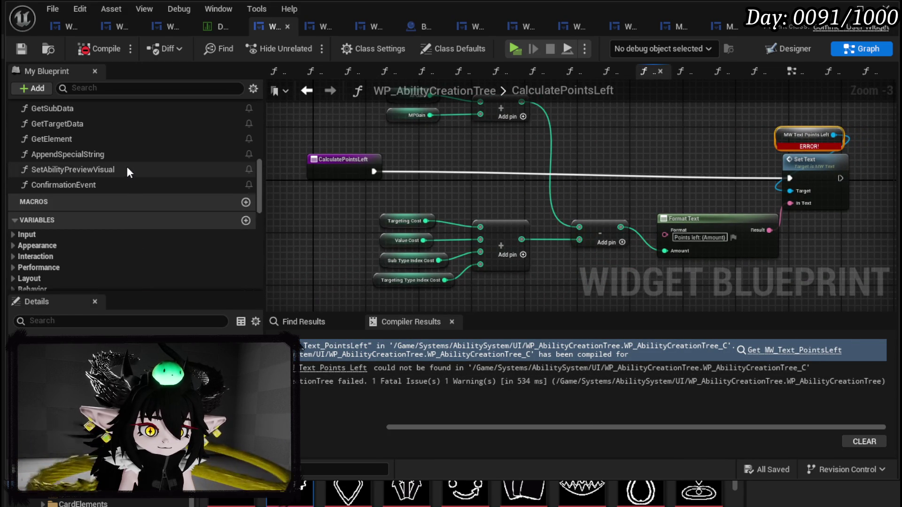
pyautogui.scroll(4, 96, 185)
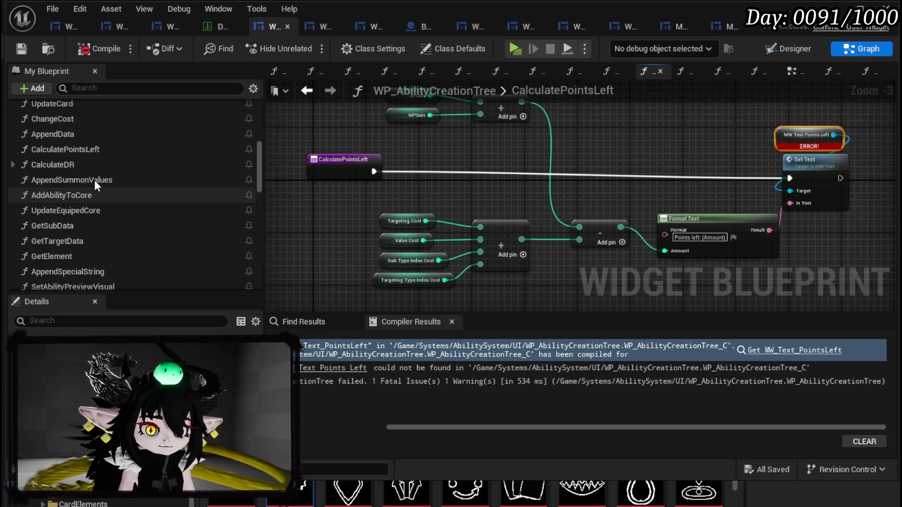
pyautogui.click(117, 207)
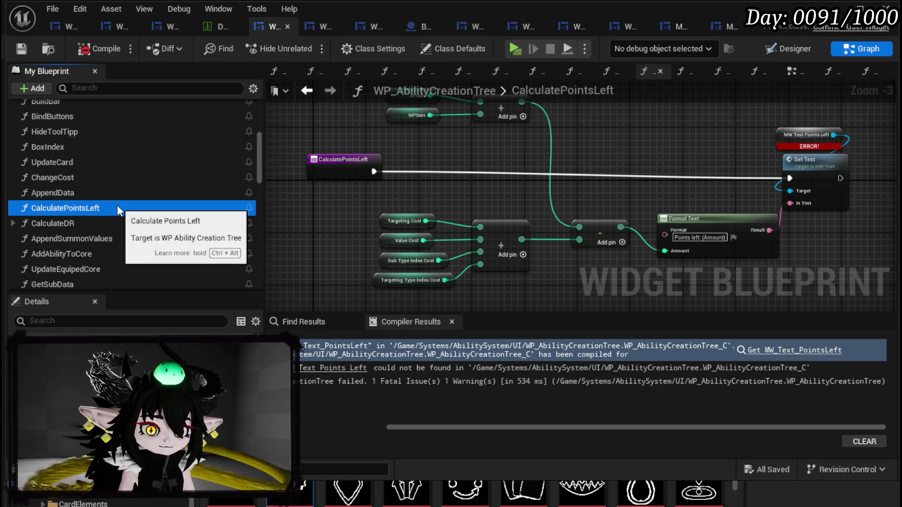
pyautogui.press('Delete')
pyautogui.click(673, 345)
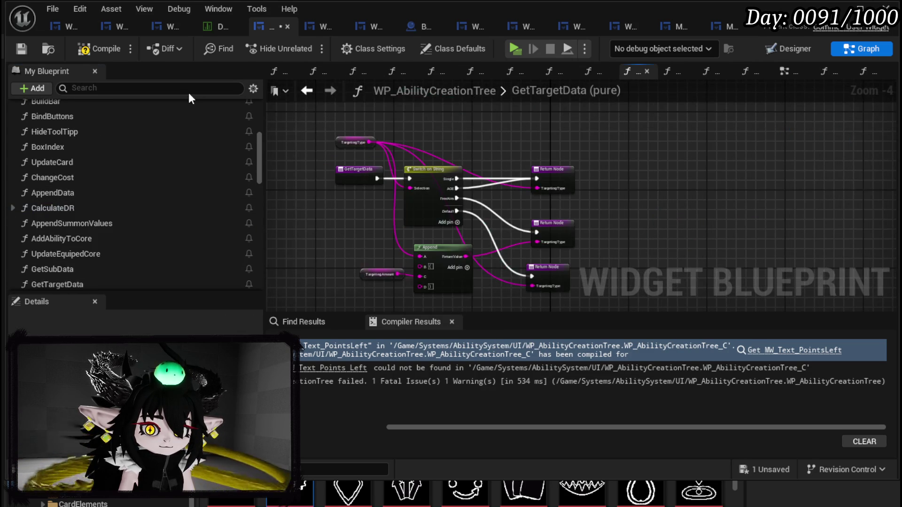
pyautogui.press('F7')
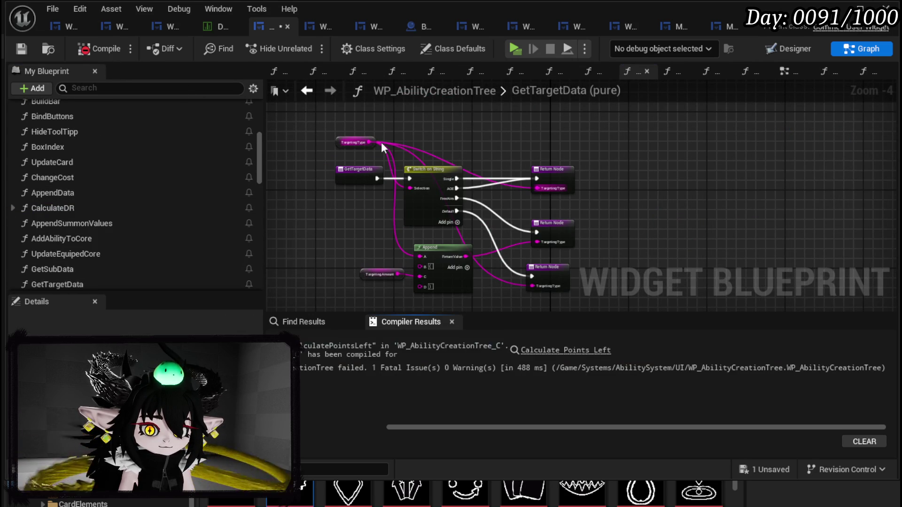
pyautogui.click(587, 355)
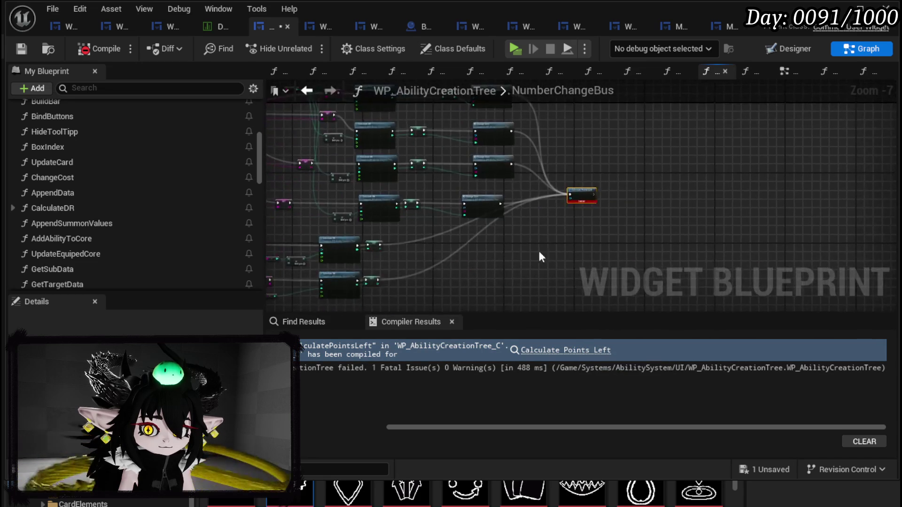
# Step: Delete the broken CalculatePointsLeft node from NumberChangeBus, then recompile and save the blueprint
pyautogui.press('Delete')
pyautogui.click(99, 49)
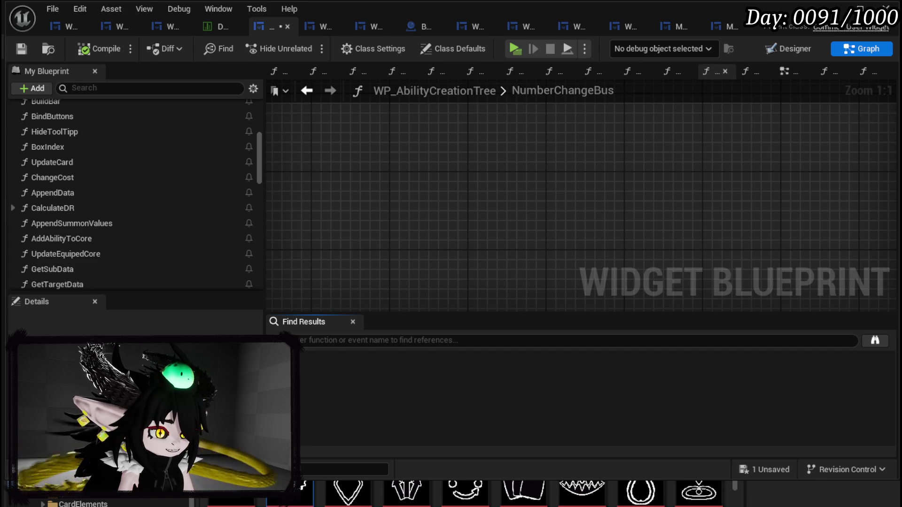
pyautogui.click(20, 48)
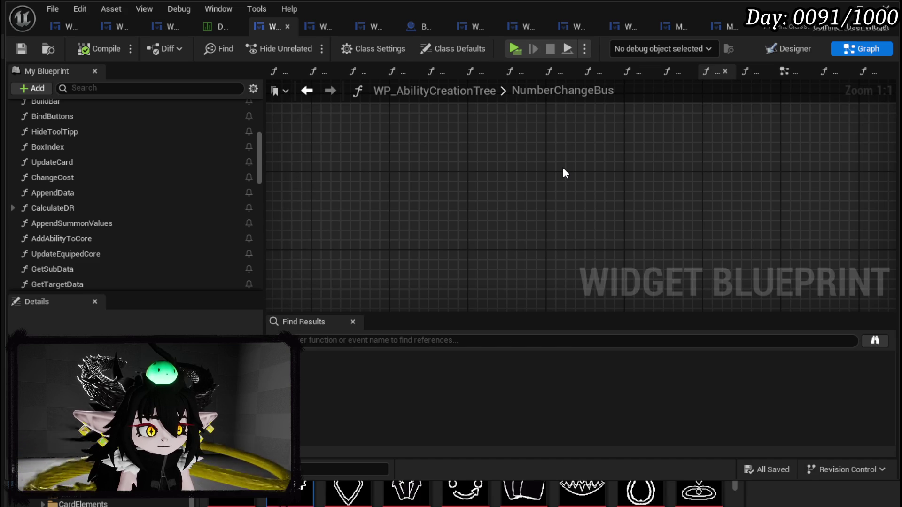
# Step: Open the ConfirmationEvent function graph and save the unsaved blueprint asset
pyautogui.scroll(-5, 158, 177)
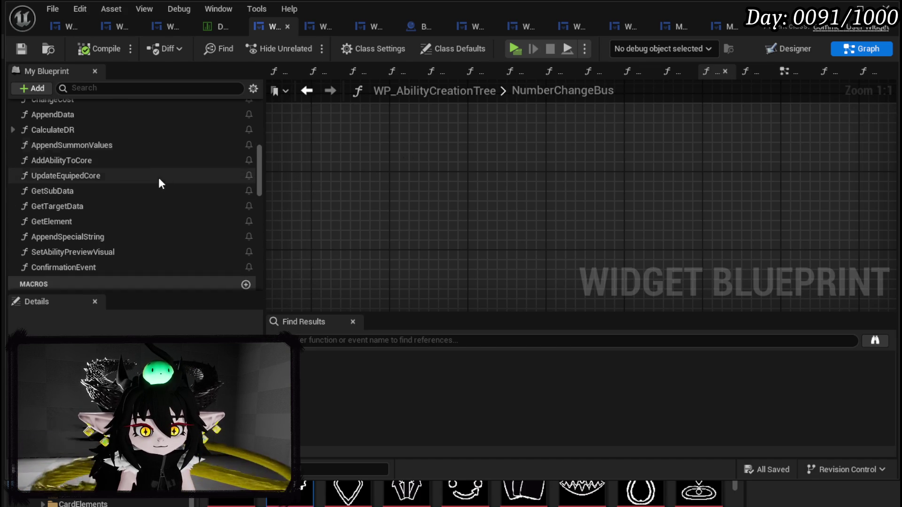
pyautogui.click(103, 267)
pyautogui.doubleClick(102, 268)
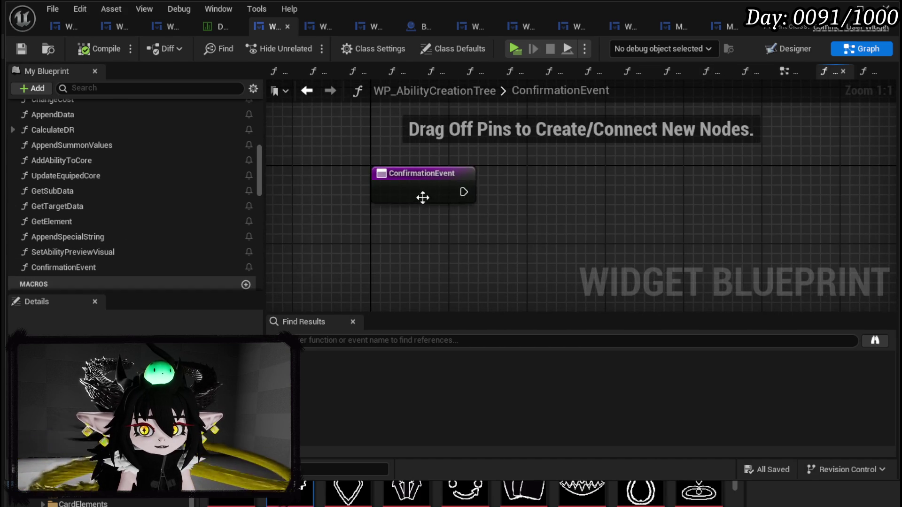
pyautogui.click(517, 215)
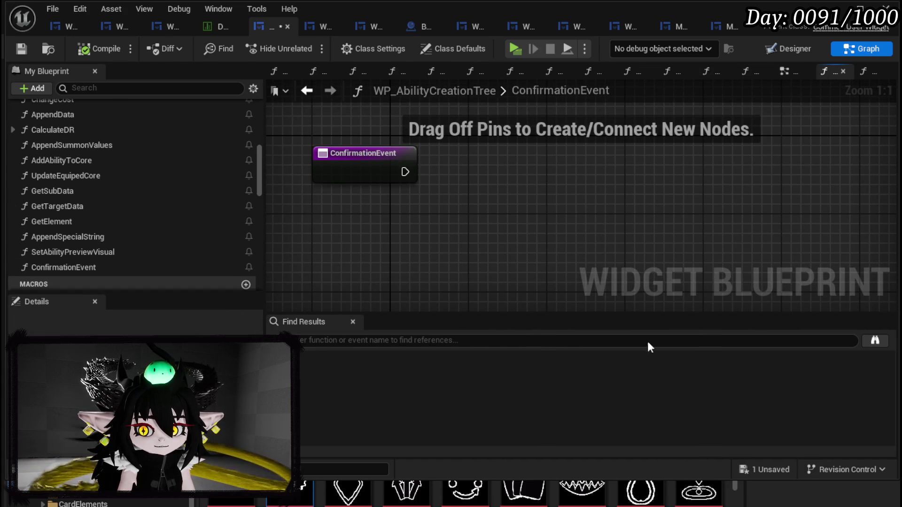
pyautogui.click(742, 464)
pyautogui.click(684, 459)
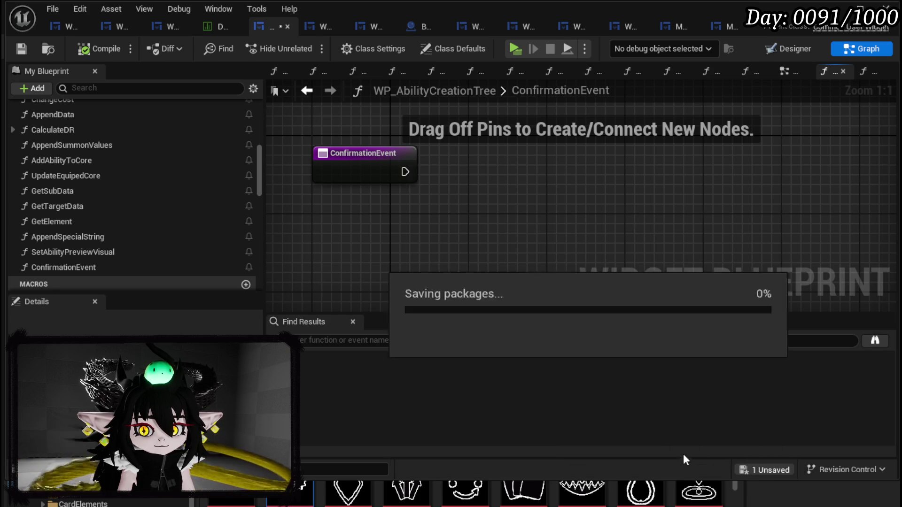
pyautogui.moveTo(403, 183)
pyautogui.mouseDown()
pyautogui.moveTo(472, 198)
pyautogui.moveTo(421, 160)
pyautogui.mouseUp()
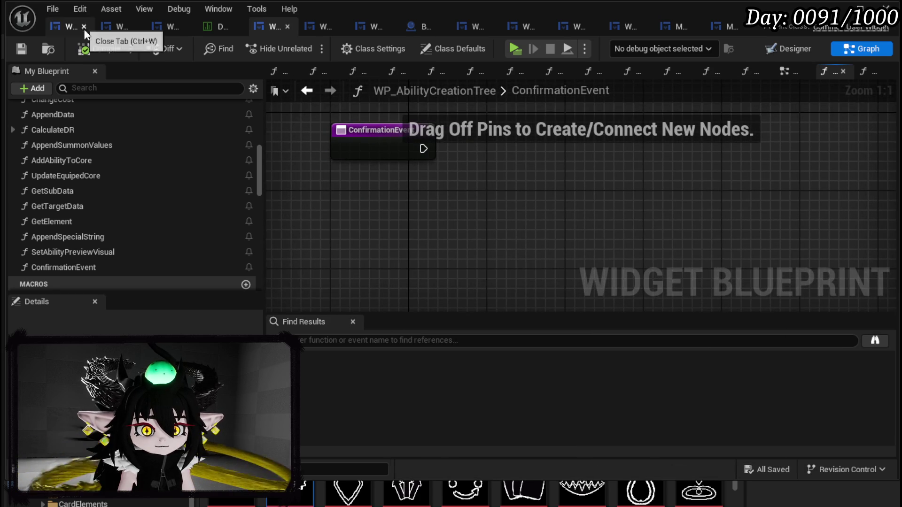
pyautogui.moveTo(518, 140)
pyautogui.mouseDown()
pyautogui.moveTo(447, 179)
pyautogui.moveTo(495, 170)
pyautogui.mouseUp()
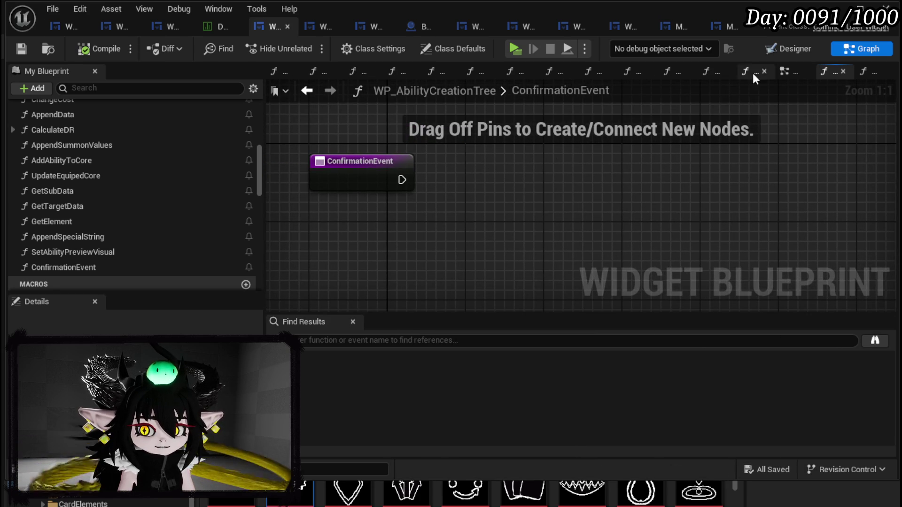
pyautogui.click(777, 52)
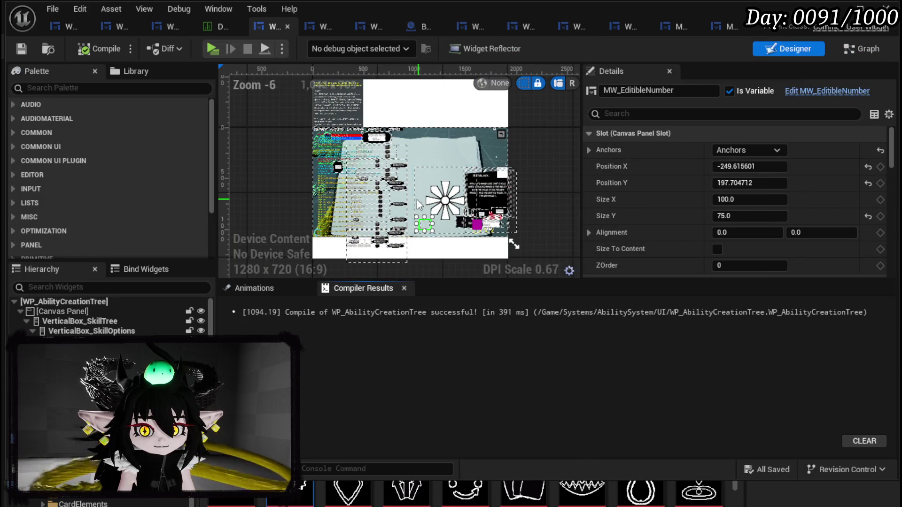
# Step: Search the Palette for 'Confirm' and drag an MW Confirmation Box into the Hierarchy
pyautogui.click(68, 89)
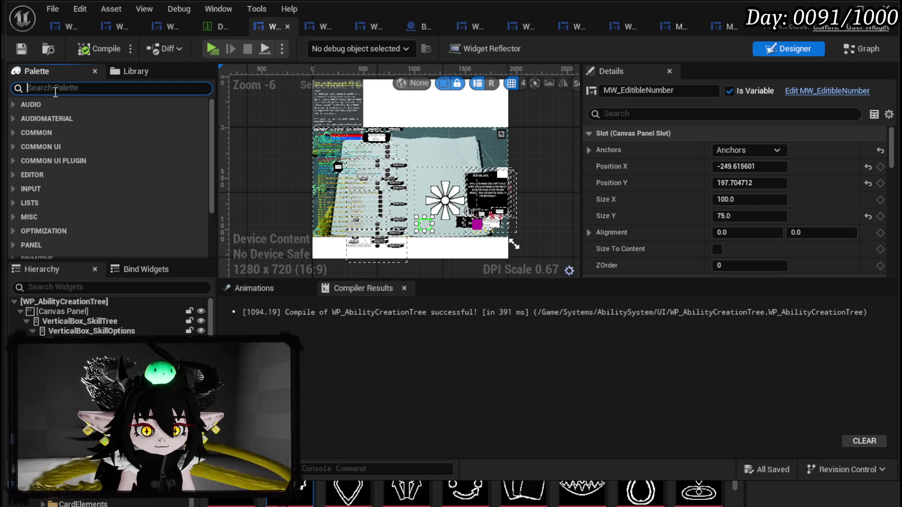
pyautogui.write('Confirm')
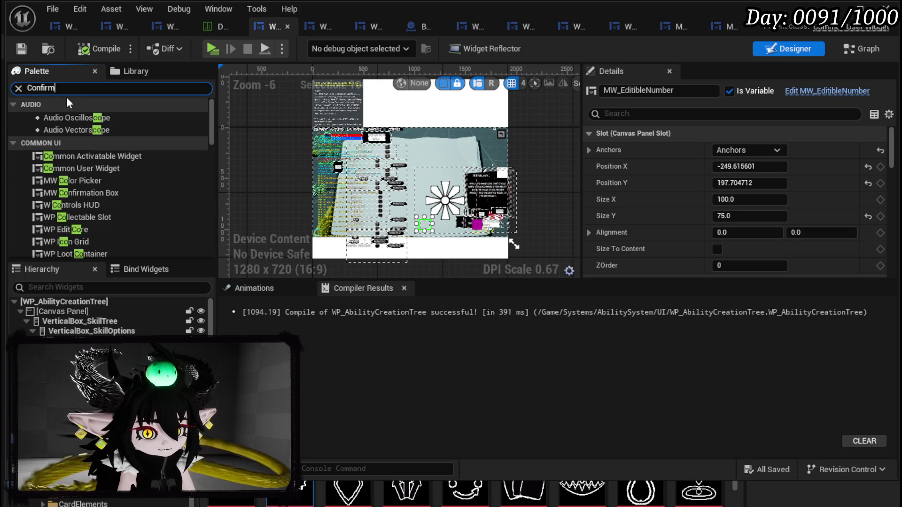
pyautogui.click(84, 118)
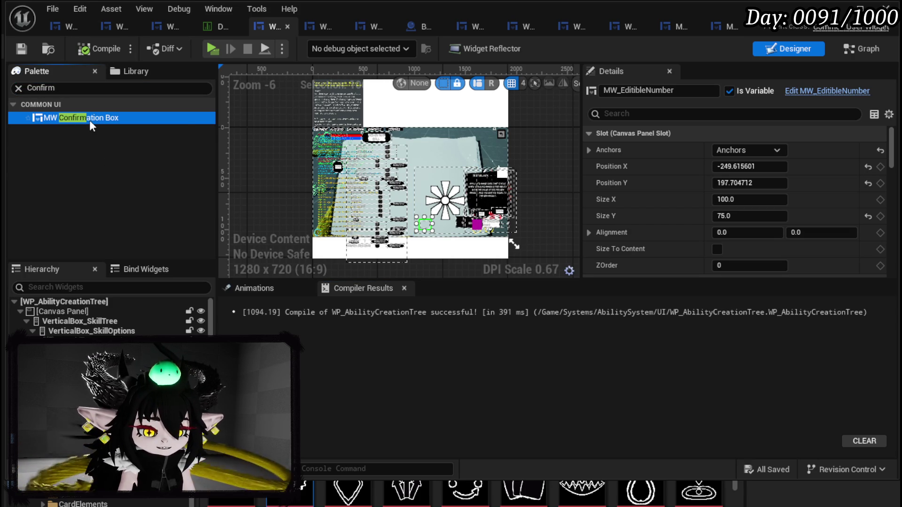
pyautogui.moveTo(92, 135)
pyautogui.mouseDown()
pyautogui.moveTo(76, 327)
pyautogui.moveTo(74, 318)
pyautogui.mouseUp()
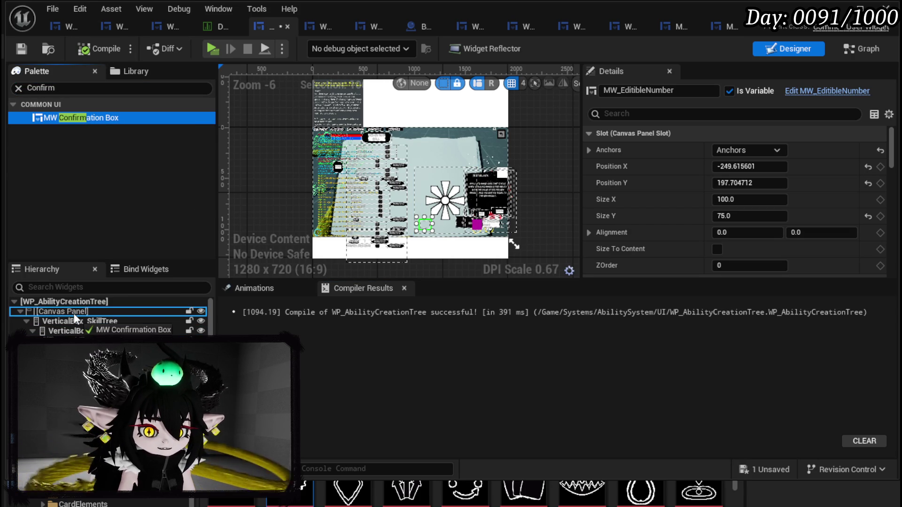
# Step: Resize the confirmation box to about 720 × 470, anchor it to the centre, and compile and save
pyautogui.scroll(4, 348, 142)
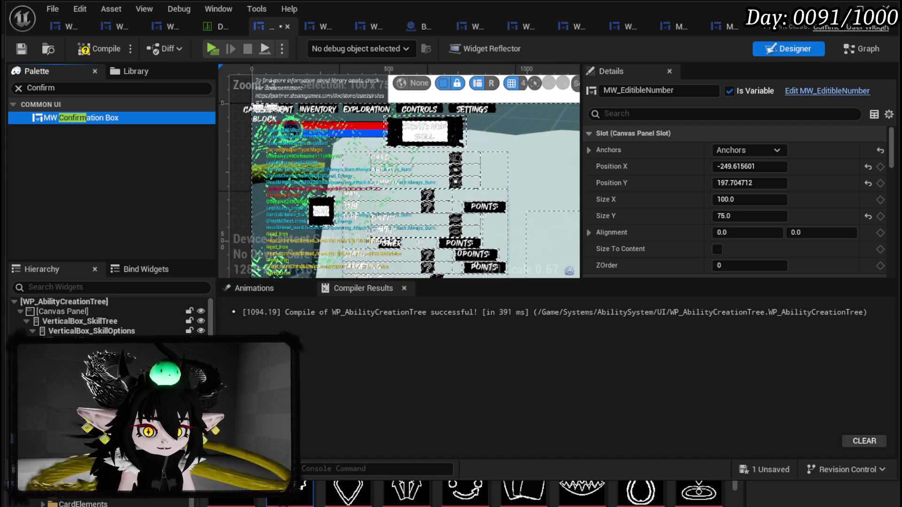
pyautogui.click(282, 120)
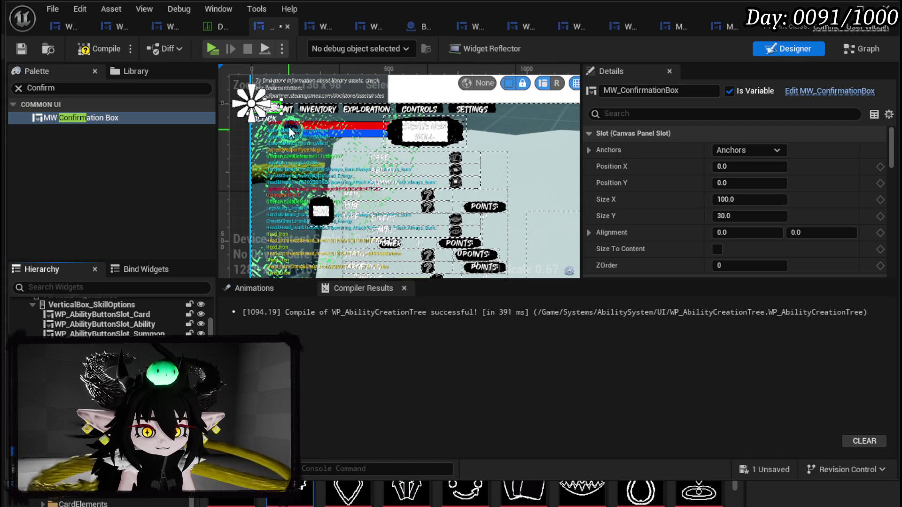
pyautogui.moveTo(283, 121)
pyautogui.mouseDown()
pyautogui.moveTo(279, 134)
pyautogui.moveTo(451, 232)
pyautogui.mouseUp()
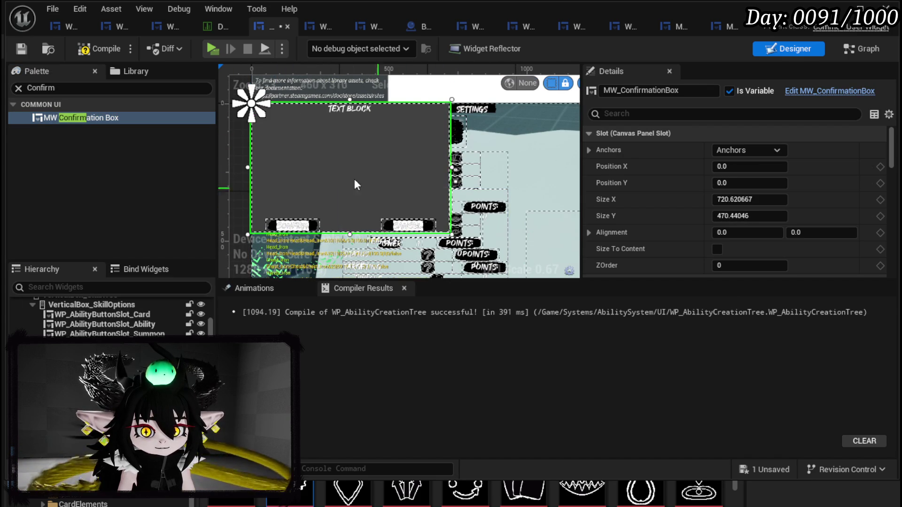
pyautogui.scroll(-5, 344, 167)
pyautogui.click(751, 151)
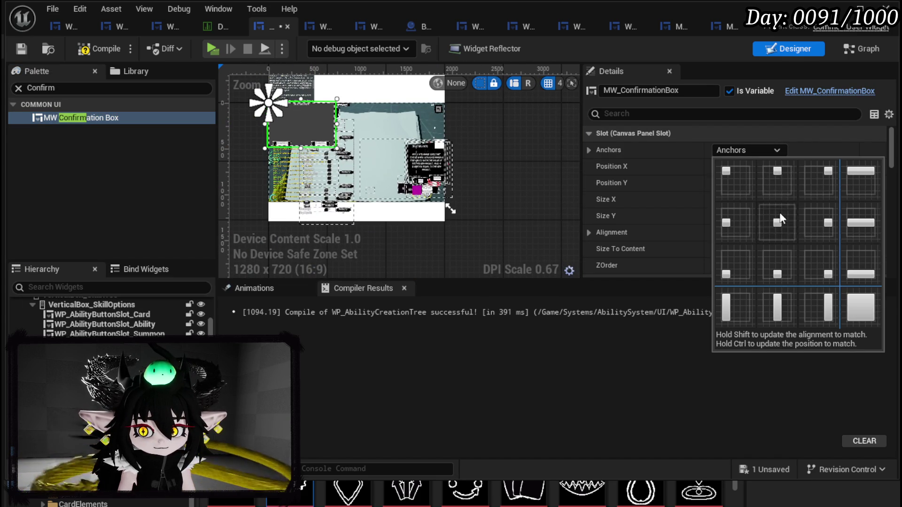
pyautogui.keyDown('ctrl'); pyautogui.keyDown('shift'); pyautogui.click(775, 221); pyautogui.keyUp('shift'); pyautogui.keyUp('ctrl')
pyautogui.scroll(2, 356, 155)
pyautogui.scroll(3, 356, 155)
pyautogui.scroll(-1, 398, 184)
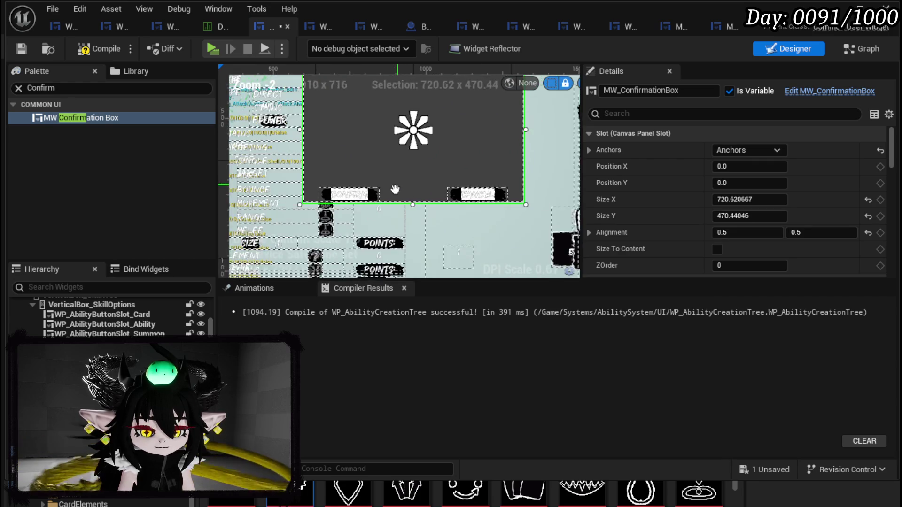
pyautogui.click(22, 49)
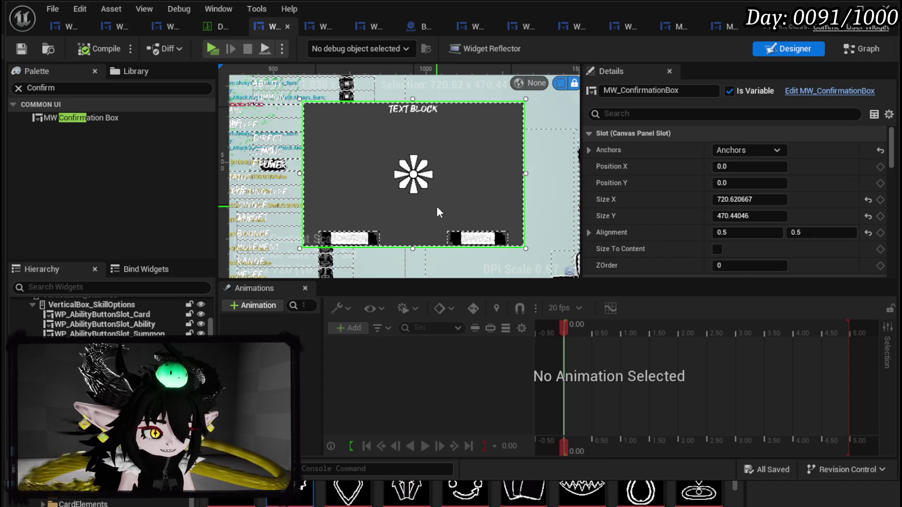
pyautogui.scroll(-3, 437, 208)
pyautogui.scroll(2, 437, 209)
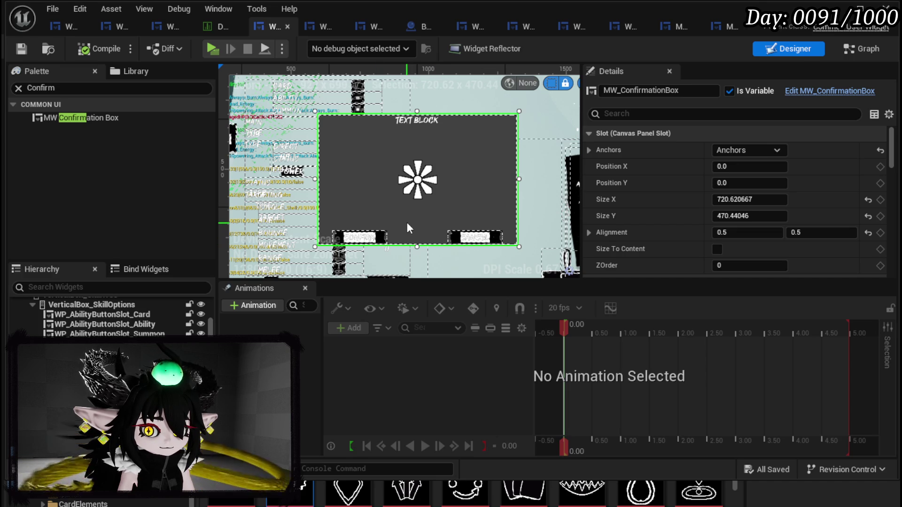
# Step: Move the MW_EditableNumber box beside the Confirm button and raise its ZOrder
pyautogui.click(454, 212)
pyautogui.moveTo(454, 216)
pyautogui.mouseDown()
pyautogui.moveTo(398, 153)
pyautogui.moveTo(403, 160)
pyautogui.mouseUp()
pyautogui.moveTo(461, 218); pyautogui.dragTo(460, 262)
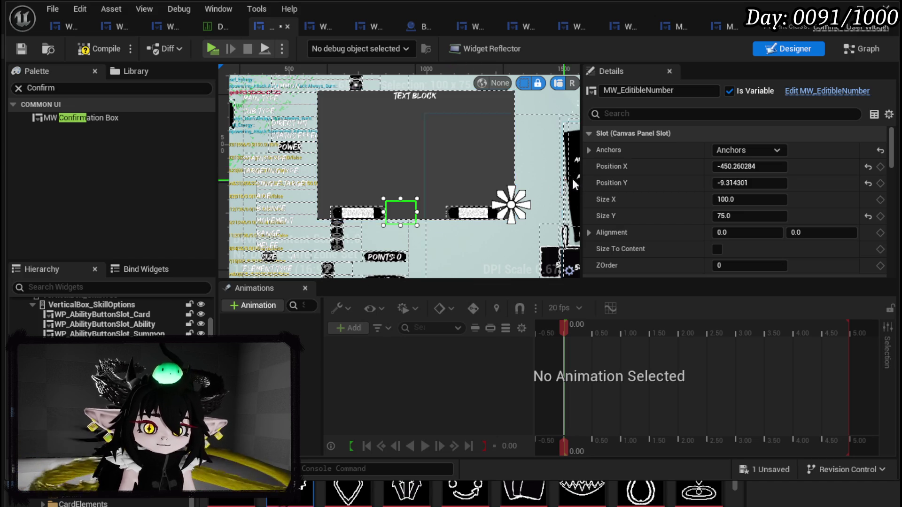
pyautogui.click(752, 265)
pyautogui.write('1')
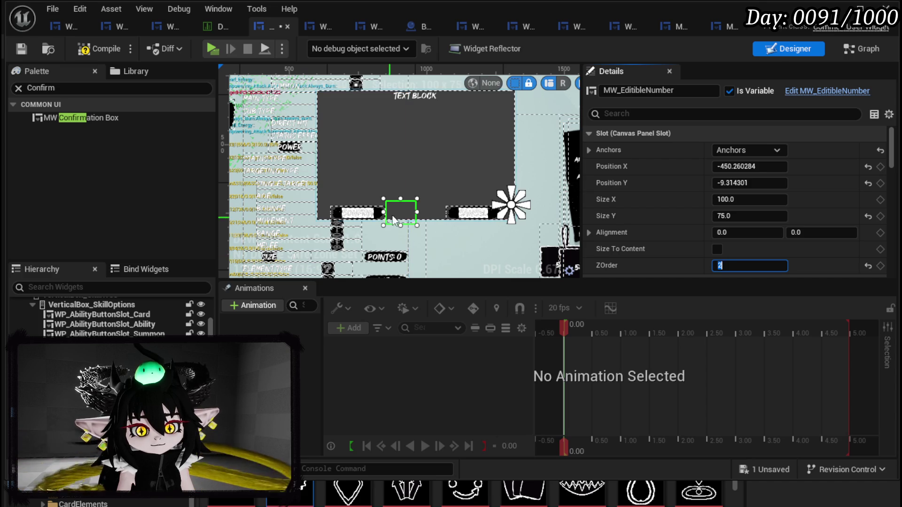
# Step: Shift the confirmation box up and right, then reselect the number box, skill setup panel and tooltip
pyautogui.moveTo(394, 212)
pyautogui.mouseDown()
pyautogui.moveTo(407, 210)
pyautogui.moveTo(416, 172)
pyautogui.moveTo(397, 210)
pyautogui.moveTo(408, 217)
pyautogui.moveTo(422, 189)
pyautogui.moveTo(439, 221)
pyautogui.mouseUp()
pyautogui.click(384, 176)
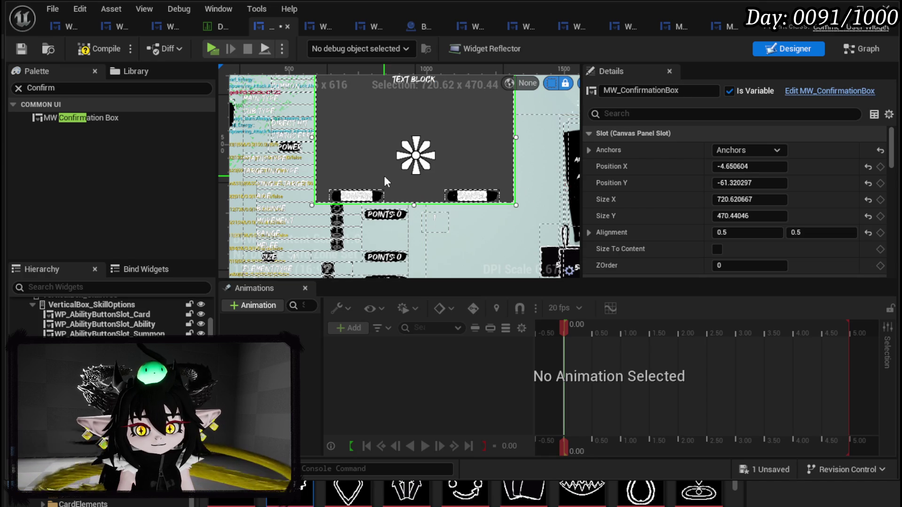
pyautogui.click(433, 224)
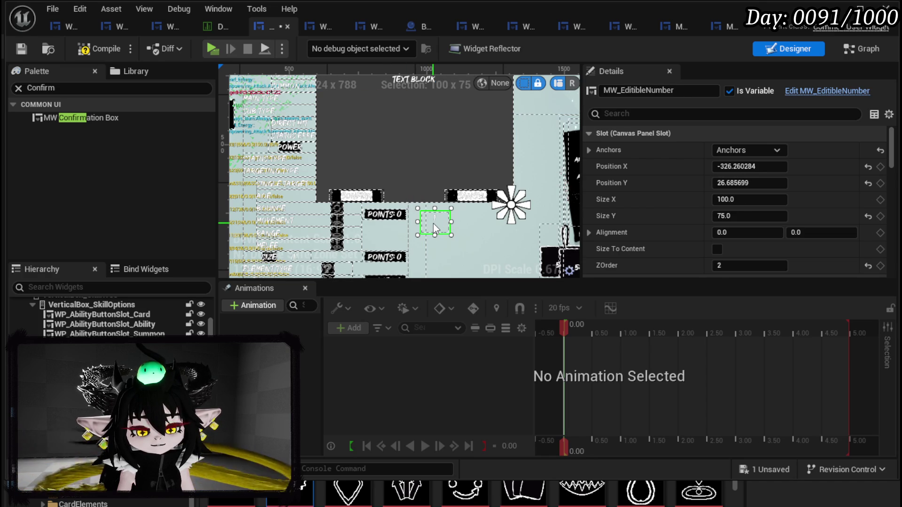
pyautogui.click(433, 223)
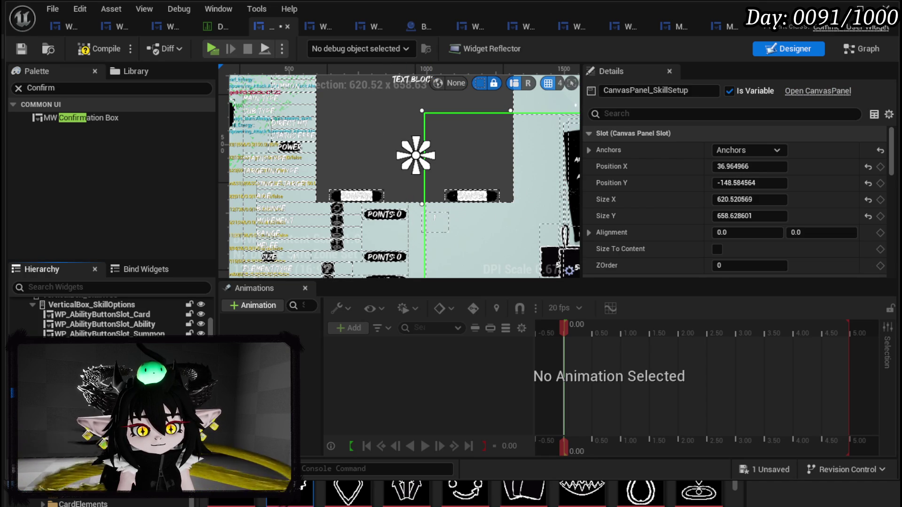
pyautogui.click(568, 225)
# Step: Move the editable number box into the main Canvas Panel in the Hierarchy
pyautogui.scroll(-3, 493, 235)
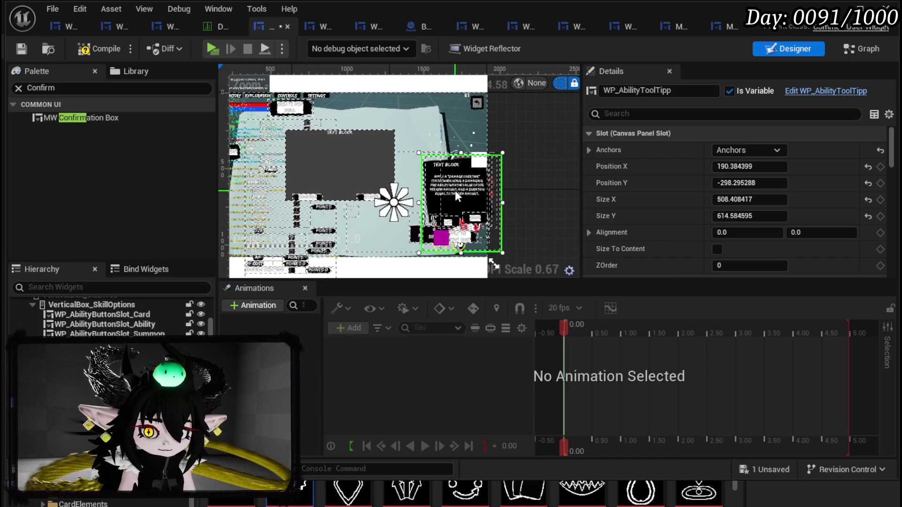
pyautogui.scroll(2, 112, 317)
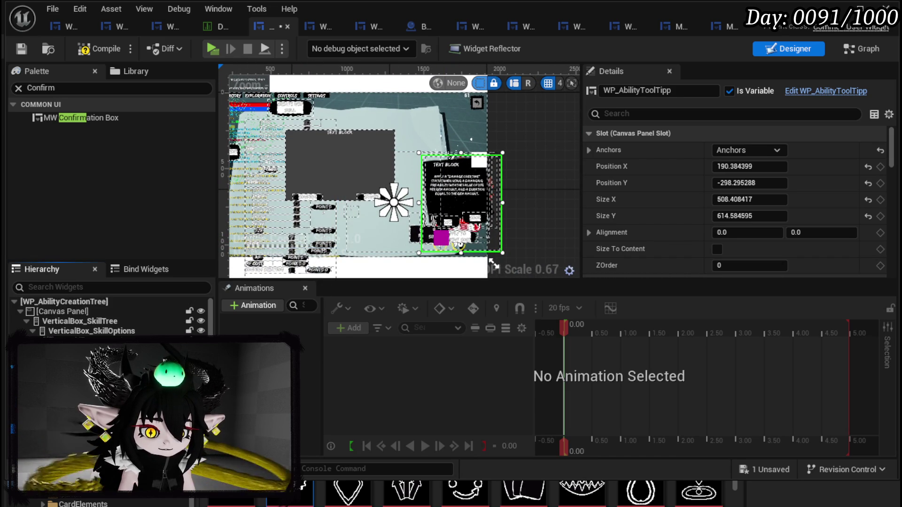
pyautogui.scroll(-2, 68, 312)
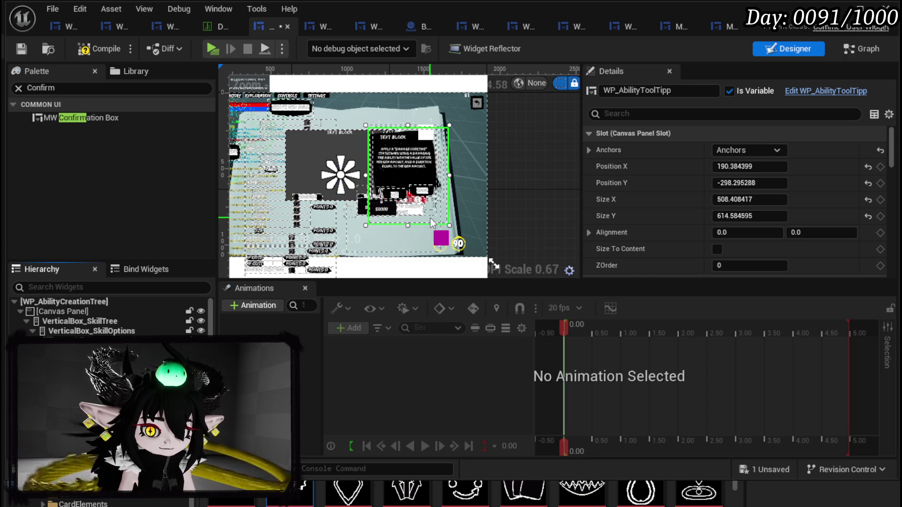
pyautogui.scroll(2, 351, 207)
pyautogui.click(350, 212)
pyautogui.moveTo(350, 211)
pyautogui.mouseDown()
pyautogui.moveTo(282, 235)
pyautogui.moveTo(57, 272)
pyautogui.moveTo(72, 310)
pyautogui.mouseUp()
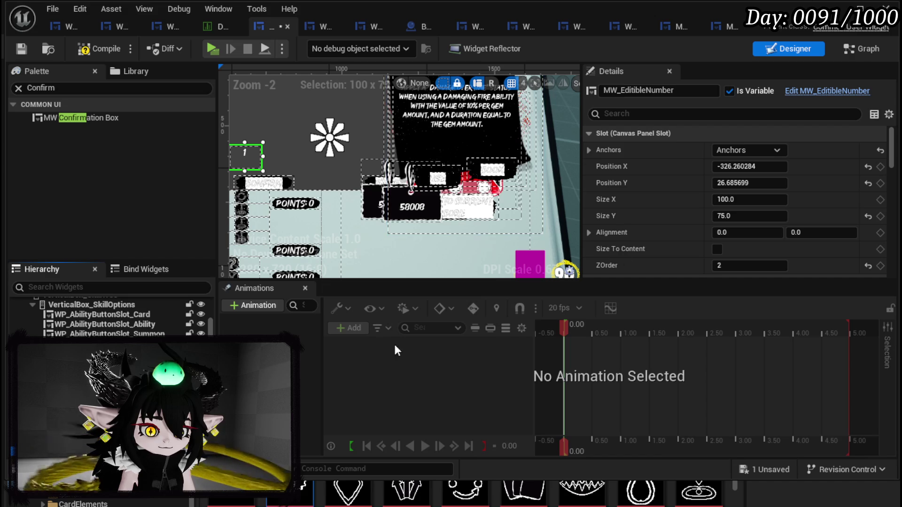
# Step: Rename the editable number box to MW_CreateMultipleBox
pyautogui.click(620, 89)
pyautogui.write('MW_C')
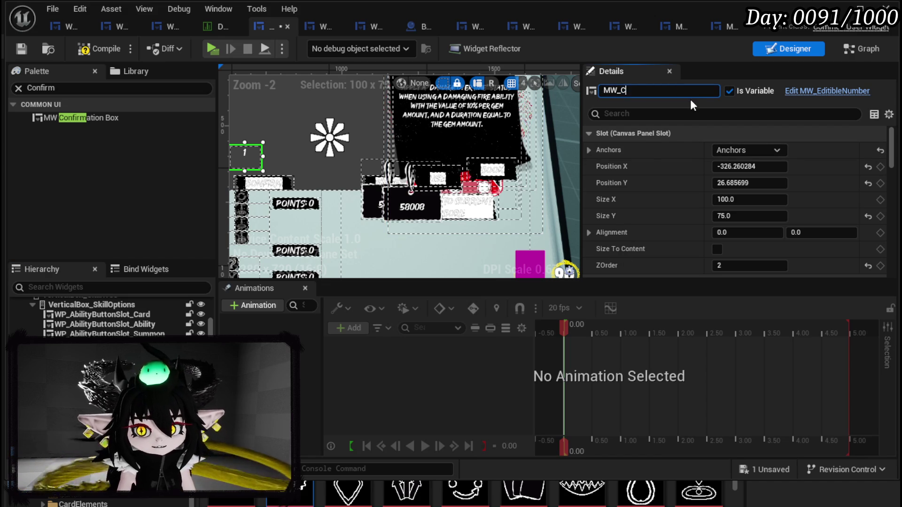
pyautogui.write('reateMultipleBox')
pyautogui.press('Return')
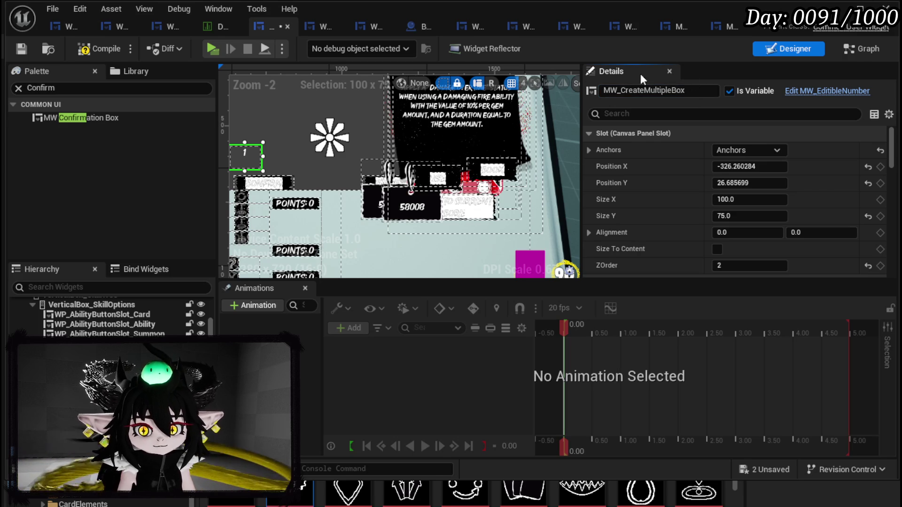
pyautogui.click(421, 265)
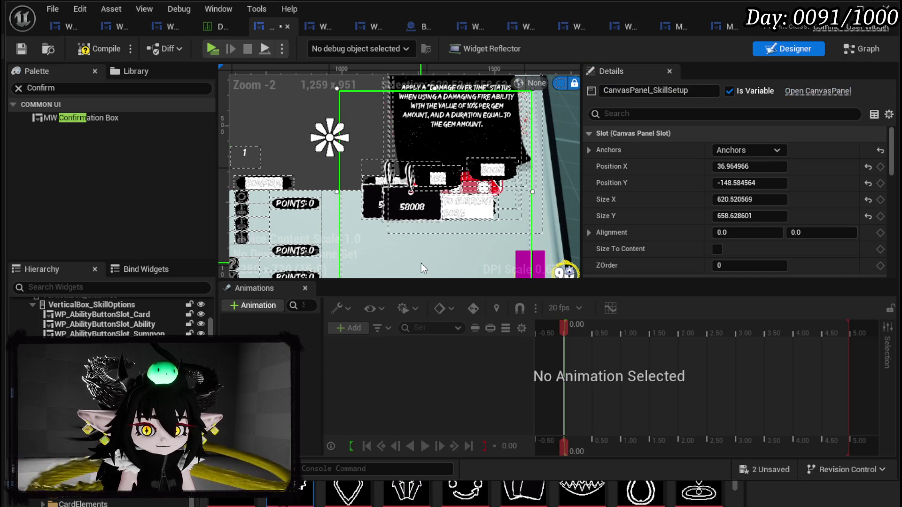
pyautogui.press('Escape')
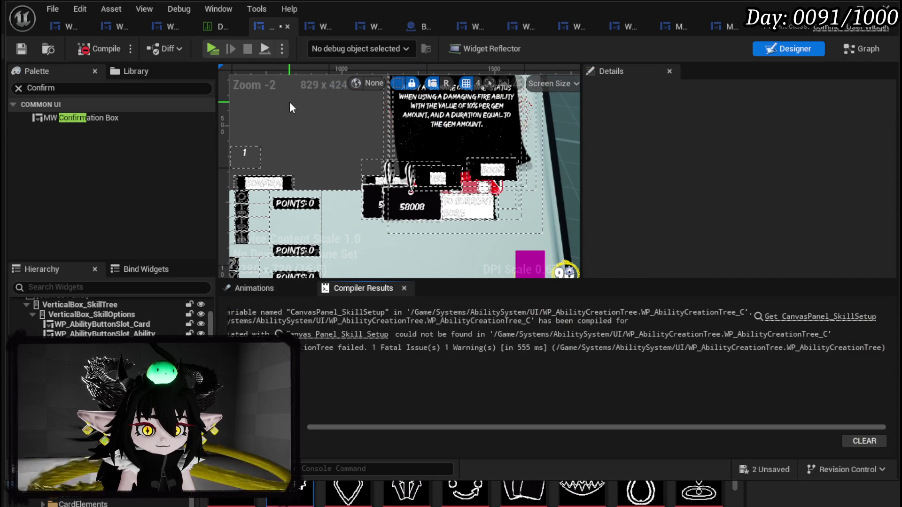
# Step: Delete the broken Canvas Panel Skill Setup node from the graph and recompile
pyautogui.click(783, 317)
pyautogui.click(514, 152)
pyautogui.press('Delete')
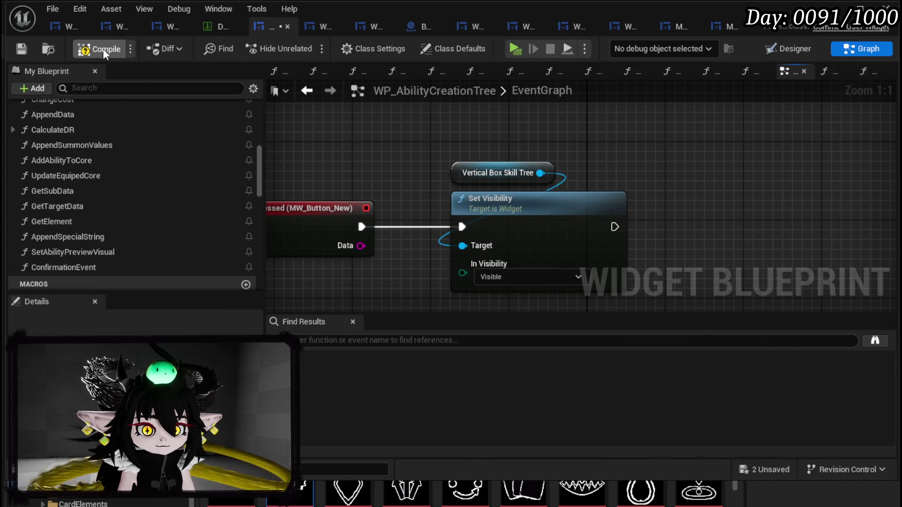
pyautogui.click(22, 48)
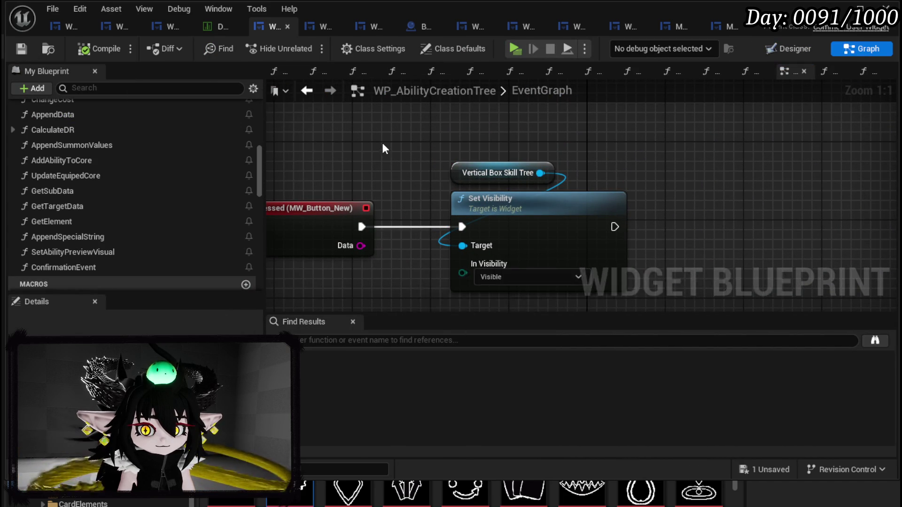
# Step: Add a WP_AbilityToolTipp getter and wire it into the Set Visibility target
pyautogui.rightClick(371, 156)
pyautogui.write('ability Tool')
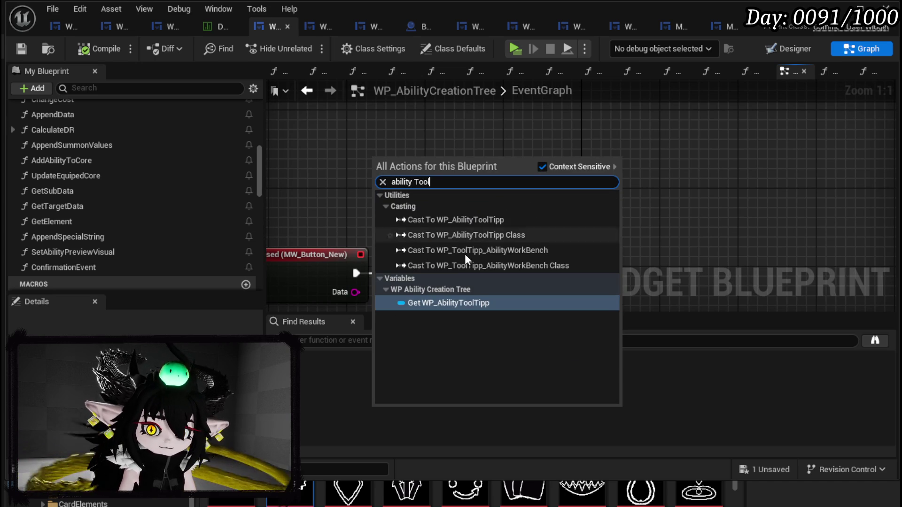
pyautogui.click(451, 302)
pyautogui.moveTo(452, 161); pyautogui.dragTo(456, 292)
pyautogui.moveTo(389, 170)
pyautogui.mouseDown()
pyautogui.moveTo(475, 188)
pyautogui.moveTo(467, 197)
pyautogui.mouseUp()
pyautogui.click(423, 178)
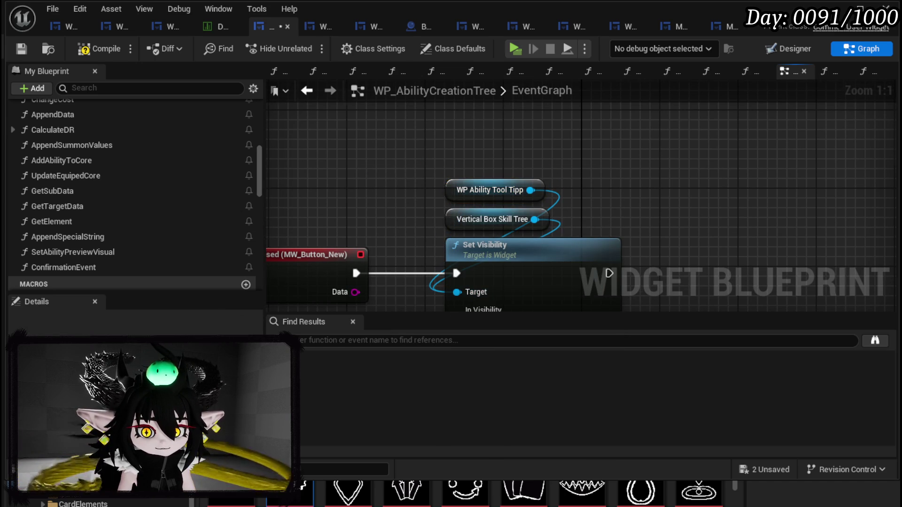
pyautogui.moveTo(395, 168); pyautogui.dragTo(422, 127)
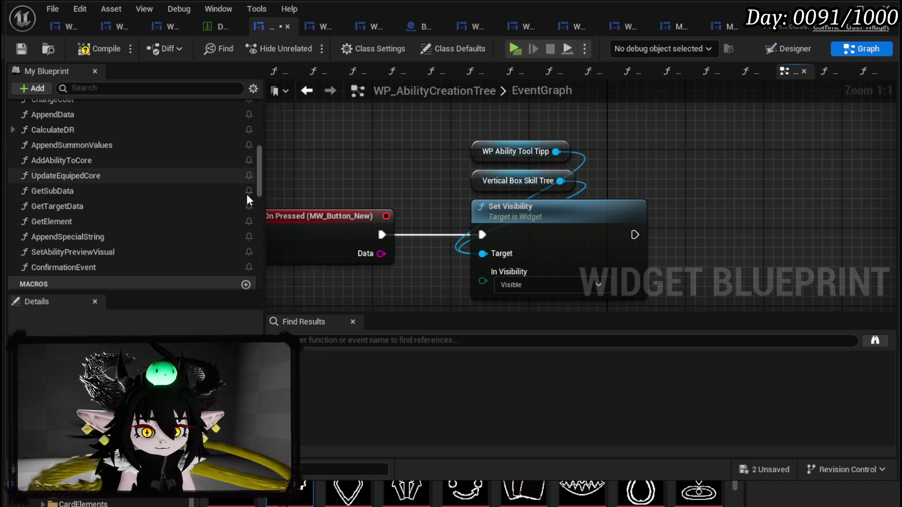
# Step: Add an MW_Button_New getter with a chained Set Visibility node set to Collapsed
pyautogui.rightClick(378, 171)
pyautogui.write('get ')
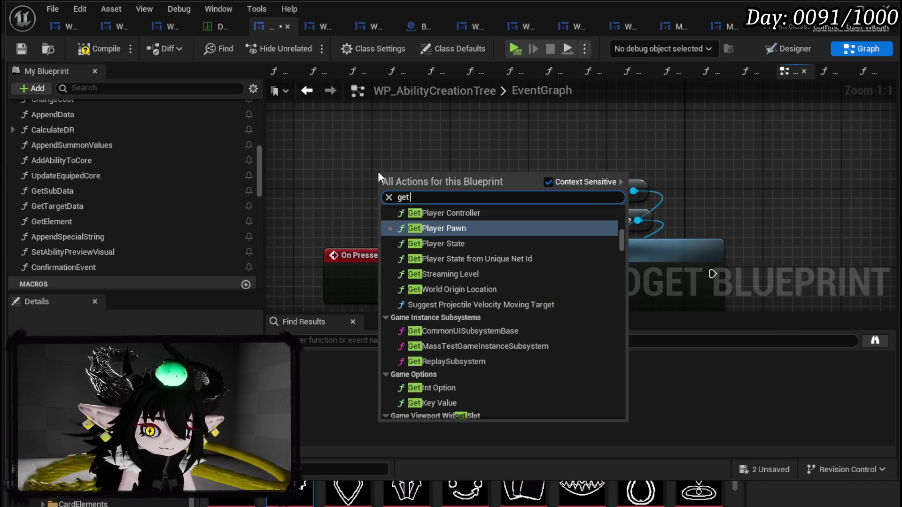
pyautogui.write('Button new')
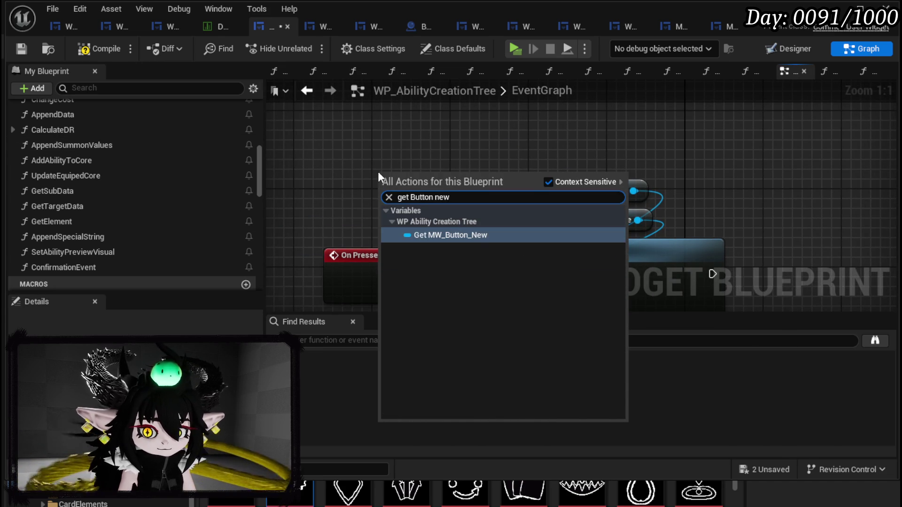
pyautogui.click(475, 236)
pyautogui.moveTo(443, 181); pyautogui.dragTo(625, 131)
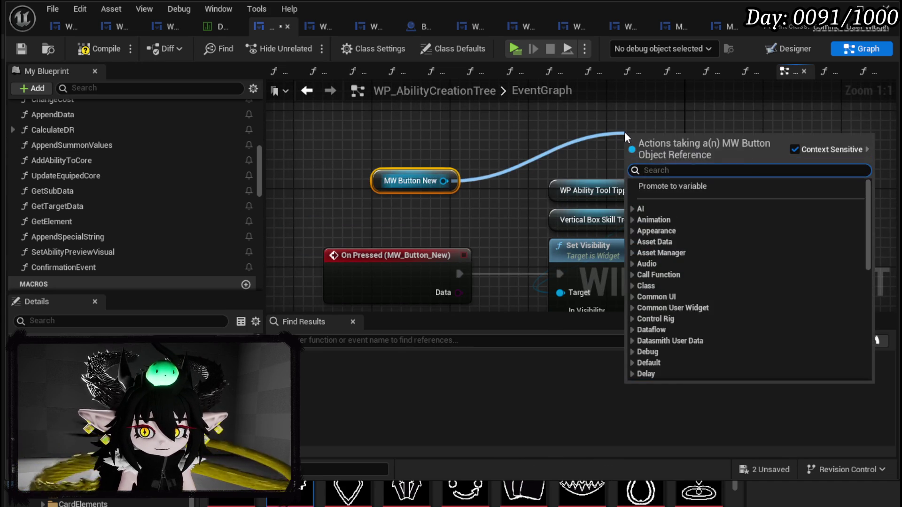
pyautogui.write('Set Visi')
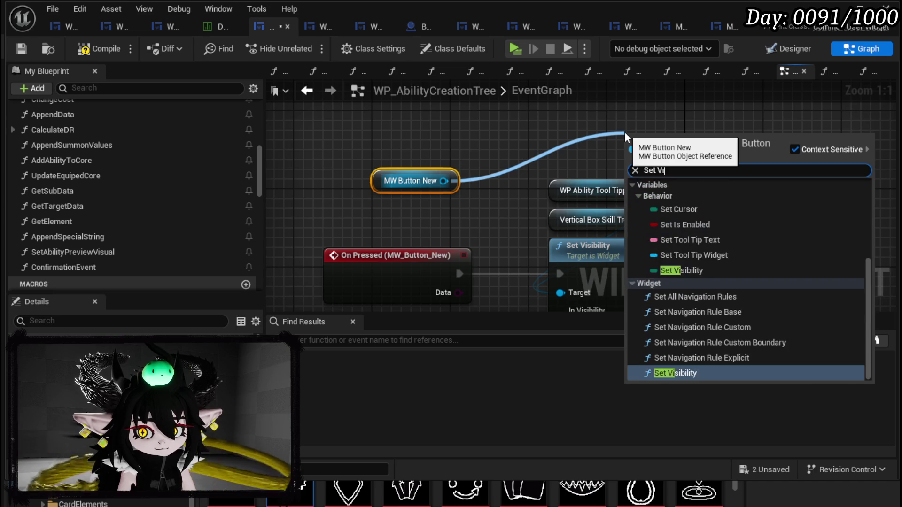
pyautogui.click(679, 235)
pyautogui.moveTo(449, 132); pyautogui.dragTo(671, 241)
pyautogui.moveTo(562, 255); pyautogui.dragTo(604, 255)
pyautogui.click(629, 261)
pyautogui.click(619, 282)
pyautogui.moveTo(613, 193); pyautogui.dragTo(821, 210)
# Step: Place the MW Button New getter above the second Set Visibility node and compile
pyautogui.click(333, 128)
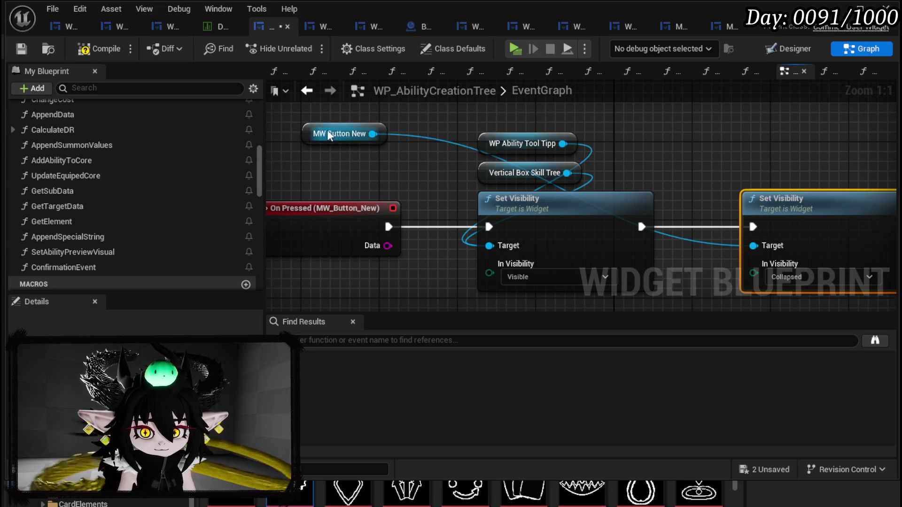
pyautogui.moveTo(332, 128); pyautogui.dragTo(779, 167)
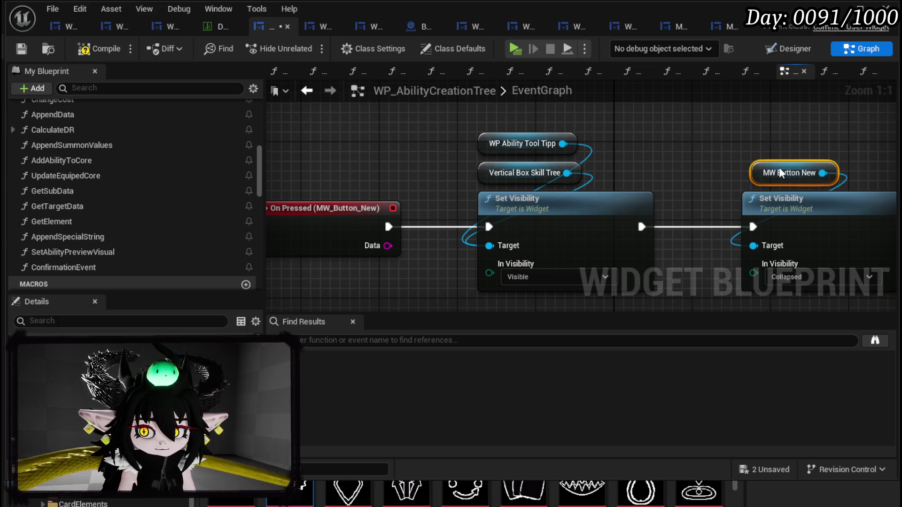
pyautogui.click(98, 49)
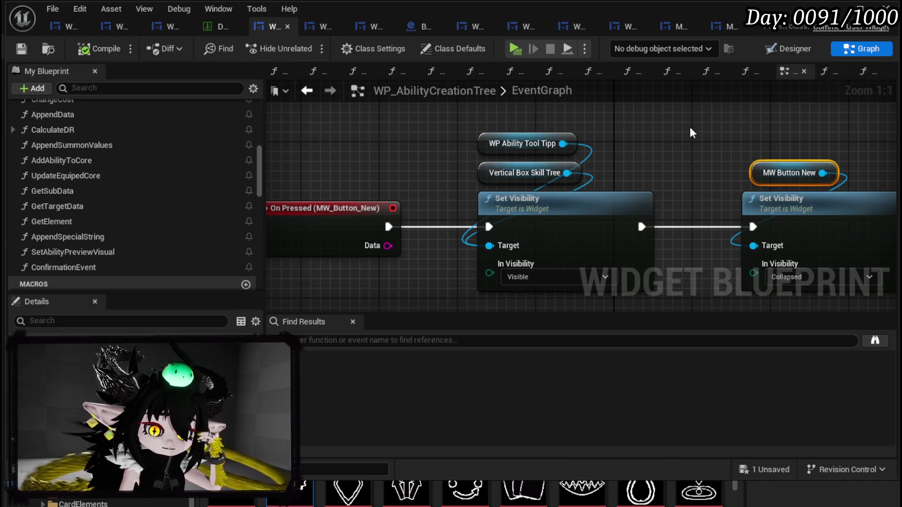
pyautogui.click(786, 54)
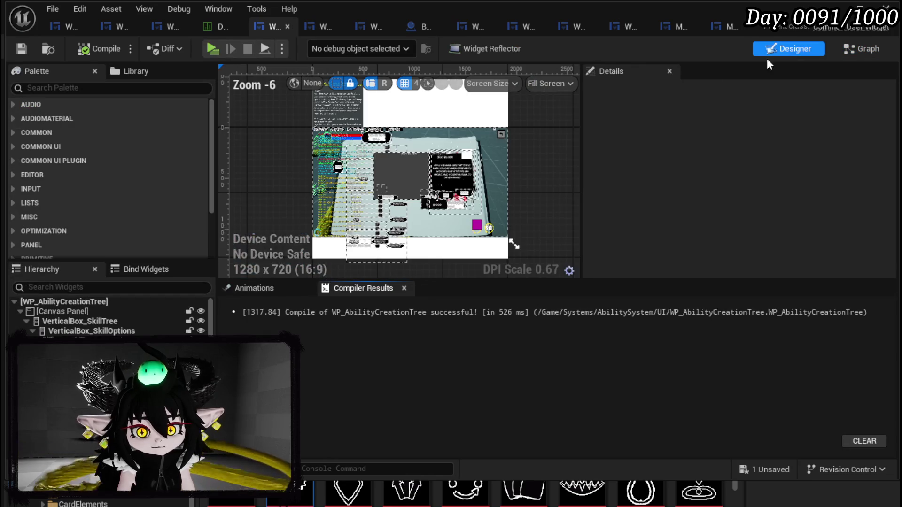
# Step: Nudge the ability tooltip left, make it Collapsed by default, and save the widget blueprint
pyautogui.scroll(2, 422, 142)
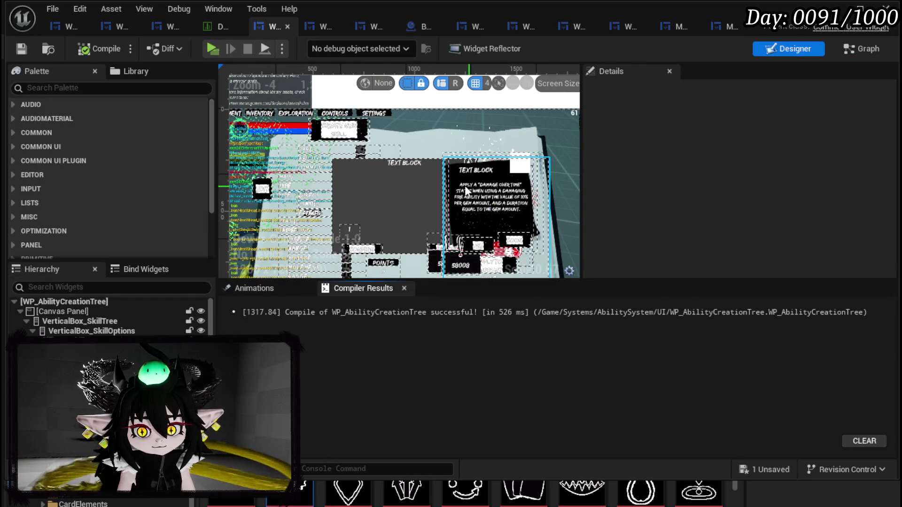
pyautogui.click(488, 173)
pyautogui.moveTo(485, 172)
pyautogui.mouseDown()
pyautogui.moveTo(482, 179)
pyautogui.moveTo(461, 156)
pyautogui.moveTo(462, 164)
pyautogui.mouseUp()
pyautogui.scroll(-10, 768, 219)
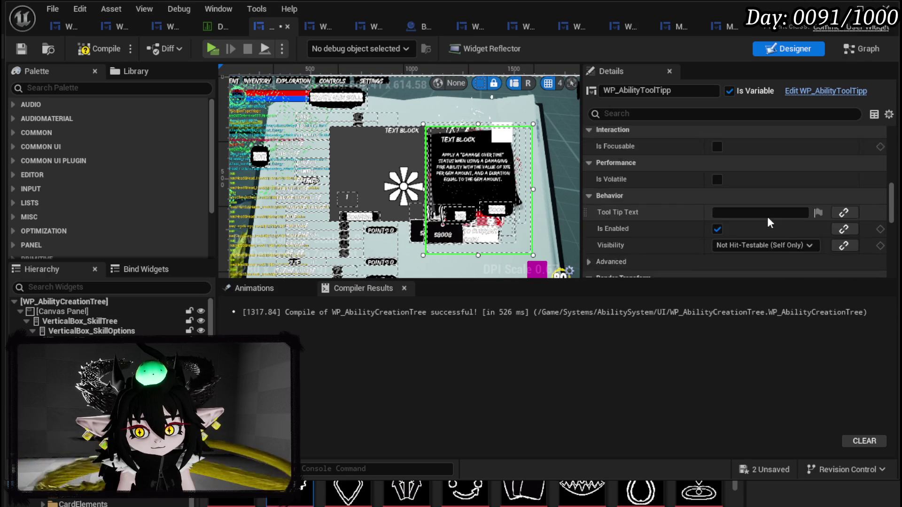
pyautogui.scroll(-3, 768, 216)
pyautogui.click(748, 147)
pyautogui.click(734, 170)
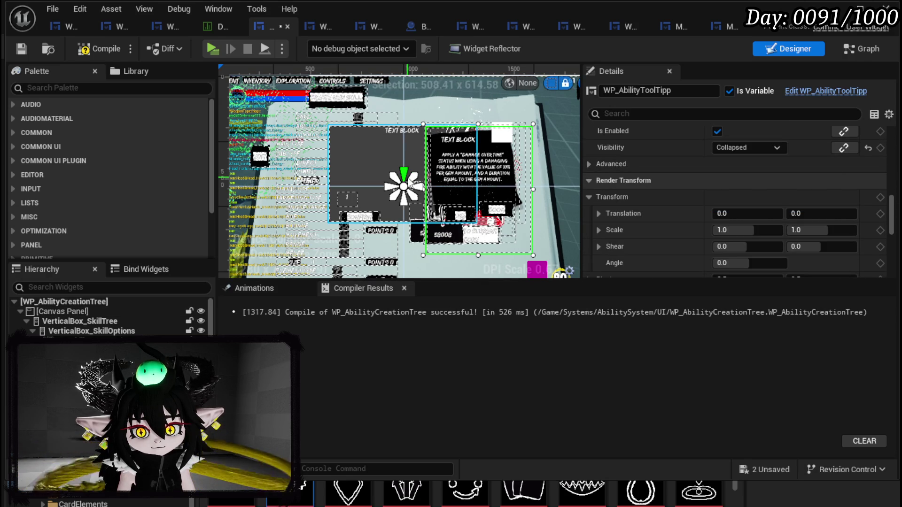
pyautogui.click(24, 54)
# Step: Set the MW_ConfirmationBox ZOrder to 1
pyautogui.scroll(5, 670, 168)
pyautogui.scroll(5, 670, 171)
pyautogui.click(378, 156)
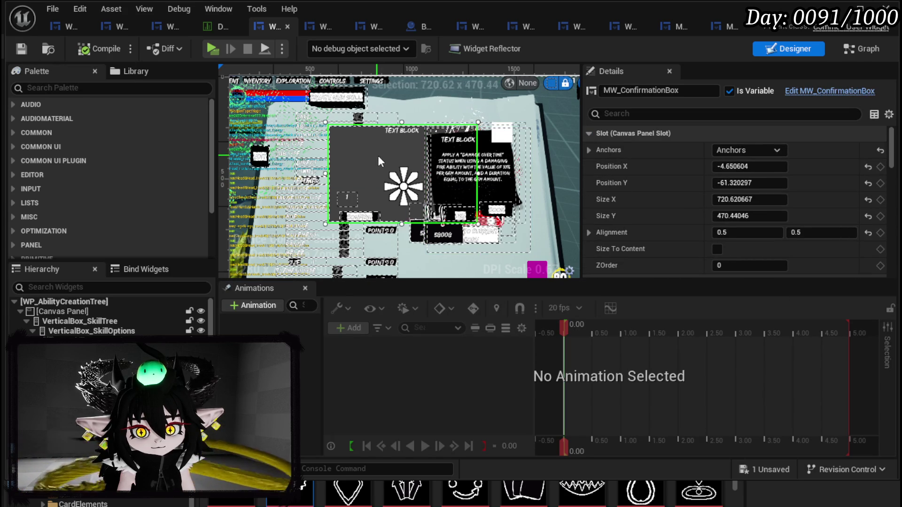
pyautogui.scroll(-3, 733, 198)
pyautogui.click(731, 188)
pyautogui.write('1')
pyautogui.press('Return')
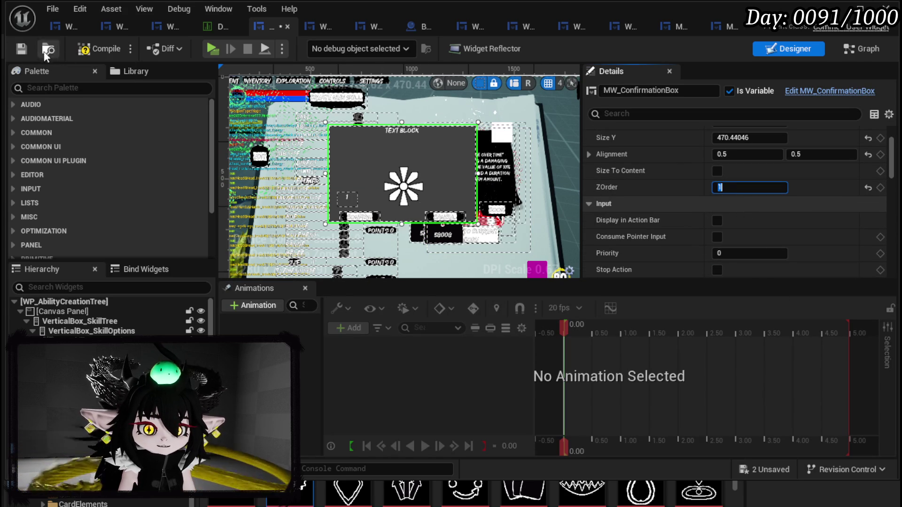
pyautogui.click(90, 55)
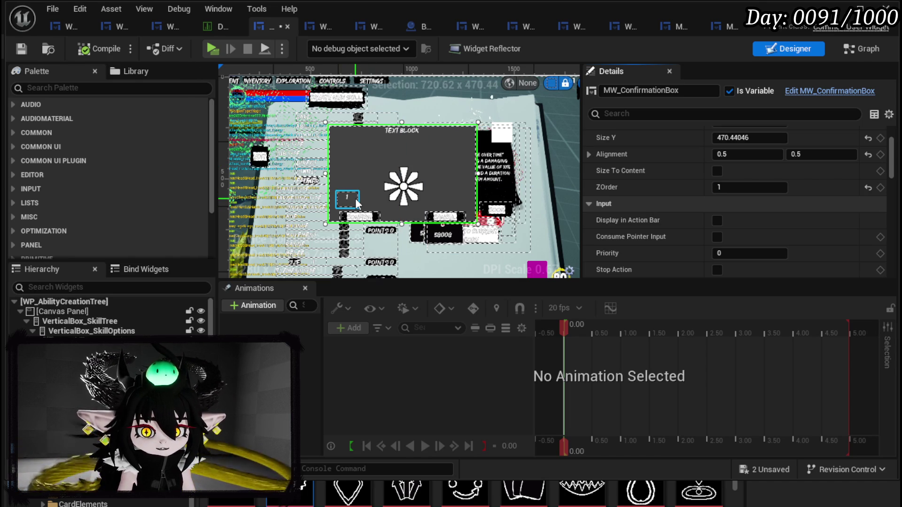
# Step: Open MW_ConfirmationBox for editing from the Details panel to show its text and CONFIRM/CANCEL buttons
pyautogui.scroll(-5, 768, 224)
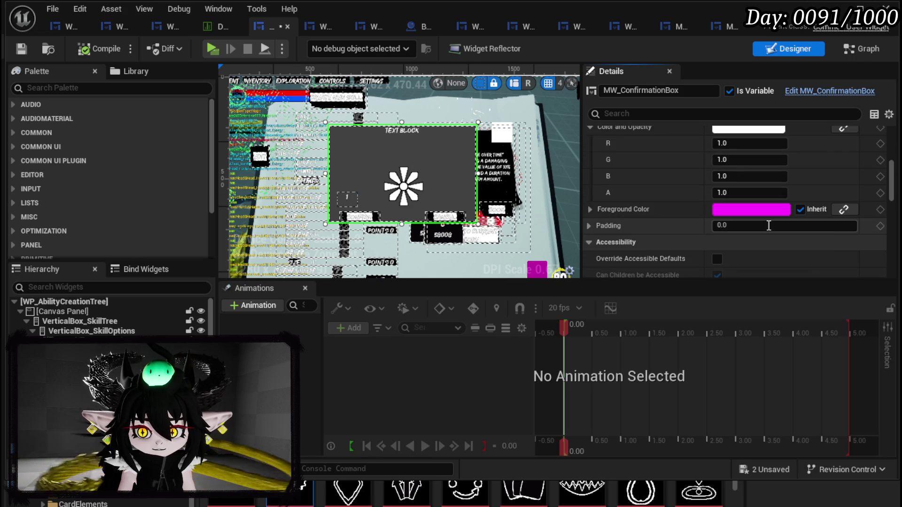
pyautogui.scroll(-10, 726, 225)
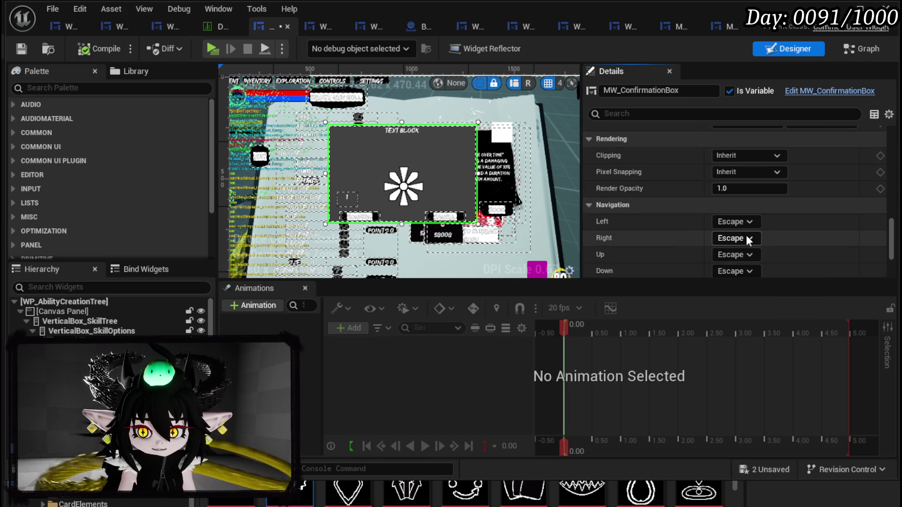
pyautogui.scroll(-2, 749, 240)
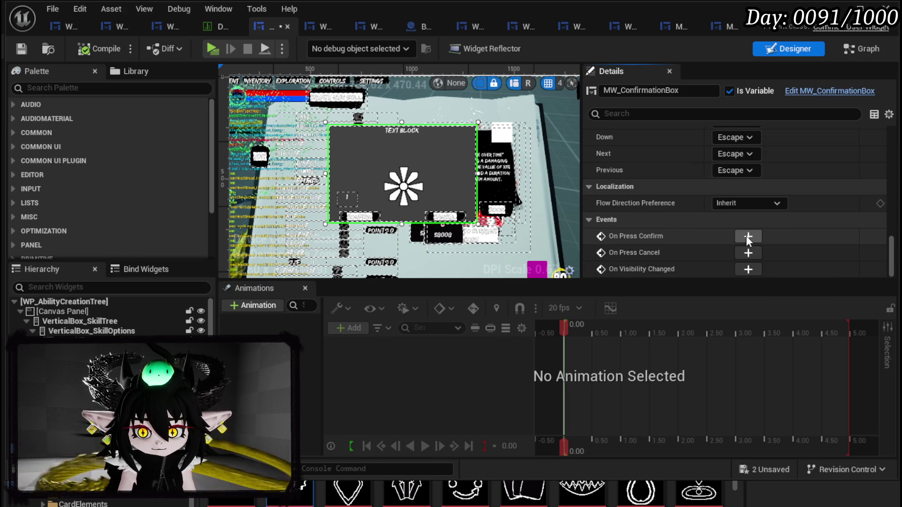
pyautogui.scroll(15, 749, 241)
pyautogui.scroll(-6, 749, 241)
pyautogui.scroll(8, 748, 242)
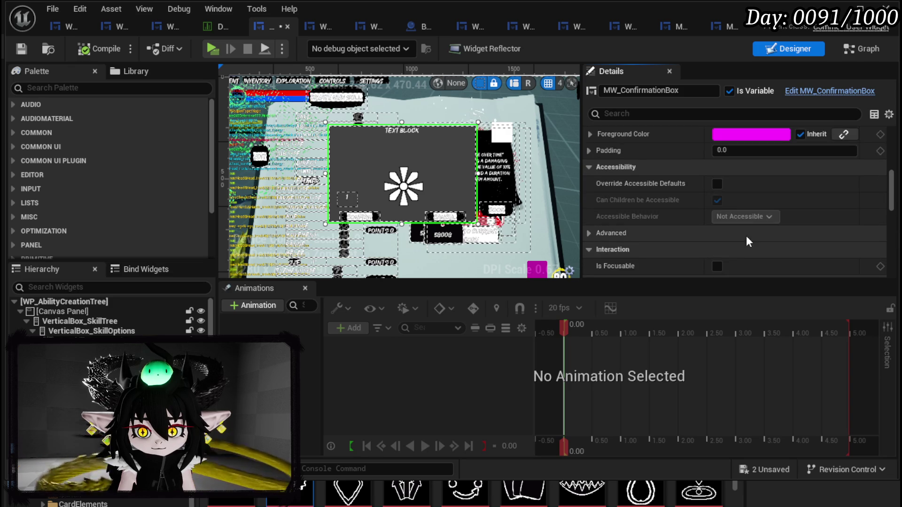
pyautogui.scroll(10, 748, 238)
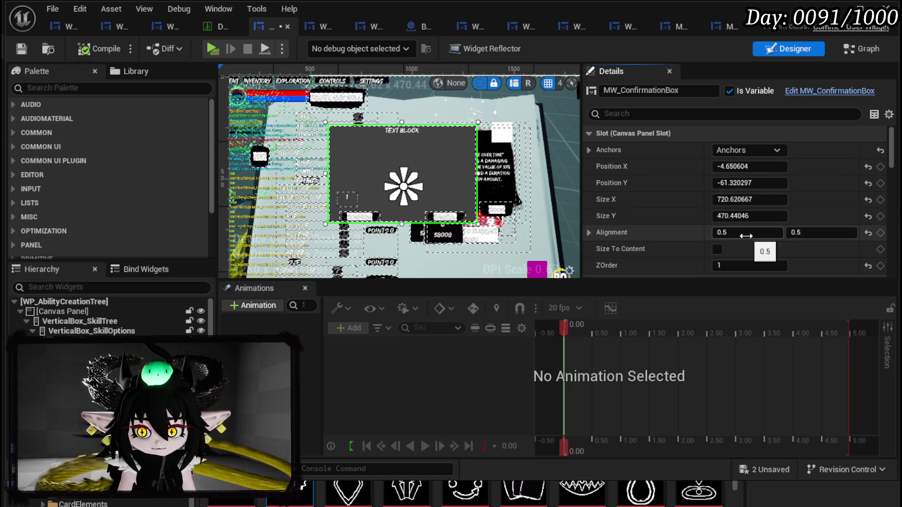
pyautogui.click(807, 92)
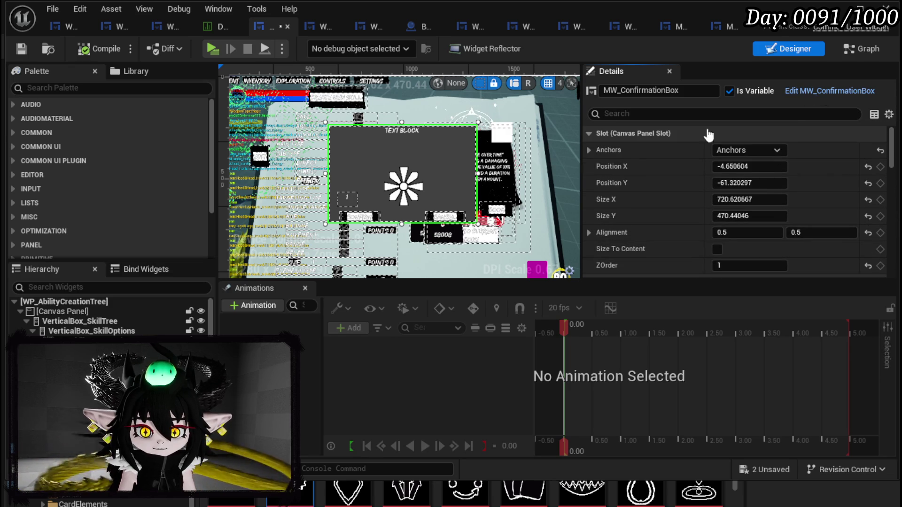
pyautogui.scroll(-2, 283, 207)
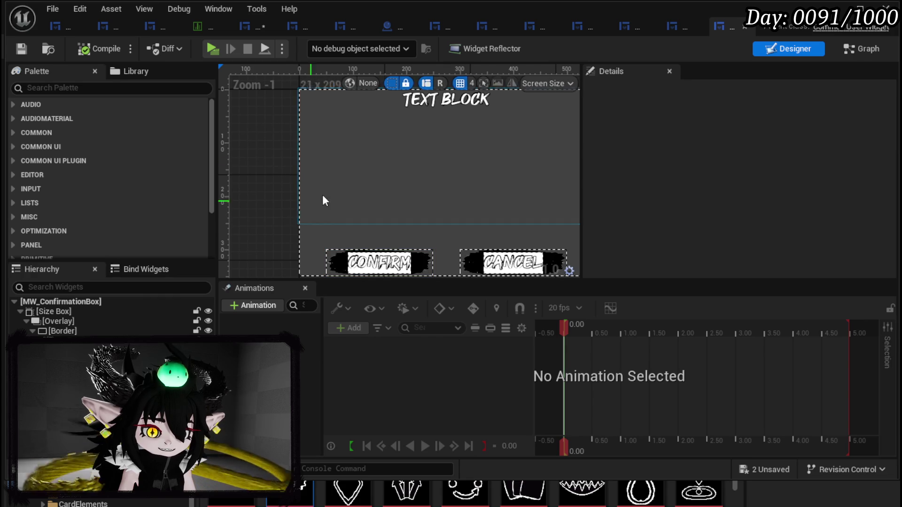
# Step: Wrap the confirmation box's text block in a Vertical Box
pyautogui.click(303, 209)
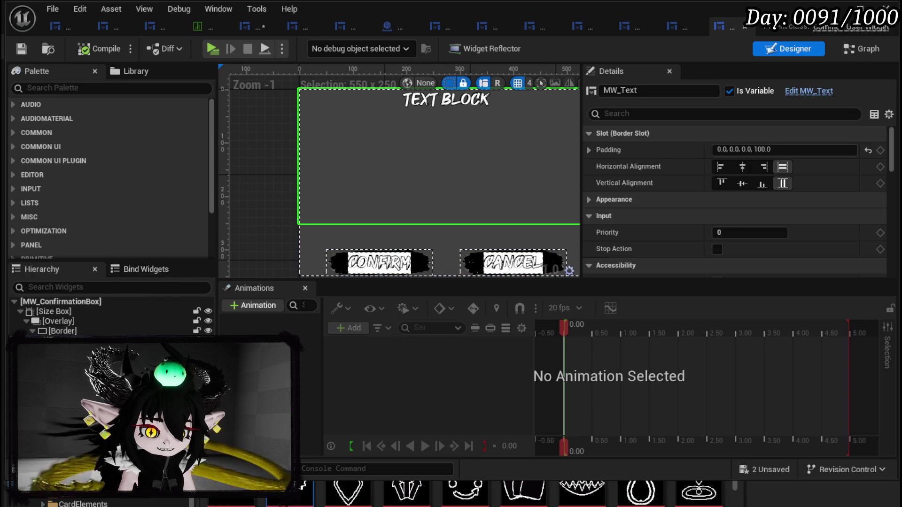
pyautogui.moveTo(151, 499)
pyautogui.write('vert')
pyautogui.press('Return')
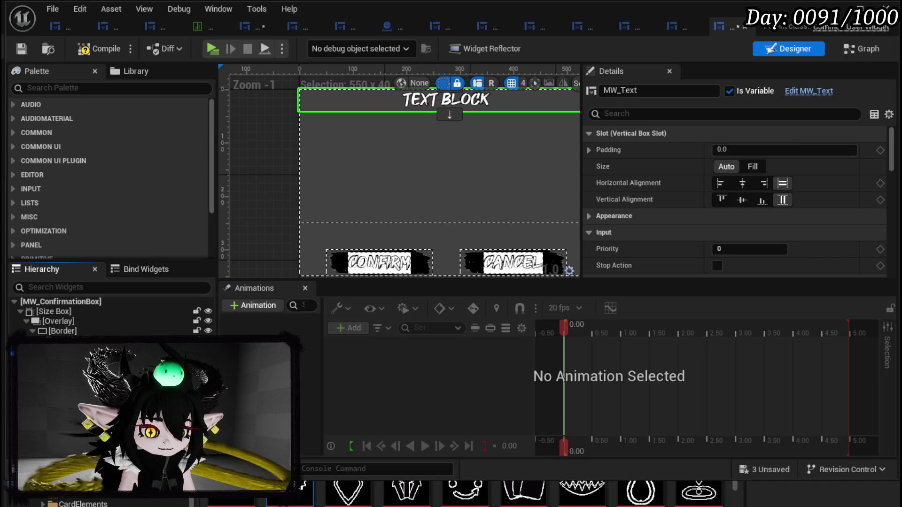
# Step: Rename the text block to MW_Text_Headline and save the widget
pyautogui.click(61, 341)
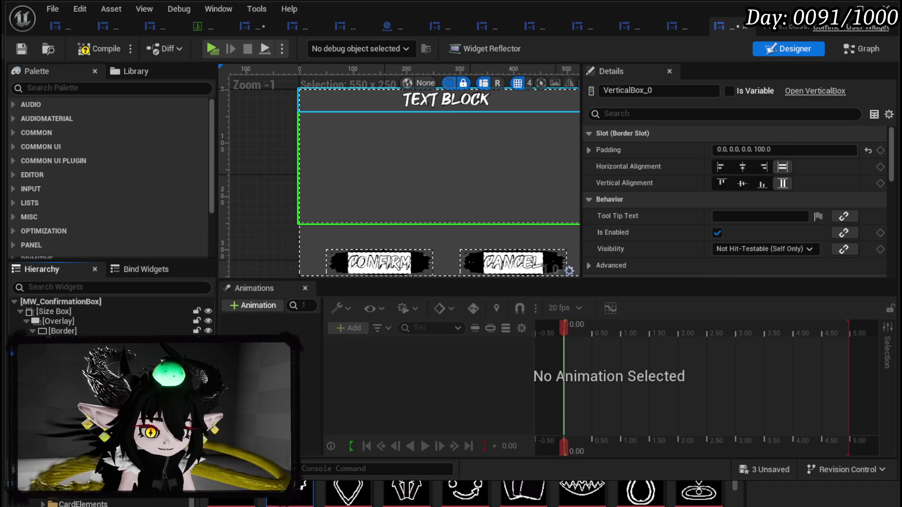
pyautogui.click(70, 351)
pyautogui.click(658, 90)
pyautogui.click(658, 91)
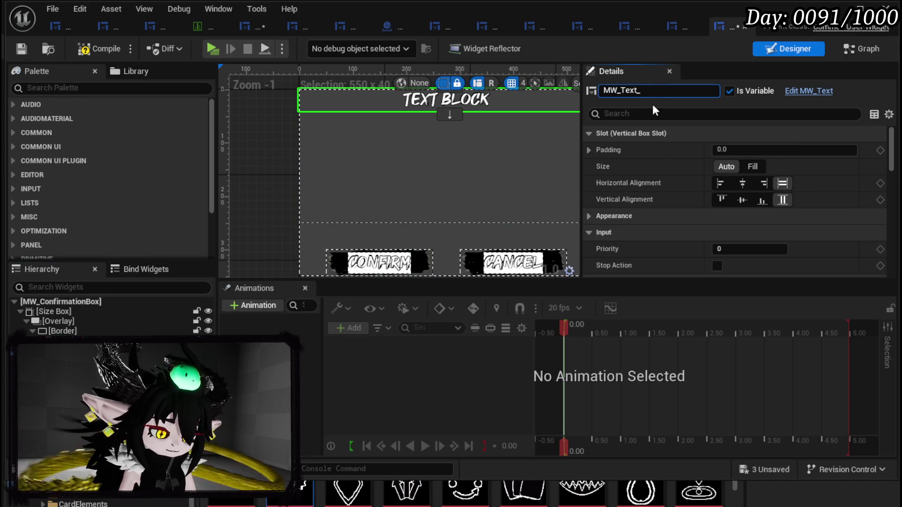
pyautogui.write('Headline')
pyautogui.press('Return')
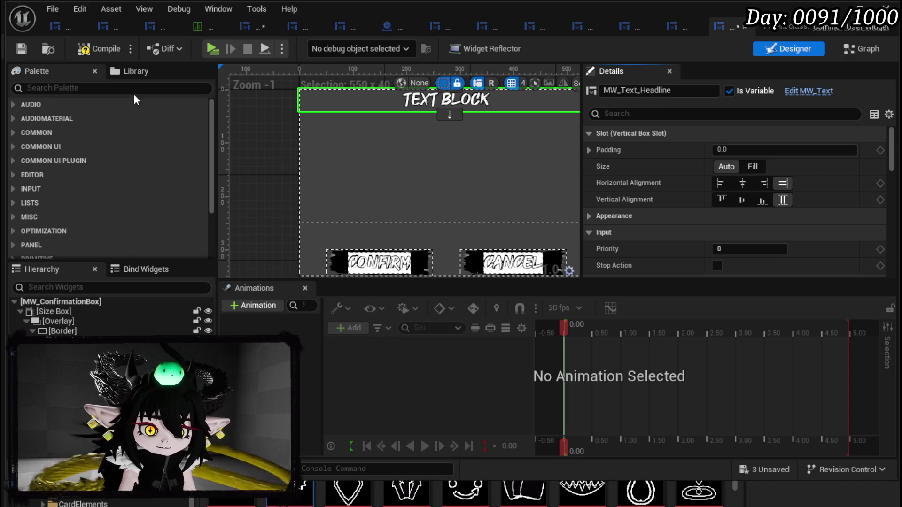
pyautogui.click(19, 49)
pyautogui.click(47, 89)
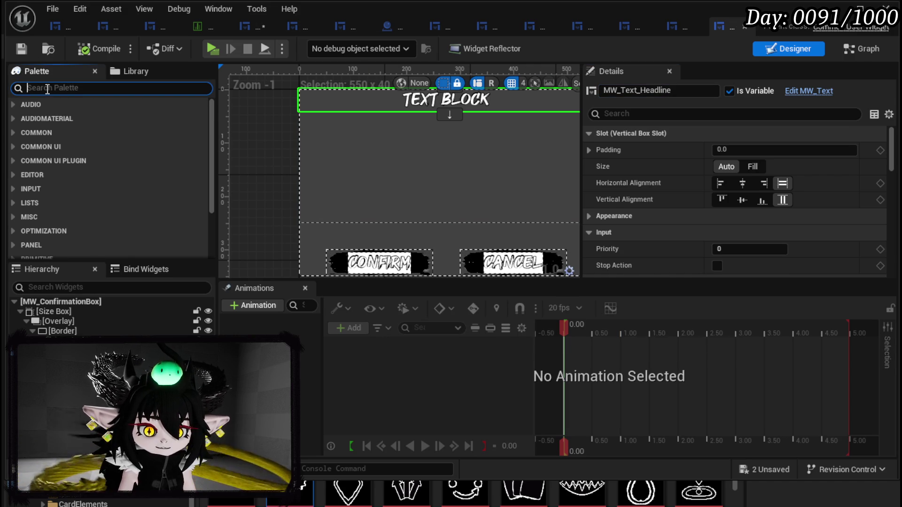
# Step: Add an MW Text block below the headline, align it left, and save
pyautogui.write('MW T')
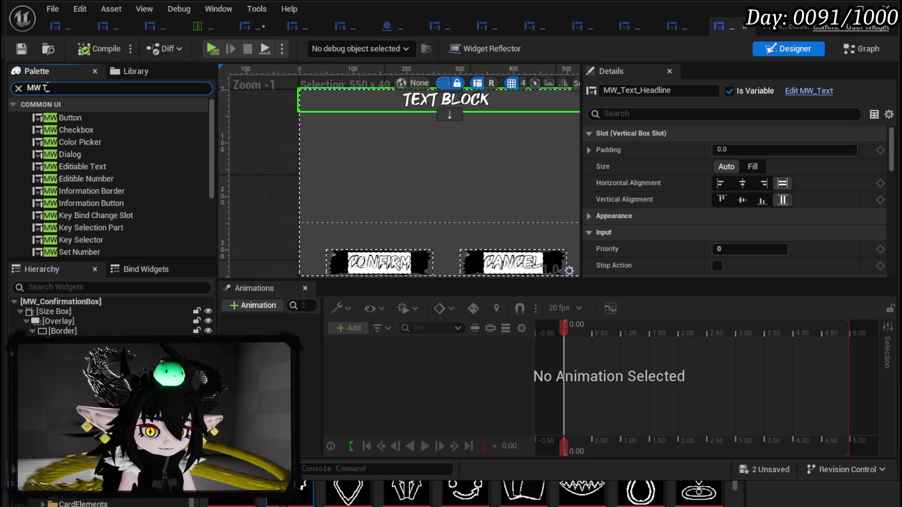
pyautogui.write('ext')
pyautogui.moveTo(59, 143); pyautogui.dragTo(111, 317)
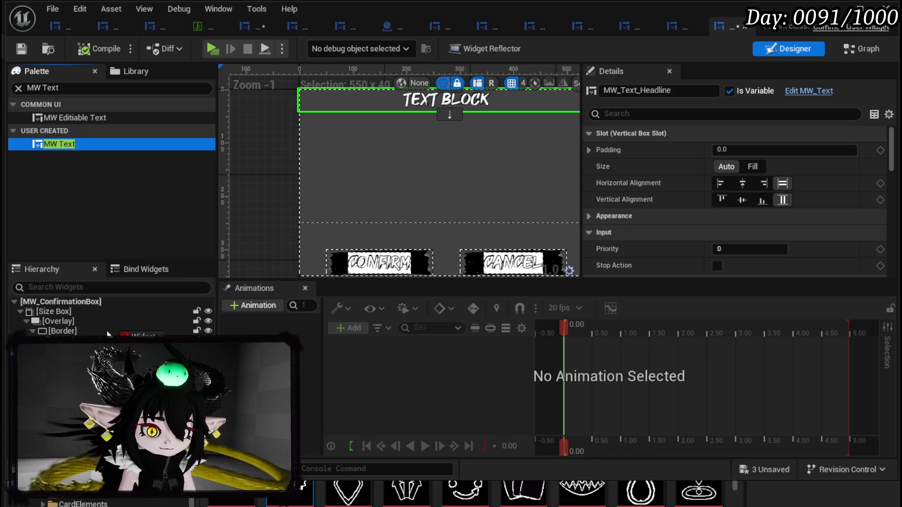
pyautogui.moveTo(447, 108); pyautogui.dragTo(447, 122)
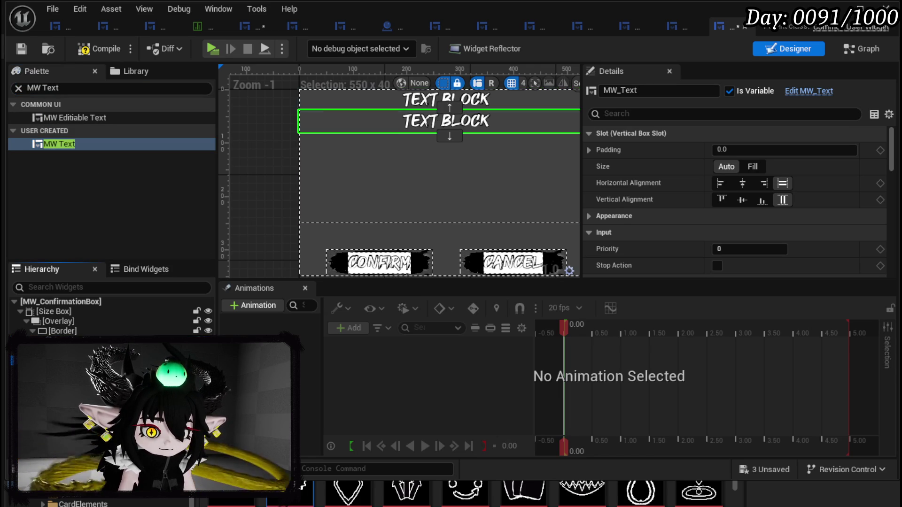
pyautogui.click(719, 183)
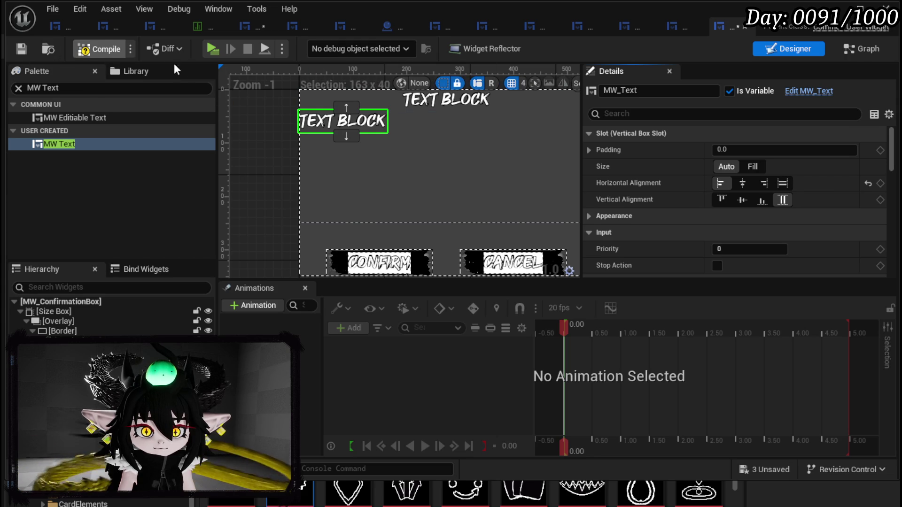
pyautogui.click(21, 49)
# Step: Rename the new text block to MW_Text_Description and save
pyautogui.click(633, 91)
pyautogui.click(648, 90)
pyautogui.write('_Descrip')
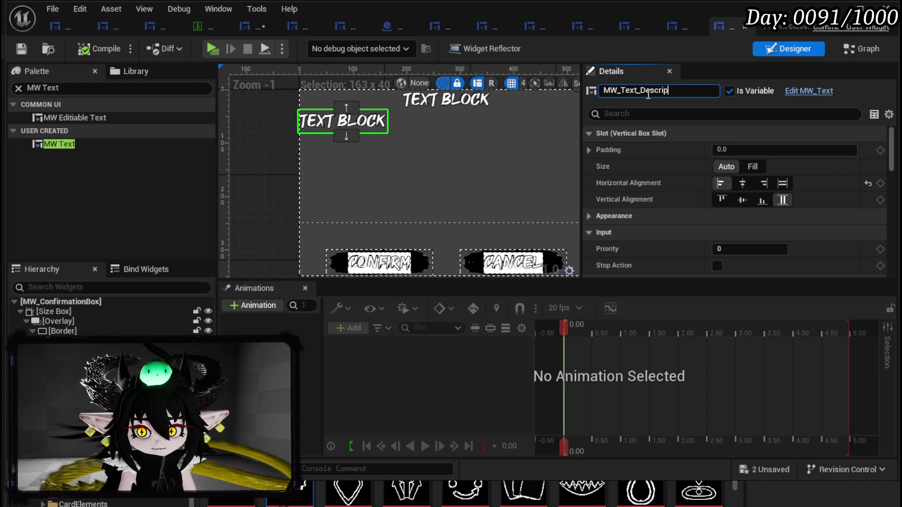
pyautogui.write('tion')
pyautogui.press('Return')
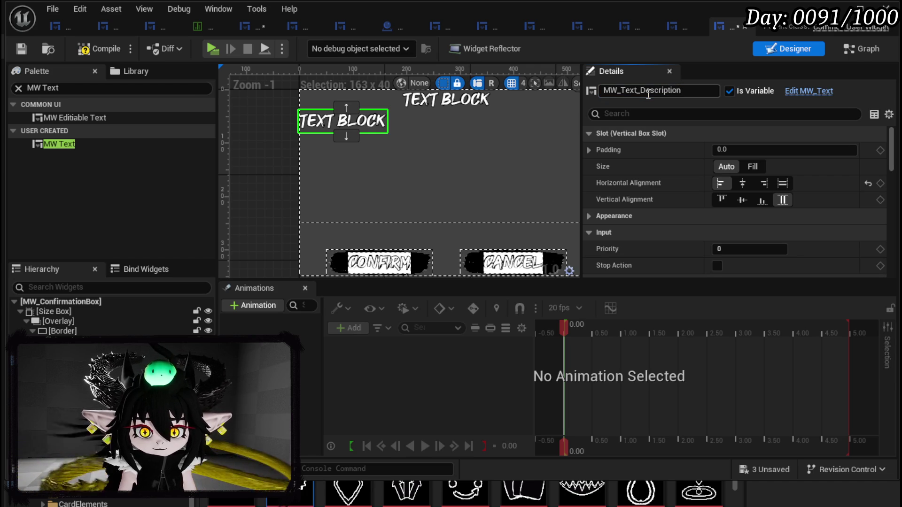
pyautogui.click(24, 46)
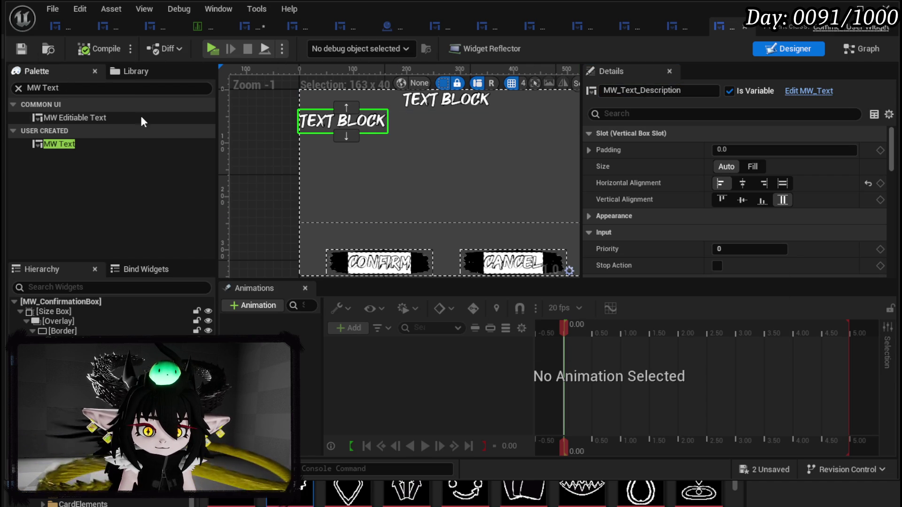
# Step: Enable the Size Box's 550 width override
pyautogui.scroll(-3, 735, 212)
pyautogui.scroll(-5, 736, 211)
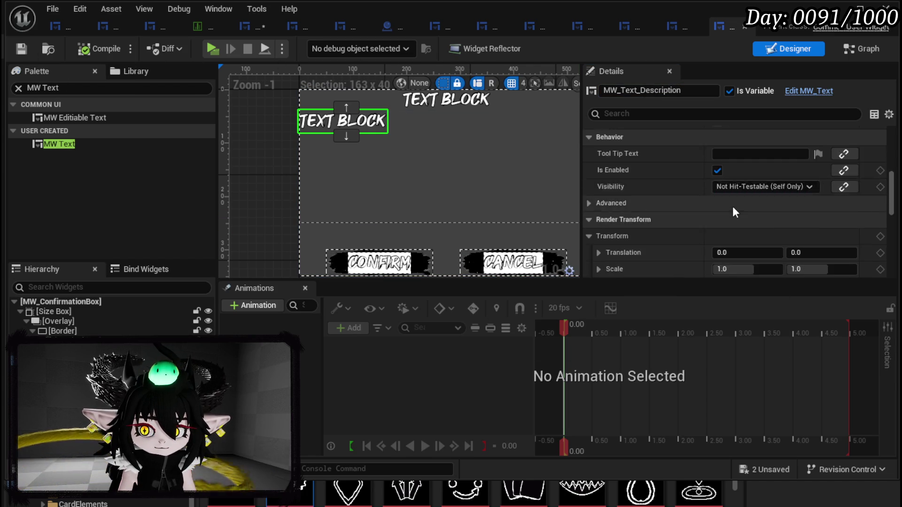
pyautogui.click(67, 310)
pyautogui.scroll(-1, 247, 244)
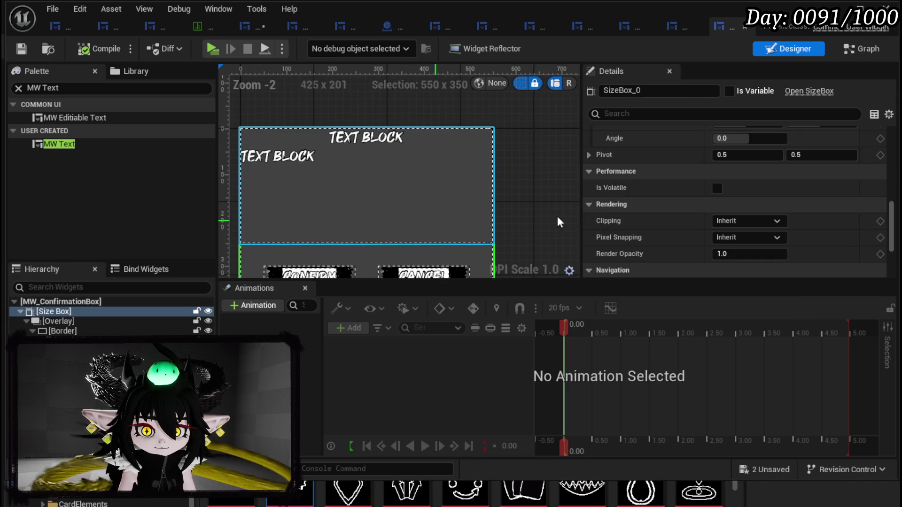
pyautogui.scroll(-3, 791, 193)
pyautogui.scroll(10, 785, 195)
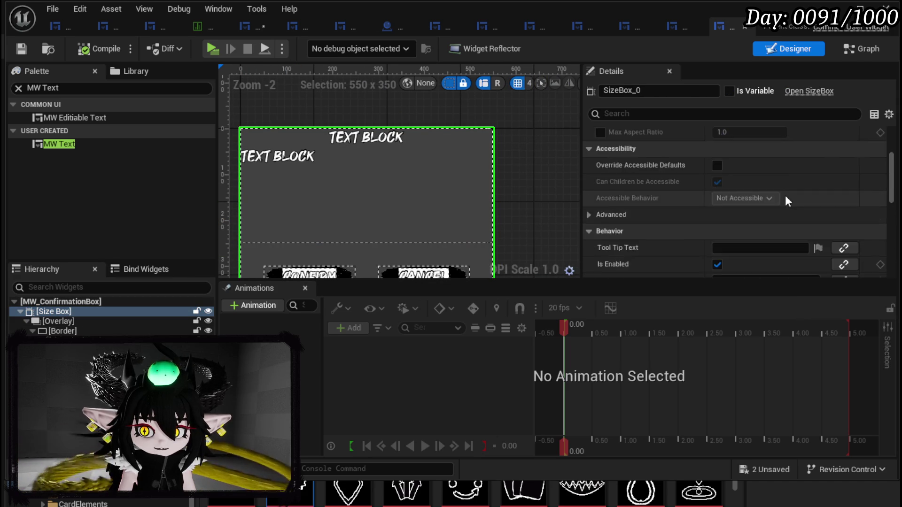
pyautogui.click(732, 149)
# Step: Give MW_Text_Description auto wrap at 550 and font size 12, then save
pyautogui.click(282, 157)
pyautogui.scroll(-10, 785, 212)
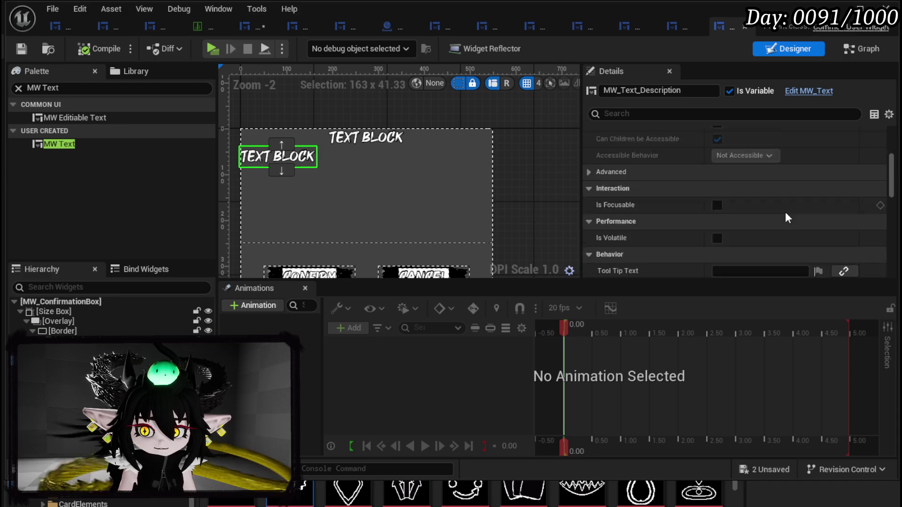
pyautogui.scroll(-5, 785, 217)
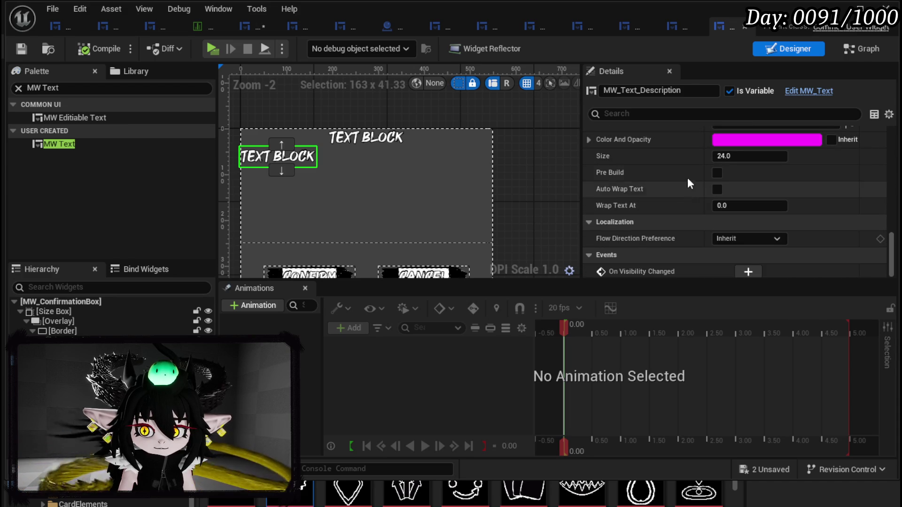
pyautogui.click(750, 206)
pyautogui.write('550.0')
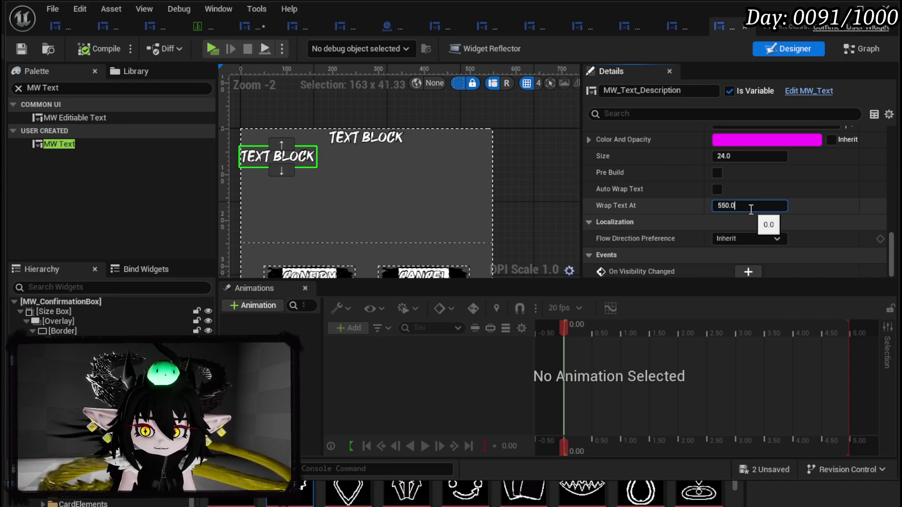
pyautogui.click(717, 189)
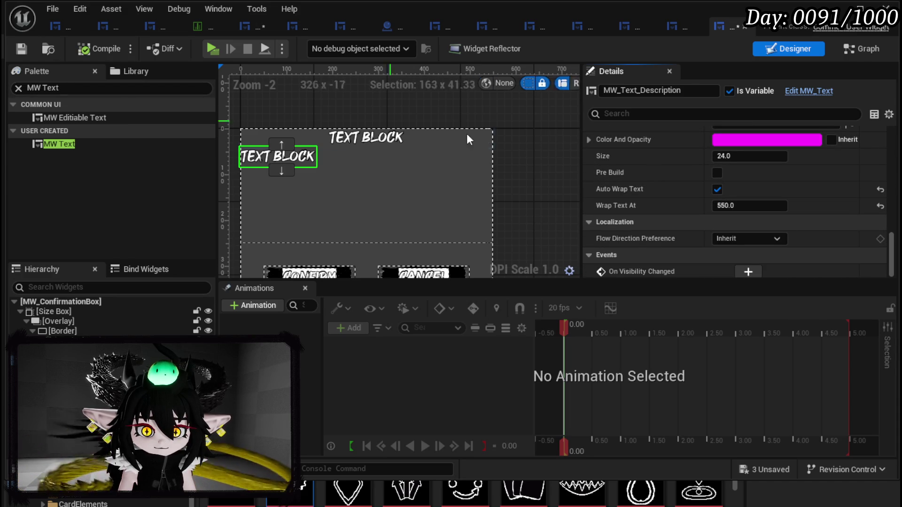
pyautogui.write('12')
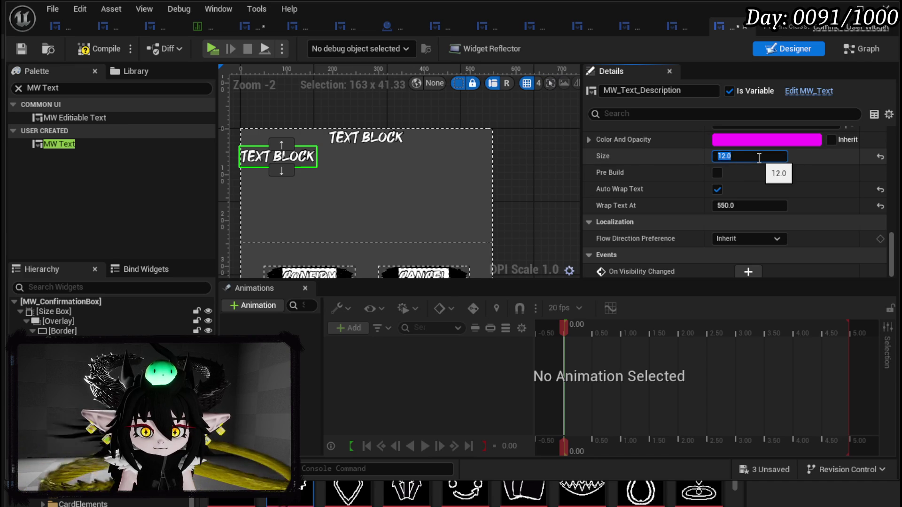
pyautogui.click(20, 52)
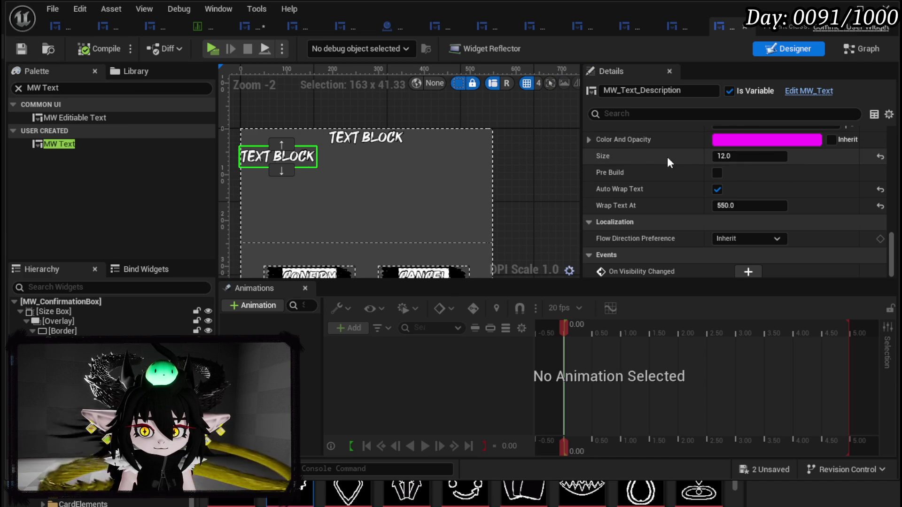
pyautogui.scroll(2, 667, 157)
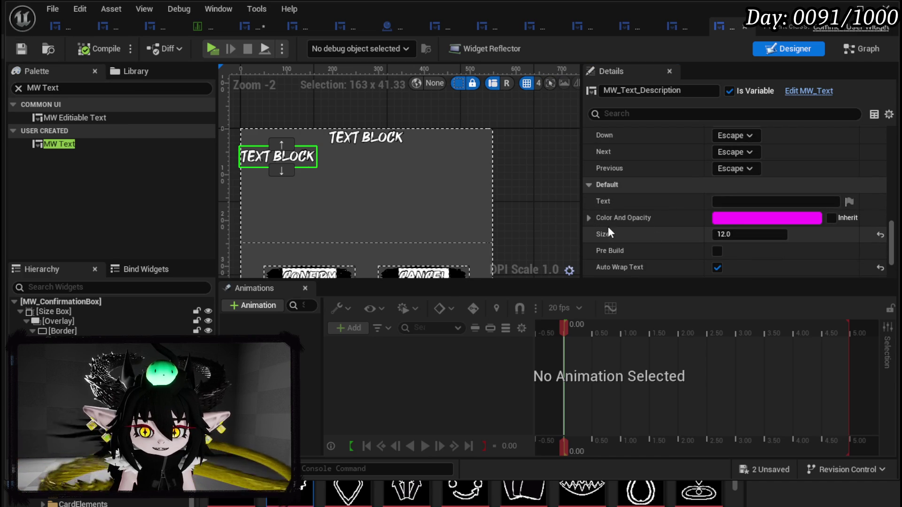
pyautogui.scroll(-1, 698, 232)
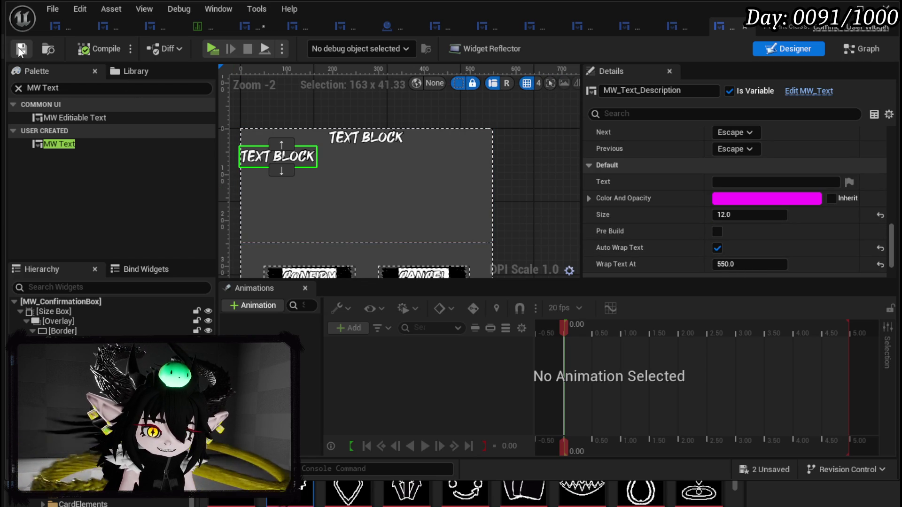
pyautogui.moveTo(539, 189)
pyautogui.mouseDown()
pyautogui.moveTo(562, 195)
pyautogui.moveTo(565, 214)
pyautogui.mouseUp()
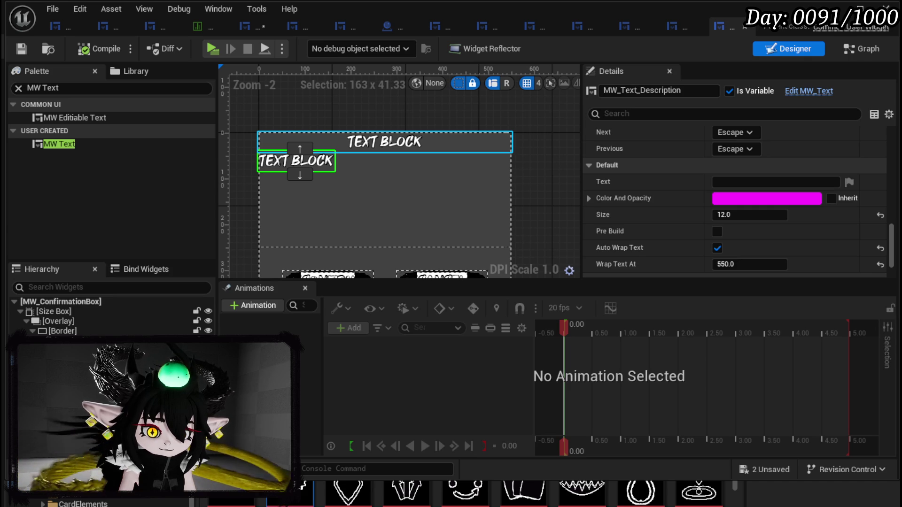
pyautogui.click(855, 50)
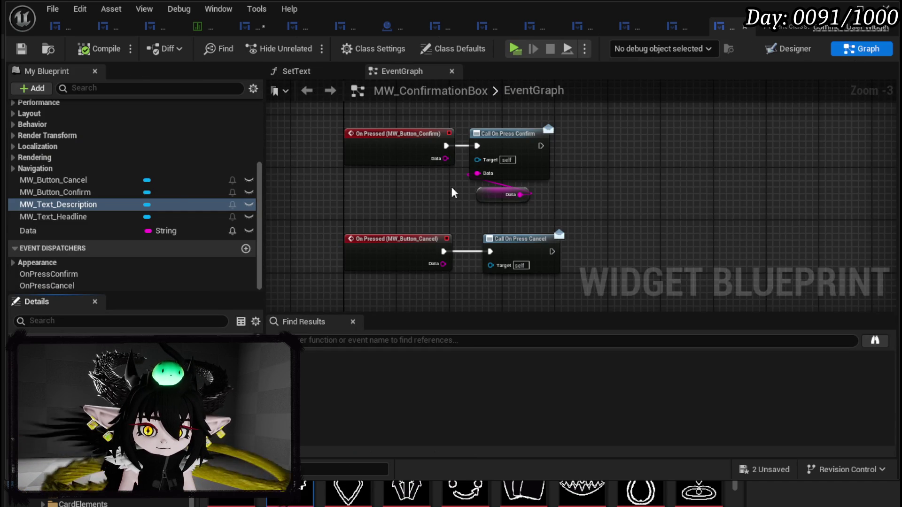
# Step: Add an Event Pre Construct node to the EventGraph
pyautogui.click(335, 324)
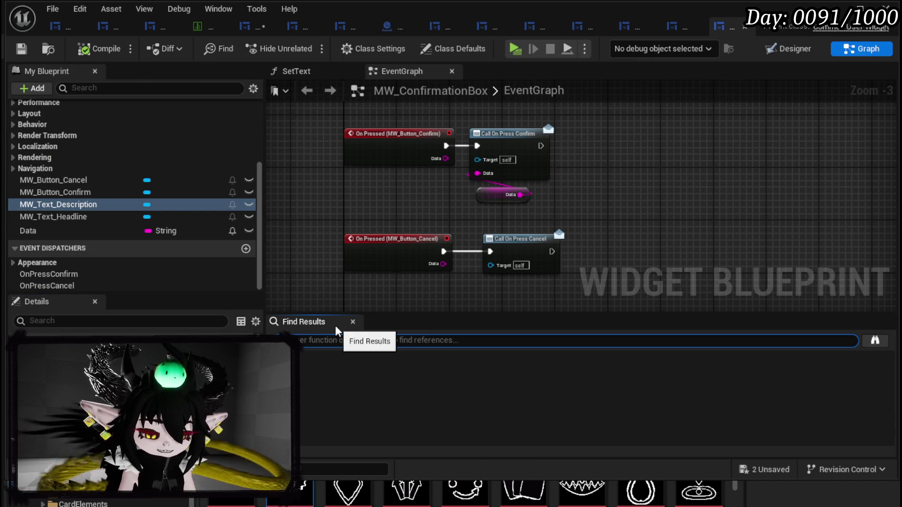
pyautogui.write('Description')
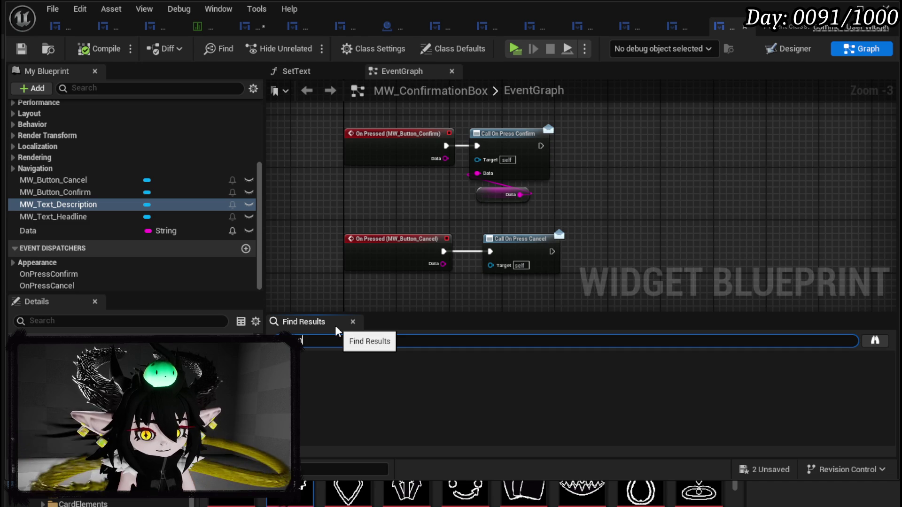
pyautogui.hotkey('ctrl', 'a')
pyautogui.press('BackSpace')
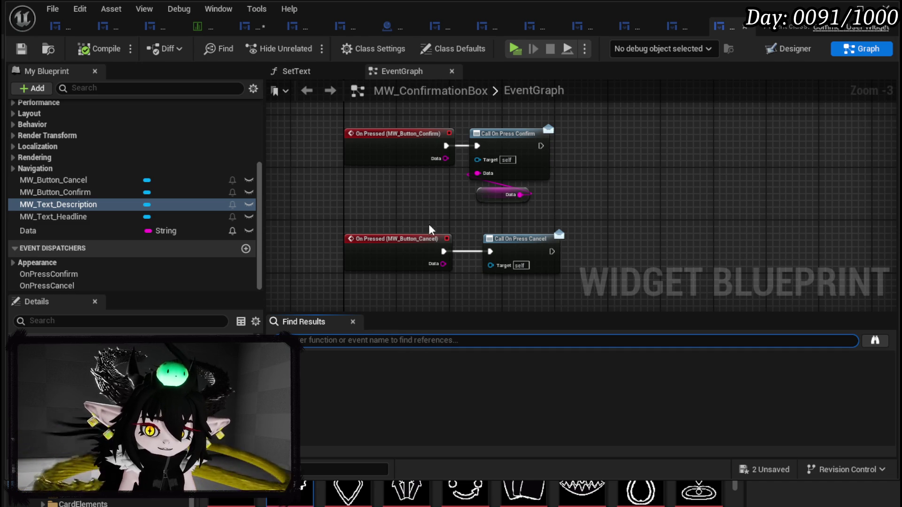
pyautogui.moveTo(272, 211); pyautogui.dragTo(397, 207)
pyautogui.rightClick(301, 202)
pyautogui.write('pre')
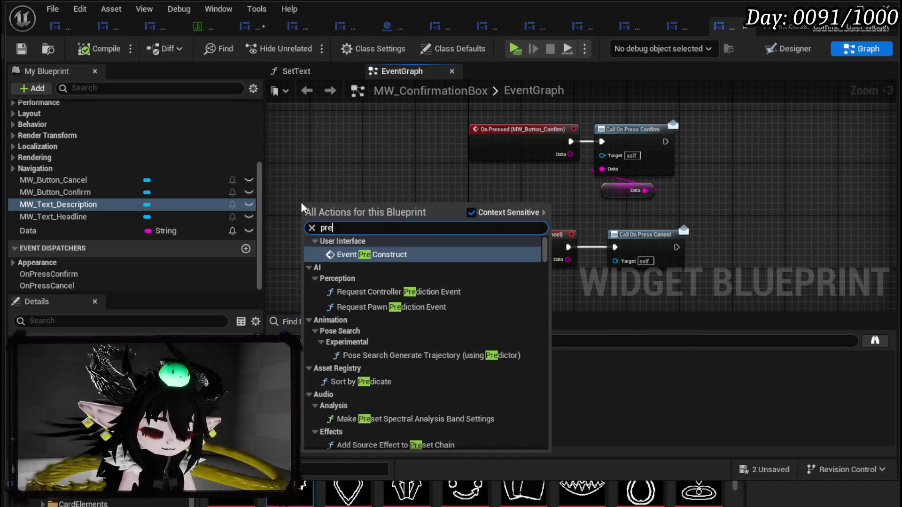
pyautogui.press('Return')
pyautogui.scroll(-4, 406, 184)
pyautogui.moveTo(401, 125)
pyautogui.mouseDown()
pyautogui.moveTo(417, 200)
pyautogui.moveTo(436, 233)
pyautogui.mouseUp()
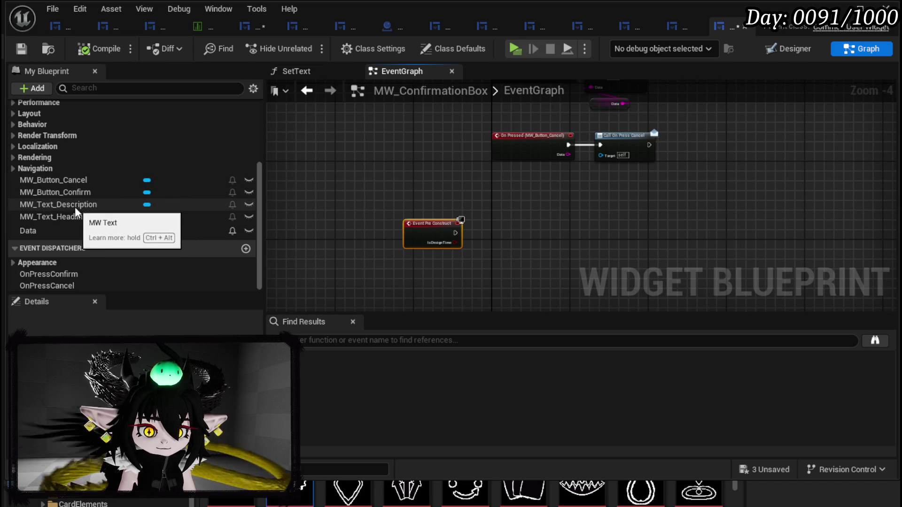
# Step: Add MW_Text_Headline and MW_Text_Description getters, each feeding a Set Text node
pyautogui.moveTo(84, 218)
pyautogui.mouseDown()
pyautogui.moveTo(368, 192)
pyautogui.moveTo(396, 217)
pyautogui.moveTo(376, 191)
pyautogui.mouseUp()
pyautogui.moveTo(58, 204)
pyautogui.mouseDown()
pyautogui.moveTo(481, 193)
pyautogui.moveTo(487, 201)
pyautogui.mouseUp()
pyautogui.moveTo(423, 225); pyautogui.dragTo(345, 234)
pyautogui.moveTo(407, 192); pyautogui.dragTo(419, 228)
pyautogui.write('Set Text')
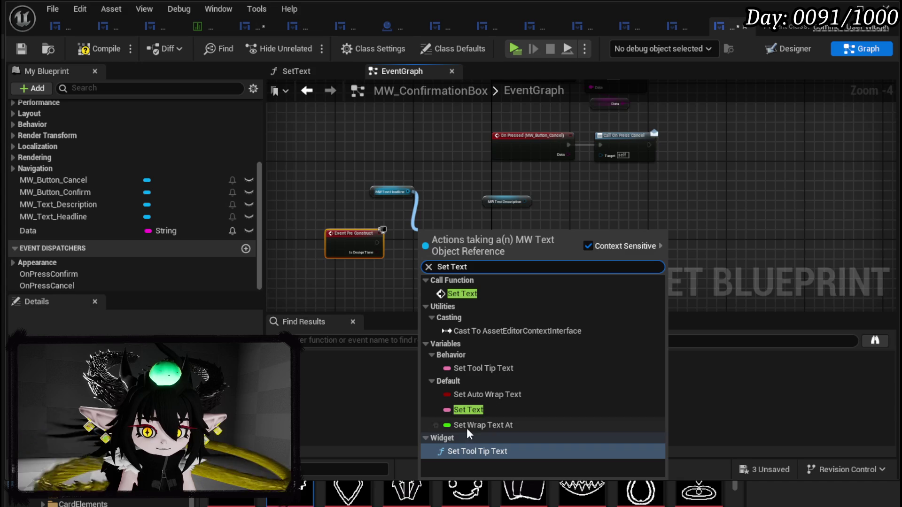
pyautogui.click(464, 295)
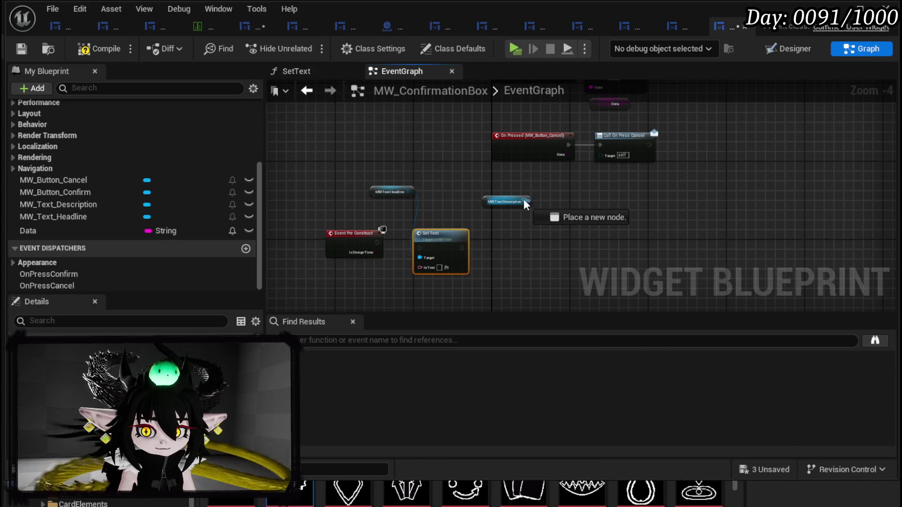
pyautogui.moveTo(524, 202); pyautogui.dragTo(540, 236)
pyautogui.write('set te')
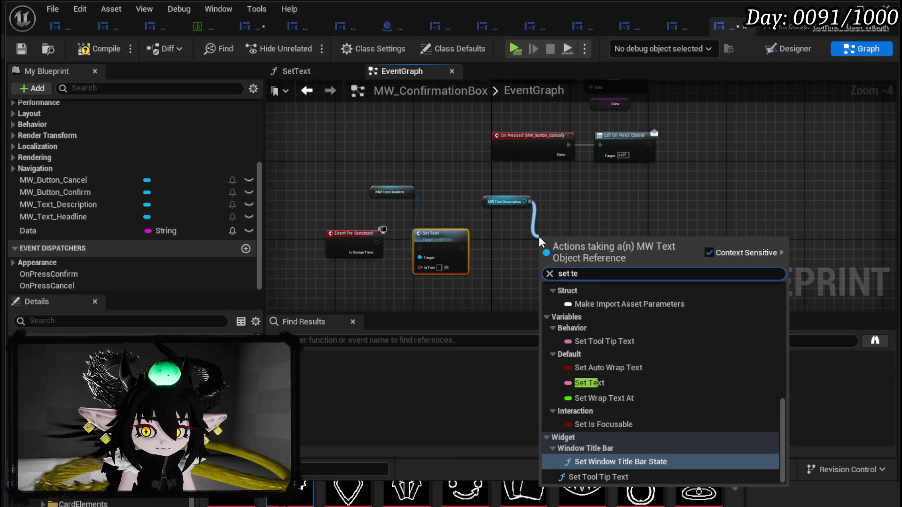
pyautogui.write('xt')
pyautogui.click(602, 306)
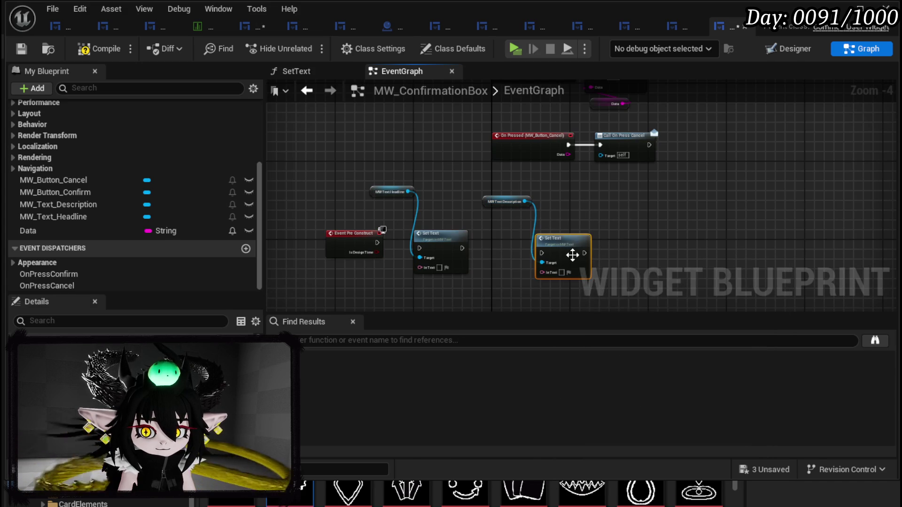
# Step: Wire Event Pre Construct into the headline Set Text, then into the description Set Text
pyautogui.moveTo(573, 255); pyautogui.dragTo(543, 250)
pyautogui.moveTo(462, 248); pyautogui.dragTo(512, 248)
pyautogui.moveTo(377, 243); pyautogui.dragTo(419, 248)
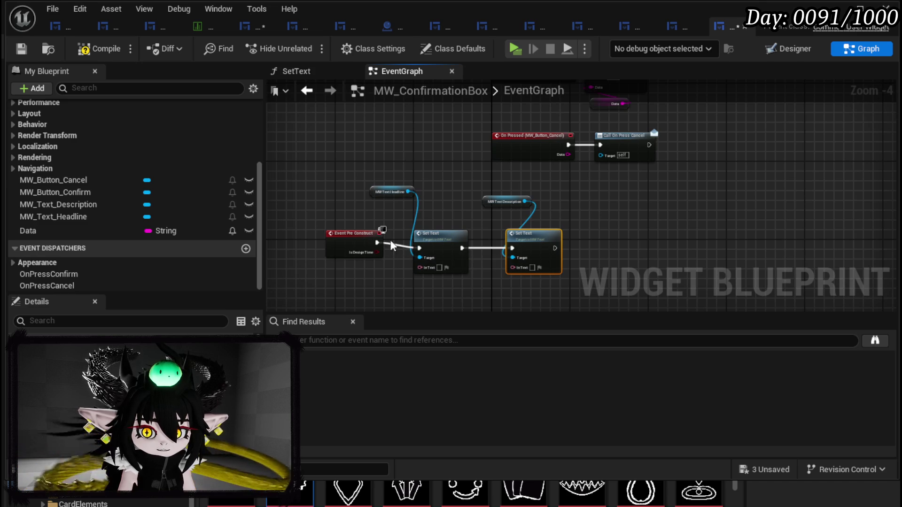
pyautogui.click(352, 246)
pyautogui.scroll(3, 404, 268)
pyautogui.rightClick(431, 264)
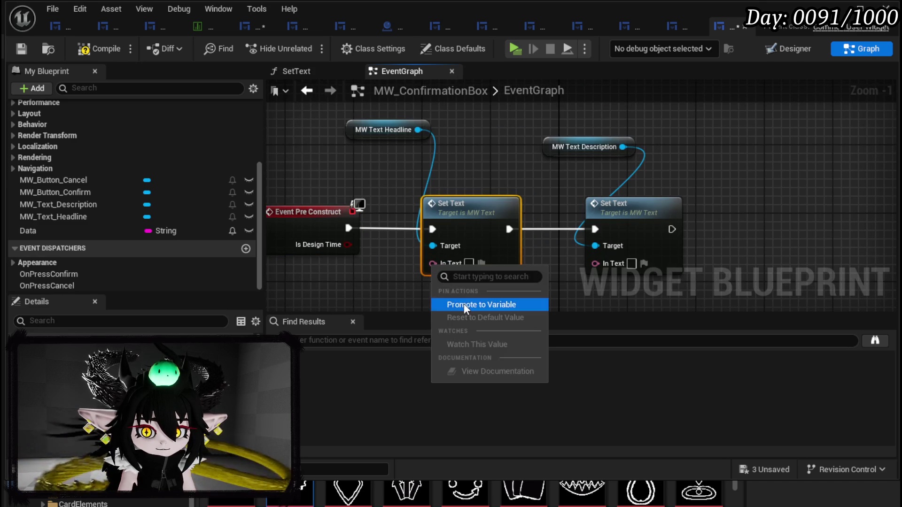
# Step: Promote the headline Set Text's In Text to a variable named Headline, fixing the typo
pyautogui.click(466, 304)
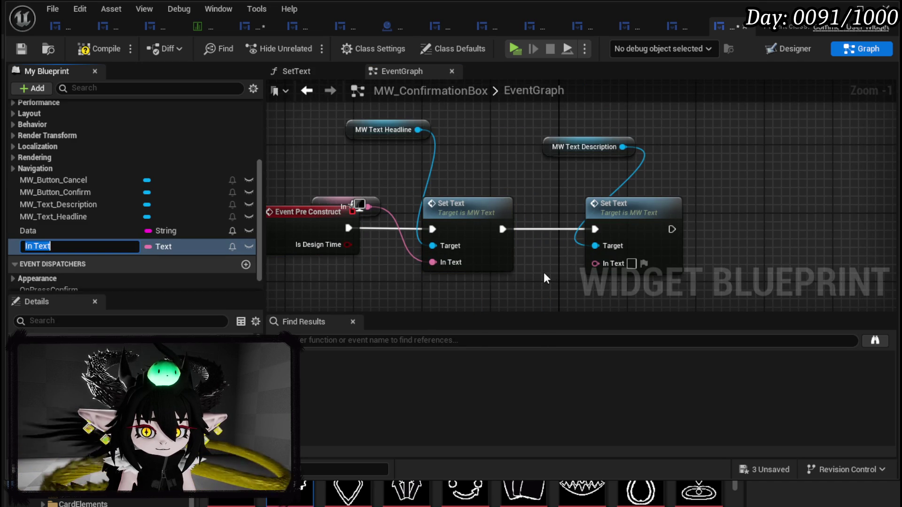
pyautogui.write('Healing')
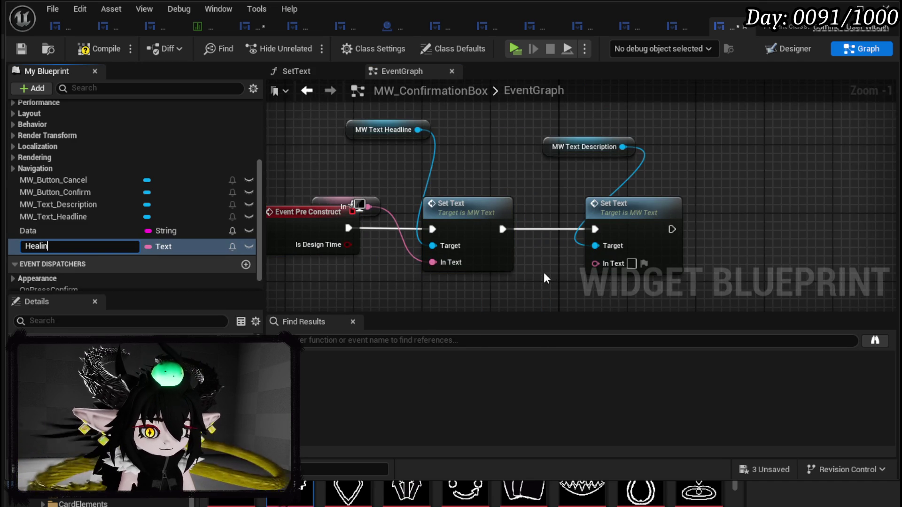
pyautogui.press('Return')
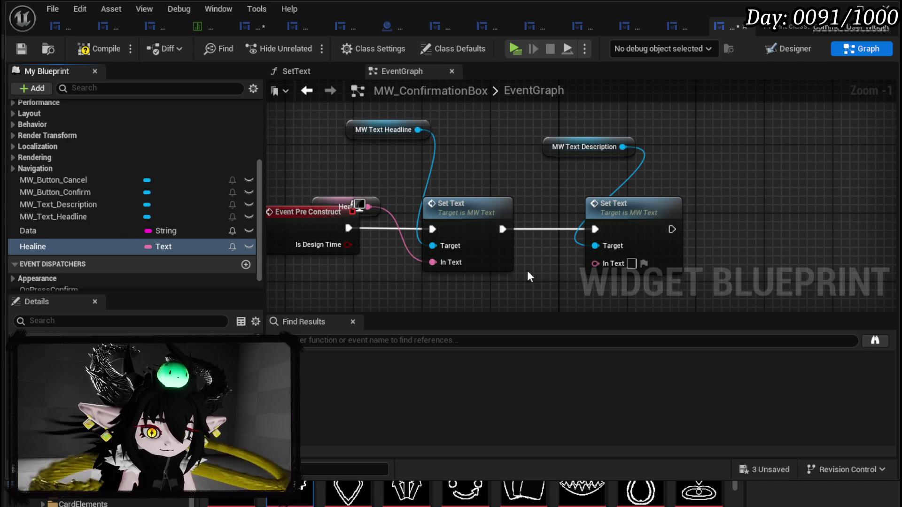
pyautogui.rightClick(27, 247)
pyautogui.click(71, 272)
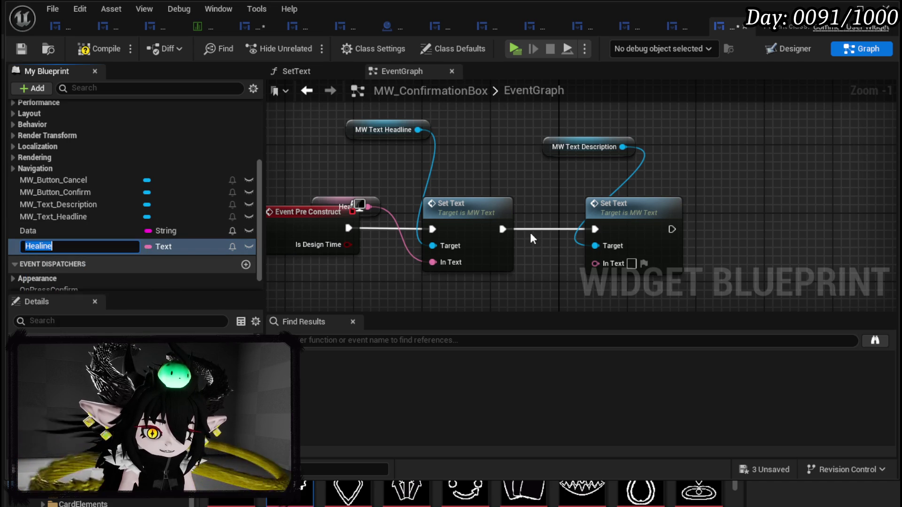
pyautogui.write('Hea')
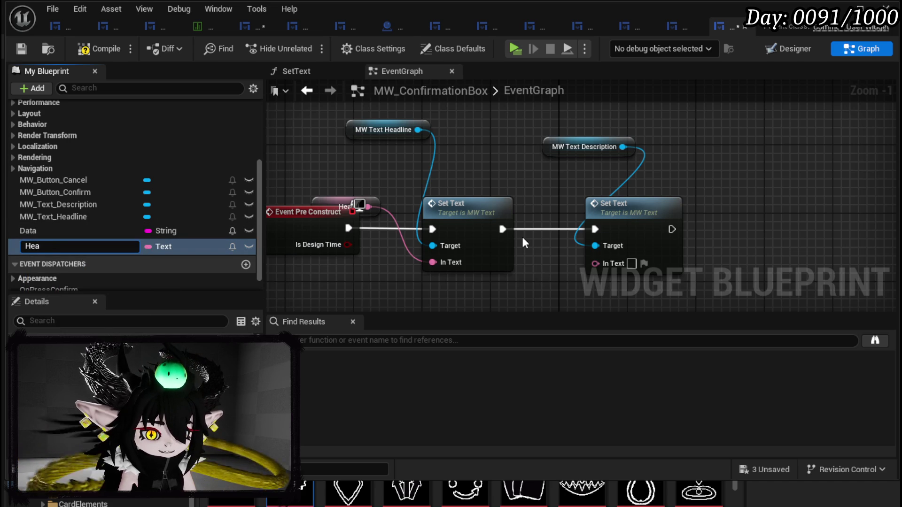
pyautogui.write('dlines')
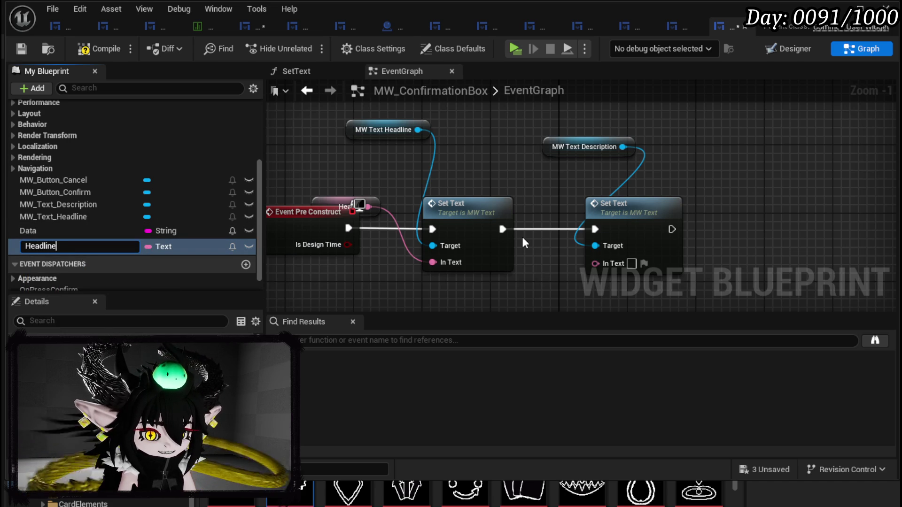
pyautogui.press('Return')
pyautogui.rightClick(47, 247)
pyautogui.click(80, 273)
pyautogui.press('End')
pyautogui.press('BackSpace')
pyautogui.press('Return')
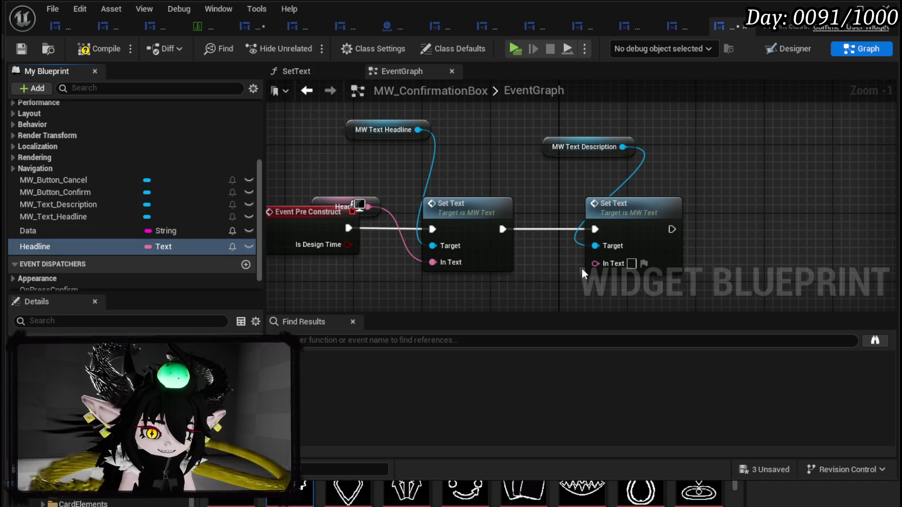
# Step: Promote the description Set Text's In Text to a variable named Description
pyautogui.rightClick(606, 270)
pyautogui.click(613, 301)
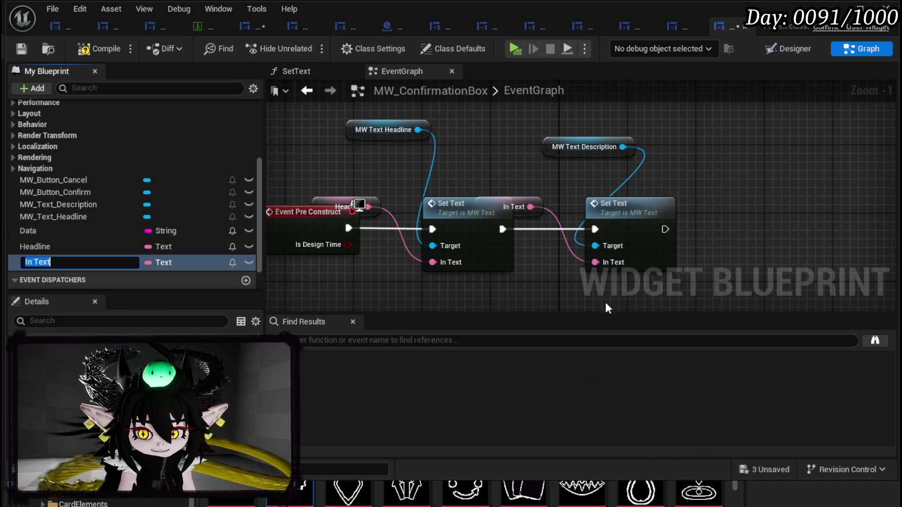
pyautogui.write('De')
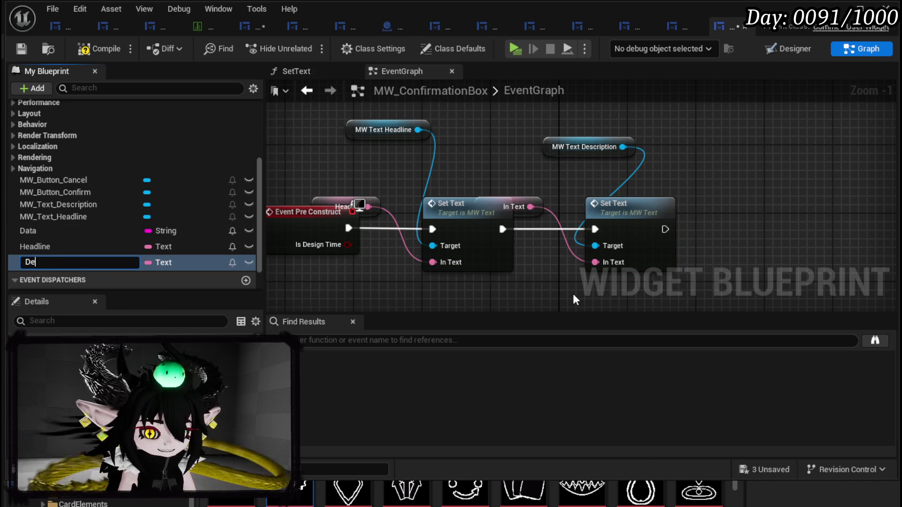
pyautogui.write('scription')
pyautogui.press('Return')
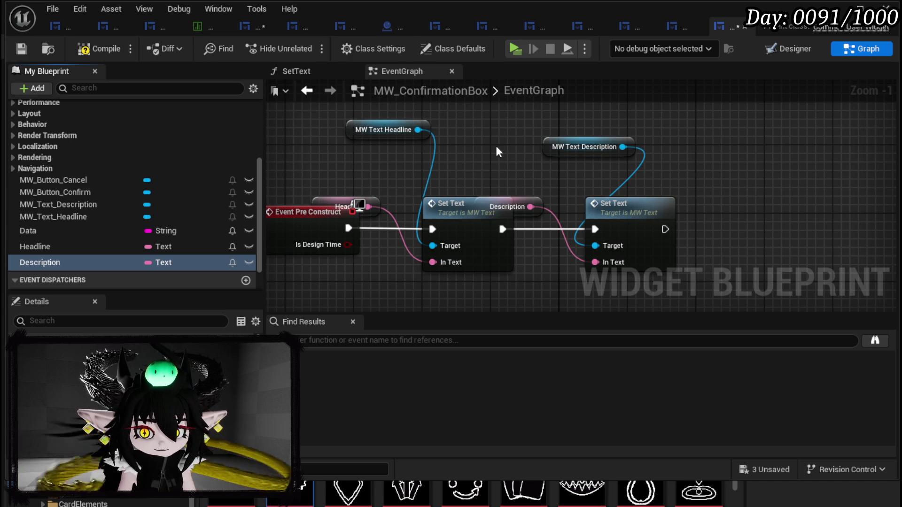
pyautogui.moveTo(497, 152); pyautogui.dragTo(519, 150)
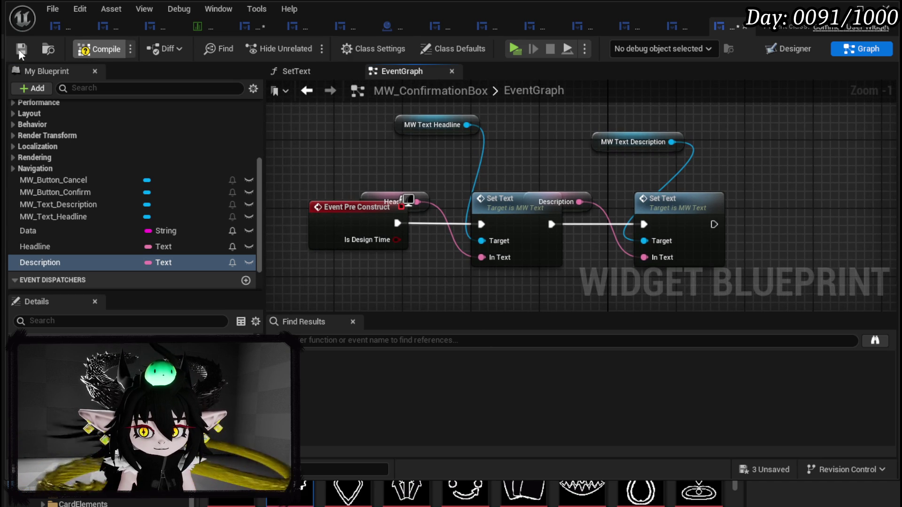
# Step: Compile, make Headline and Description instance-editable, and save the blueprint
pyautogui.click(81, 246)
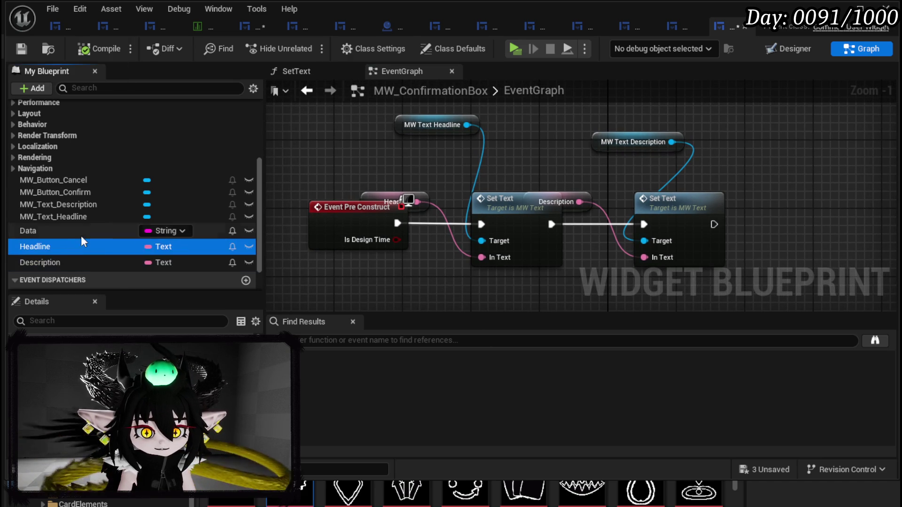
pyautogui.click(248, 247)
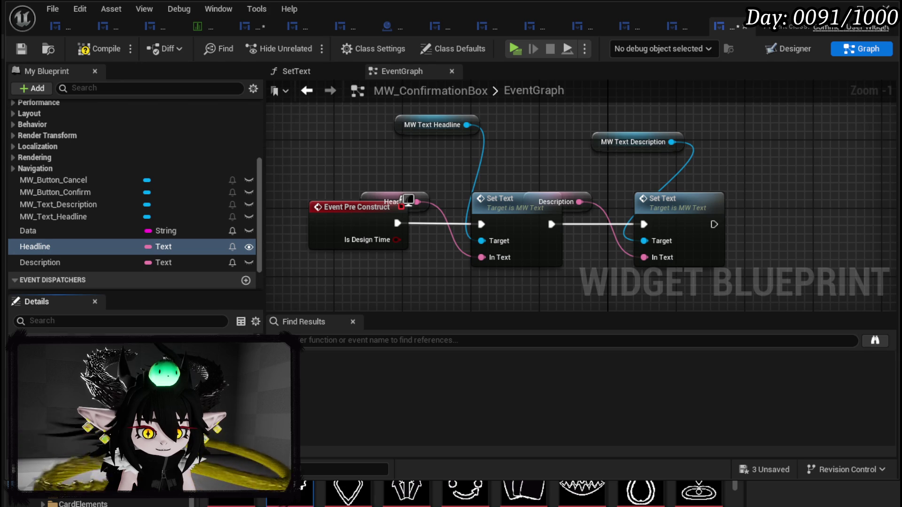
pyautogui.click(108, 262)
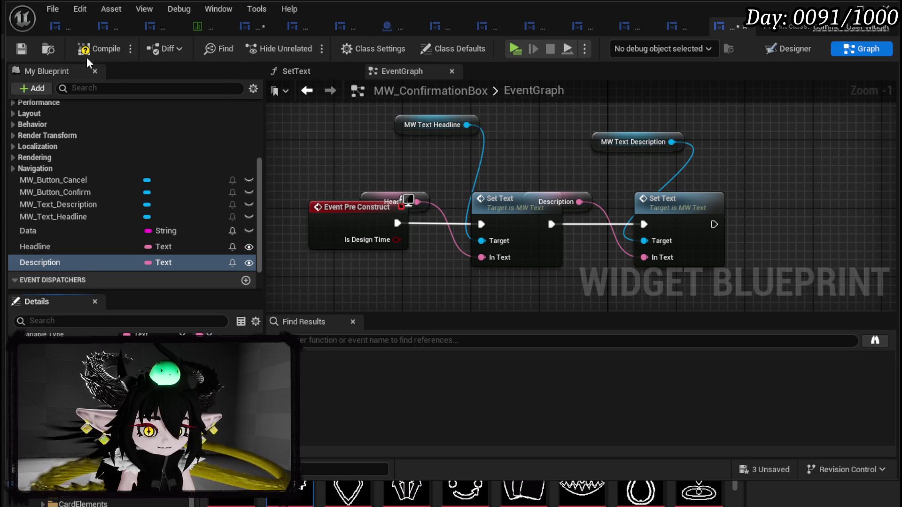
pyautogui.click(24, 53)
pyautogui.moveTo(334, 234); pyautogui.dragTo(325, 268)
pyautogui.click(21, 48)
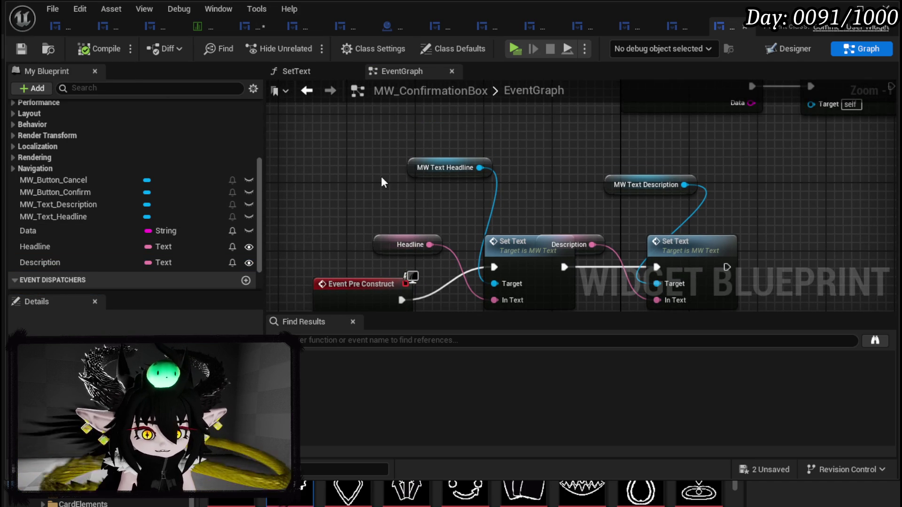
pyautogui.click(794, 49)
# Step: Save WP_AbilityCreationTree and scroll Details to the confirmation box's Headline field
pyautogui.scroll(-3, 314, 140)
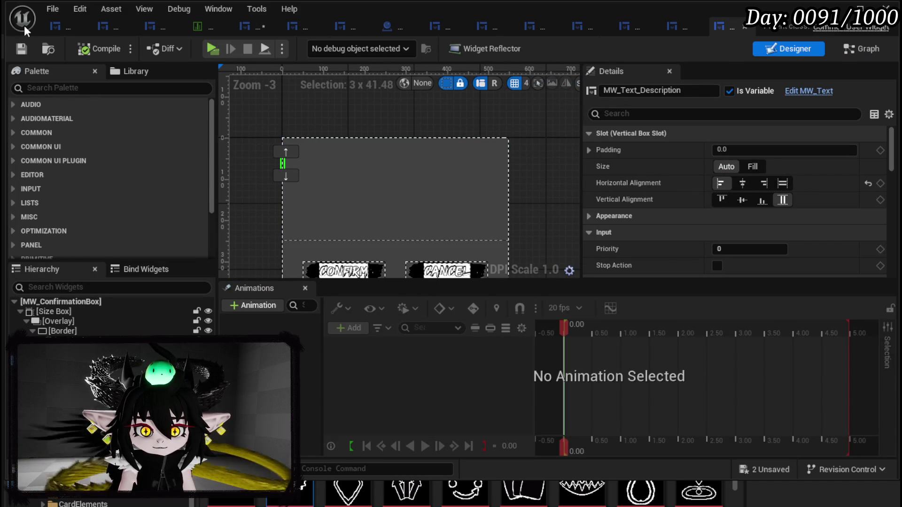
pyautogui.click(55, 26)
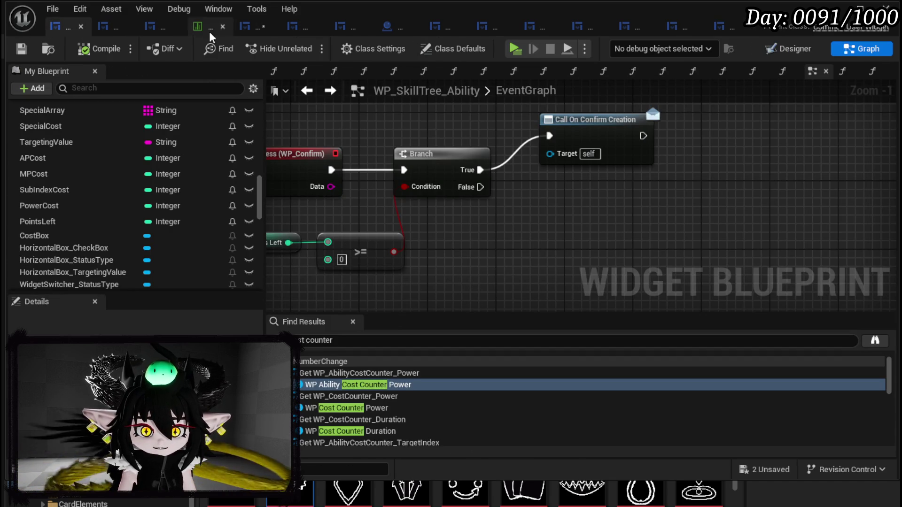
pyautogui.click(243, 27)
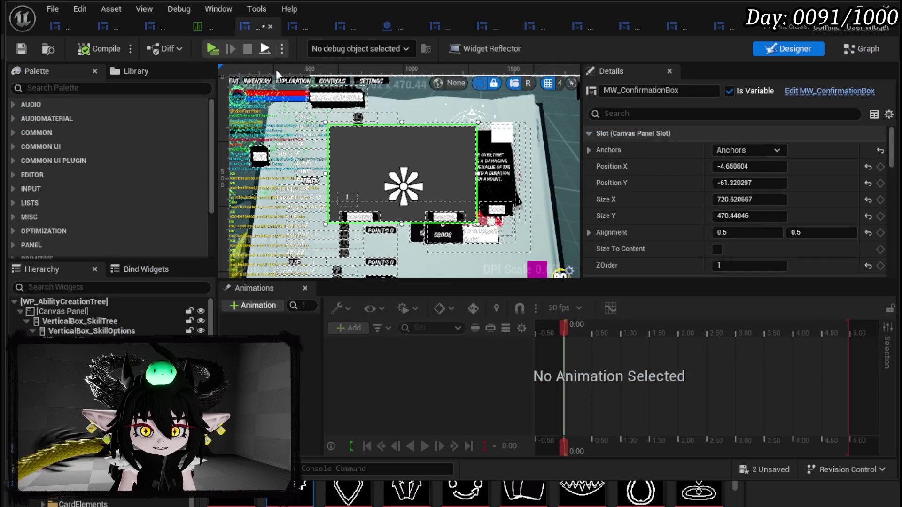
pyautogui.click(32, 53)
pyautogui.scroll(-15, 794, 173)
pyautogui.scroll(-20, 773, 174)
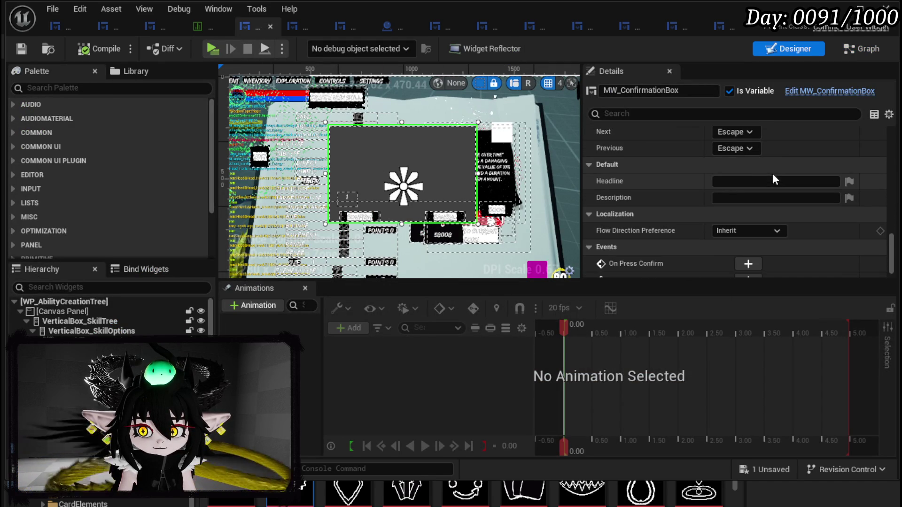
pyautogui.click(751, 183)
pyautogui.write('Confirm Creation?')
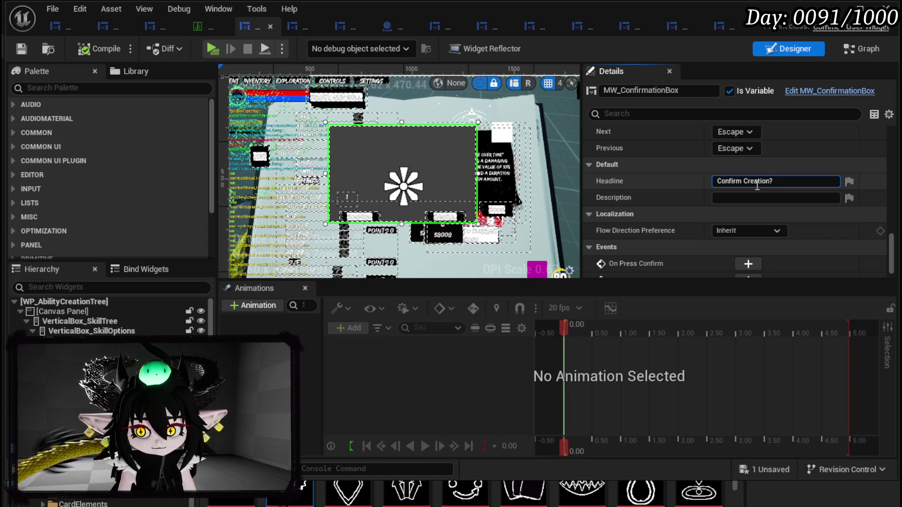
# Step: Set the confirmation box headline to 'Confirm Creation' without a question mark
pyautogui.press('Return')
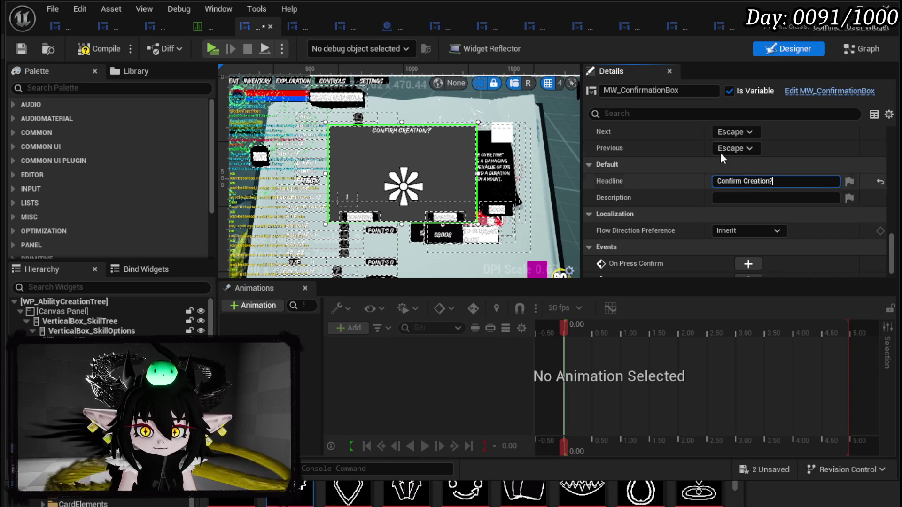
pyautogui.press('BackSpace')
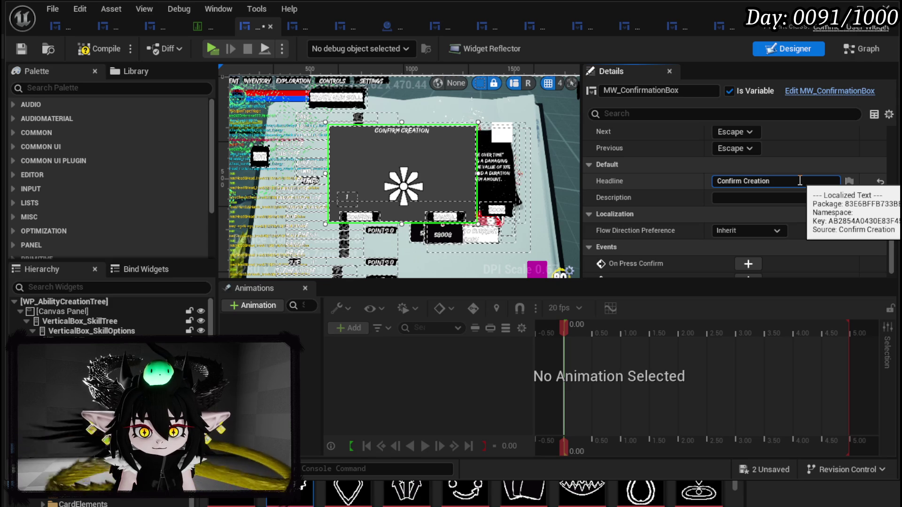
pyautogui.scroll(2, 447, 146)
# Step: Enter a description asking whether to create multiple skills of the current kind, ending 'x1'
pyautogui.click(780, 198)
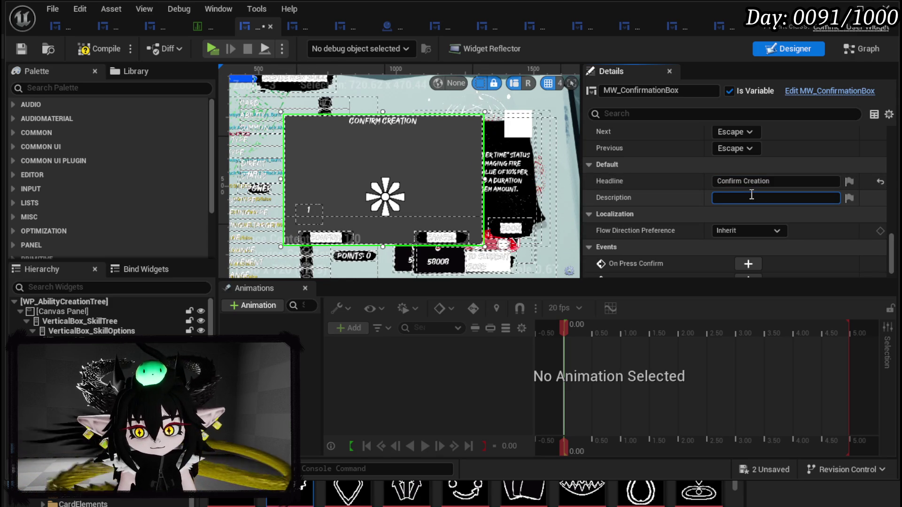
pyautogui.write('You are about to add a ne')
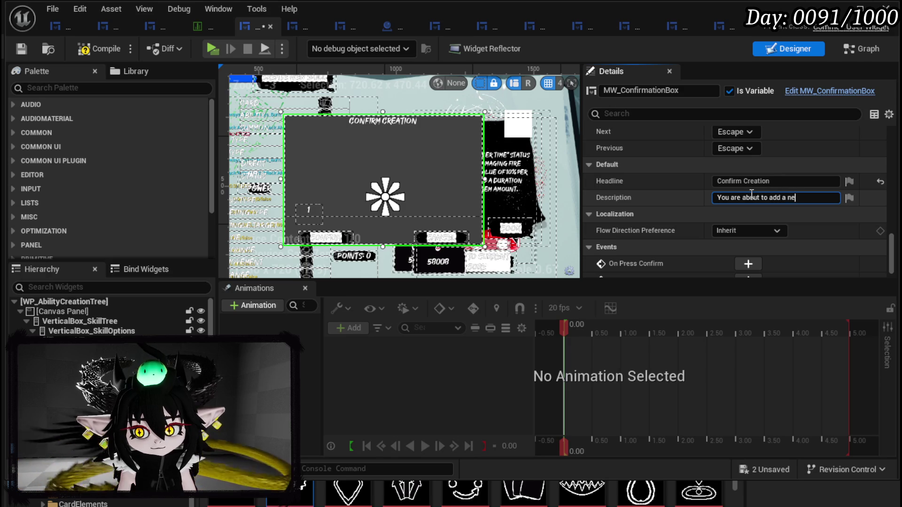
pyautogui.write('your Core, skills can be rem')
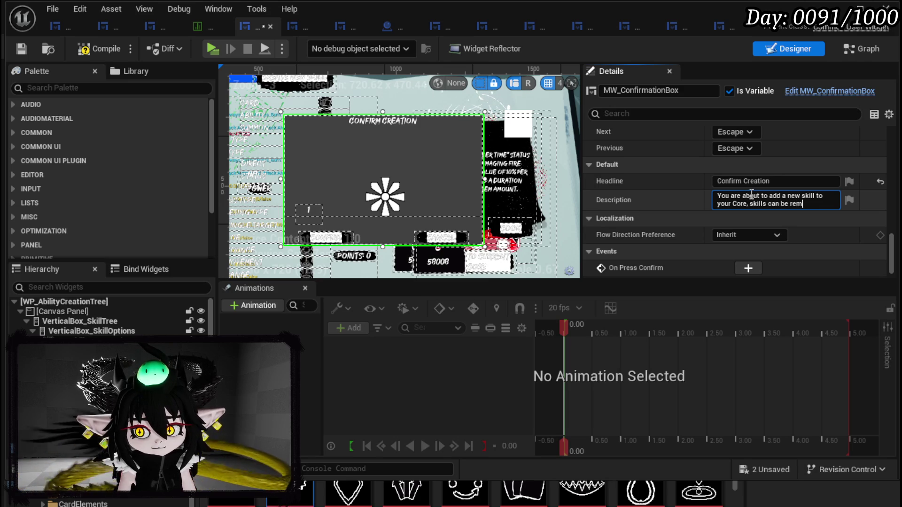
pyautogui.write('oved at anytime. Do you want to create')
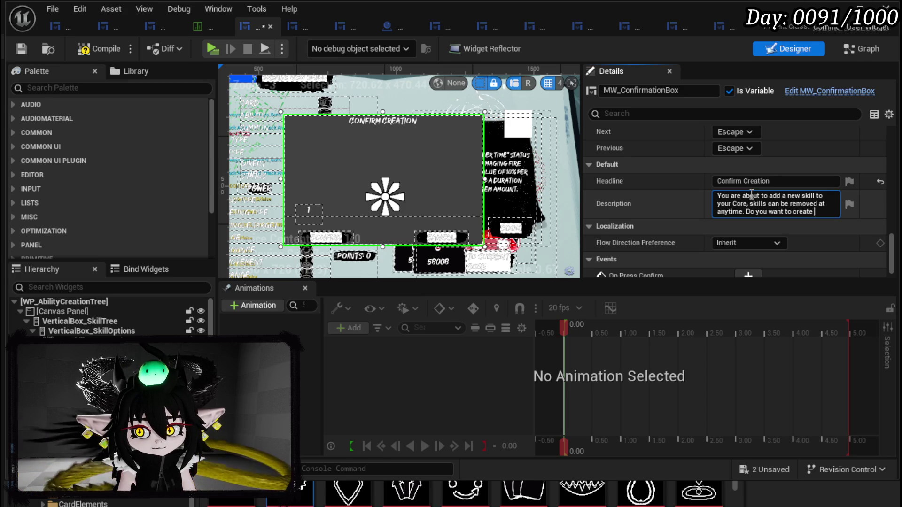
pyautogui.write('p')
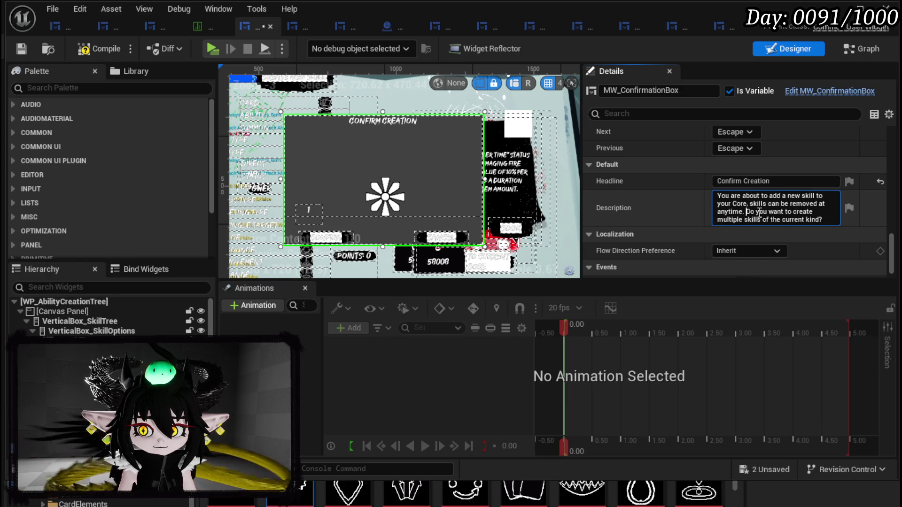
pyautogui.hotkey('shift', 'Return')
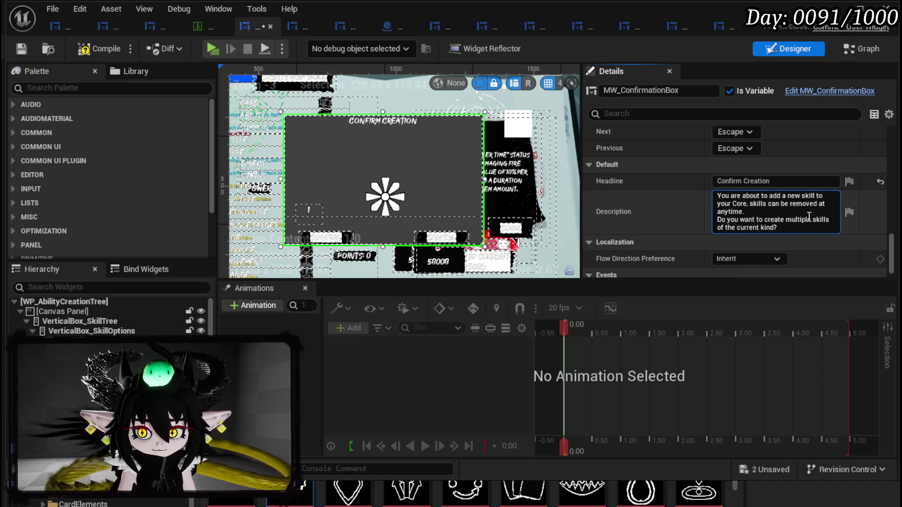
pyautogui.hotkey('shift', 'Return')
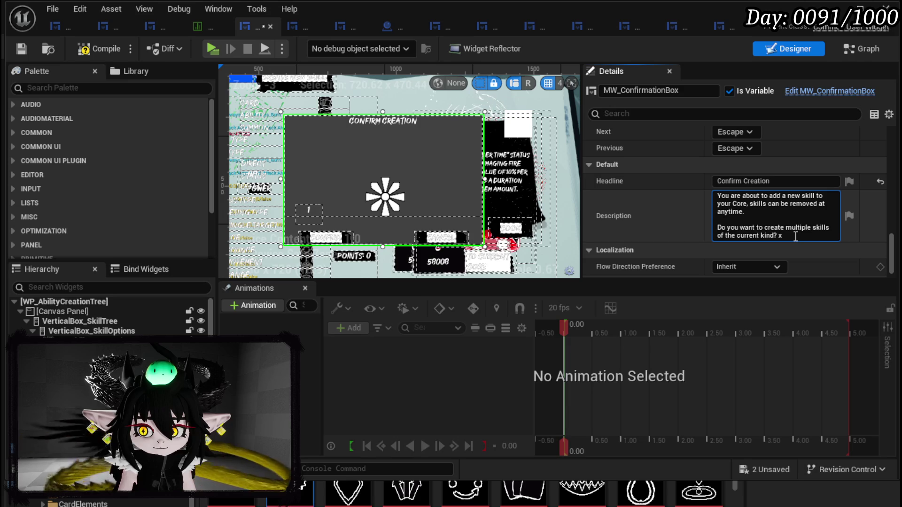
pyautogui.write('1')
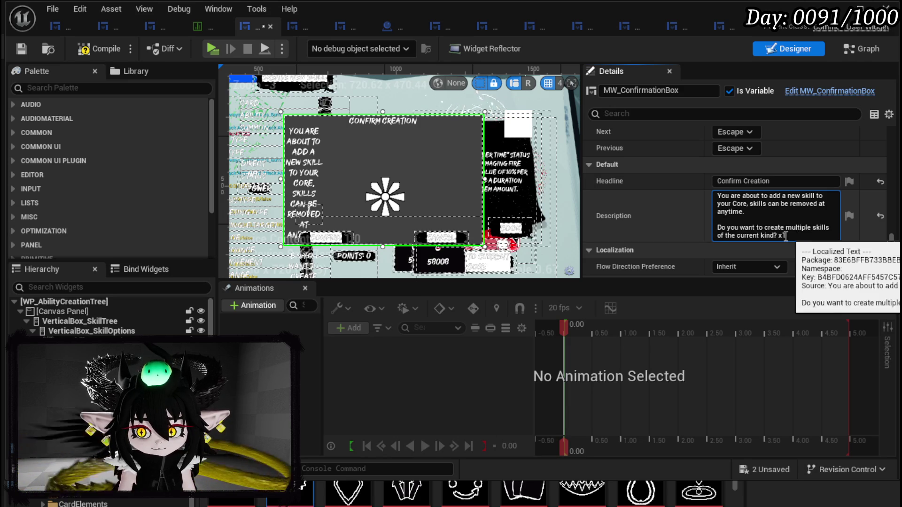
pyautogui.click(89, 51)
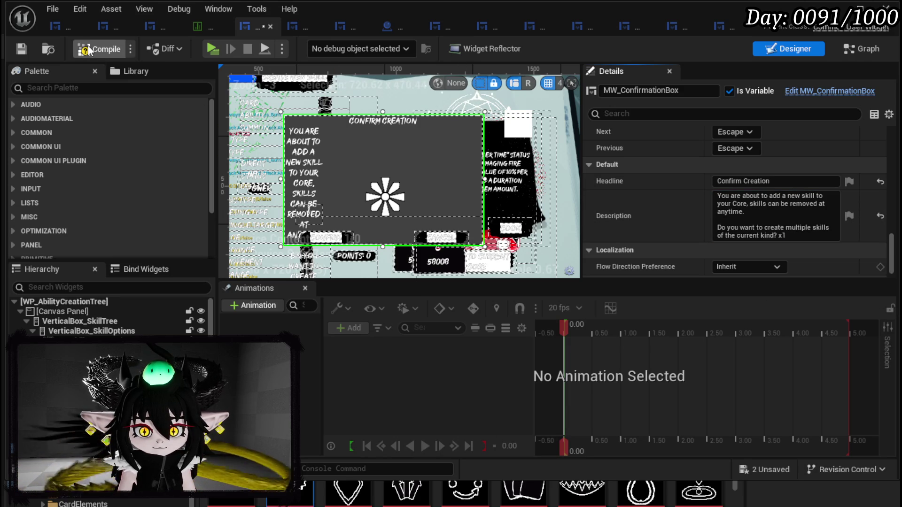
# Step: Move MW_CreateMultipleBox up beside the description's x1 text and save
pyautogui.click(16, 50)
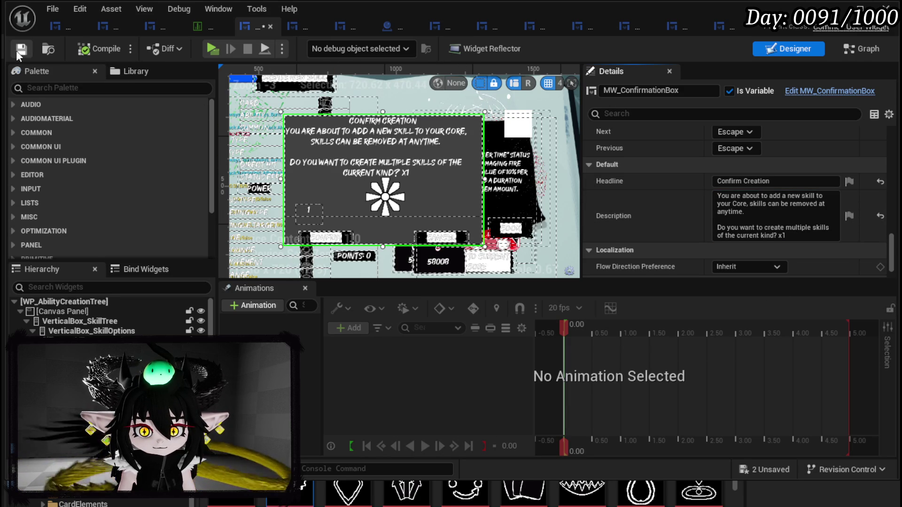
pyautogui.scroll(2, 439, 165)
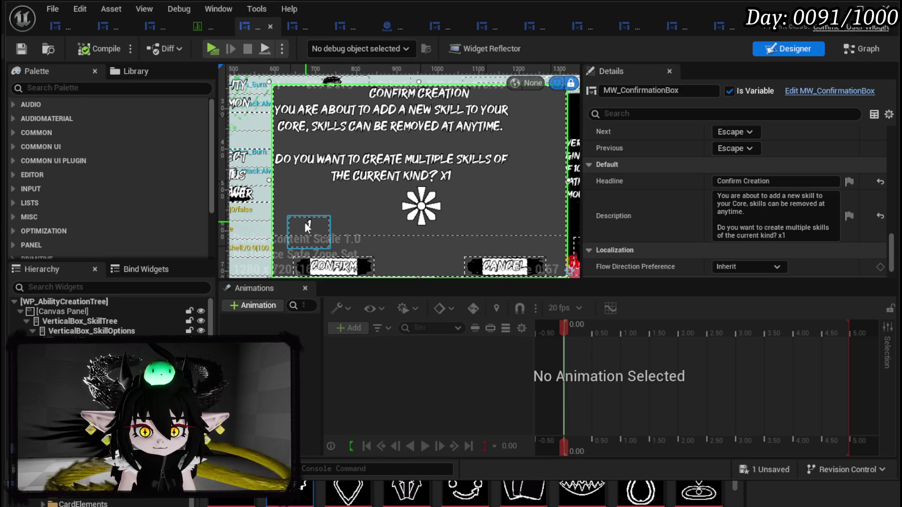
pyautogui.click(306, 222)
pyautogui.moveTo(318, 224)
pyautogui.mouseDown()
pyautogui.moveTo(466, 173)
pyautogui.moveTo(455, 179)
pyautogui.moveTo(470, 182)
pyautogui.moveTo(463, 200)
pyautogui.moveTo(455, 174)
pyautogui.mouseUp()
pyautogui.scroll(4, 462, 186)
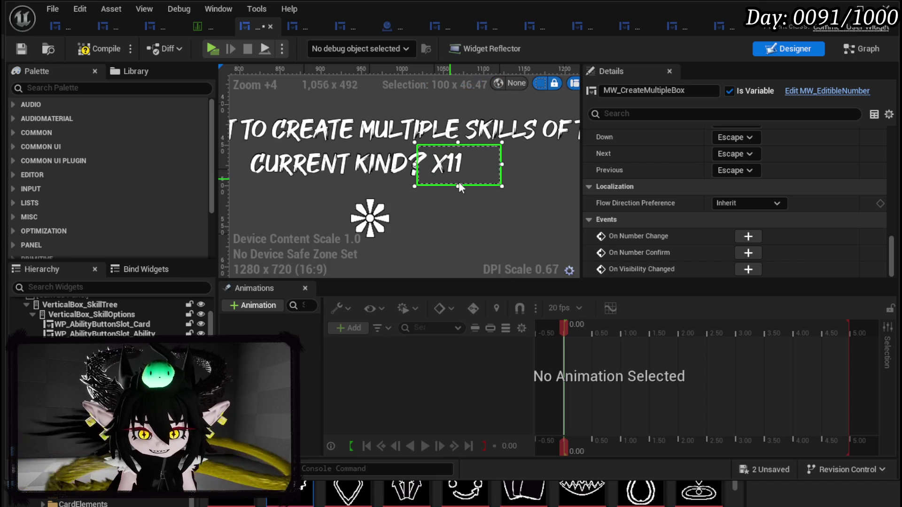
pyautogui.click(15, 46)
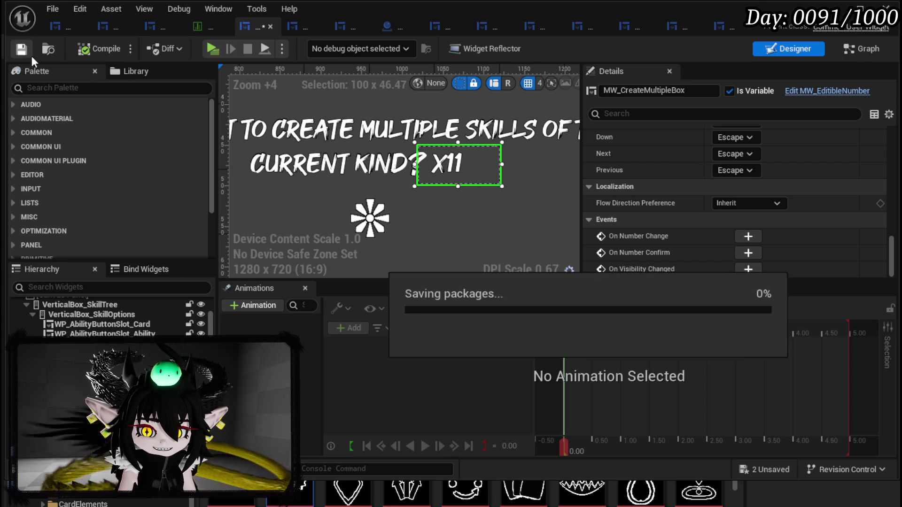
# Step: Delete the '1' so the description ends 'current kind? x', then compile
pyautogui.scroll(-4, 326, 140)
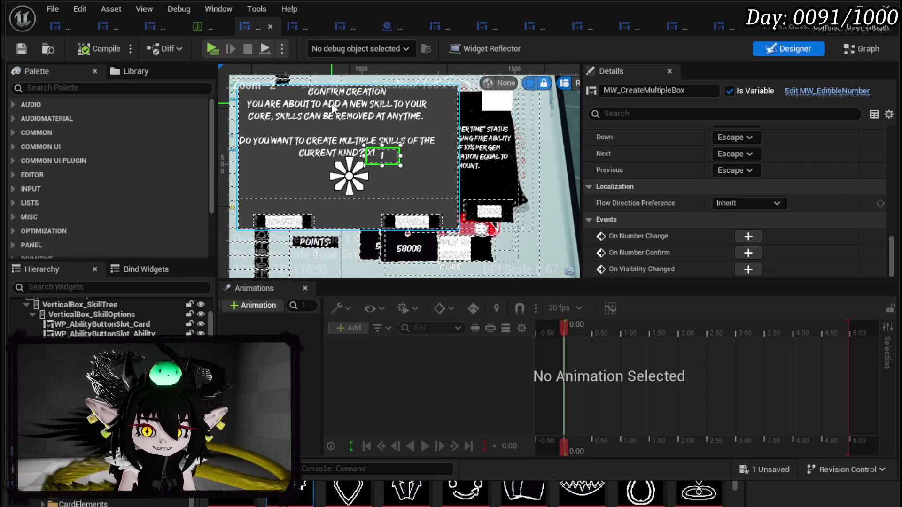
pyautogui.click(326, 140)
pyautogui.click(791, 260)
pyautogui.press('BackSpace')
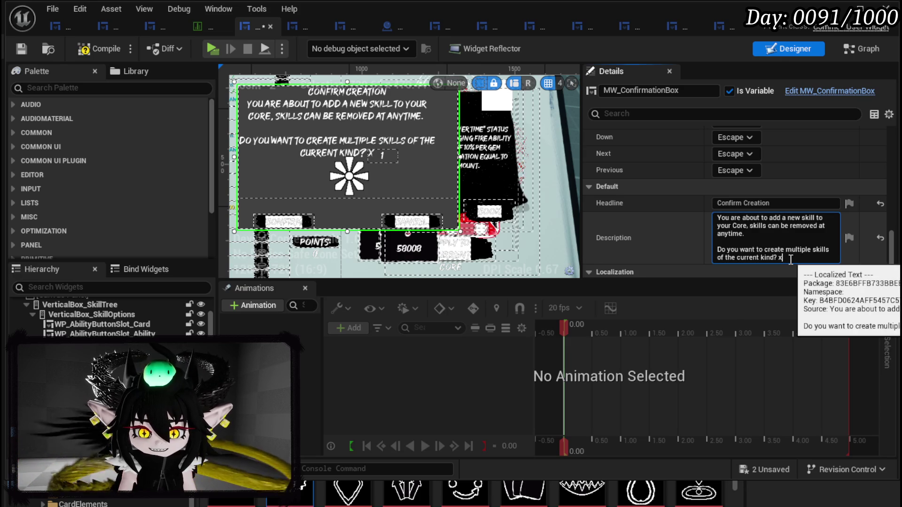
pyautogui.scroll(3, 383, 146)
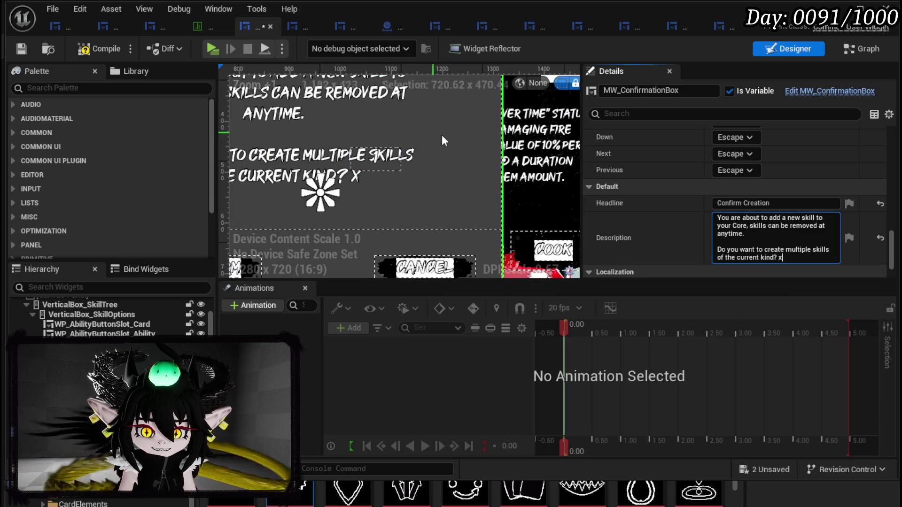
pyautogui.scroll(-3, 428, 132)
pyautogui.scroll(3, 427, 160)
pyautogui.click(413, 158)
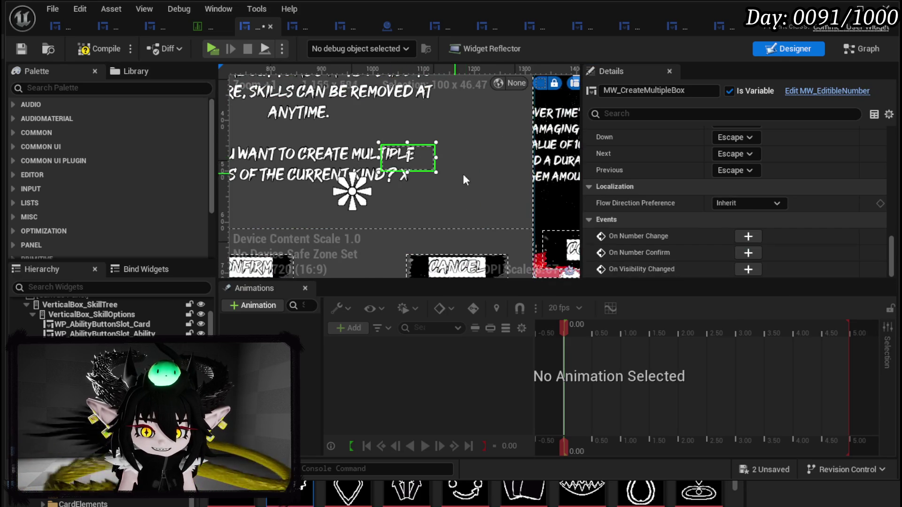
pyautogui.scroll(-6, 424, 160)
pyautogui.scroll(3, 425, 159)
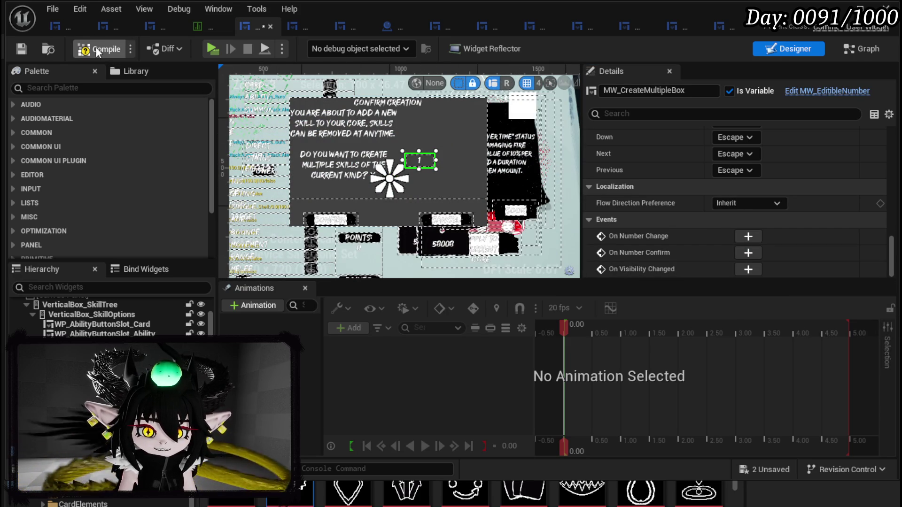
pyautogui.click(30, 47)
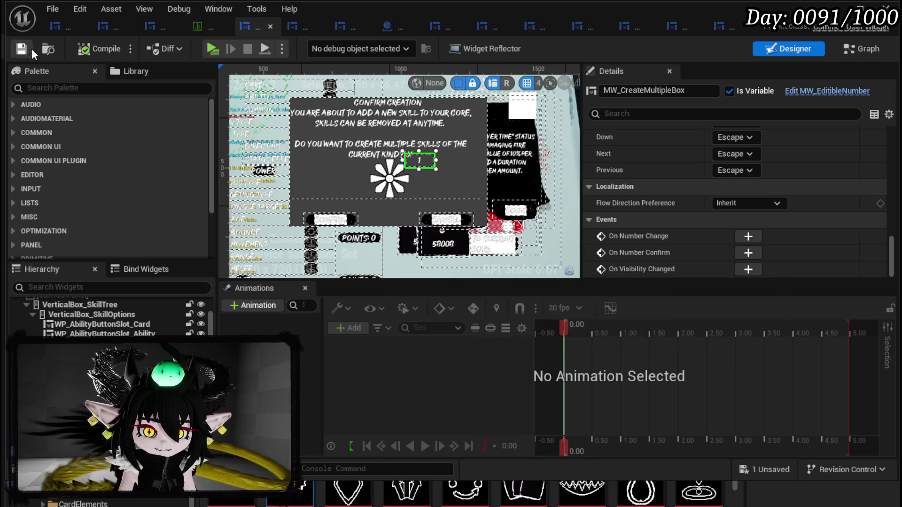
pyautogui.click(385, 145)
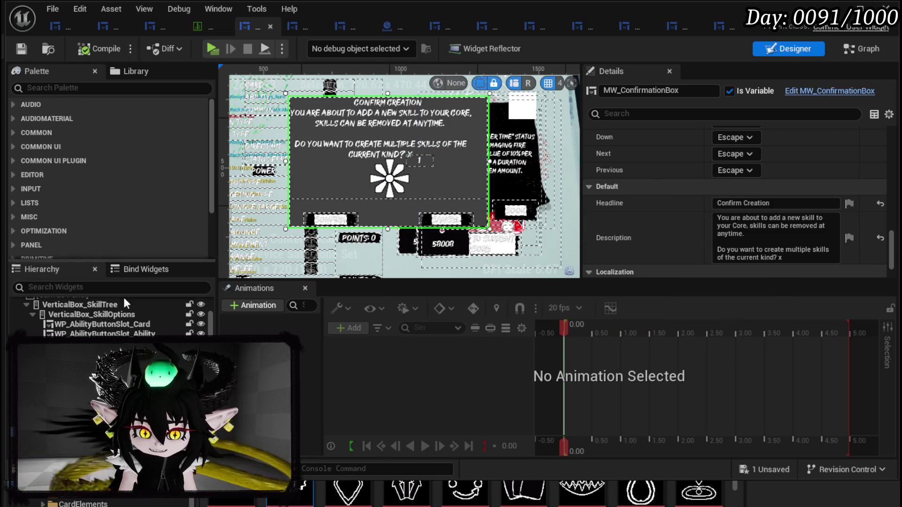
pyautogui.scroll(3, 745, 182)
pyautogui.scroll(10, 745, 181)
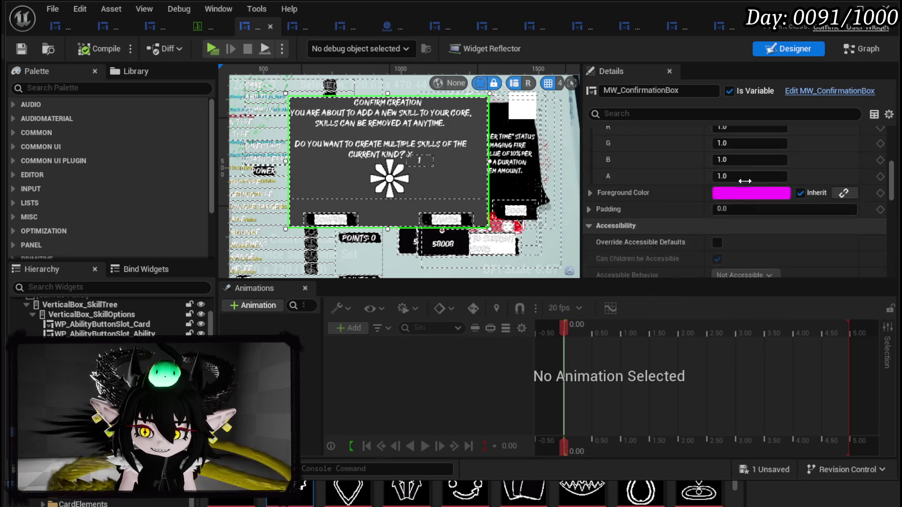
# Step: Leave the confirmation box width unchanged and reopen MW_ConfirmationBox in Designer view
pyautogui.click(765, 199)
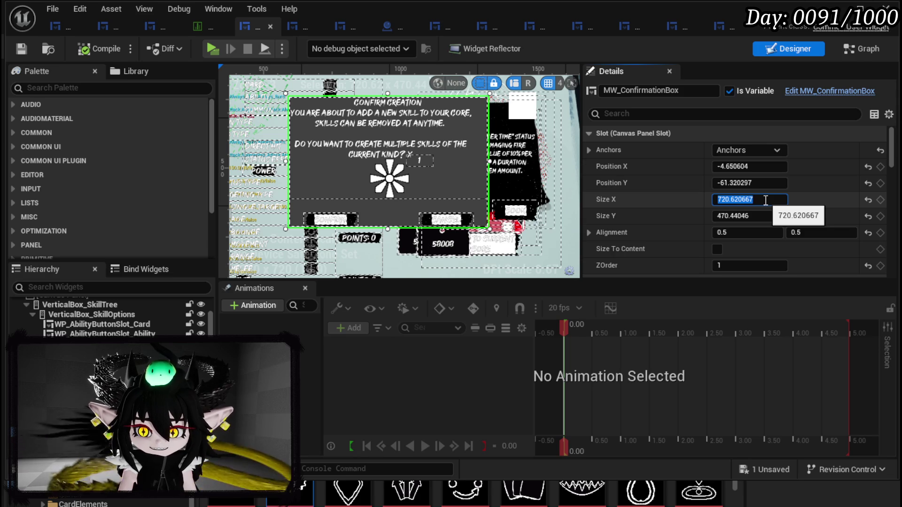
pyautogui.press('Return')
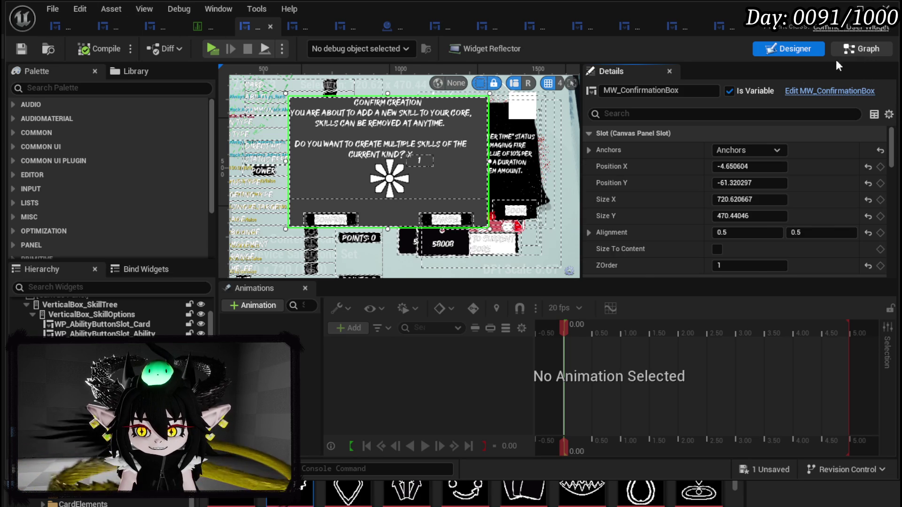
pyautogui.click(863, 49)
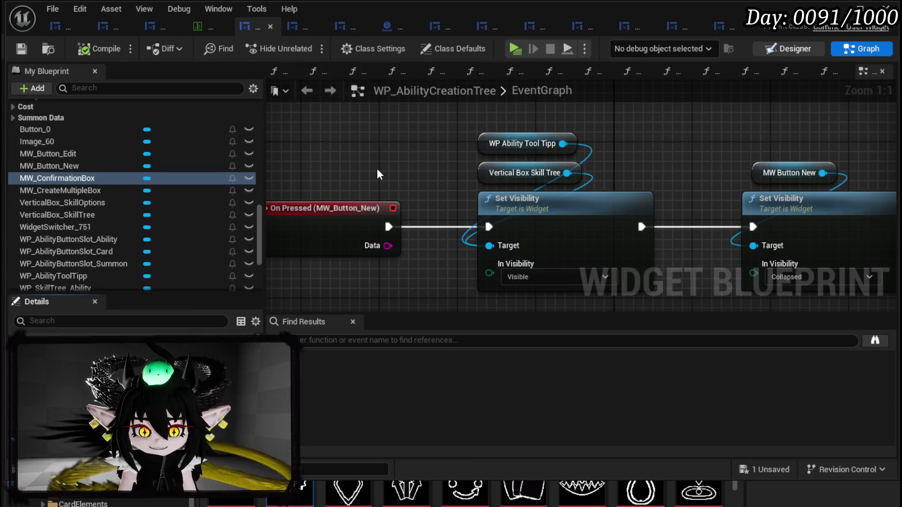
pyautogui.click(794, 48)
pyautogui.click(862, 48)
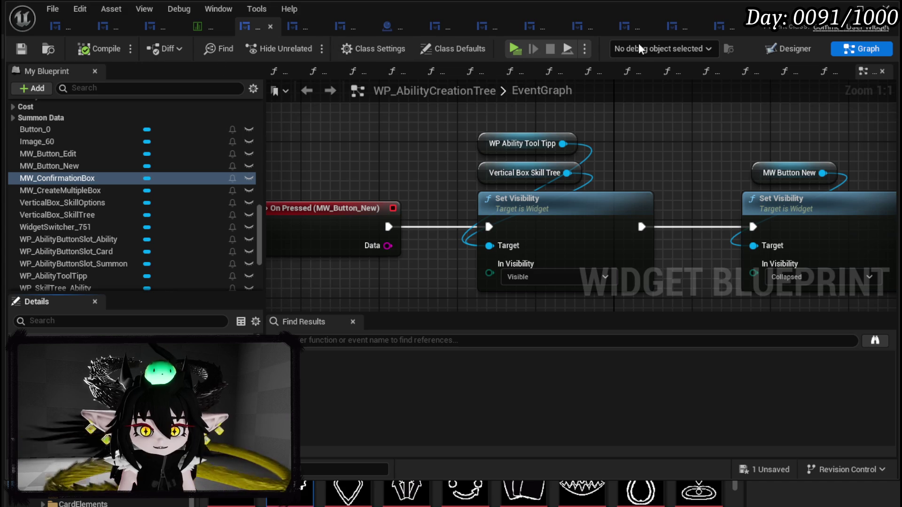
pyautogui.click(723, 30)
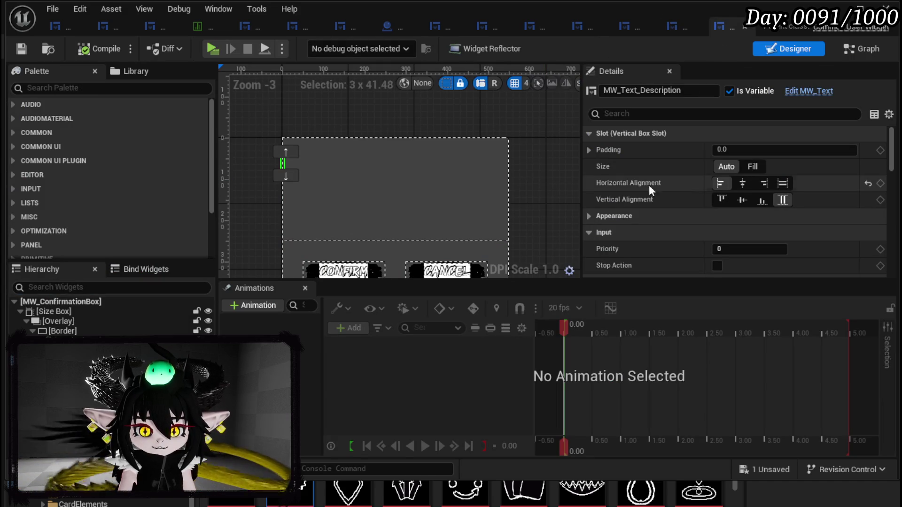
# Step: Set MW_Text_Description's Wrap Text At to 720 and compile
pyautogui.scroll(-5, 695, 153)
pyautogui.scroll(-10, 696, 150)
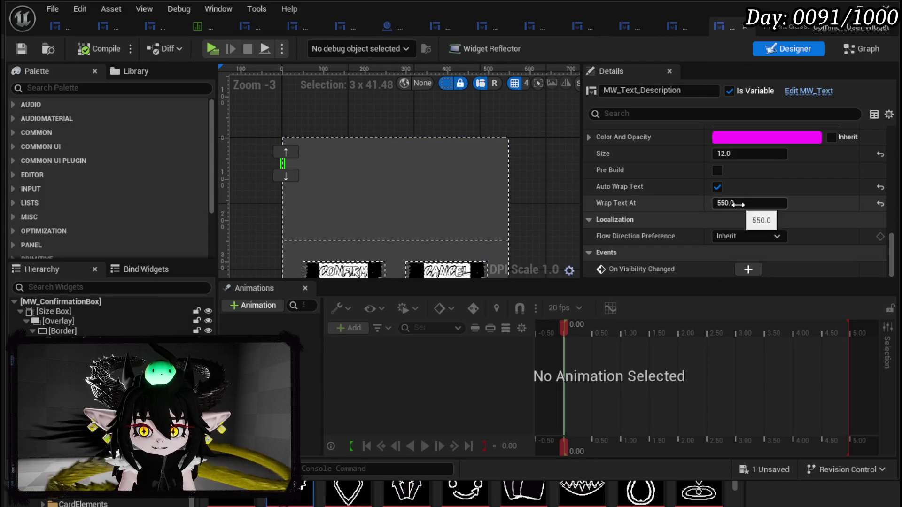
pyautogui.moveTo(738, 205); pyautogui.dragTo(761, 202)
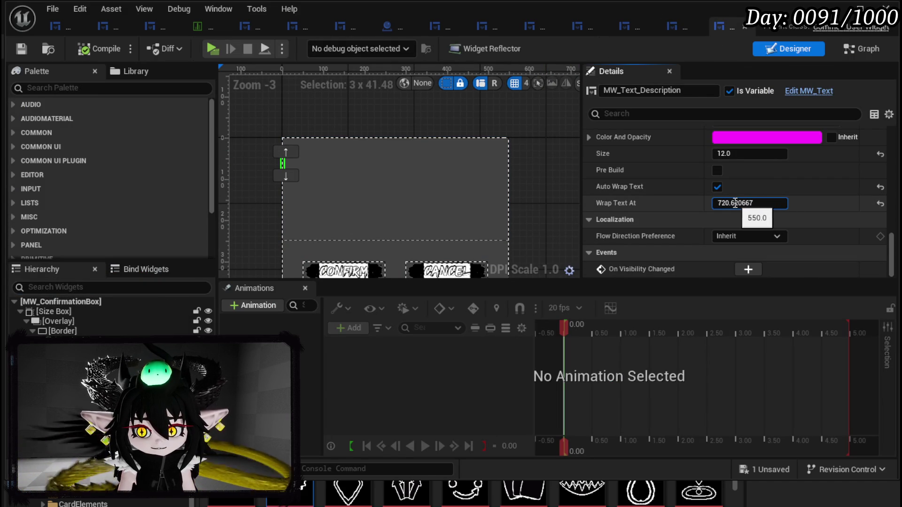
pyautogui.doubleClick(762, 203)
pyautogui.press('BackSpace')
pyautogui.press('Return')
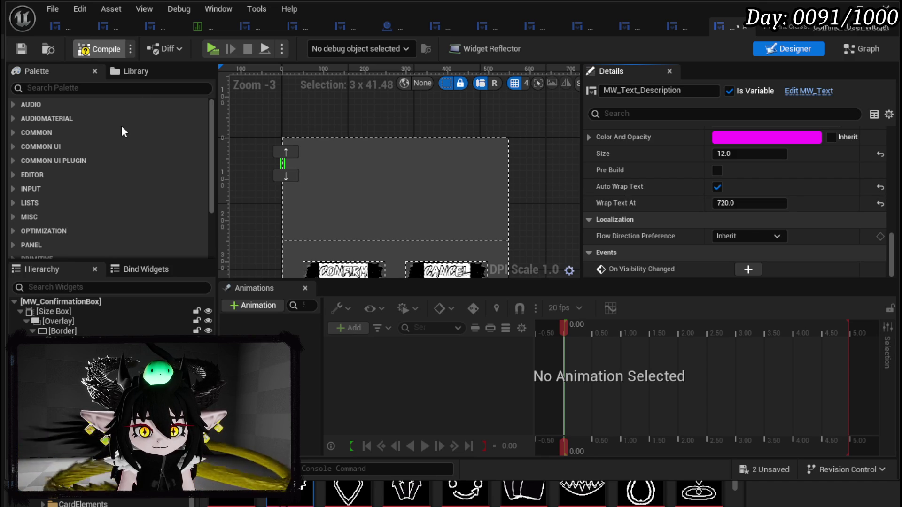
pyautogui.press('F7')
# Step: Set the size box's Width Override to 720 and save the widget
pyautogui.click(54, 312)
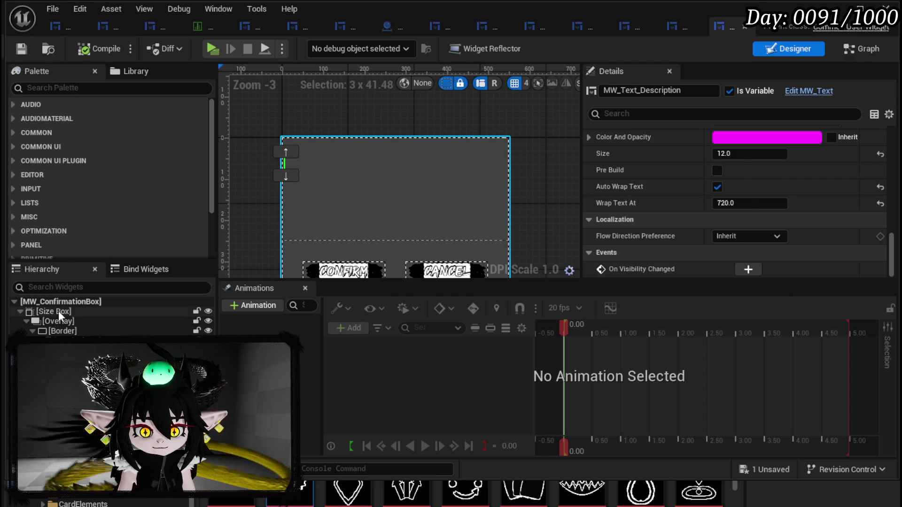
pyautogui.scroll(2, 743, 207)
pyautogui.scroll(10, 743, 206)
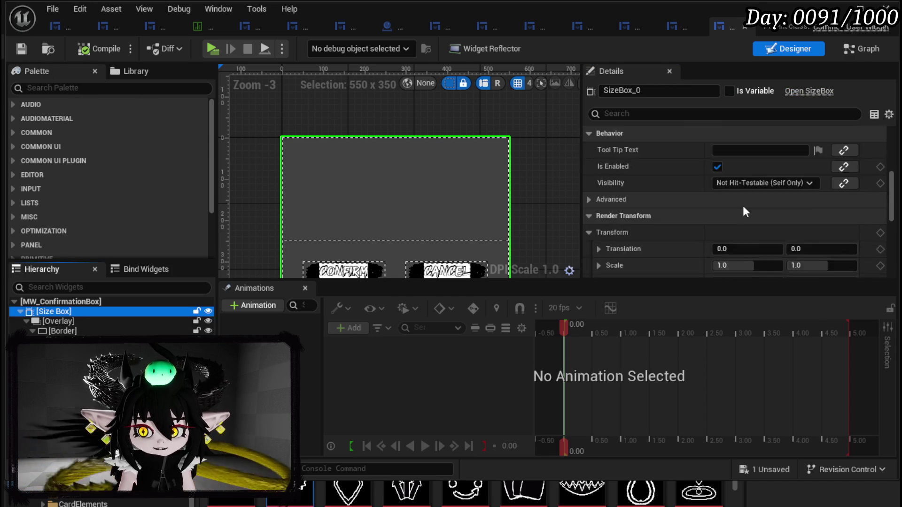
pyautogui.click(752, 150)
pyautogui.write('7')
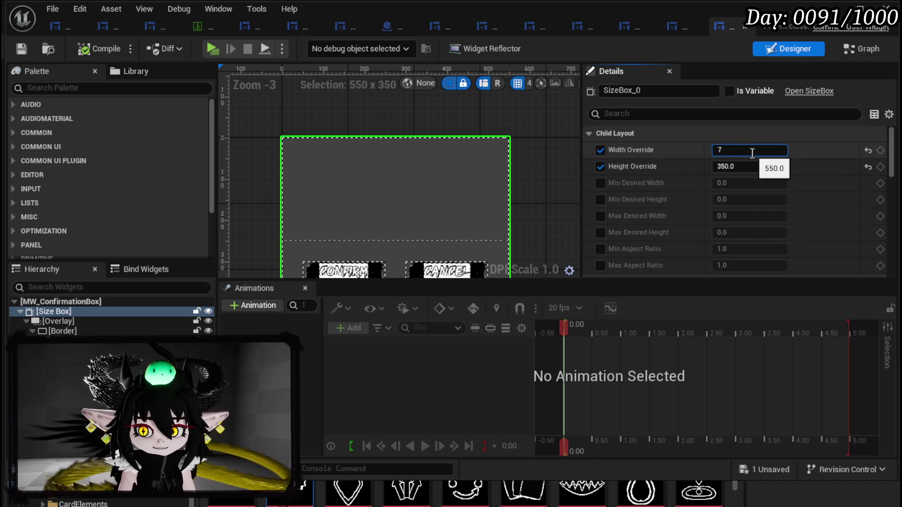
pyautogui.write('20')
pyautogui.press('Return')
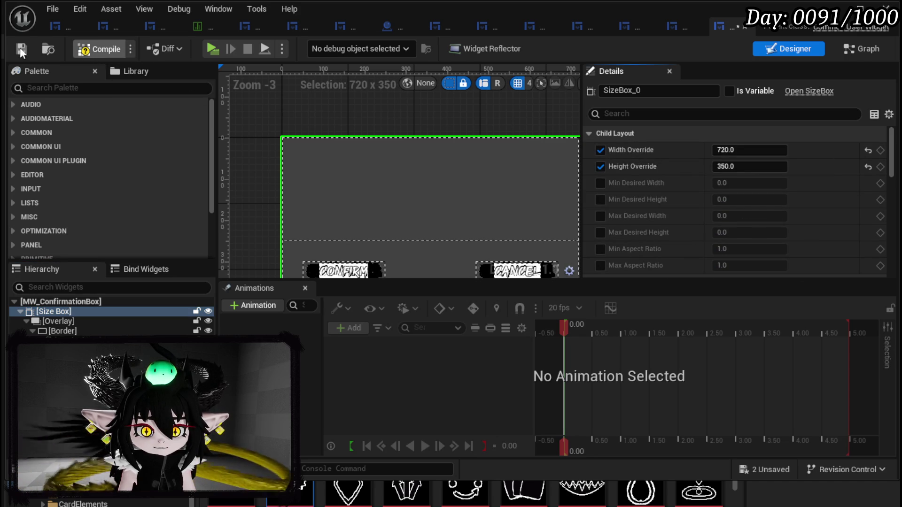
pyautogui.click(15, 47)
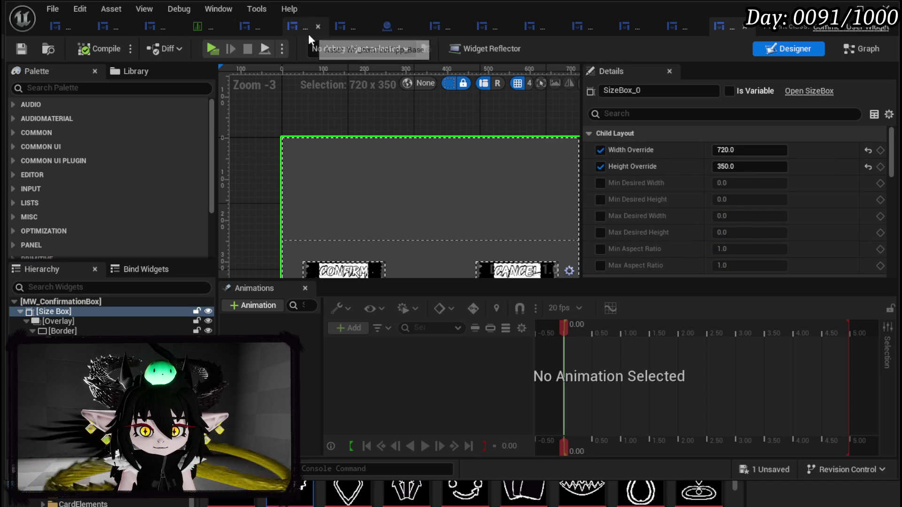
pyautogui.click(256, 33)
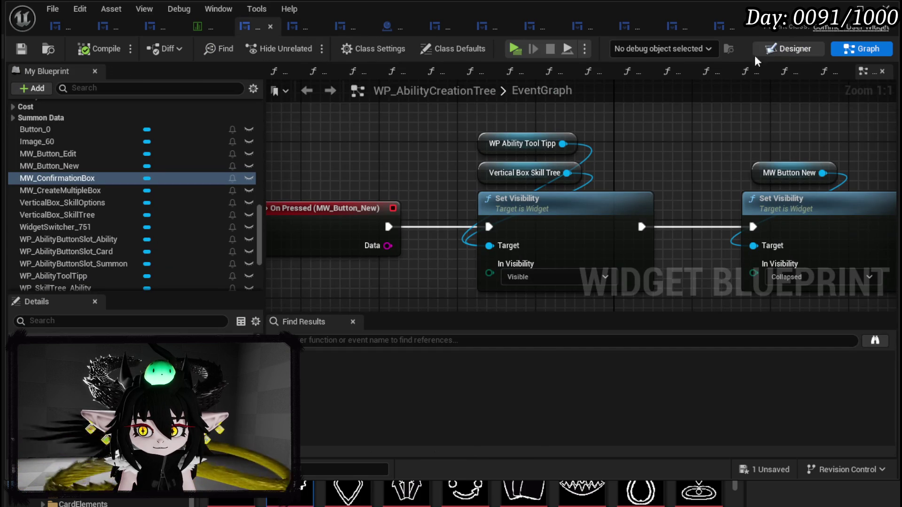
# Step: In the Designer, set the MW_ConfirmationBox slot size to 720 × 470
pyautogui.click(779, 50)
pyautogui.click(769, 204)
pyautogui.write('720')
pyautogui.click(763, 216)
pyautogui.write('70.0')
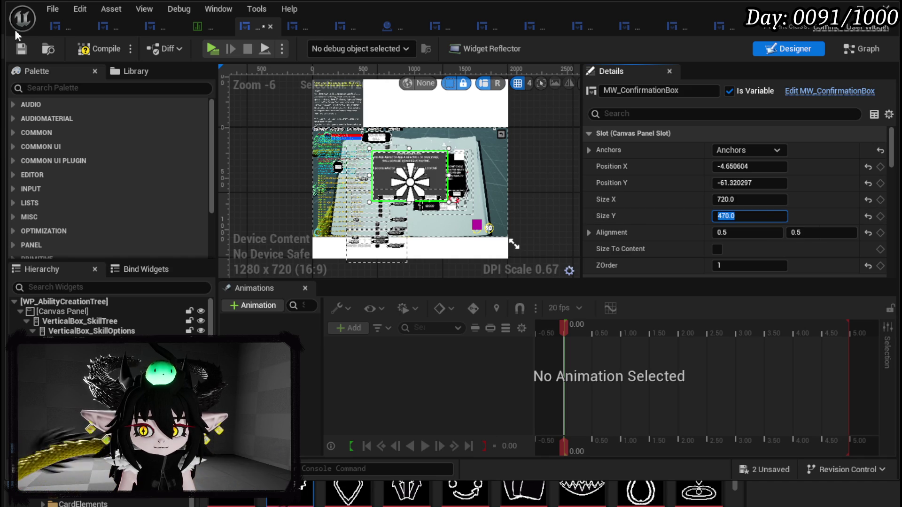
pyautogui.press('Return')
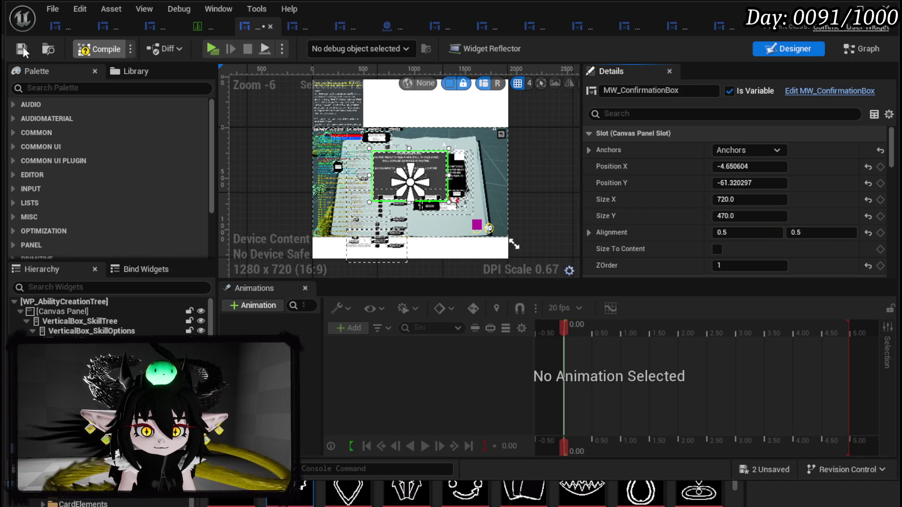
# Step: Save WP_AbilityCreationTree and glance at its Graph before returning to the Designer
pyautogui.click(23, 47)
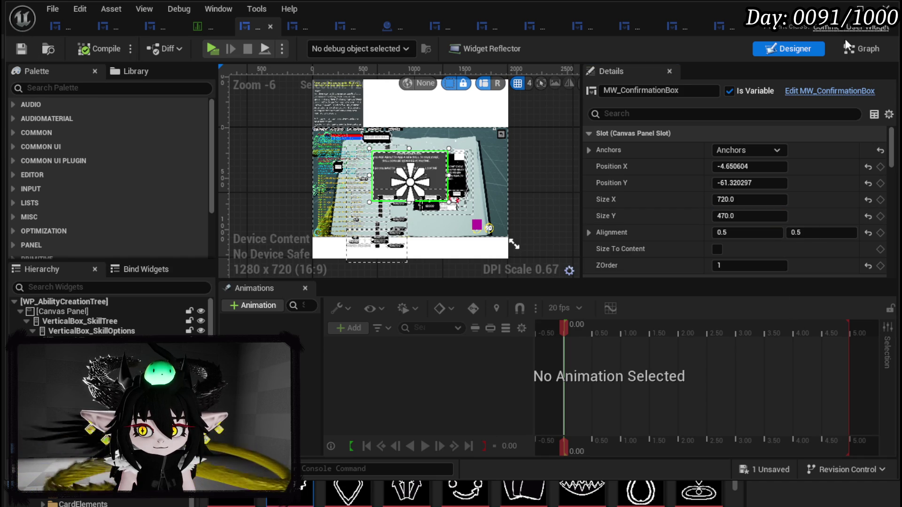
pyautogui.click(788, 91)
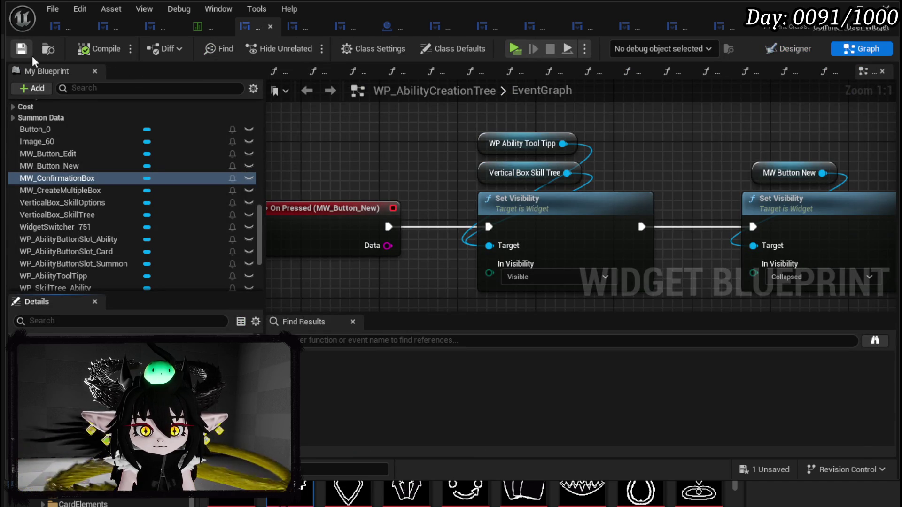
pyautogui.click(780, 51)
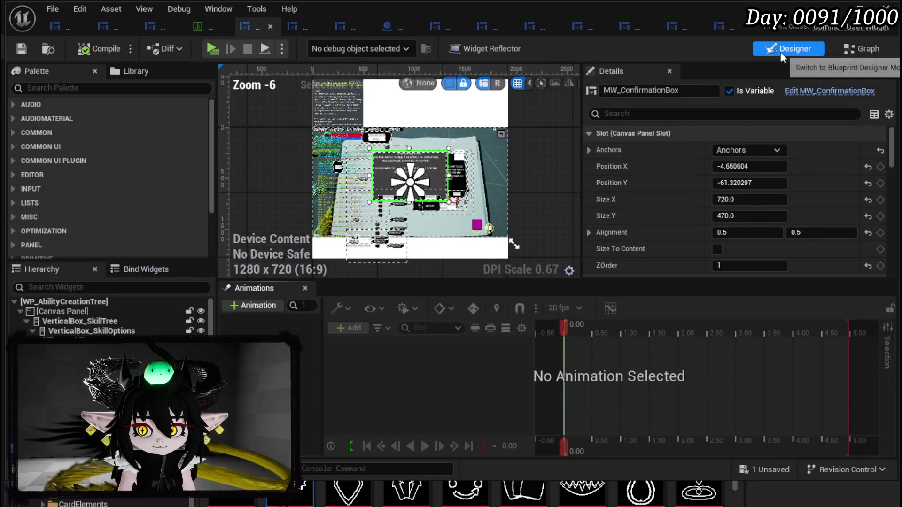
# Step: In MW_ConfirmationBox, set the SizeBox_0 Height Override to 470 and save
pyautogui.click(735, 32)
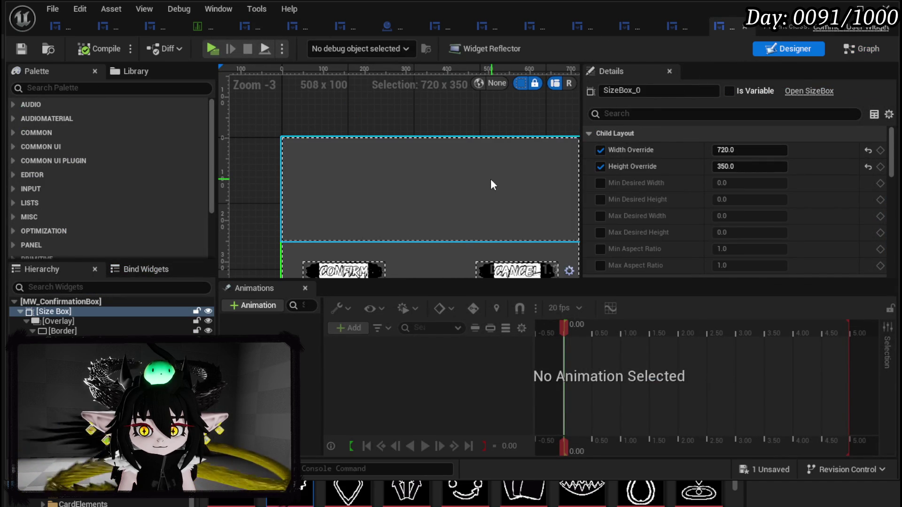
pyautogui.click(757, 166)
pyautogui.write('470')
pyautogui.press('Return')
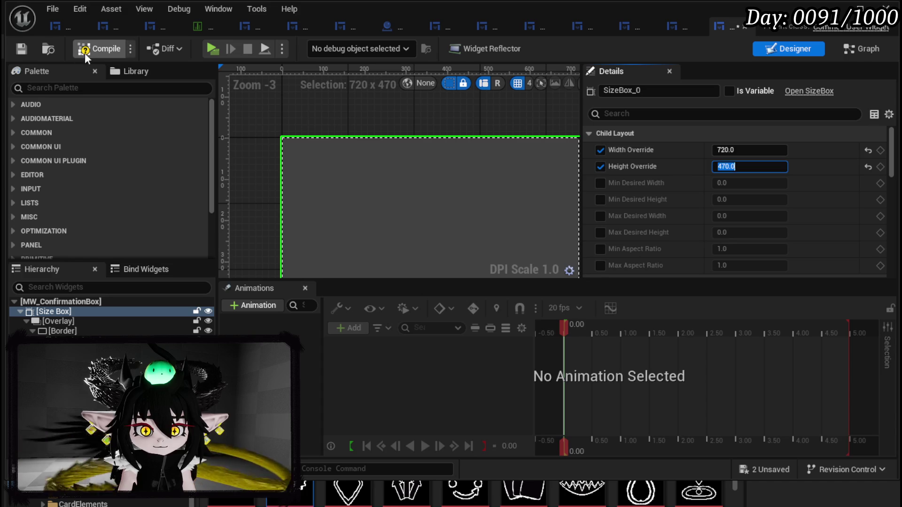
pyautogui.click(23, 49)
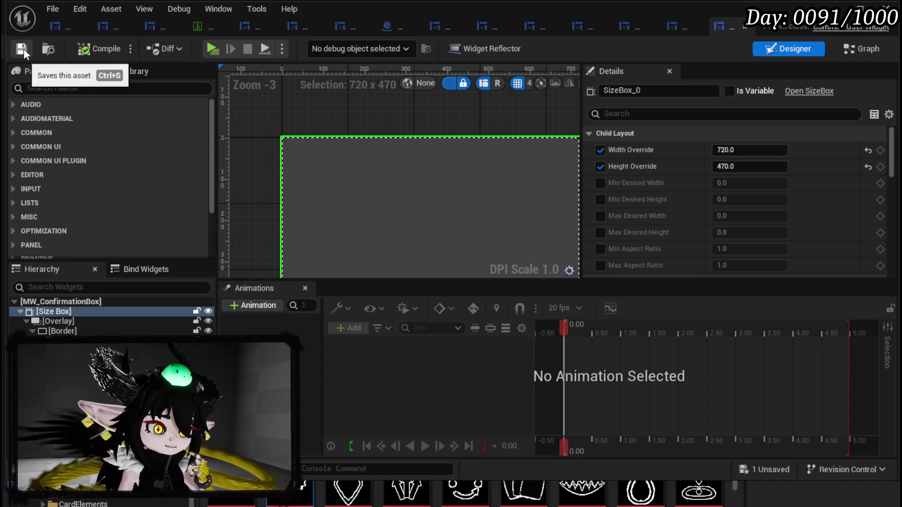
# Step: Switch through WP_SkillTree_Ability to the WP_AbilityButtonSlot widget layout
pyautogui.click(854, 52)
pyautogui.click(61, 25)
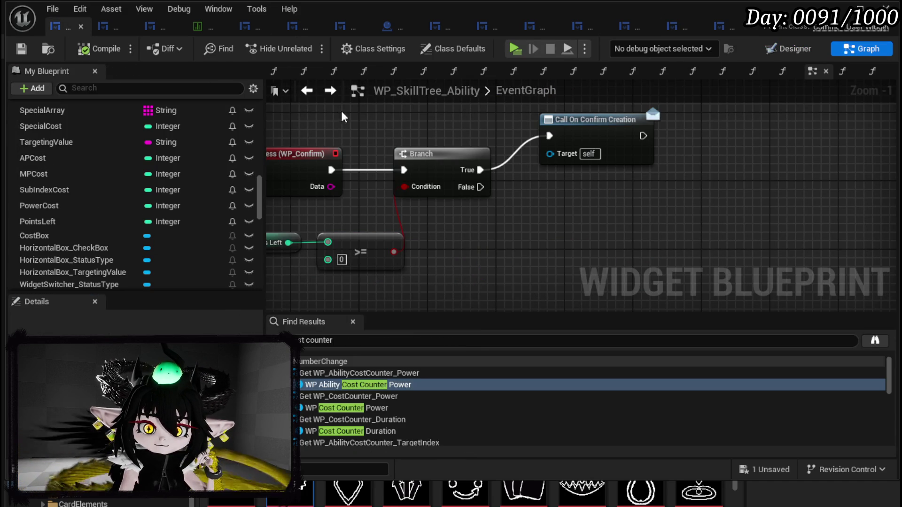
pyautogui.click(111, 27)
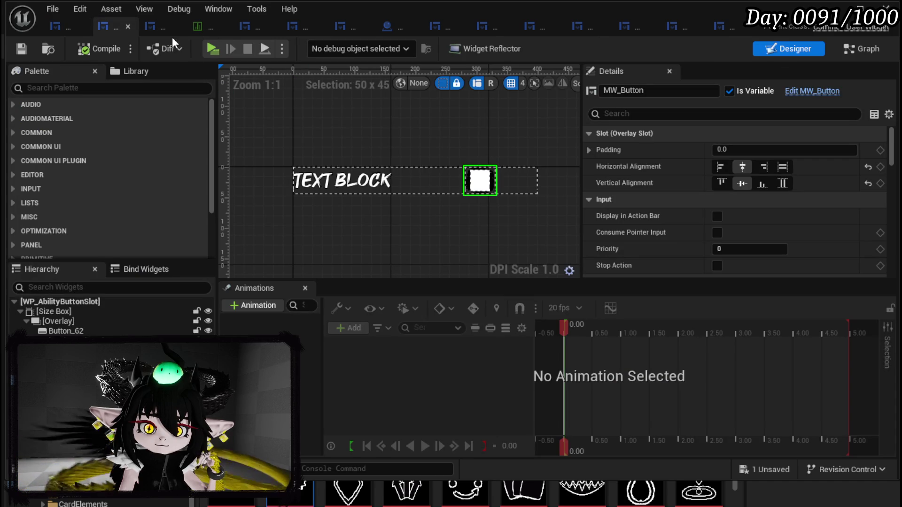
# Step: Return to WP_AbilityCreationTree, frame the confirmation box, save, and add the number box to the selection
pyautogui.click(244, 23)
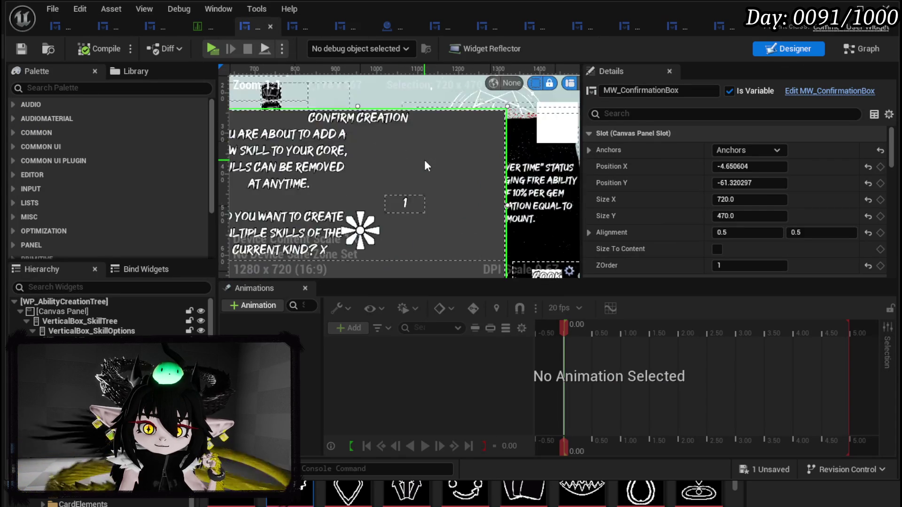
pyautogui.scroll(-9, 424, 159)
pyautogui.scroll(8, 422, 160)
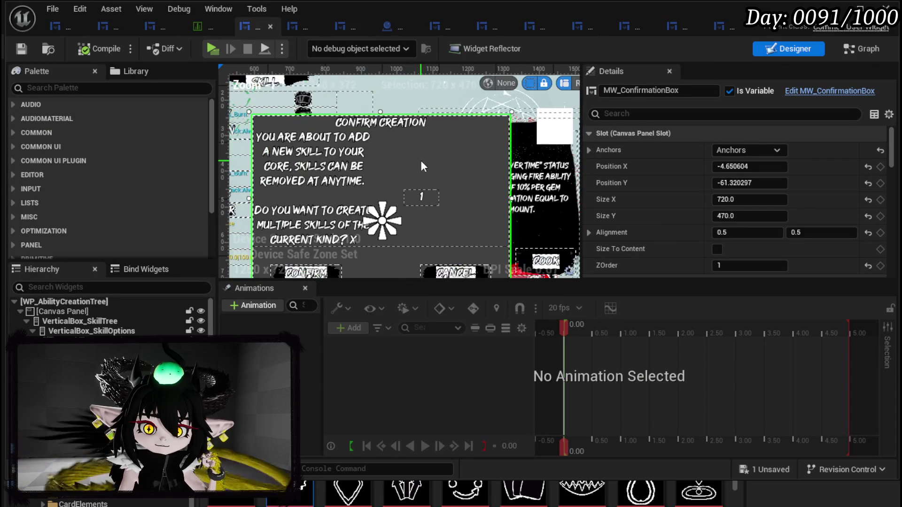
pyautogui.click(21, 48)
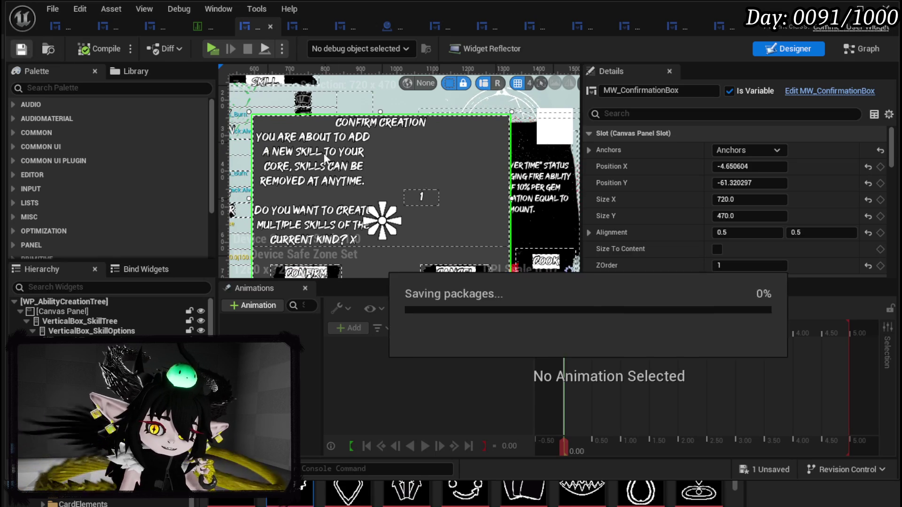
pyautogui.keyDown('ctrl'); pyautogui.click(422, 195); pyautogui.keyUp('ctrl')
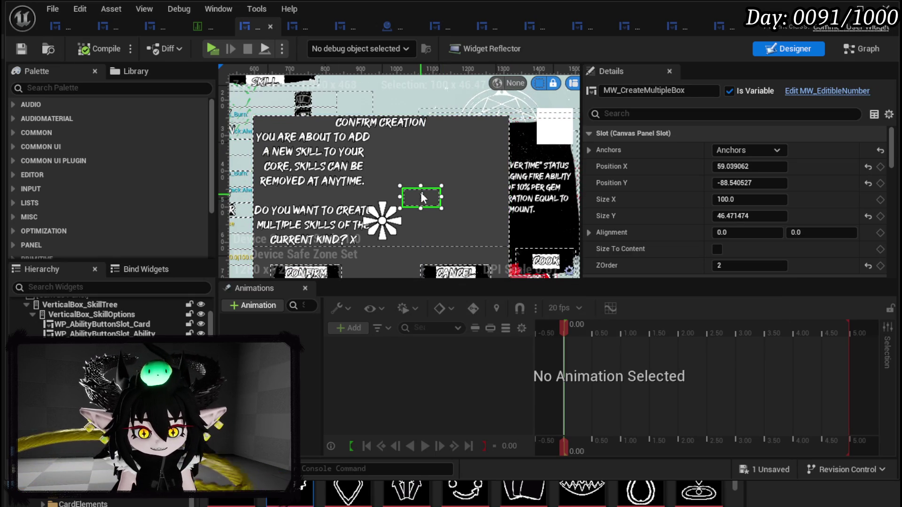
# Step: Wrap the confirmation box in a canvas panel from the widget tree
pyautogui.rightClick(409, 165)
pyautogui.moveTo(484, 307)
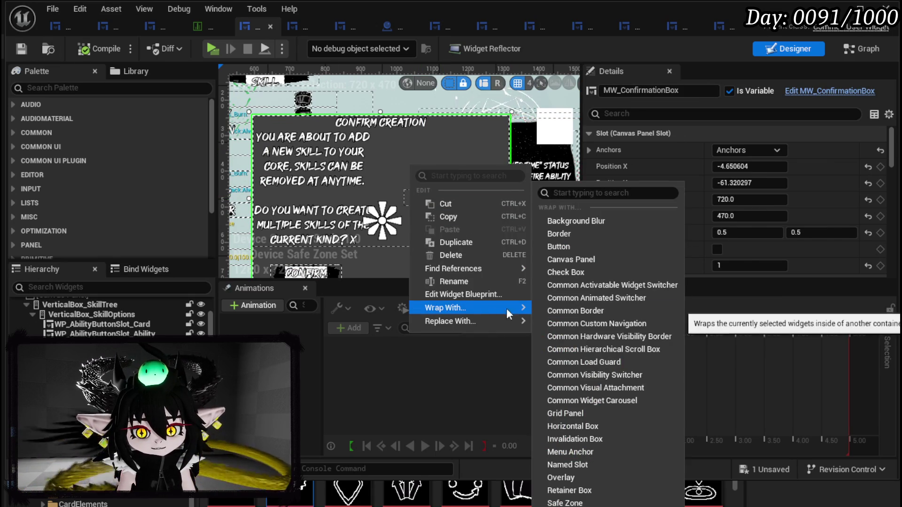
pyautogui.click(577, 221)
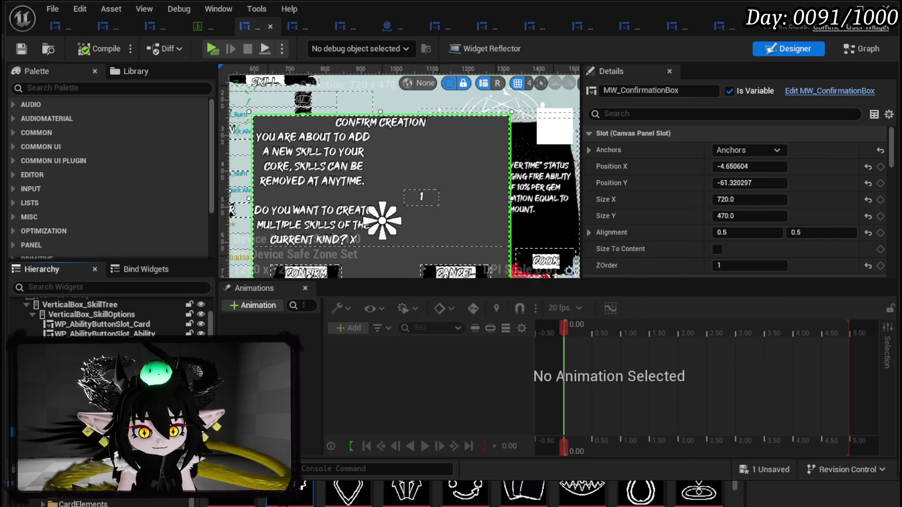
pyautogui.rightClick(96, 325)
pyautogui.moveTo(141, 341)
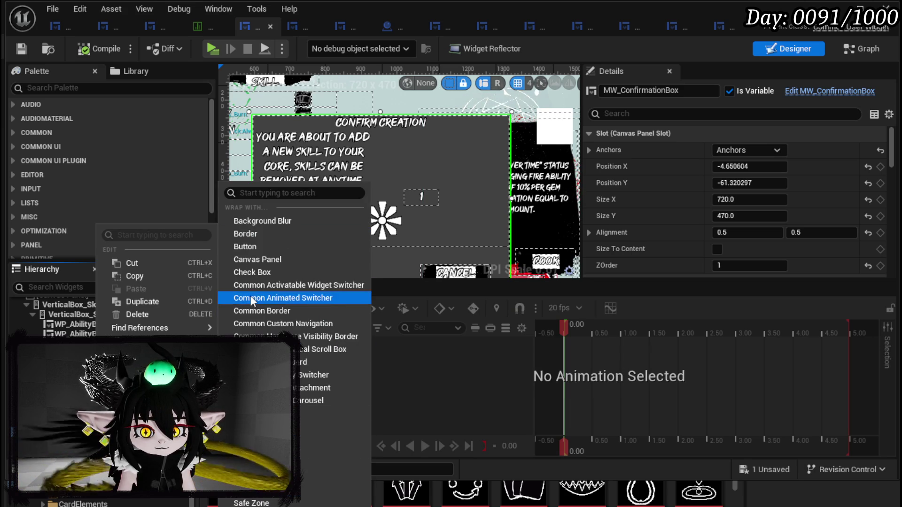
pyautogui.click(257, 260)
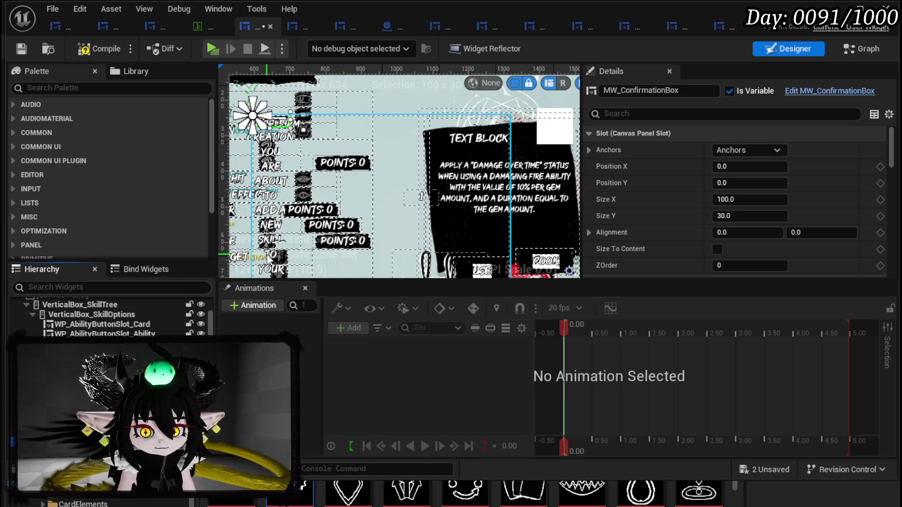
# Step: Give the confirmation box full-stretch anchors with zero offsets, then select the create-multiple number box
pyautogui.scroll(-1, 378, 203)
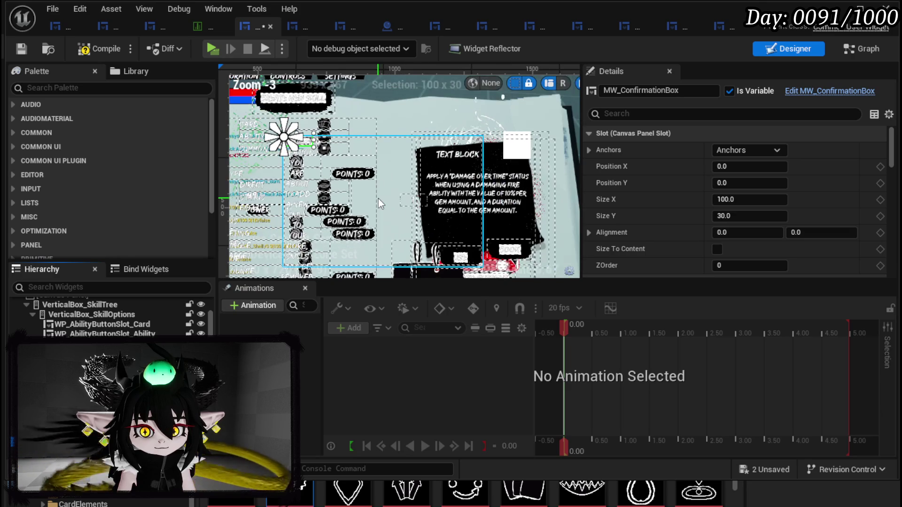
pyautogui.click(761, 150)
pyautogui.keyDown('ctrl'); pyautogui.click(861, 307); pyautogui.keyUp('ctrl')
pyautogui.click(545, 211)
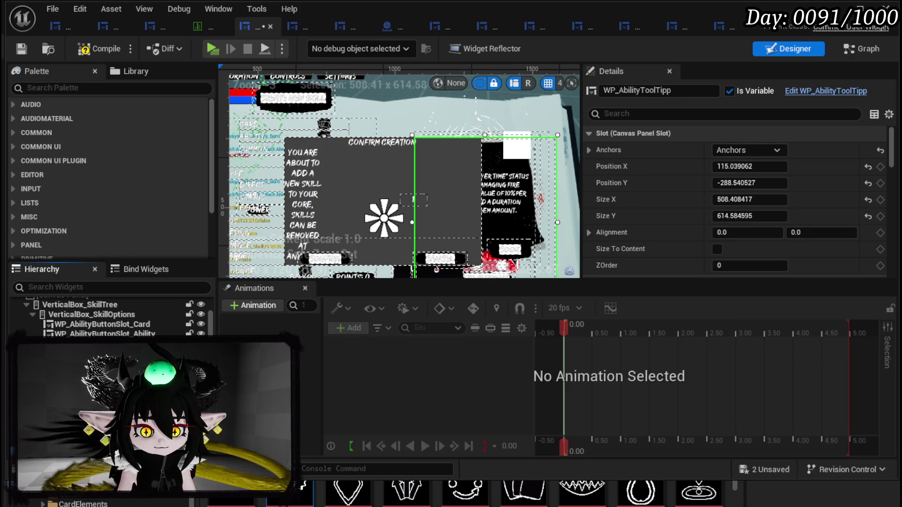
pyautogui.click(413, 200)
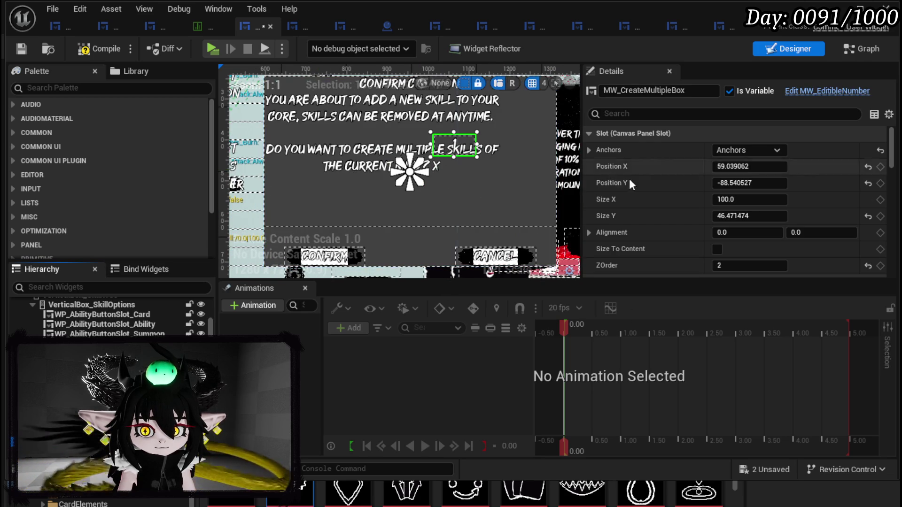
pyautogui.scroll(-1, 450, 157)
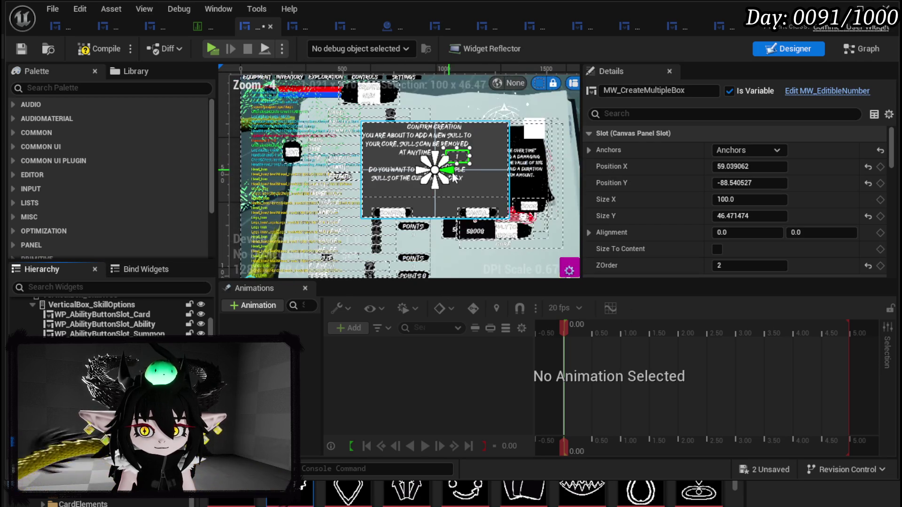
# Step: Recompile and move MW_CreateMultipleBox to Position X 123.4, Y -24.2
pyautogui.click(91, 49)
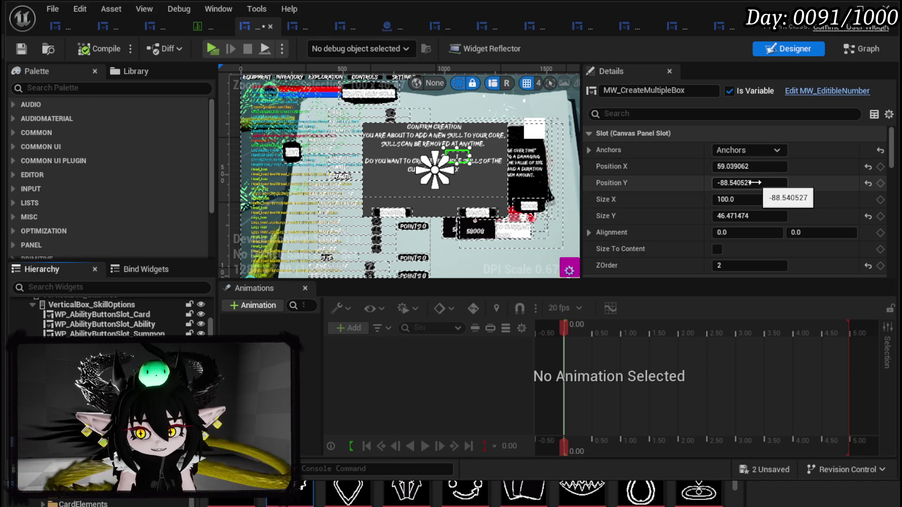
pyautogui.moveTo(755, 182); pyautogui.dragTo(788, 183)
pyautogui.moveTo(735, 165)
pyautogui.mouseDown()
pyautogui.moveTo(754, 166)
pyautogui.moveTo(741, 183)
pyautogui.mouseUp()
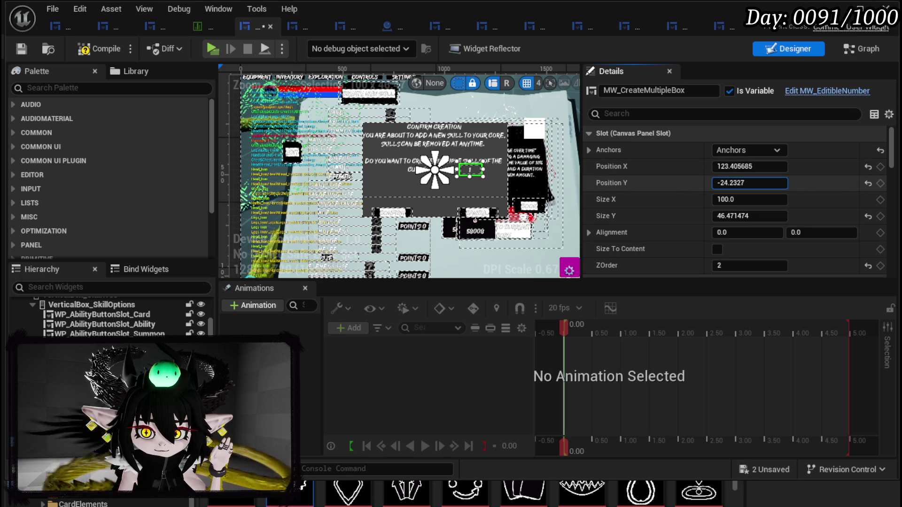
# Step: Narrow the number box to about 71 wide, beside the description's closing x
pyautogui.scroll(-10, 722, 217)
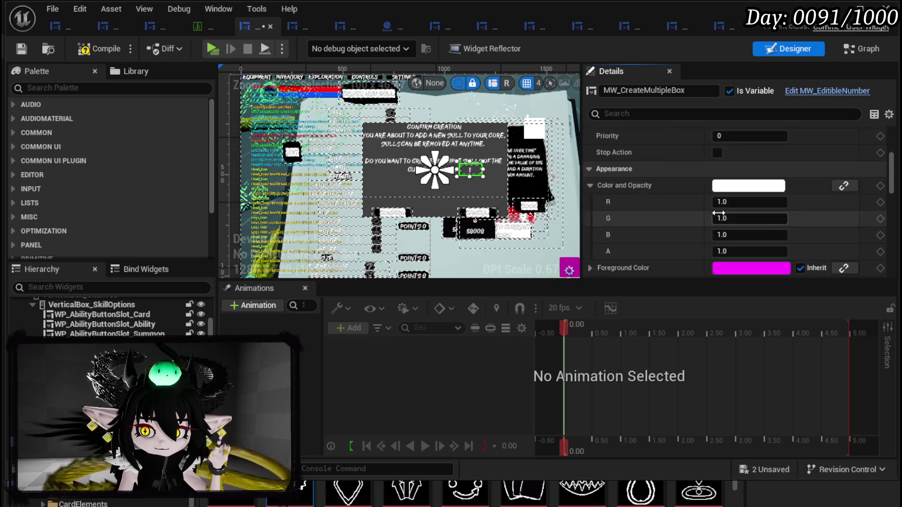
pyautogui.scroll(-10, 720, 214)
pyautogui.scroll(8, 745, 213)
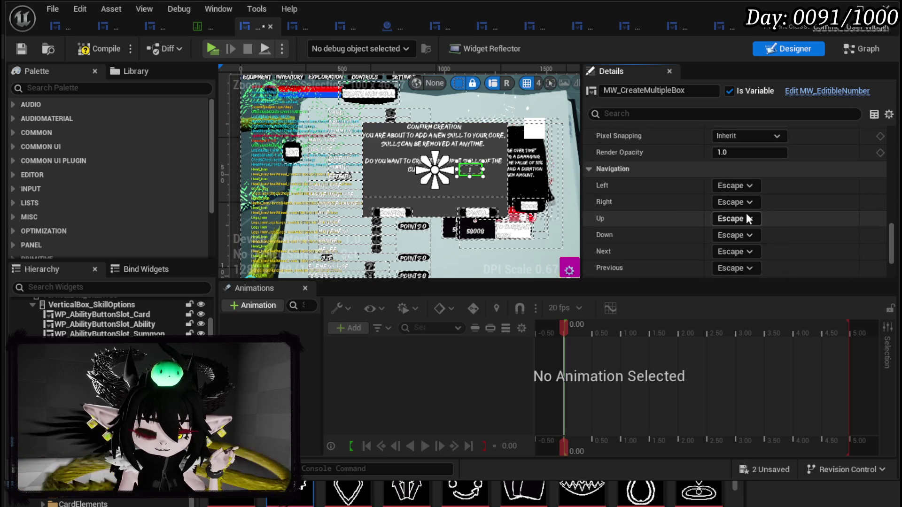
pyautogui.scroll(10, 746, 217)
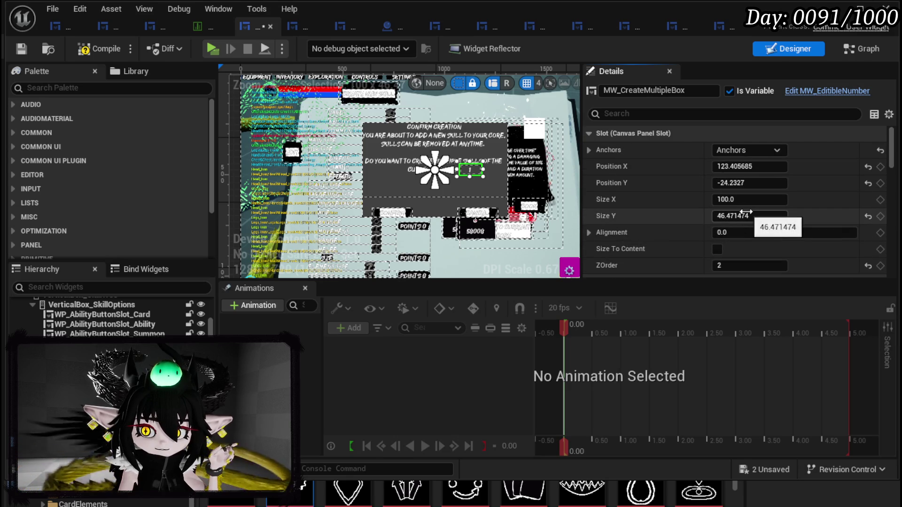
pyautogui.scroll(-15, 746, 212)
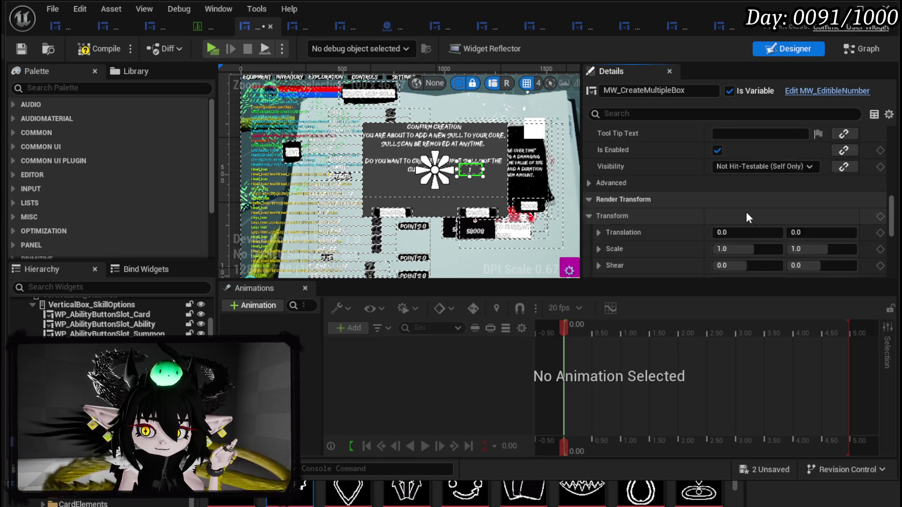
pyautogui.scroll(-5, 746, 213)
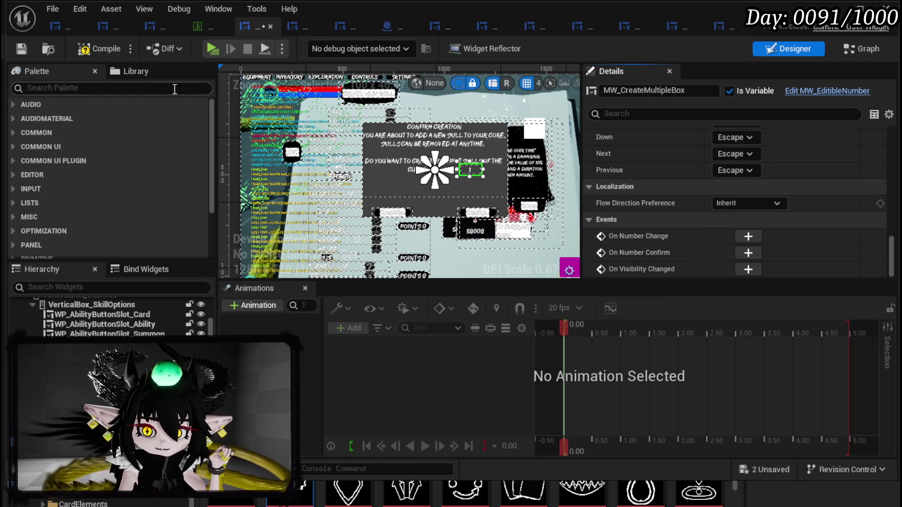
pyautogui.scroll(2, 487, 160)
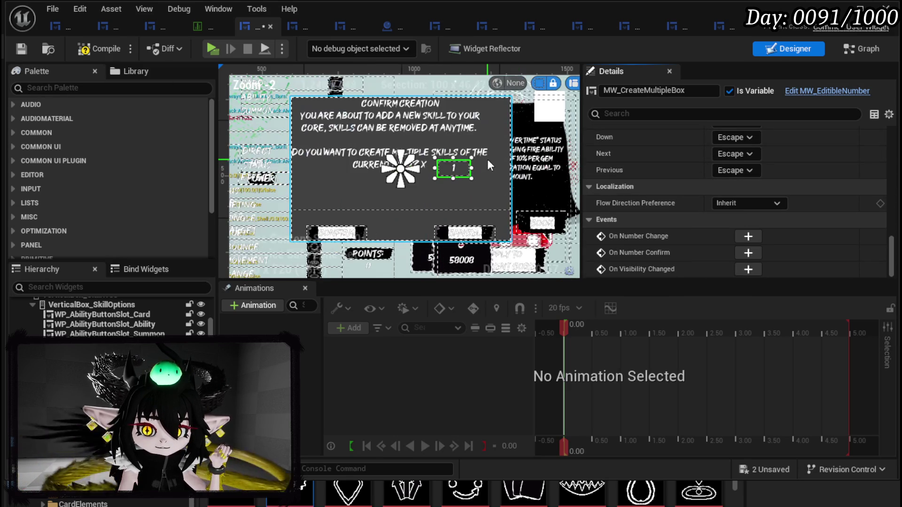
pyautogui.moveTo(471, 167); pyautogui.dragTo(455, 168)
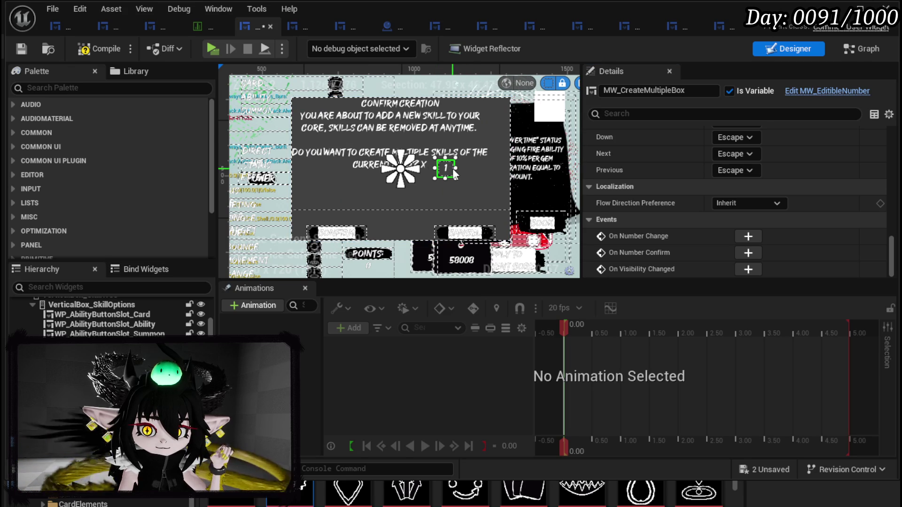
# Step: Compile and rename CanvasPanel_0 around the confirmation dialog to ConfirmationCheck
pyautogui.click(21, 46)
pyautogui.click(354, 201)
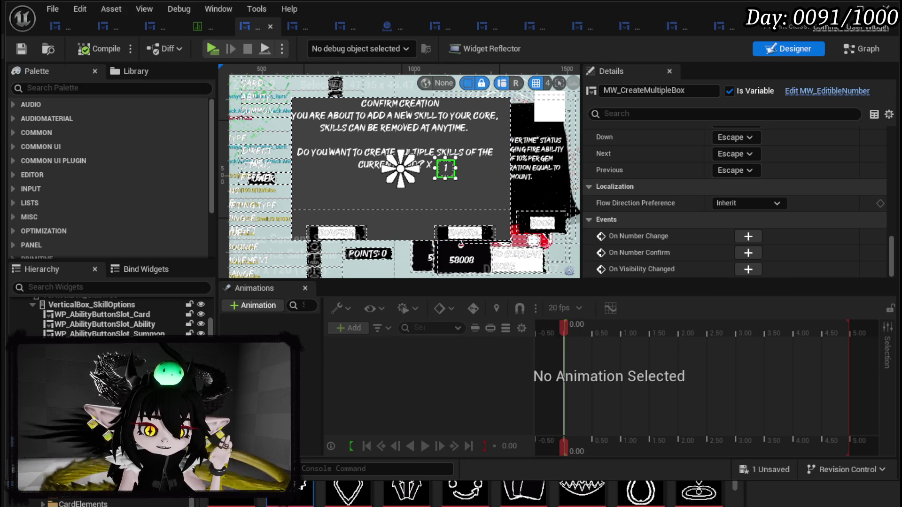
pyautogui.click(663, 90)
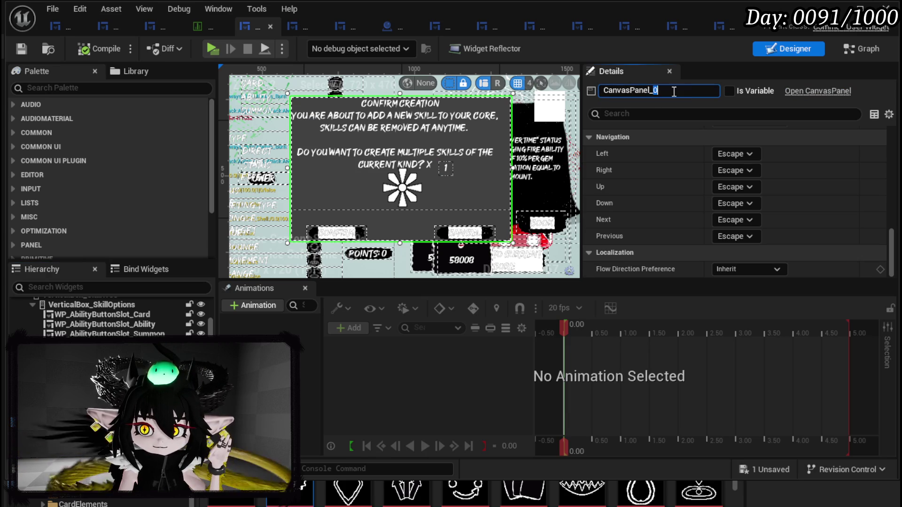
pyautogui.write('Confirm')
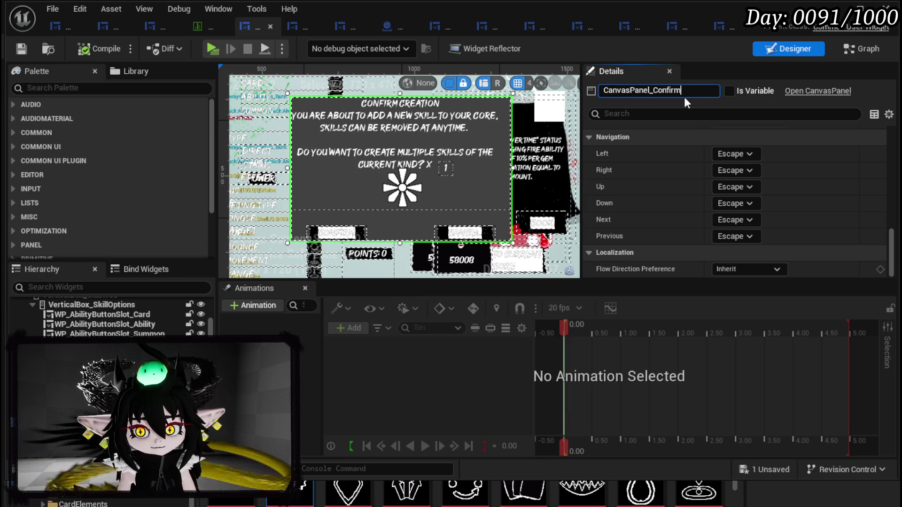
pyautogui.write('Check')
pyautogui.moveTo(644, 90); pyautogui.dragTo(603, 90)
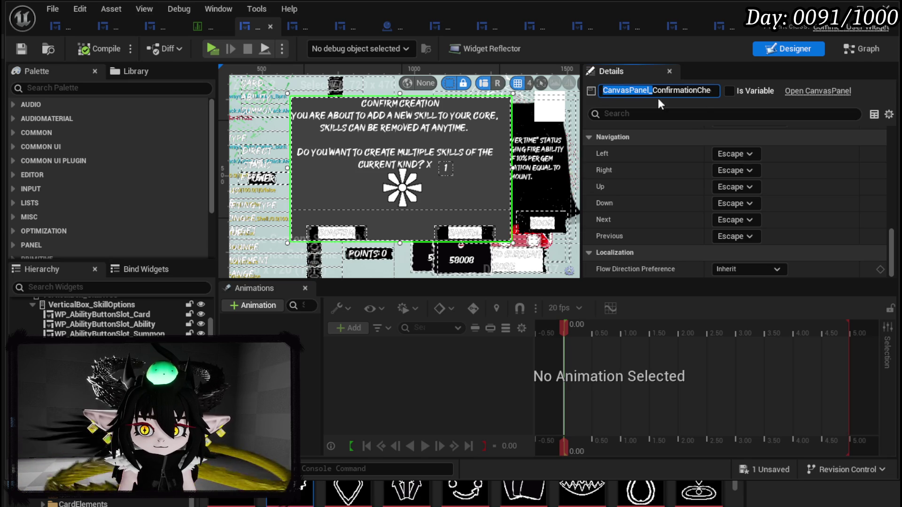
pyautogui.press('BackSpace')
pyautogui.press('Return')
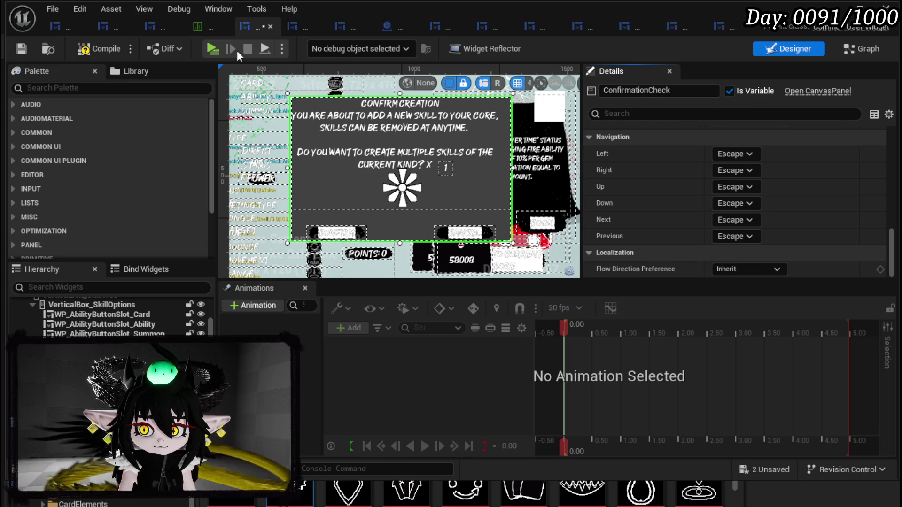
# Step: Save the widget blueprint and peek at the Graph before returning to the Designer
pyautogui.click(18, 52)
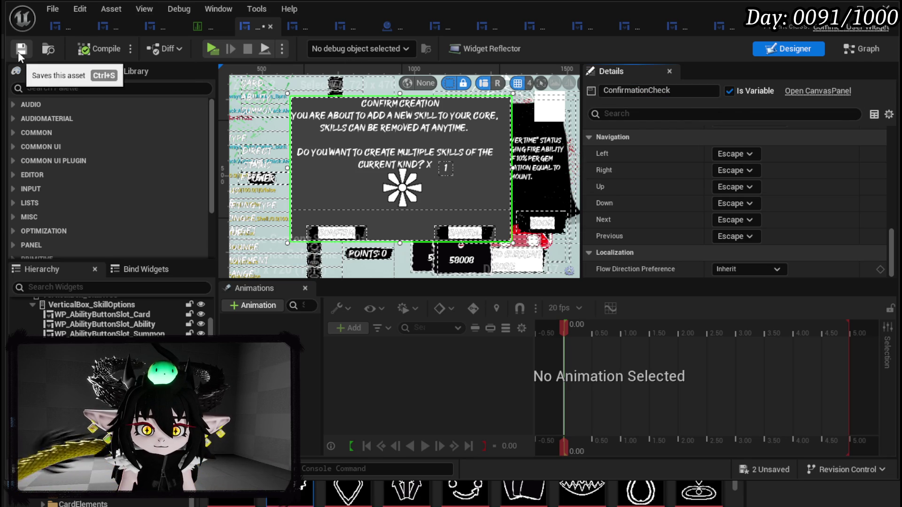
pyautogui.click(851, 52)
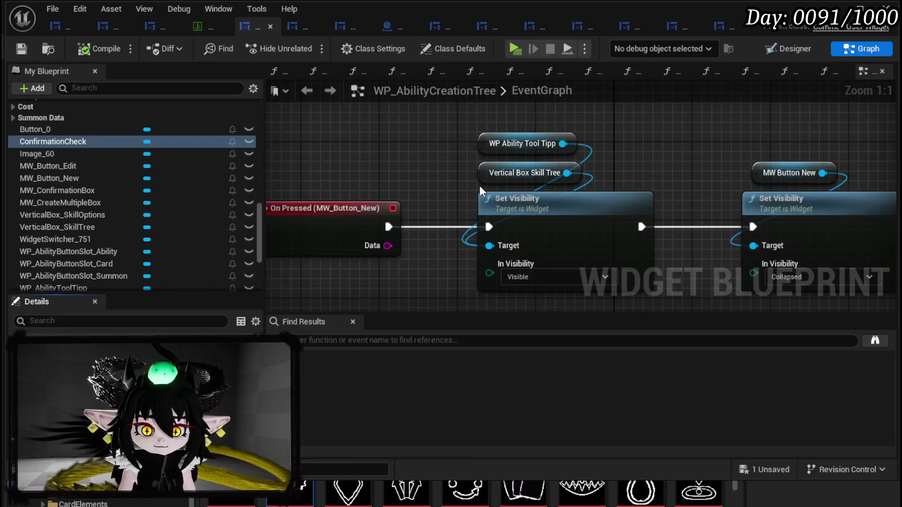
pyautogui.click(792, 48)
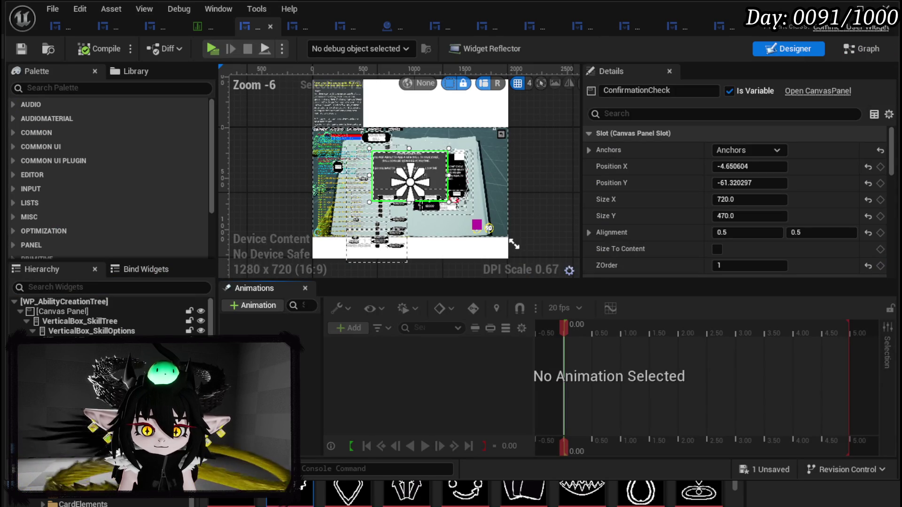
# Step: Rename the magenta Button_0 to Button_Debug
pyautogui.click(477, 224)
pyautogui.doubleClick(632, 91)
pyautogui.write('Button_Debug')
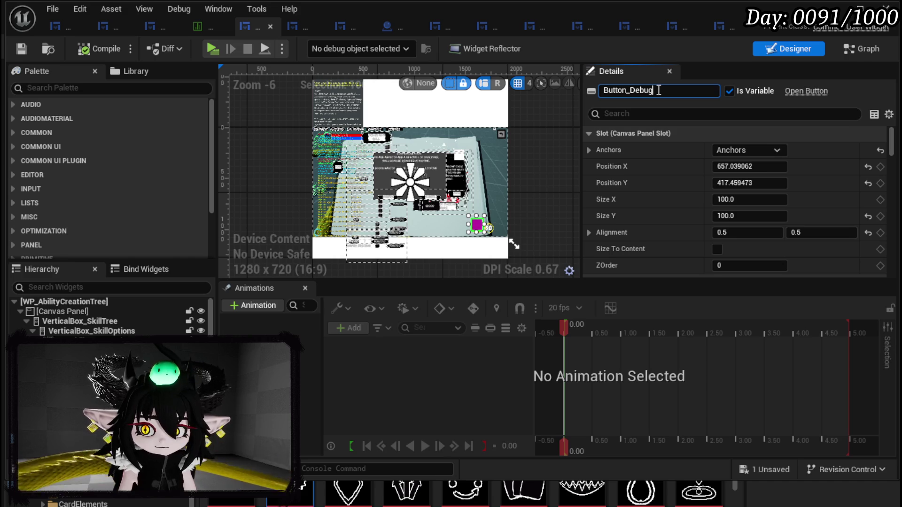
pyautogui.press('Return')
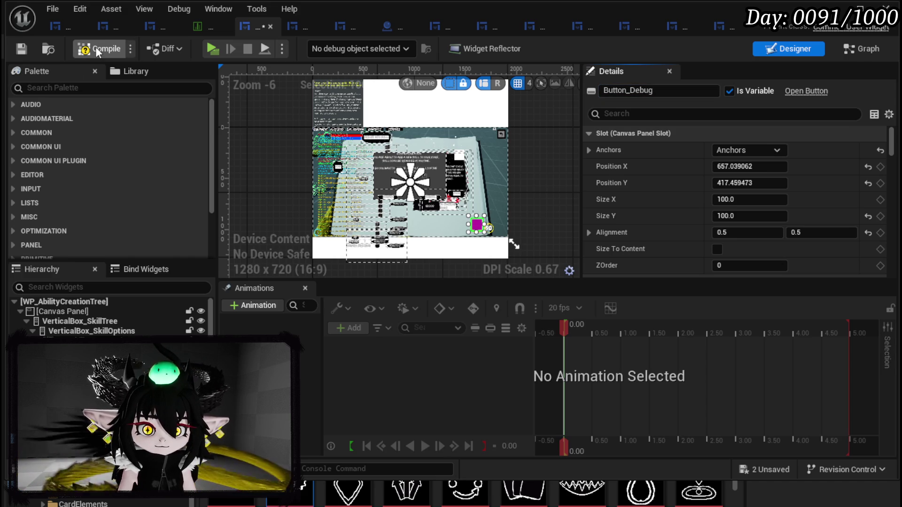
# Step: Save the widget blueprint, then switch over to ability_tex.kra in Krita
pyautogui.click(21, 49)
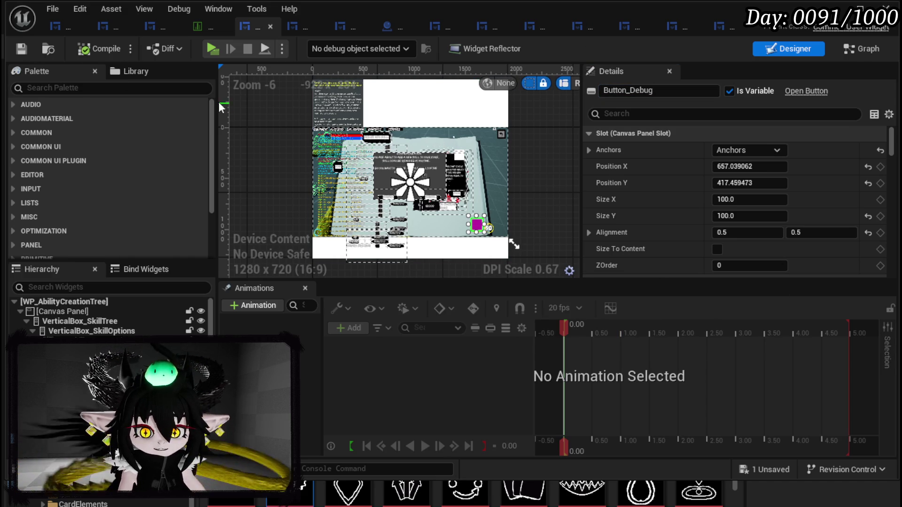
pyautogui.click(411, 176)
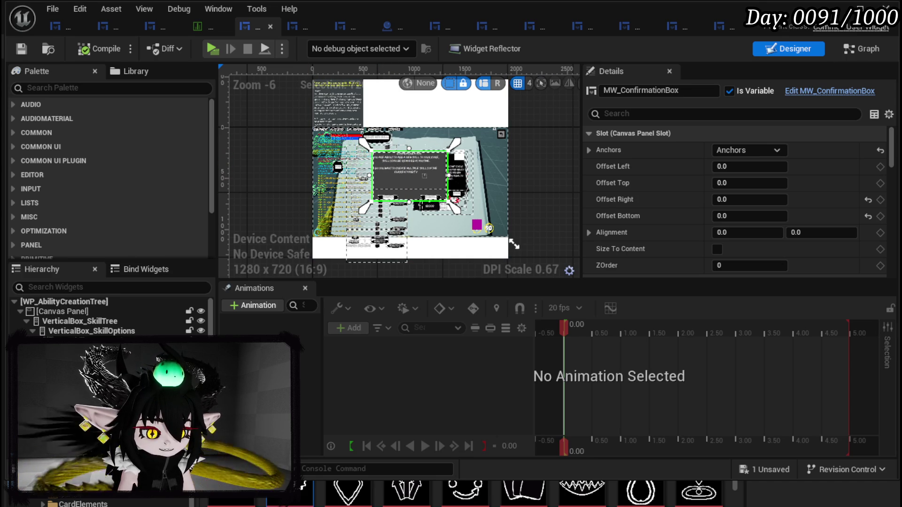
pyautogui.hotkey('alt', 'Tab')
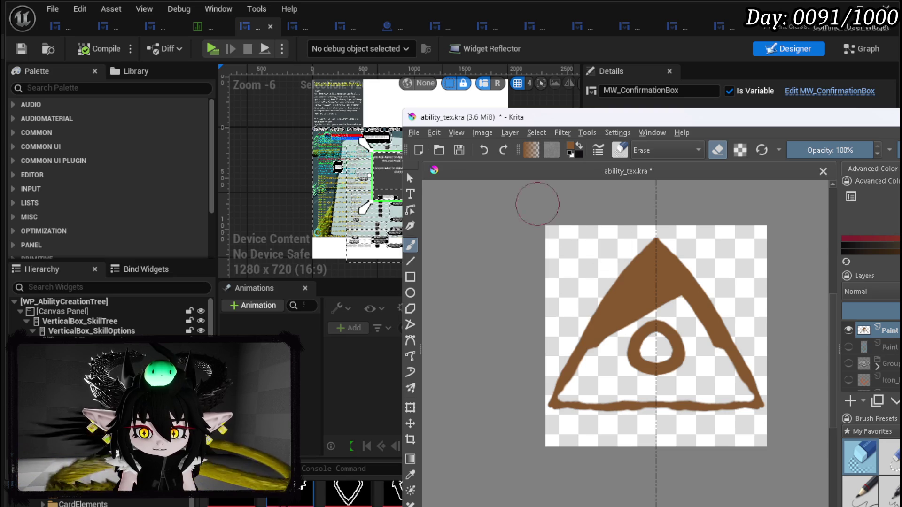
# Step: Bring the Unreal editor back to the front and zoom in on the confirmation dialog
pyautogui.click(610, 14)
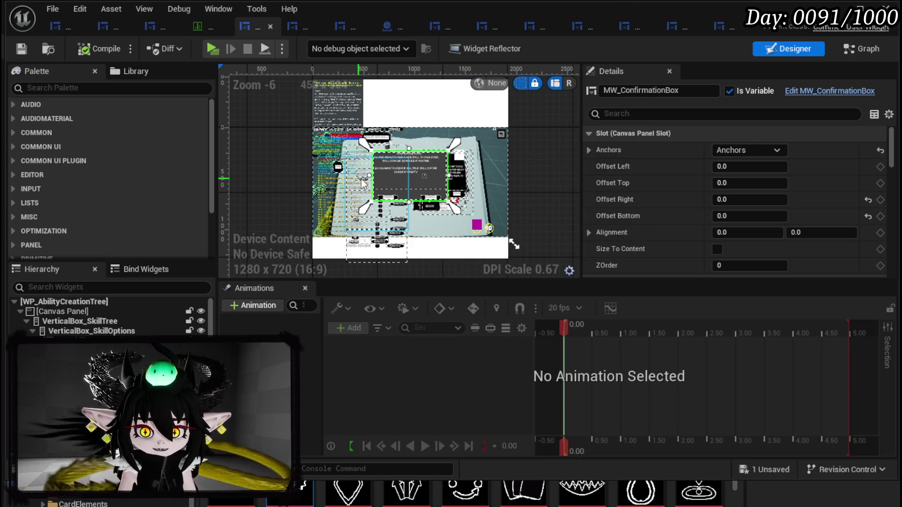
pyautogui.scroll(3, 379, 157)
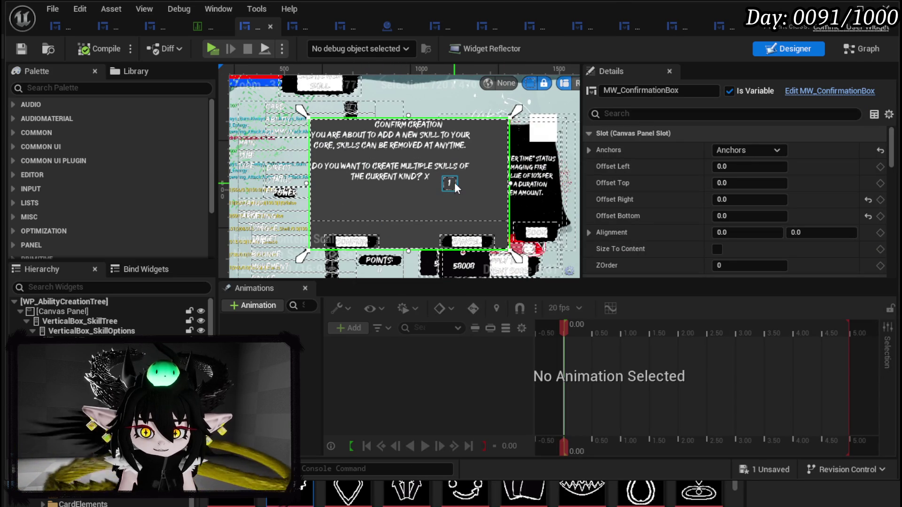
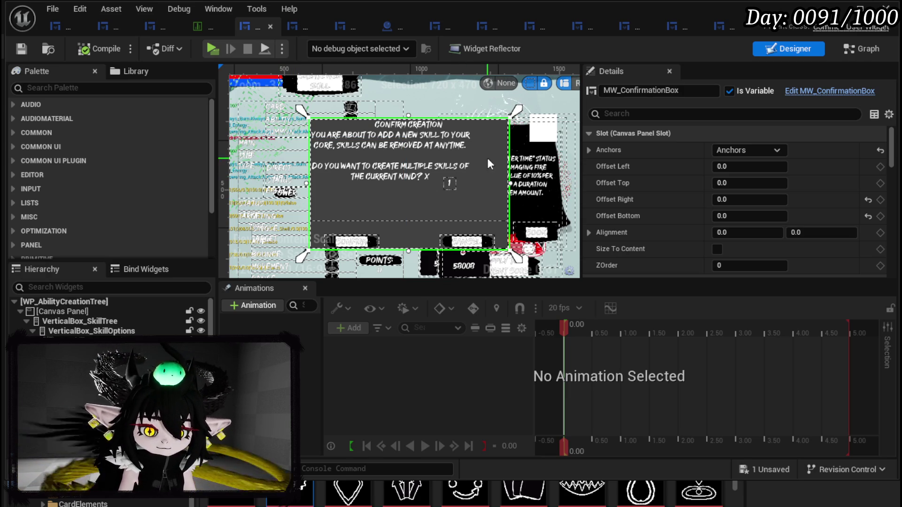
# Step: Set the ConfirmationCheck panel's Visibility to Collapsed, then compile and save the widget blueprint
pyautogui.scroll(-2, 332, 188)
pyautogui.moveTo(380, 174)
pyautogui.mouseDown()
pyautogui.moveTo(400, 155)
pyautogui.moveTo(365, 160)
pyautogui.mouseUp()
pyautogui.scroll(3, 365, 160)
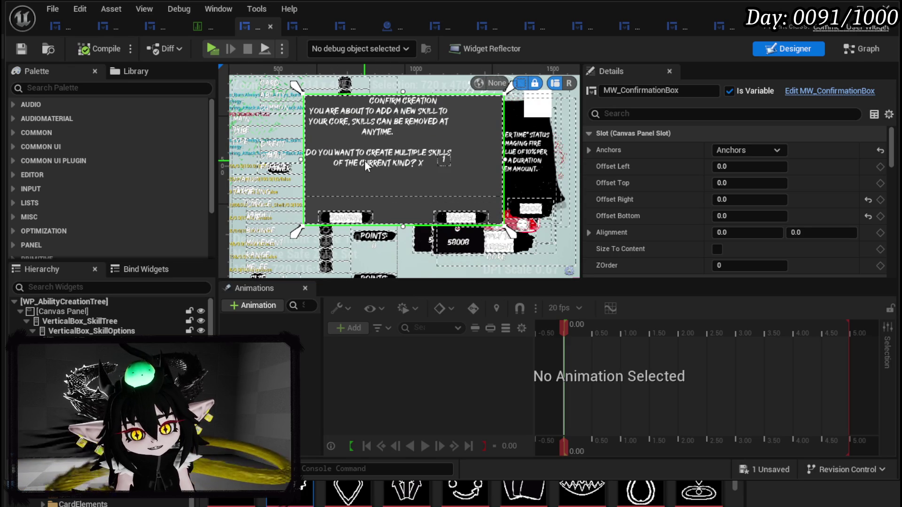
pyautogui.scroll(-5, 745, 181)
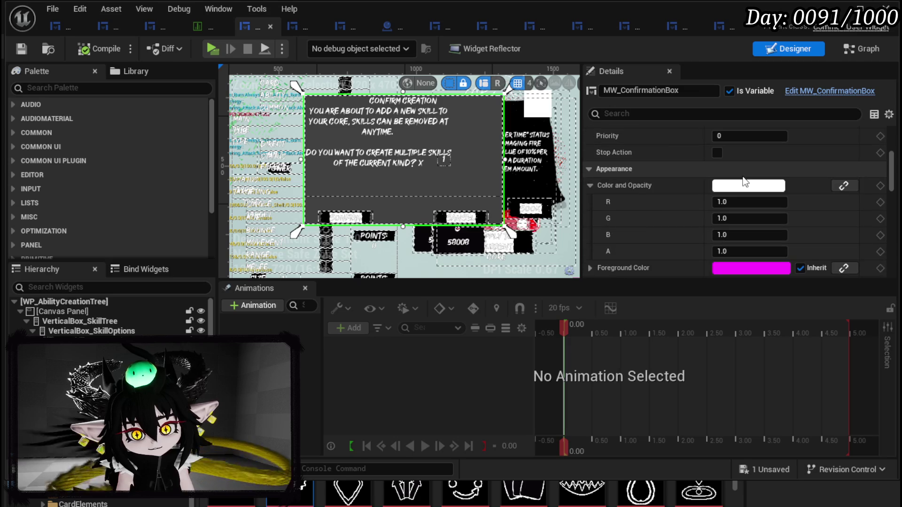
pyautogui.scroll(-2, 94, 319)
pyautogui.click(80, 376)
pyautogui.scroll(-3, 702, 269)
pyautogui.scroll(4, 742, 201)
pyautogui.click(751, 153)
pyautogui.click(741, 179)
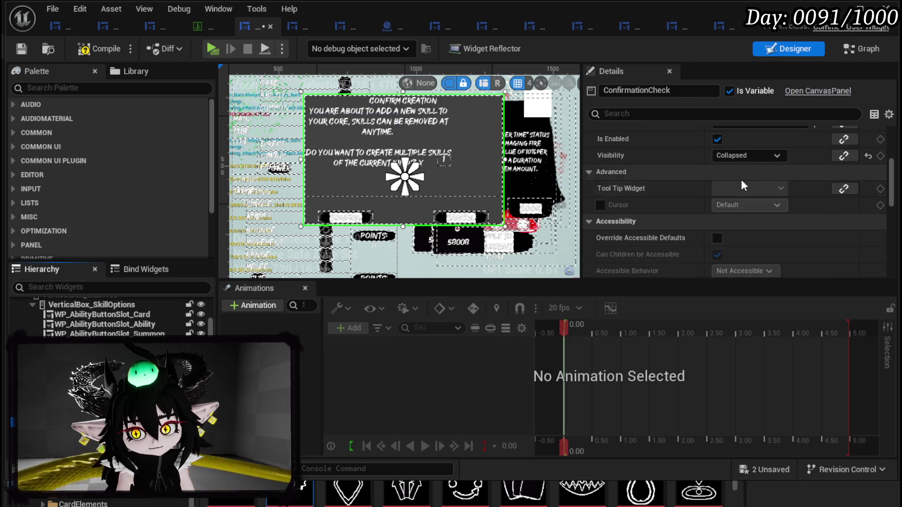
pyautogui.click(21, 50)
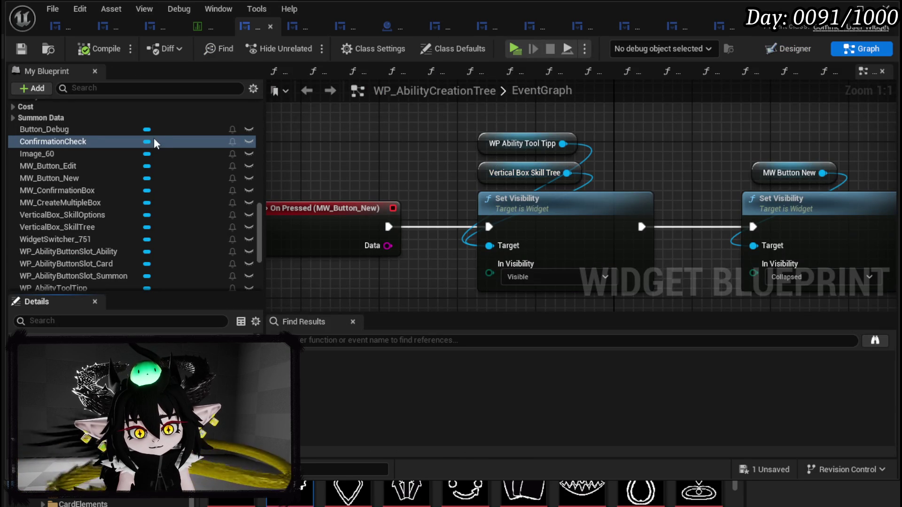
# Step: Add a Set Visibility node after the ConfirmationEvent function's entry
pyautogui.scroll(5, 114, 142)
pyautogui.doubleClick(71, 190)
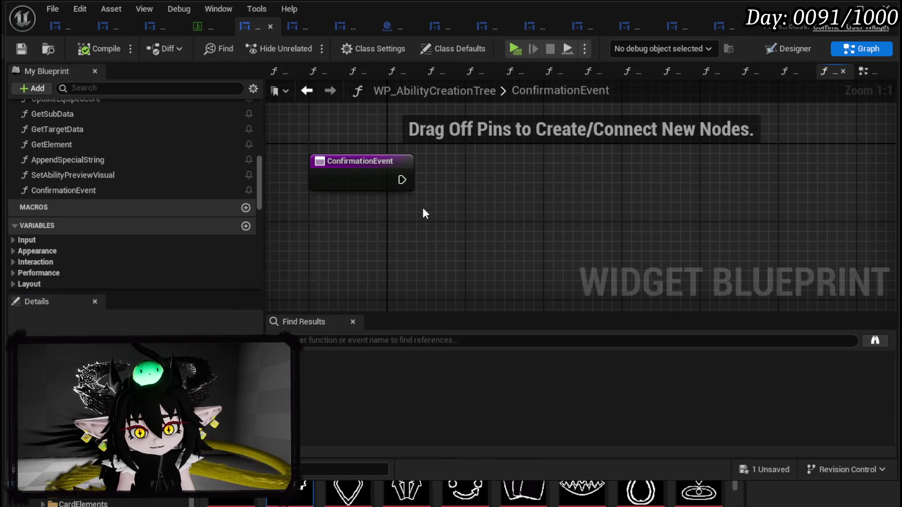
pyautogui.moveTo(396, 179); pyautogui.dragTo(483, 187)
pyautogui.write('Set Vis')
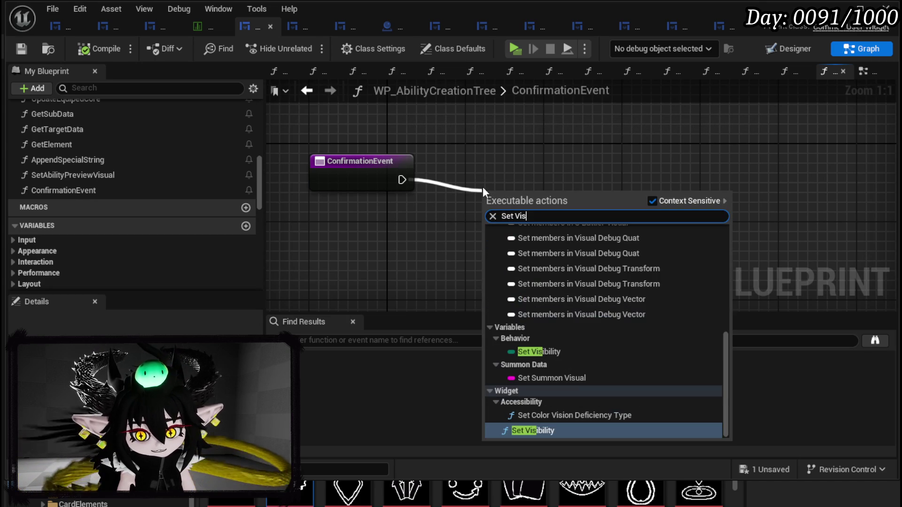
pyautogui.click(534, 431)
pyautogui.moveTo(555, 206)
pyautogui.mouseDown()
pyautogui.moveTo(526, 148)
pyautogui.moveTo(522, 163)
pyautogui.mouseUp()
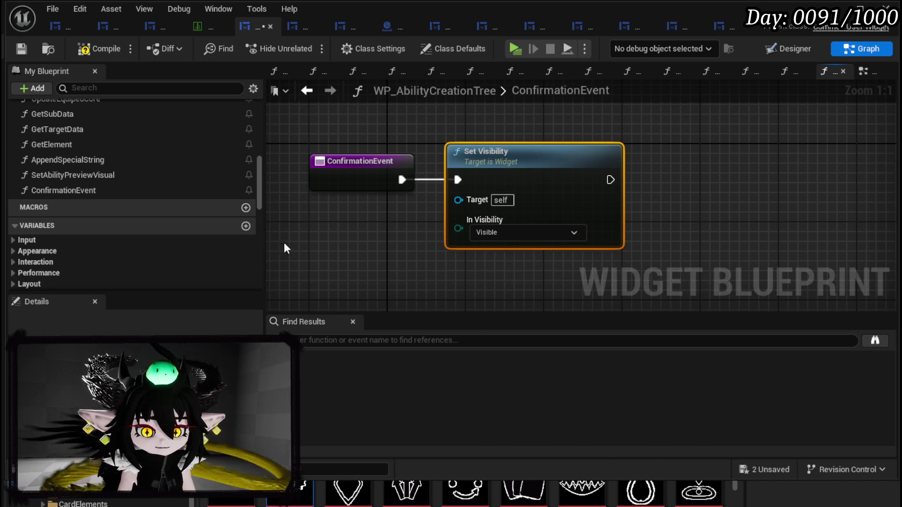
# Step: Connect a Confirmation Check getter to the Set Visibility node's Target
pyautogui.rightClick(340, 245)
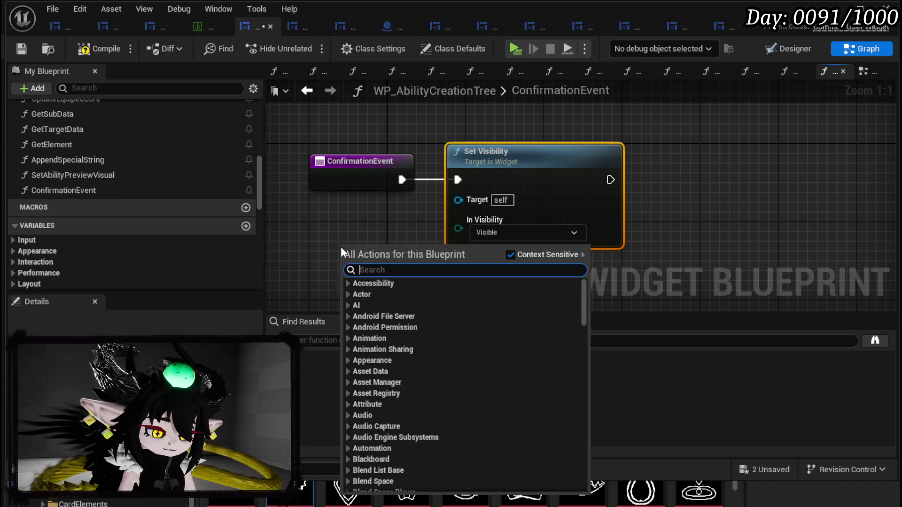
pyautogui.write('Confirmation')
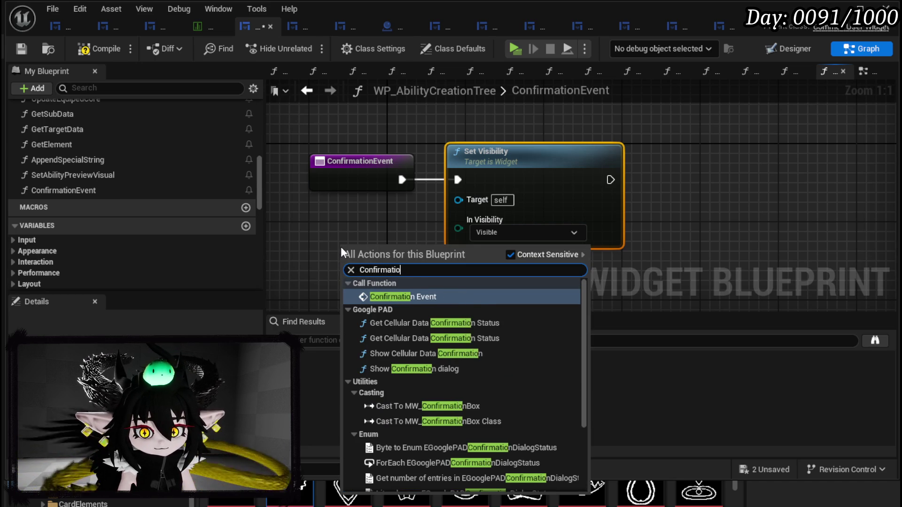
pyautogui.scroll(-3, 459, 385)
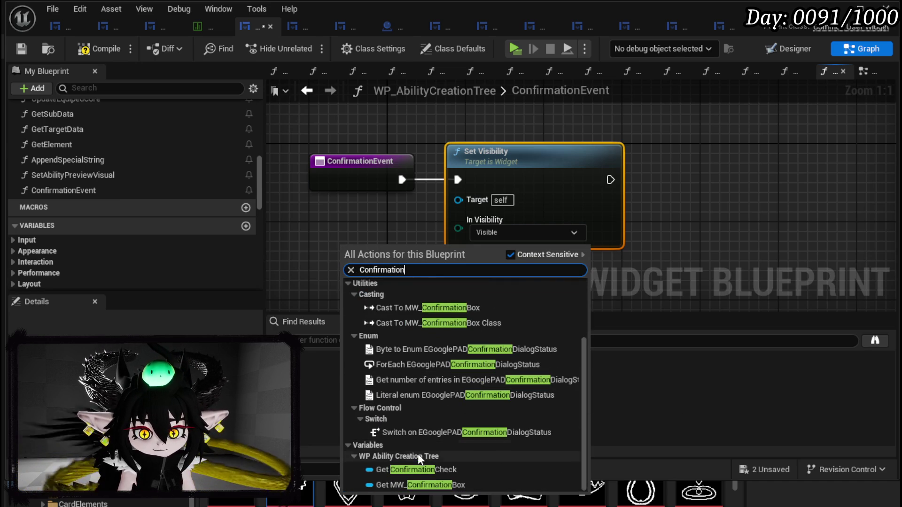
pyautogui.click(416, 466)
pyautogui.moveTo(423, 253); pyautogui.dragTo(464, 191)
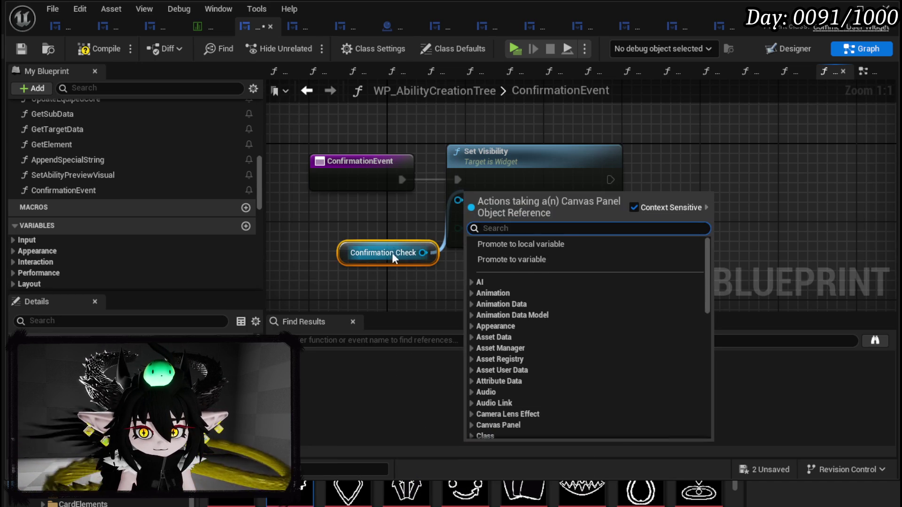
pyautogui.moveTo(422, 253); pyautogui.dragTo(458, 198)
pyautogui.moveTo(385, 256); pyautogui.dragTo(376, 217)
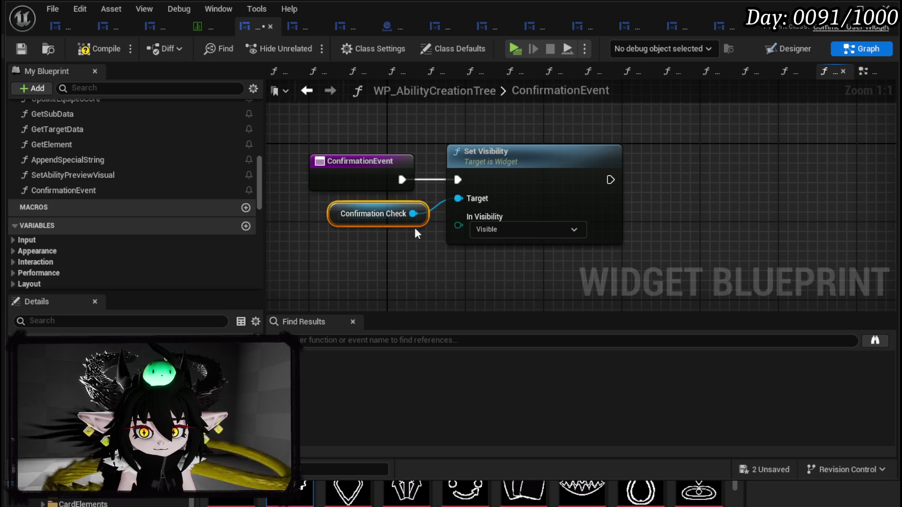
# Step: Set In Visibility to Not Hit-Testable (Self Only) and save all changes
pyautogui.click(488, 230)
pyautogui.click(496, 275)
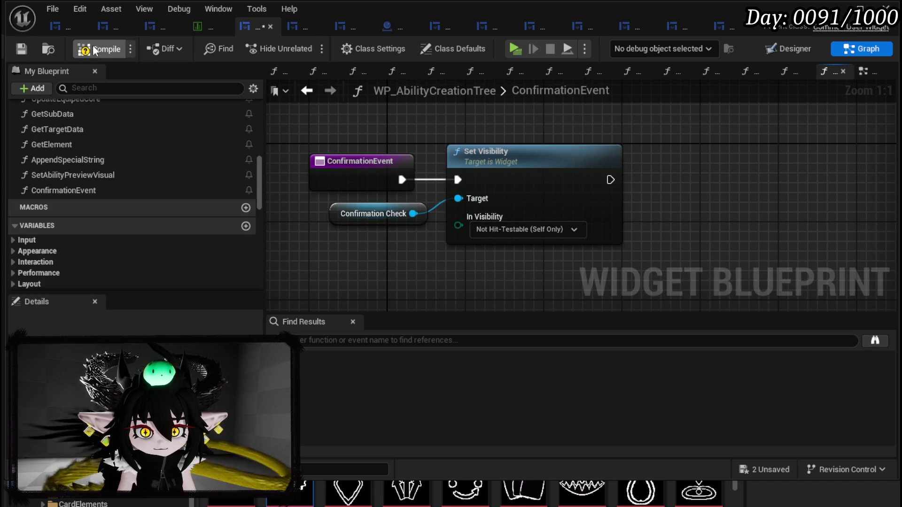
pyautogui.click(23, 46)
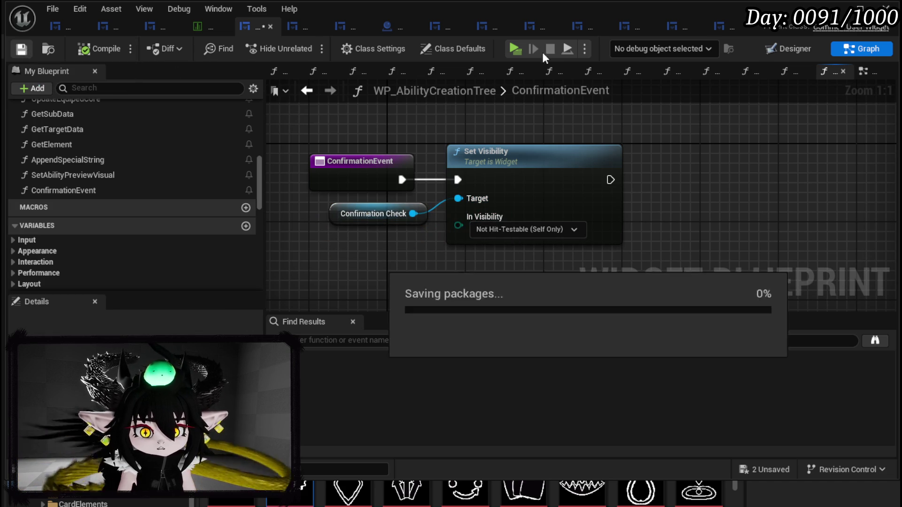
pyautogui.click(836, 9)
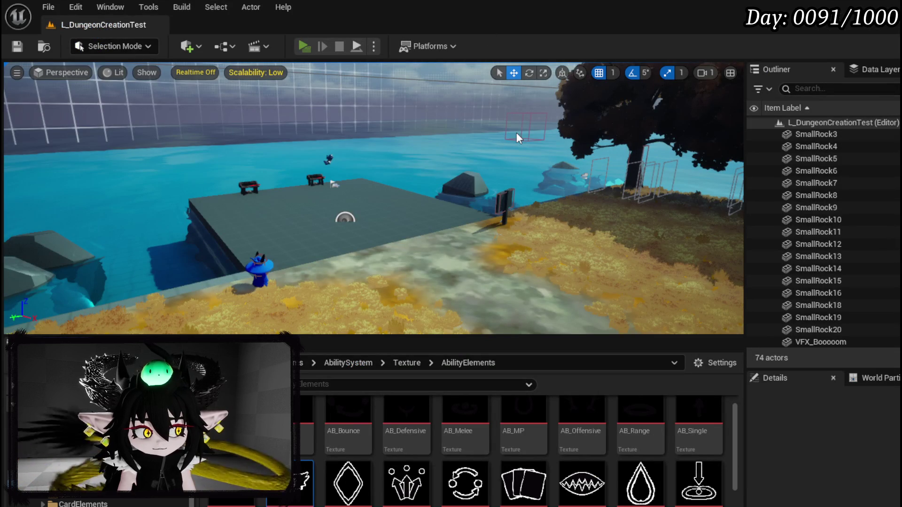
# Step: Play-test creating a Summon skill to bring up the Confirm Creation popup
pyautogui.hotkey('alt', 'p')
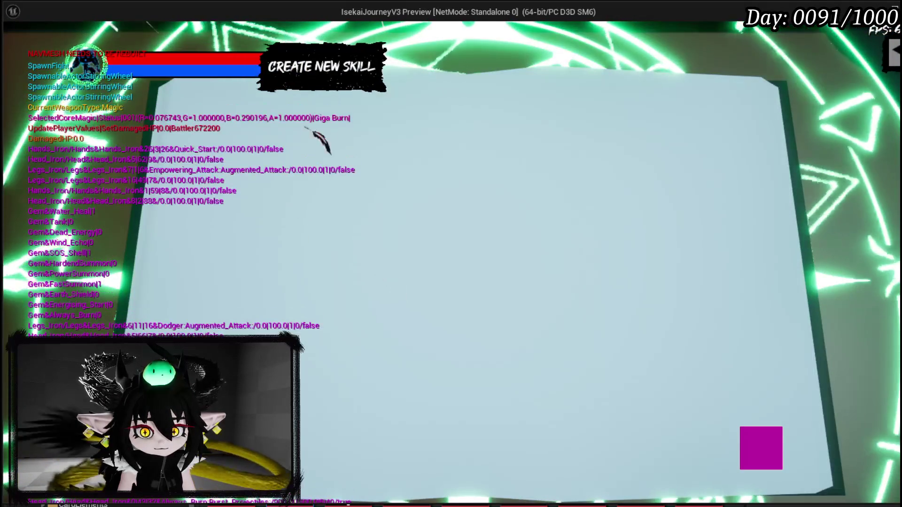
pyautogui.click(254, 150)
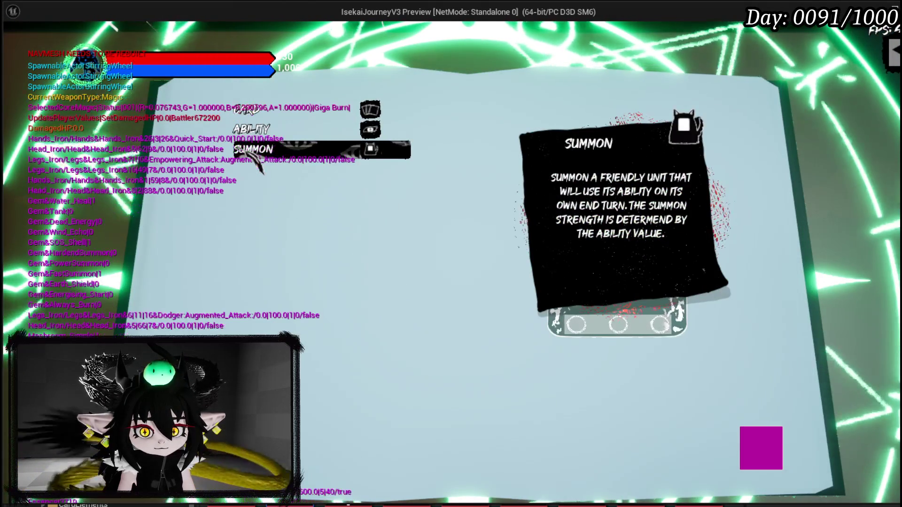
pyautogui.click(256, 153)
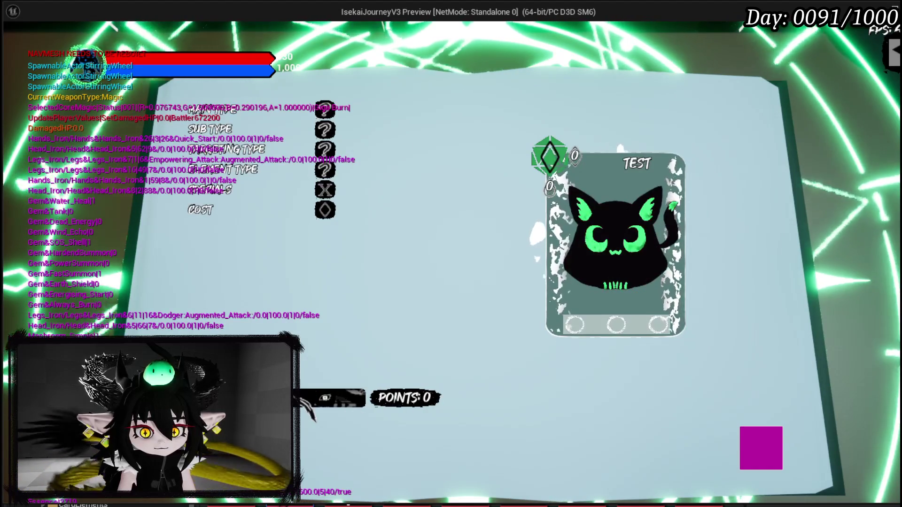
pyautogui.click(310, 399)
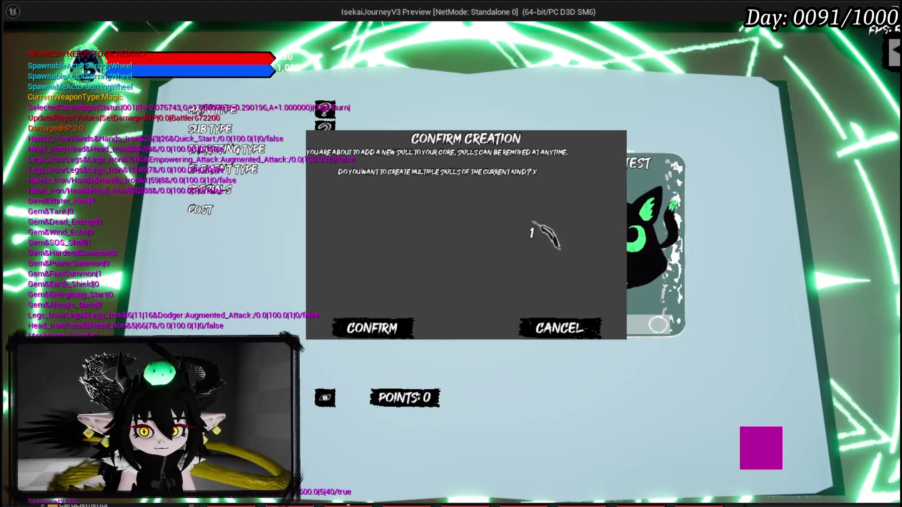
# Step: Change the popup's quantity to 50, then stop the play session and save
pyautogui.click(532, 233)
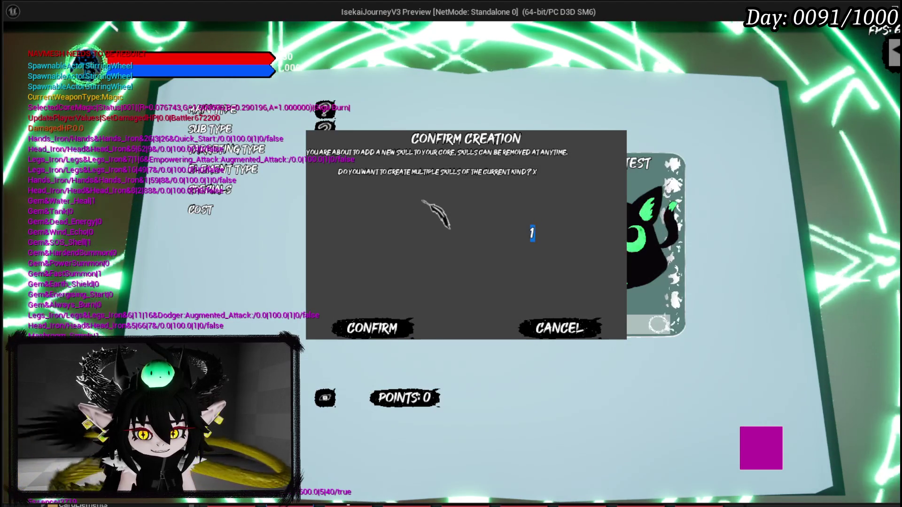
pyautogui.press('BackSpace')
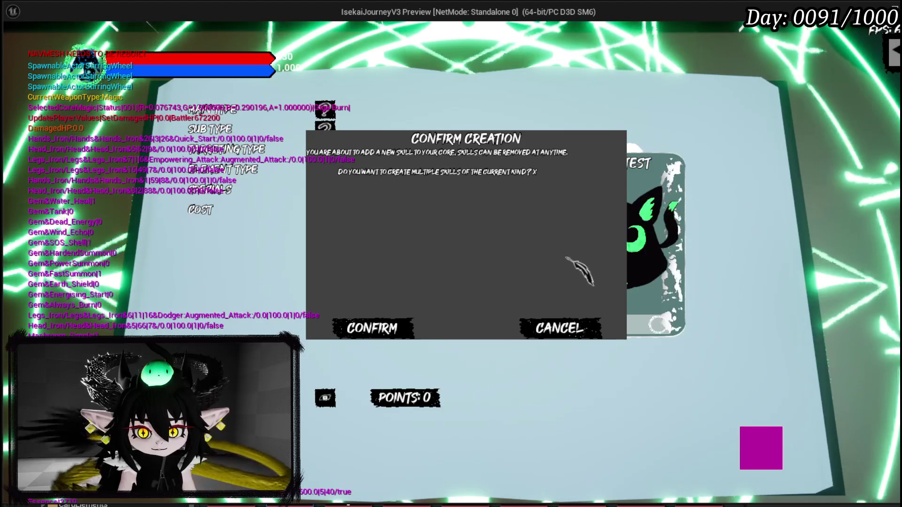
pyautogui.write('5')
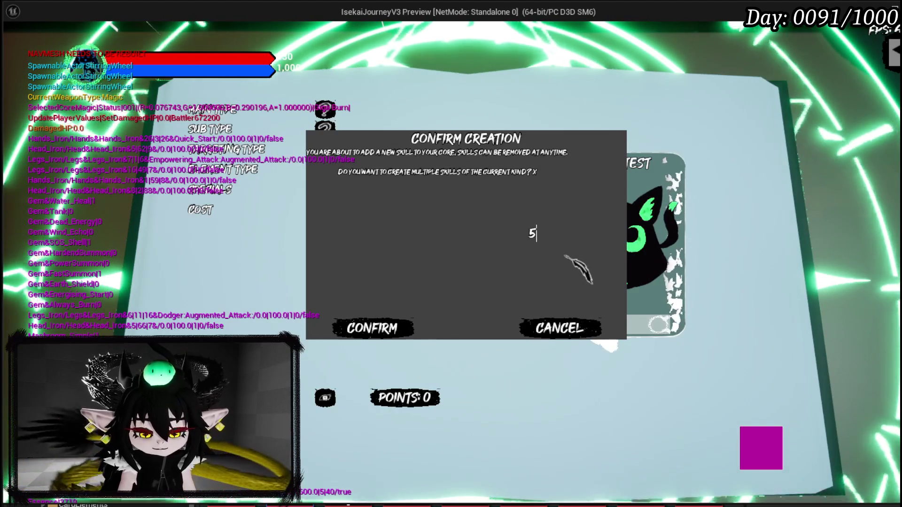
pyautogui.write('0')
pyautogui.press('Return')
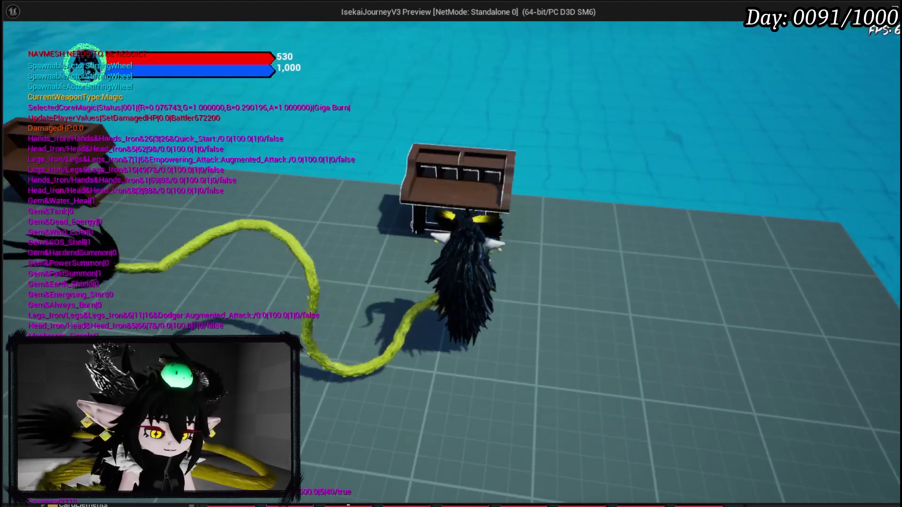
pyautogui.press('Escape')
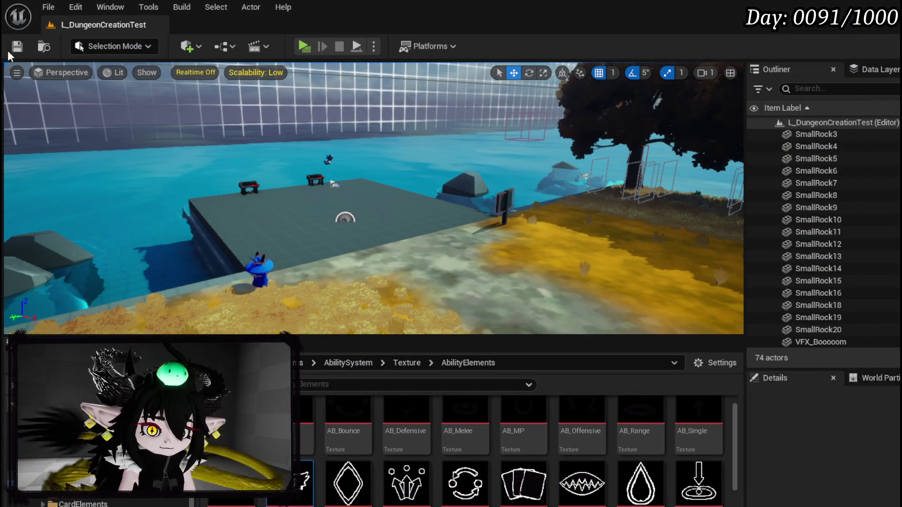
pyautogui.click(20, 47)
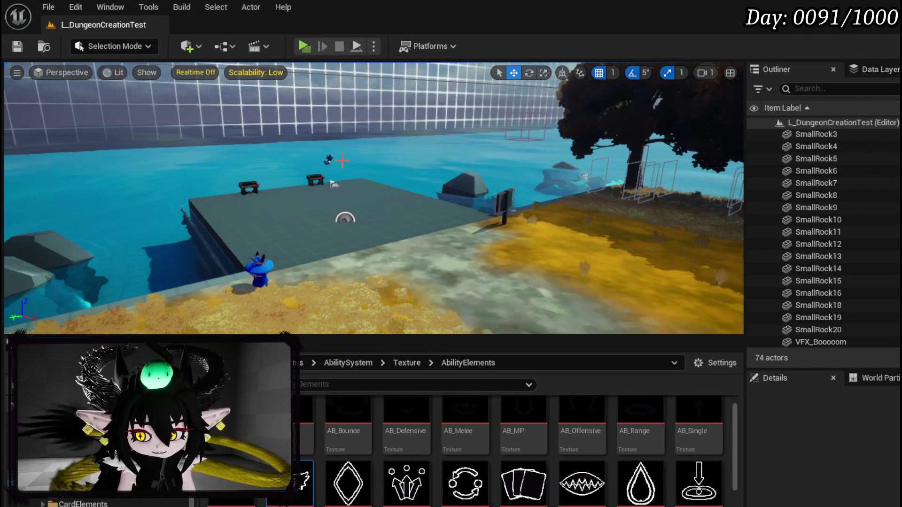